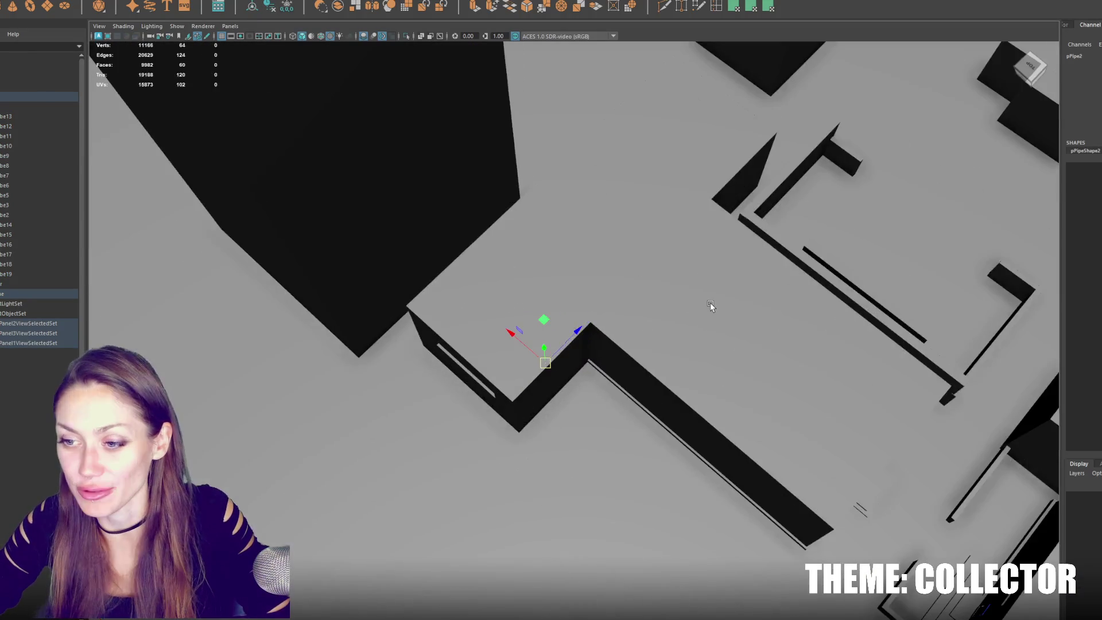
From a low perspective view, select the City group and frame it with F.
mouse_move(711, 304)
alt+mouse_down()
mouse_move(537, 244)
mouse_move(587, 253)
alt+mouse_up()
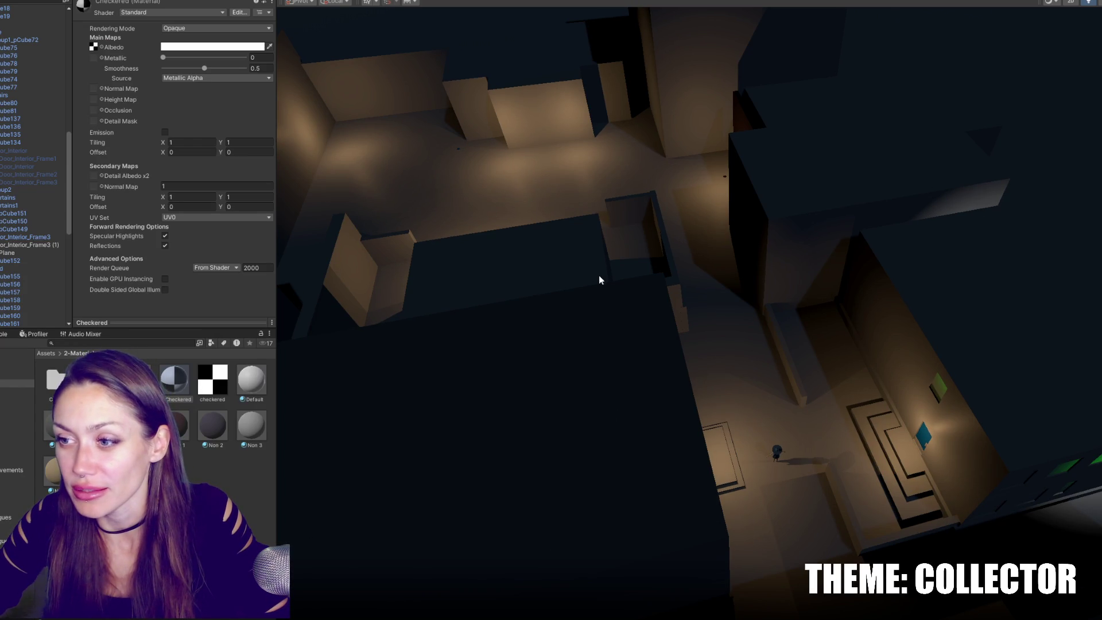
click(566, 123)
key(f)
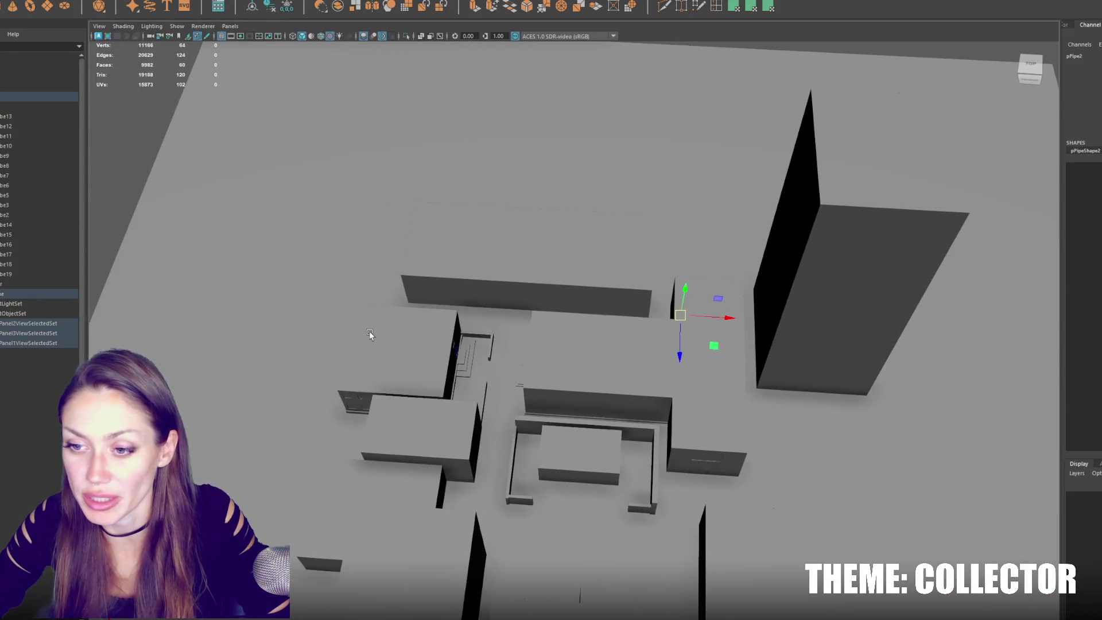
Frame the building box, delete the small block in front of it, and reselect the box.
mouse_move(370, 335)
alt+mouse_down()
mouse_move(749, 364)
mouse_move(756, 320)
alt+mouse_up()
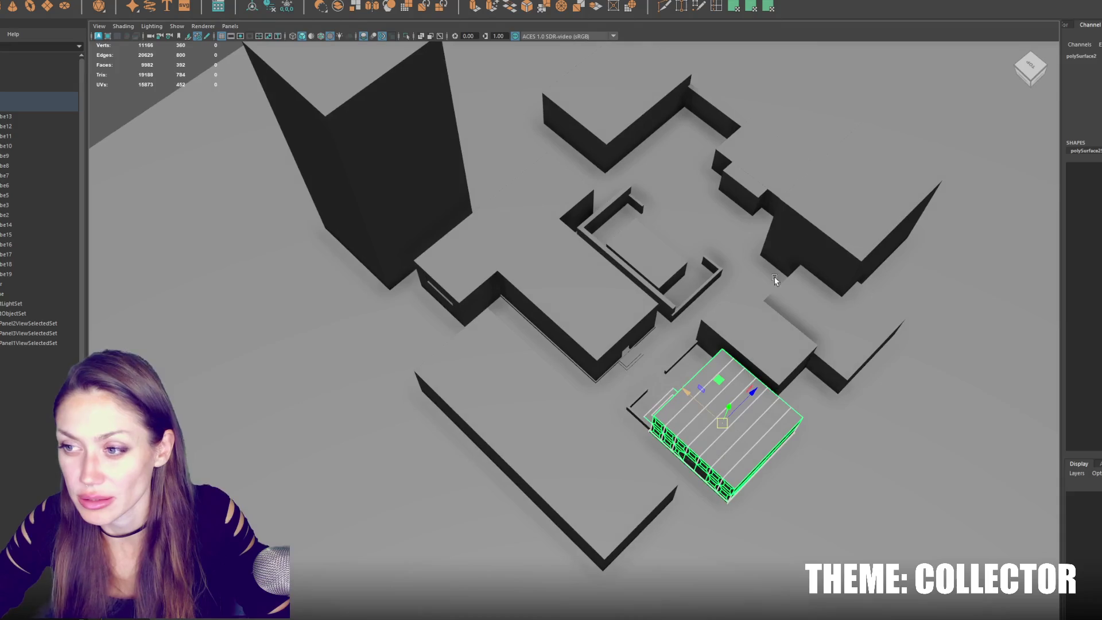
click(739, 160)
key(f)
mouse_move(660, 216)
alt+mouse_down()
mouse_move(695, 202)
mouse_move(660, 258)
mouse_move(642, 324)
mouse_move(723, 322)
mouse_move(583, 332)
alt+mouse_up()
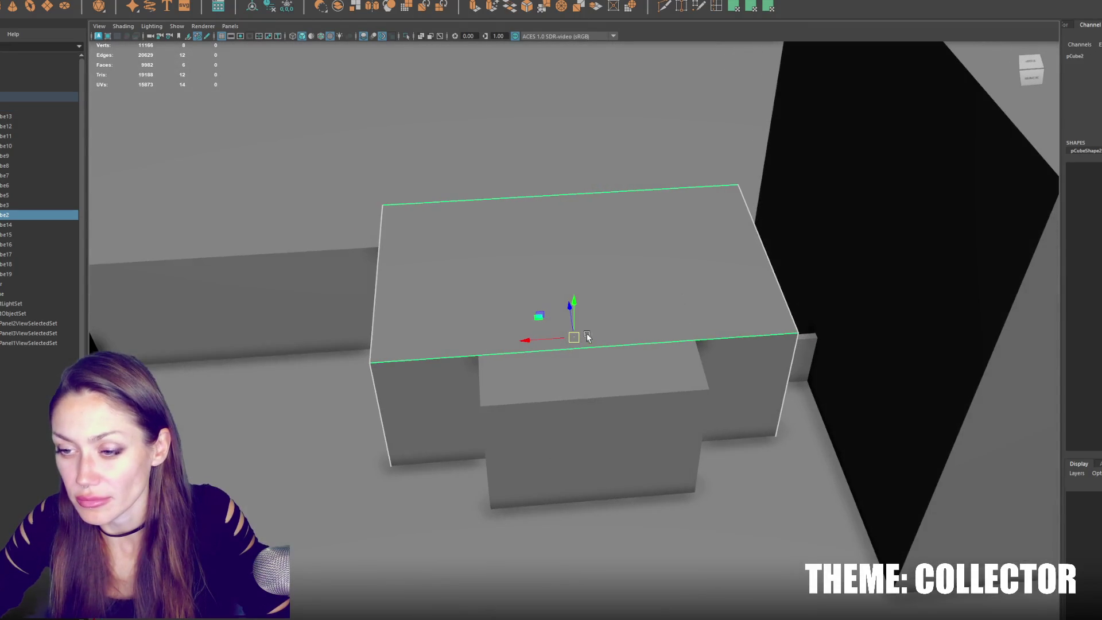
click(594, 374)
key(Delete)
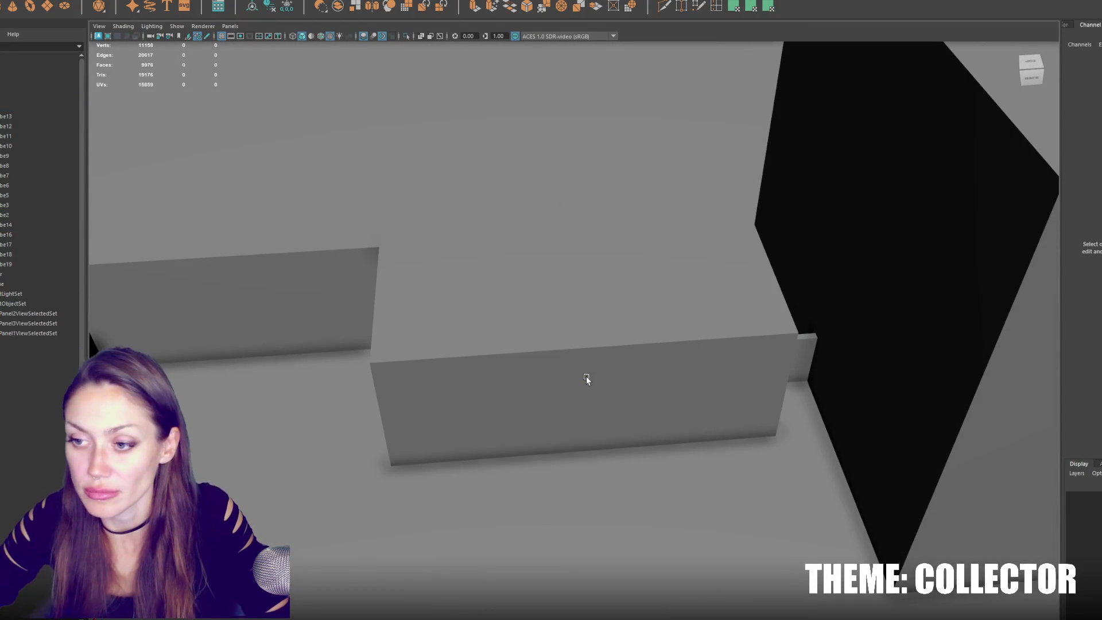
click(583, 376)
Insert two edge loops across the box and scale them to space the front edges.
double_click(717, 10)
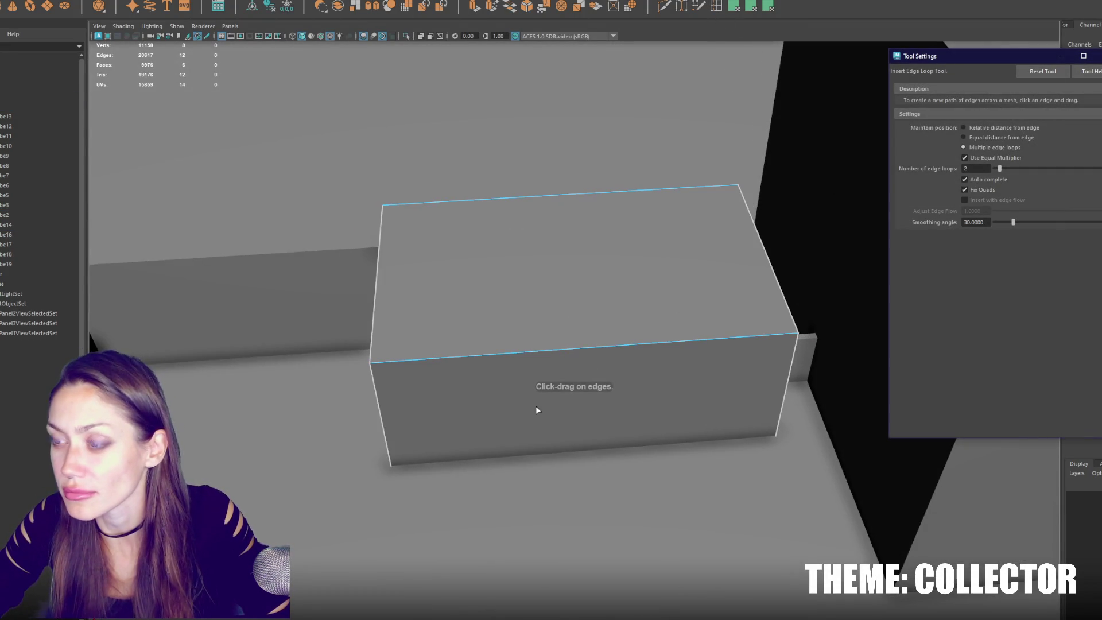
click(649, 343)
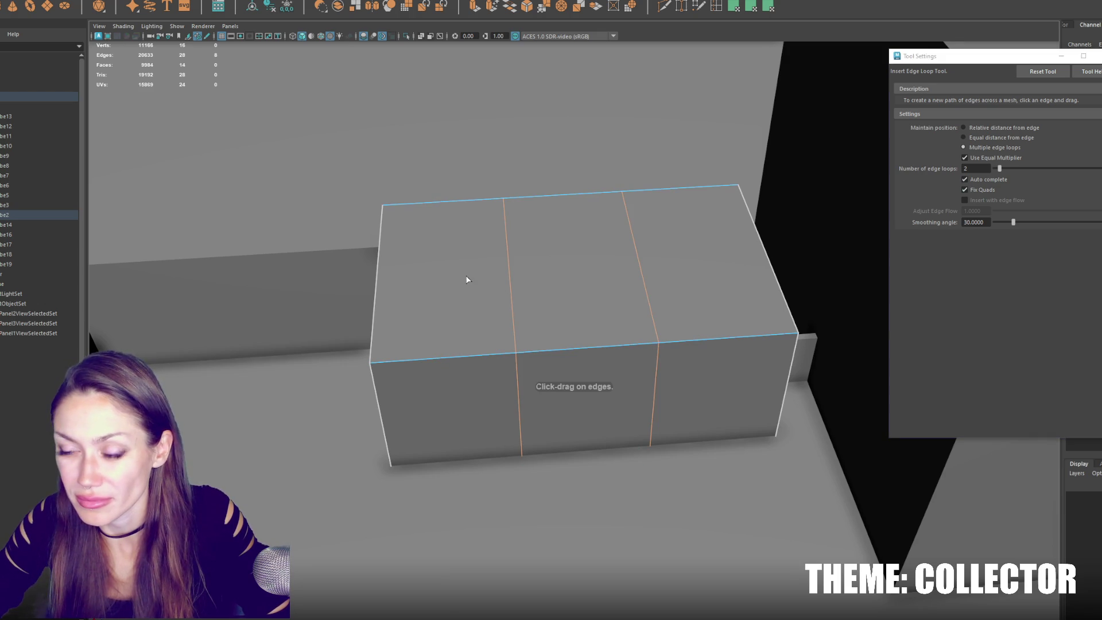
key(r)
drag(528, 340, 549, 342)
mouse_move(637, 376)
mouse_down()
mouse_move(525, 443)
mouse_move(475, 431)
mouse_up()
right_drag(574, 392, 574, 385)
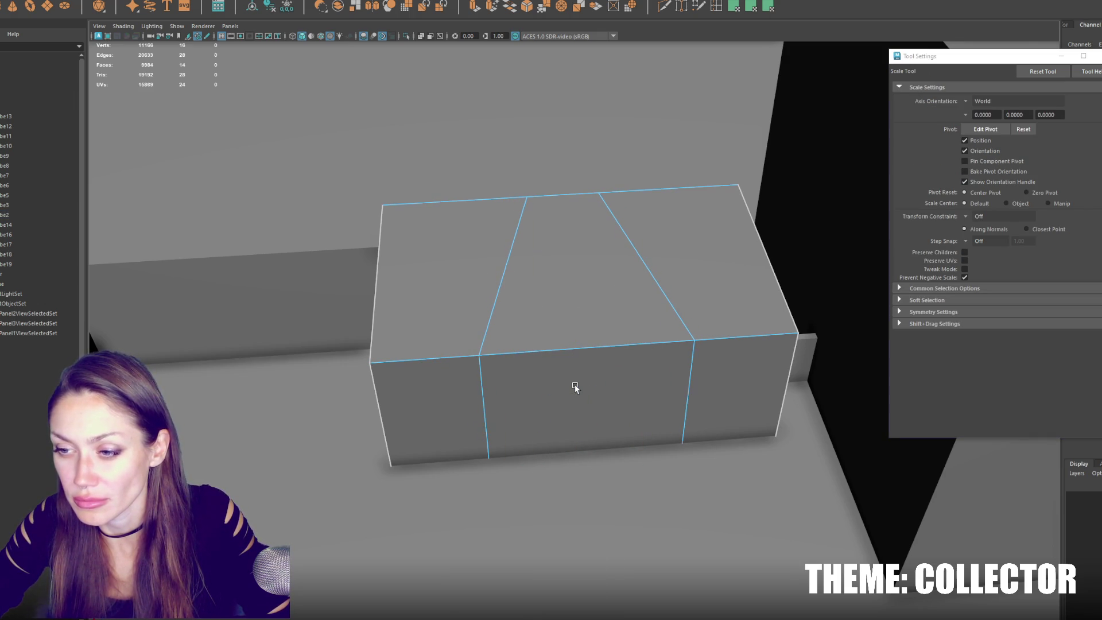
Extrude the middle front face outward from the box.
click(574, 384)
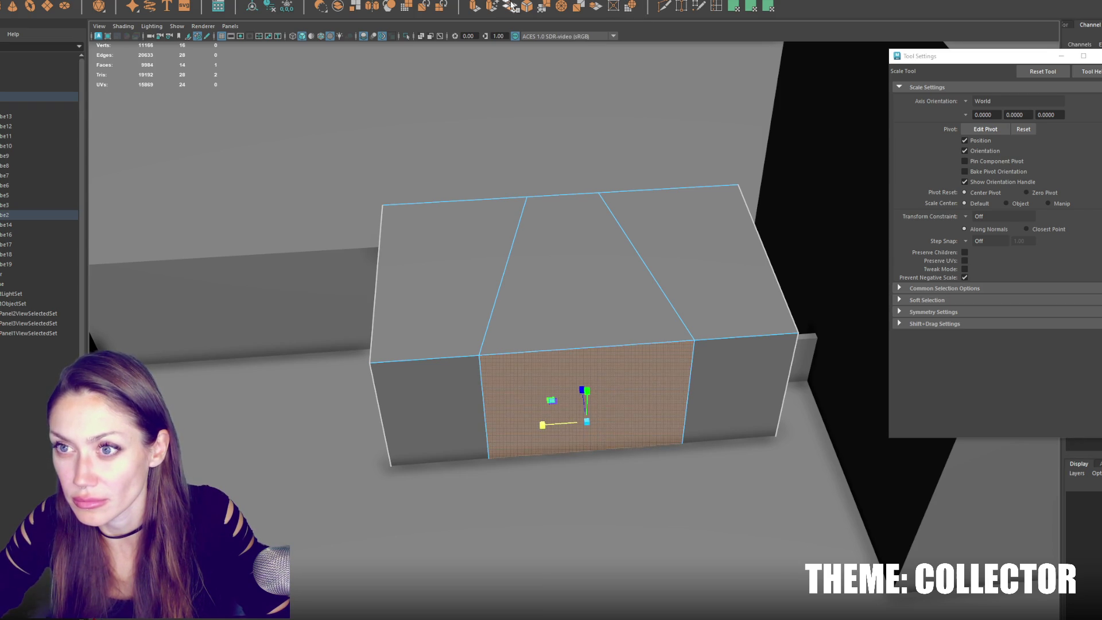
click(477, 10)
drag(581, 390, 589, 458)
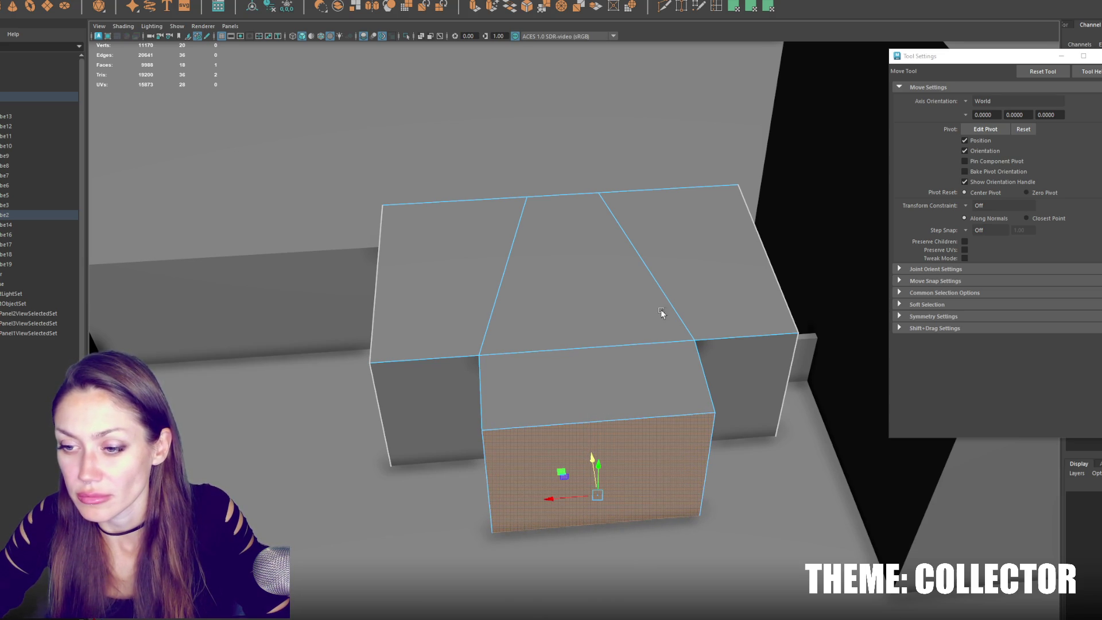
Scale the extruded front face narrower and return to object mode.
key(r)
drag(552, 498, 578, 501)
right_drag(610, 307, 574, 283)
Orbit around the tapered box to inspect it from top, angled and front views.
mouse_move(603, 321)
alt+mouse_down()
mouse_move(681, 332)
mouse_move(628, 306)
mouse_move(826, 322)
alt+mouse_up()
mouse_move(664, 366)
right_down()
mouse_move(660, 379)
mouse_move(707, 356)
right_up()
mouse_move(682, 266)
alt+mouse_down()
mouse_move(464, 251)
mouse_move(485, 254)
mouse_move(133, 278)
alt+mouse_up()
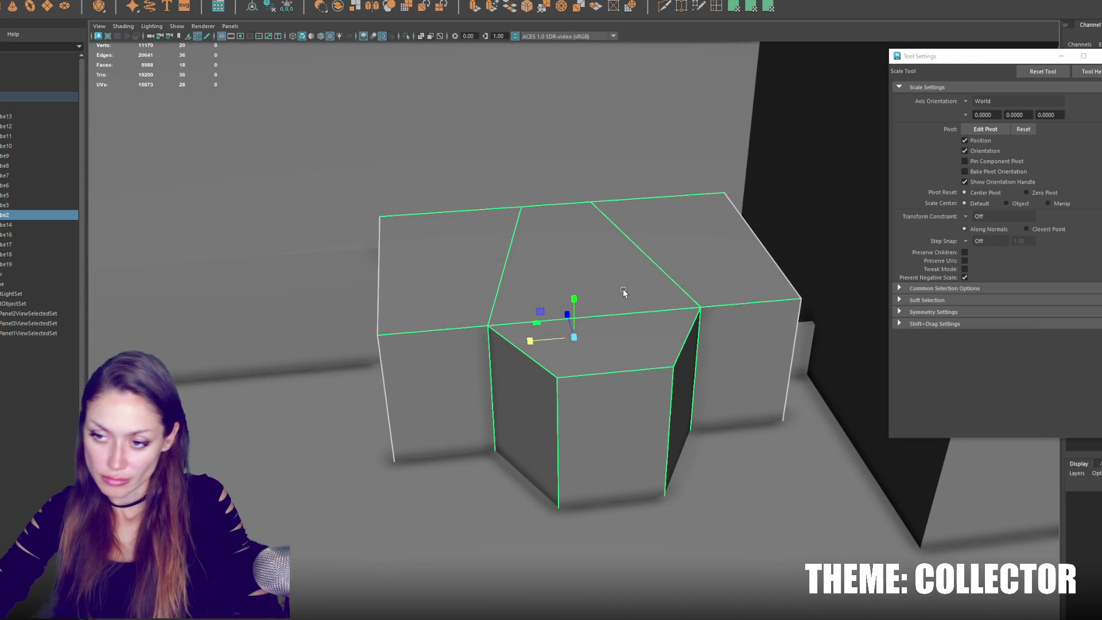
mouse_move(635, 305)
alt+mouse_down()
mouse_move(664, 347)
mouse_move(834, 364)
mouse_move(801, 376)
alt+mouse_up()
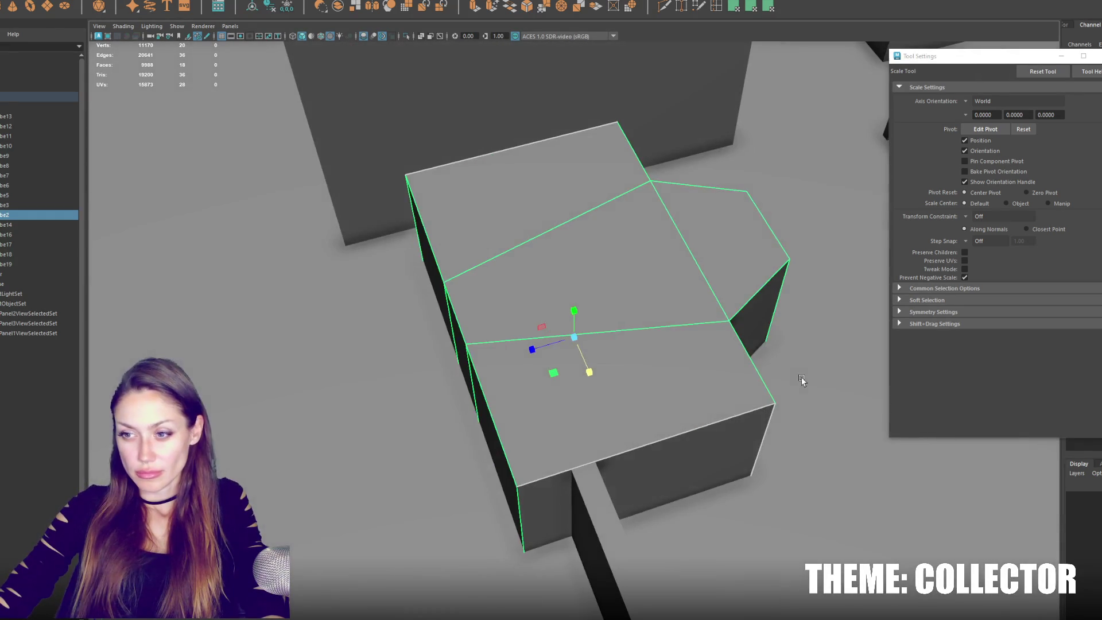
alt+drag(679, 314, 656, 322)
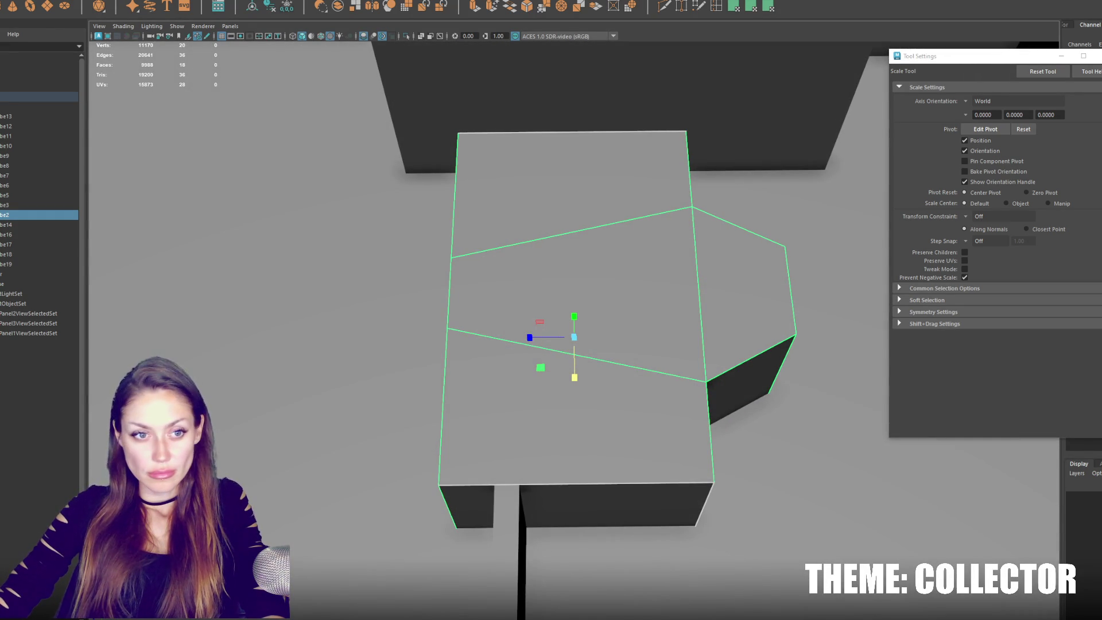
key(F12)
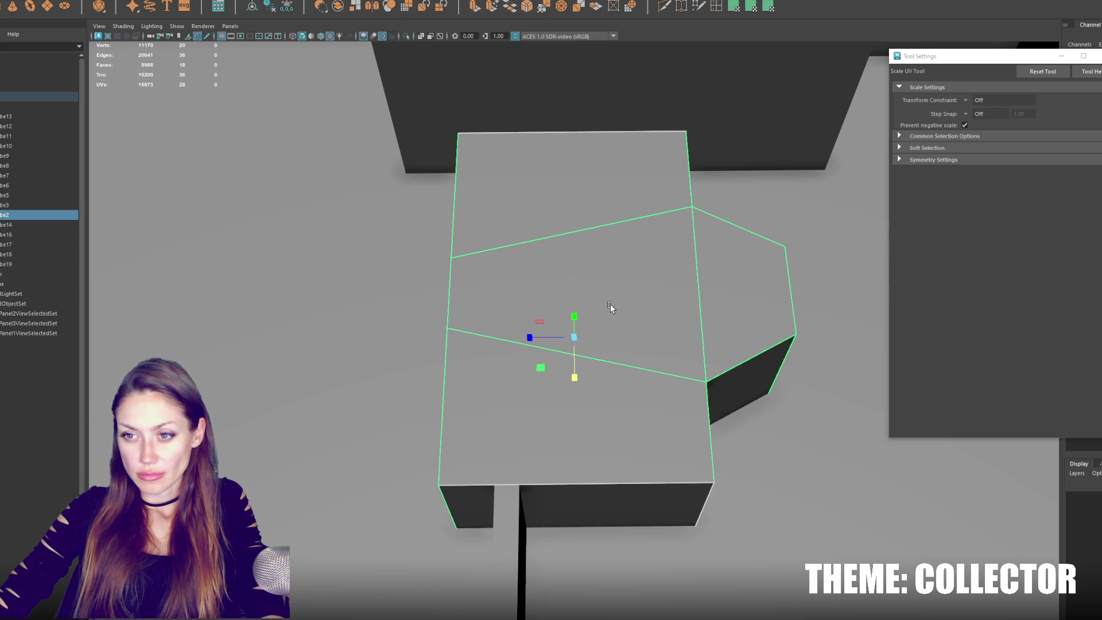
mouse_move(611, 304)
alt+mouse_down()
mouse_move(645, 257)
mouse_move(655, 269)
alt+mouse_up()
key(r)
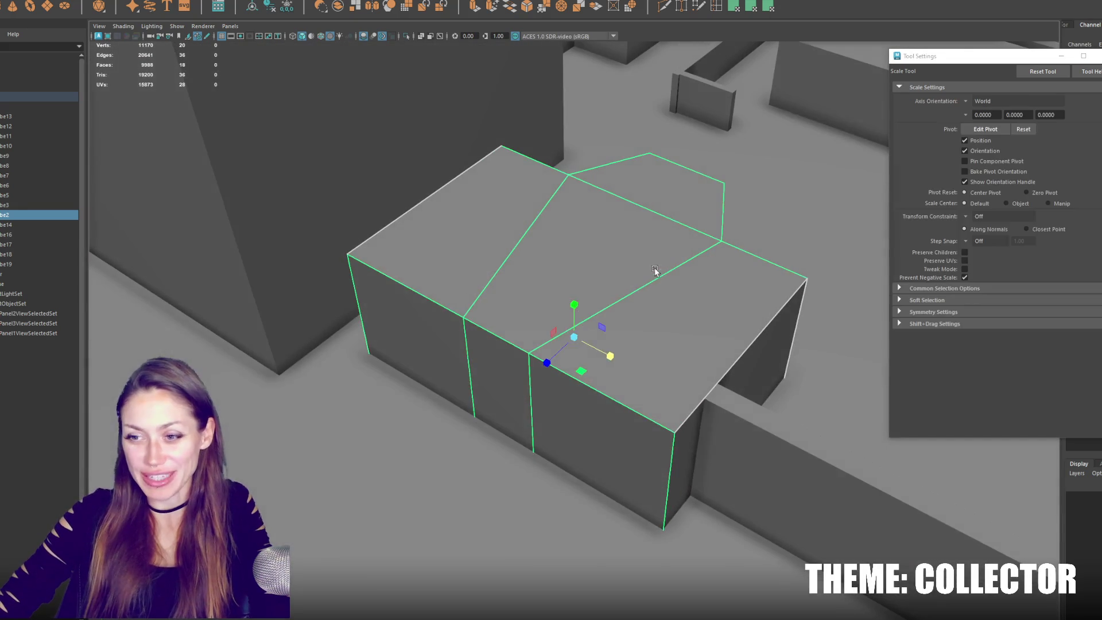
mouse_move(393, 346)
alt+mouse_down()
mouse_move(425, 369)
mouse_move(455, 312)
mouse_move(425, 315)
mouse_move(565, 423)
mouse_move(592, 389)
alt+mouse_up()
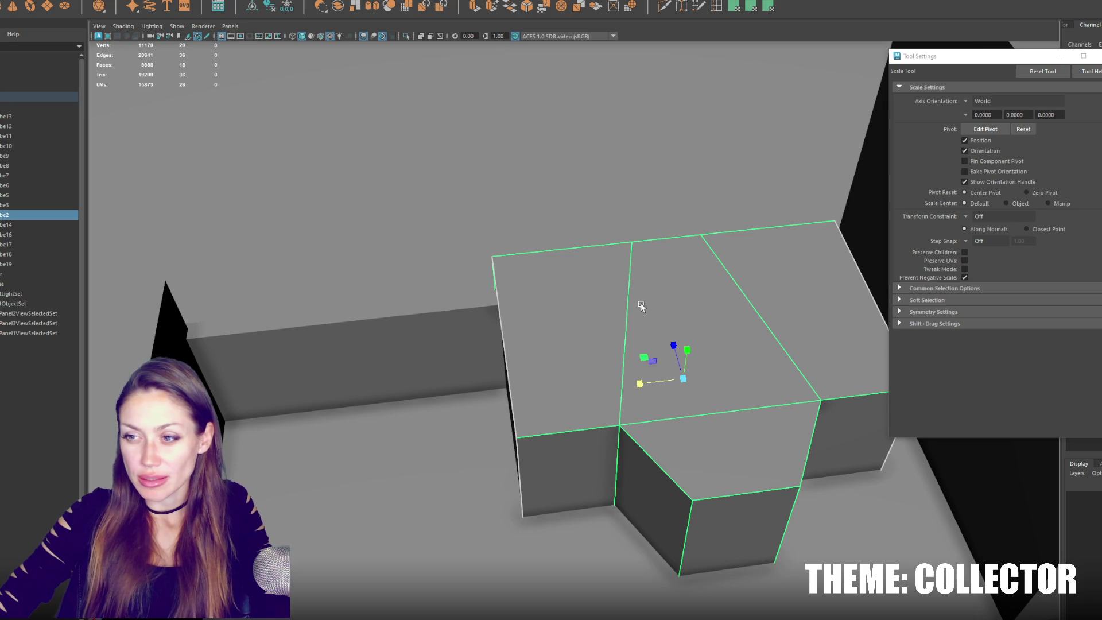
alt+middle_drag(819, 325, 689, 296)
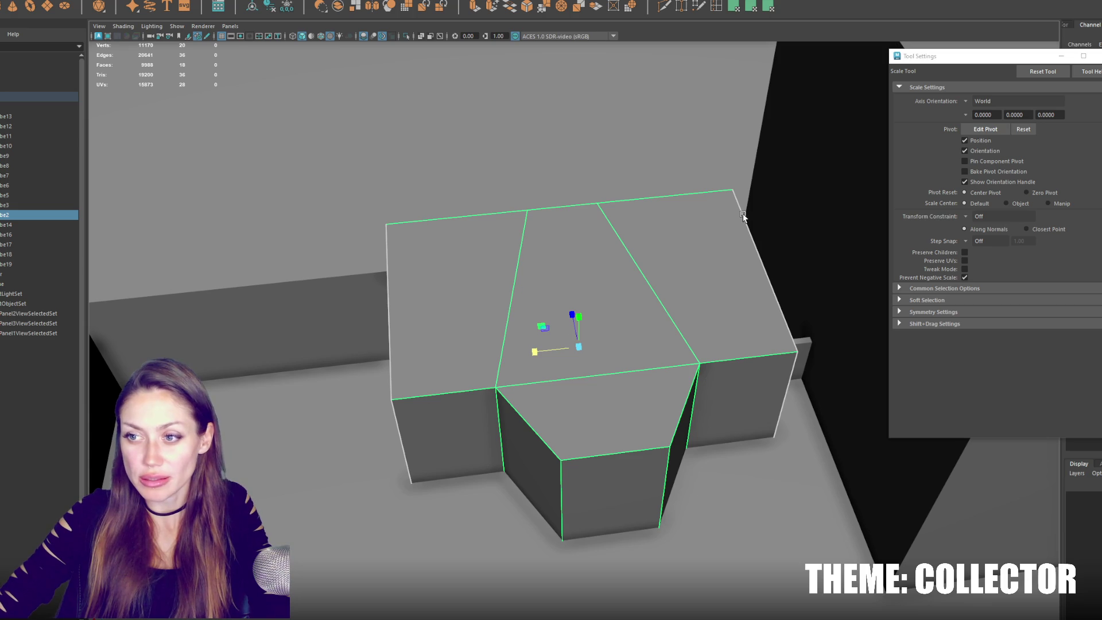
key(w)
alt+middle_drag(539, 354, 430, 388)
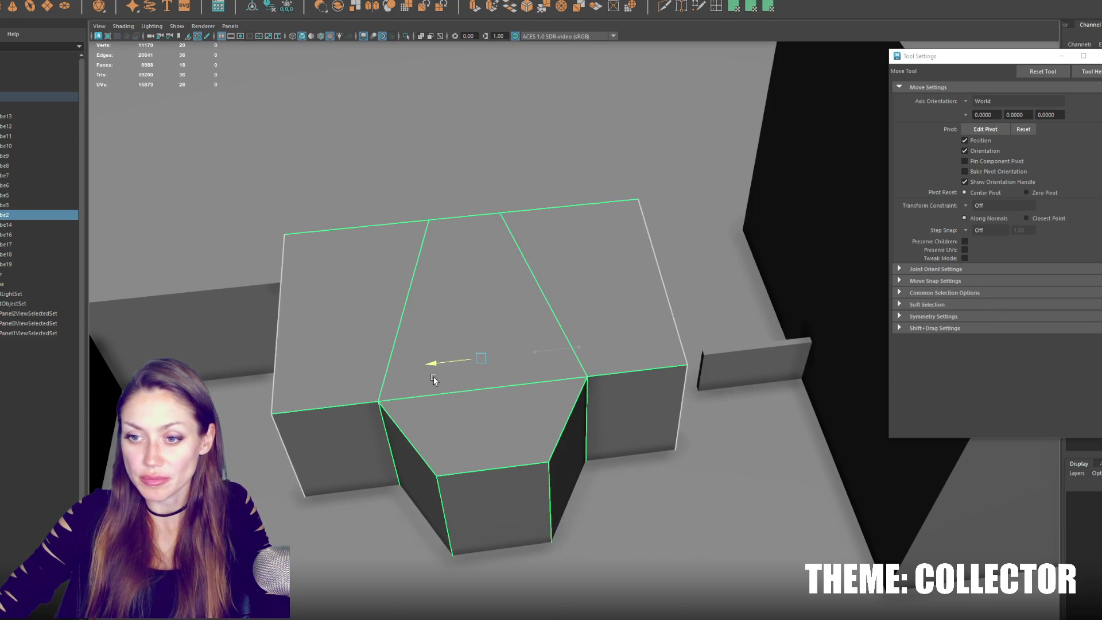
Move the new cube up onto the stepped notch block.
scroll(504, 291, down, 4)
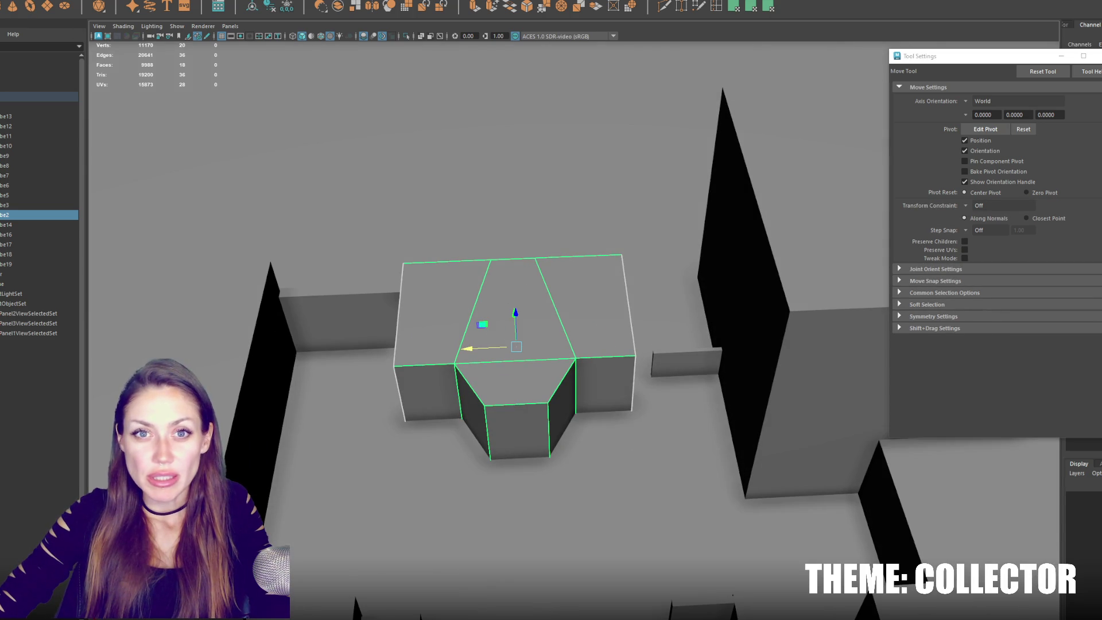
scroll(636, 476, down, 3)
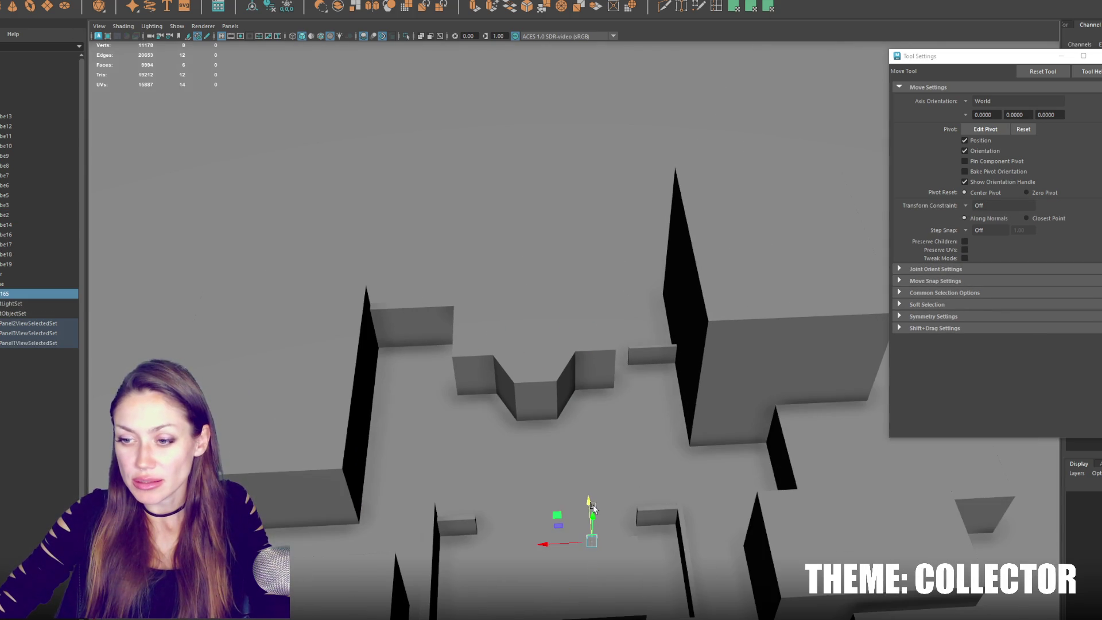
alt+drag(592, 507, 640, 521)
drag(697, 476, 548, 276)
mouse_move(544, 320)
mouse_down()
mouse_move(601, 312)
mouse_move(543, 251)
mouse_move(543, 230)
mouse_move(513, 283)
mouse_up()
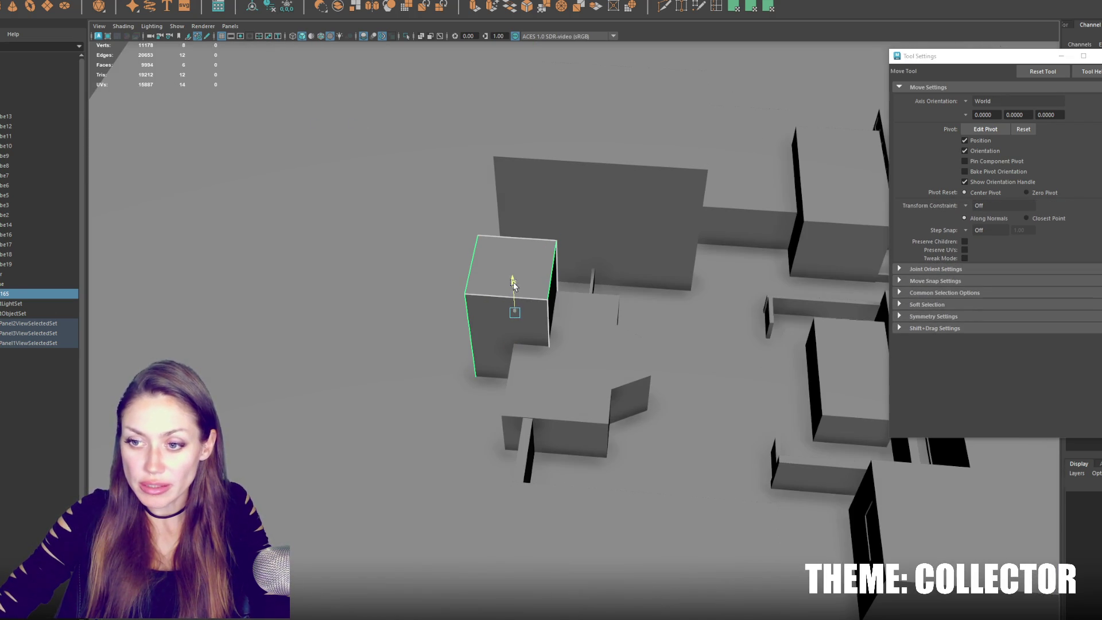
Widen, raise and shorten the cube so it fits as an upper storey.
key(r)
drag(509, 345, 499, 370)
key(w)
key(r)
drag(477, 313, 436, 313)
key(w)
mouse_move(509, 342)
mouse_down()
mouse_move(516, 314)
mouse_move(502, 322)
mouse_move(591, 273)
mouse_move(606, 279)
mouse_move(598, 320)
mouse_up()
key(r)
alt+right_drag(598, 320, 635, 276)
drag(635, 246, 634, 265)
mouse_move(600, 308)
mouse_down()
mouse_move(568, 312)
mouse_move(582, 312)
mouse_move(610, 260)
mouse_move(614, 274)
mouse_move(565, 309)
mouse_move(586, 305)
mouse_move(552, 309)
mouse_move(597, 287)
mouse_up()
key(w)
key(r)
key(w)
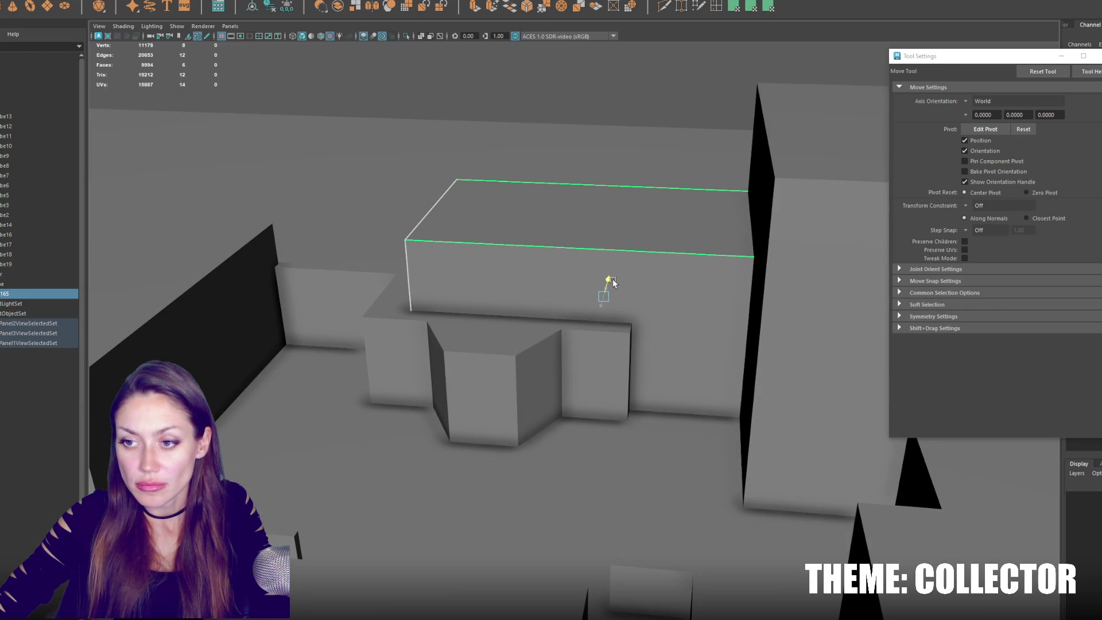
Reposition the upper box above the stepped building.
key(r)
mouse_move(612, 278)
alt+mouse_down()
mouse_move(681, 279)
mouse_move(597, 360)
alt+mouse_up()
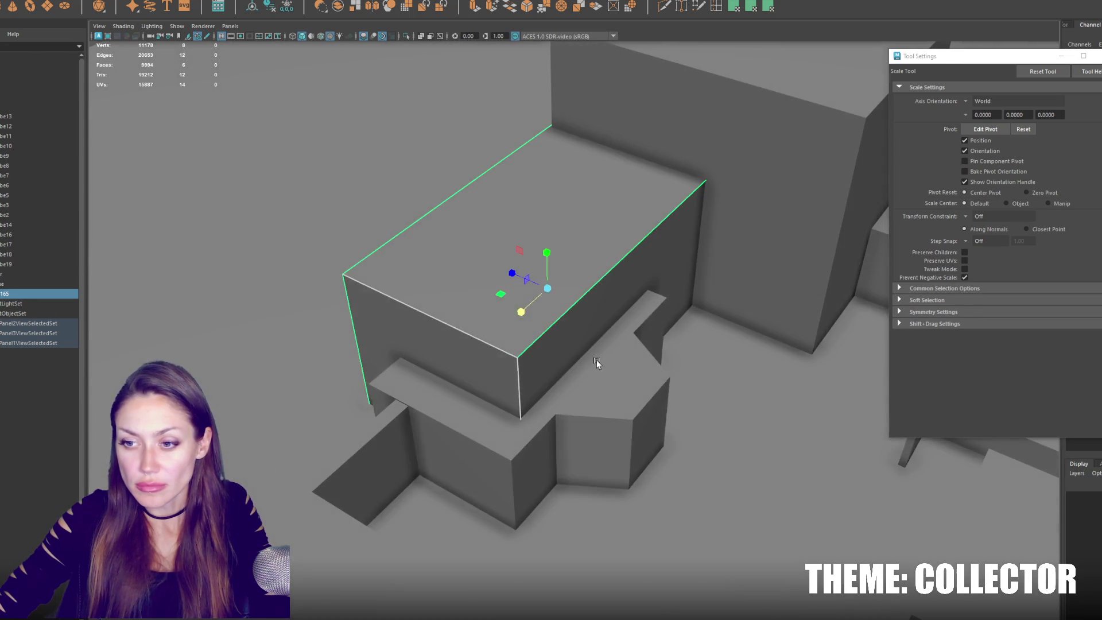
click(597, 360)
click(466, 323)
key(w)
mouse_move(514, 272)
mouse_down()
mouse_move(560, 295)
mouse_move(522, 281)
mouse_up()
Reshape the stepped building by moving a group of its vertices in wireframe.
click(409, 383)
right_drag(407, 383, 352, 339)
key(4)
mouse_move(568, 216)
mouse_down()
mouse_move(415, 351)
mouse_move(392, 398)
mouse_up()
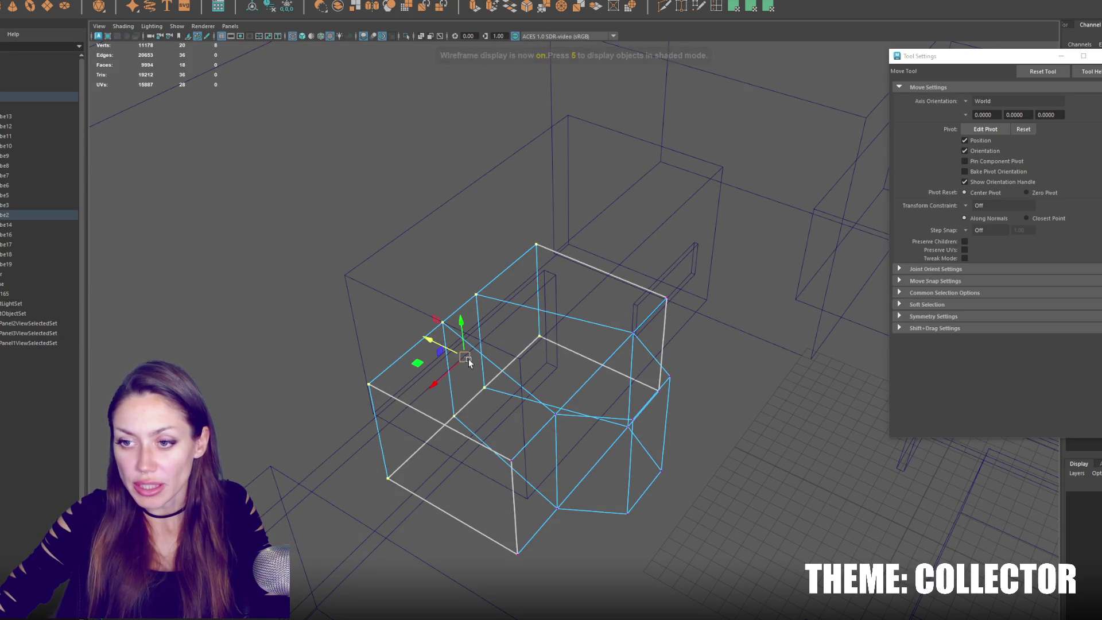
drag(468, 363, 408, 334)
key(5)
mouse_move(504, 340)
alt+mouse_down()
mouse_move(517, 350)
mouse_move(489, 368)
mouse_move(519, 371)
mouse_move(529, 234)
mouse_move(569, 258)
mouse_move(580, 207)
alt+mouse_up()
Scale the upper box taller and frame it in view.
click(582, 224)
key(r)
mouse_move(554, 247)
mouse_down()
mouse_move(564, 251)
mouse_move(572, 237)
mouse_move(580, 261)
mouse_move(589, 245)
mouse_up()
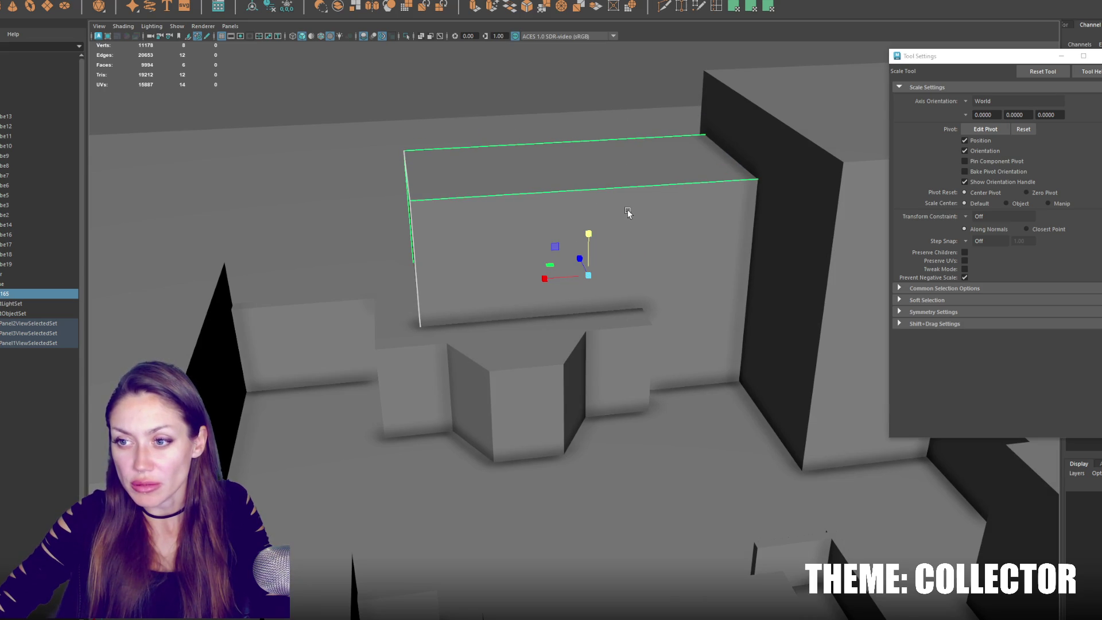
mouse_move(652, 222)
alt+mouse_down()
mouse_move(536, 276)
mouse_move(549, 279)
alt+mouse_up()
key(f)
key(w)
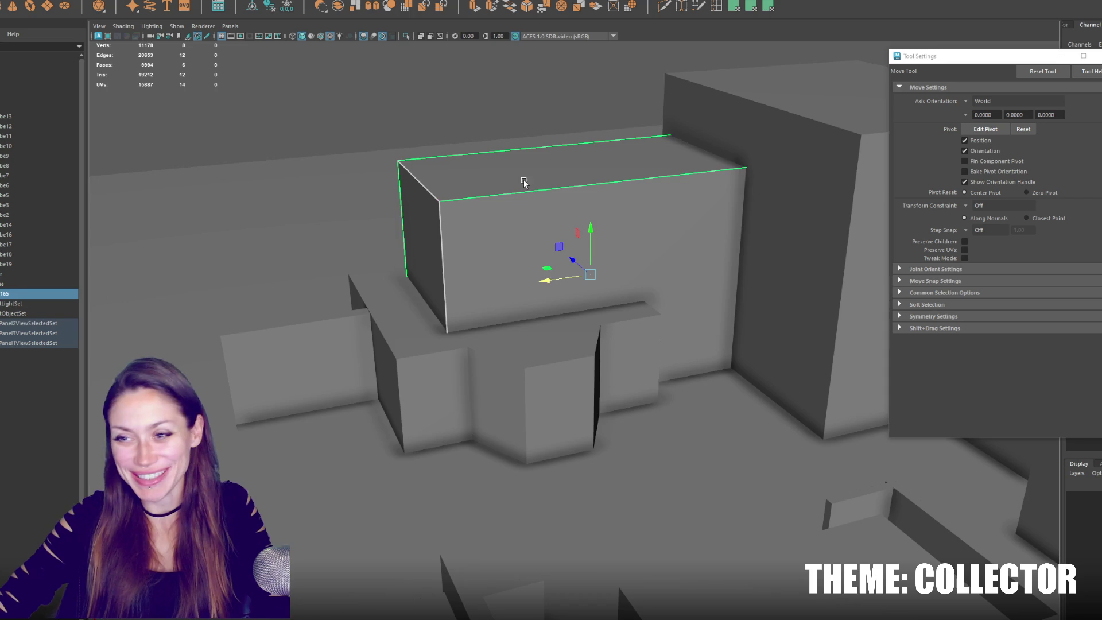
mouse_move(536, 180)
alt+mouse_down()
mouse_move(594, 245)
mouse_move(600, 172)
mouse_move(581, 246)
alt+mouse_up()
Duplicate the upper box with Ctrl+D and put the copy into face editing.
key(ctrl+d)
key(r)
right_drag(581, 246, 605, 172)
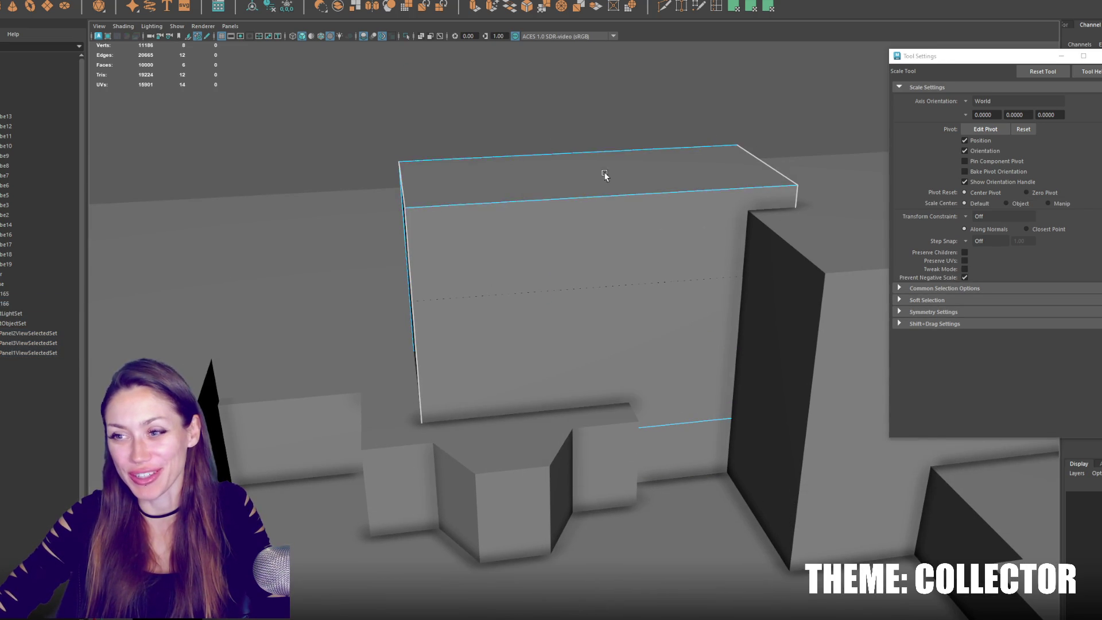
Lower the top face of the duplicated box.
click(600, 170)
key(w)
mouse_move(594, 129)
mouse_down()
mouse_move(593, 269)
mouse_move(598, 147)
mouse_up()
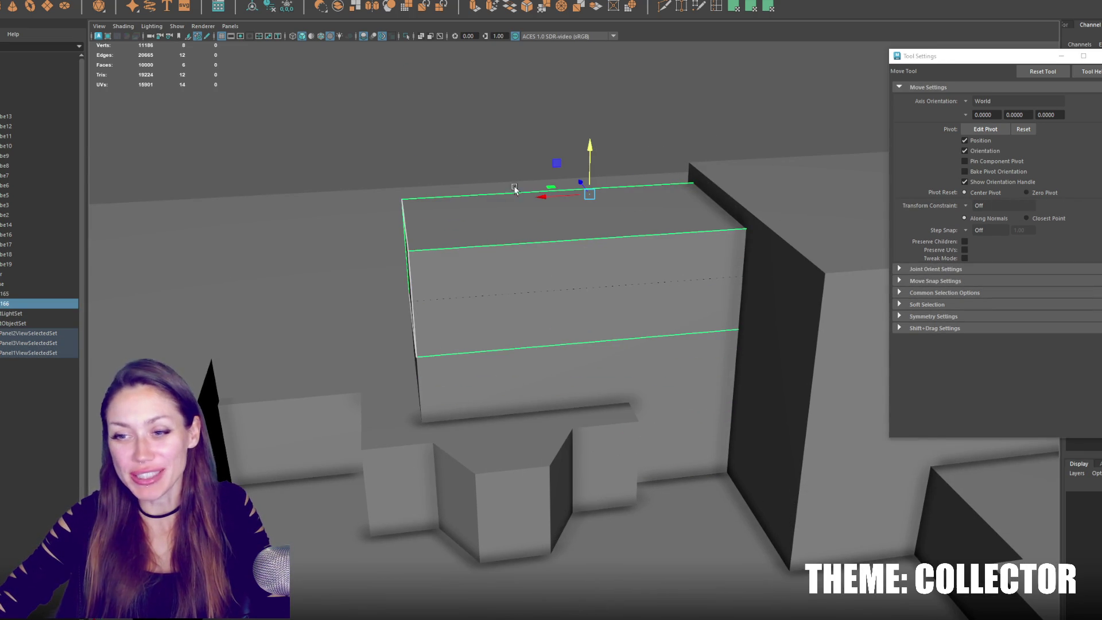
key(r)
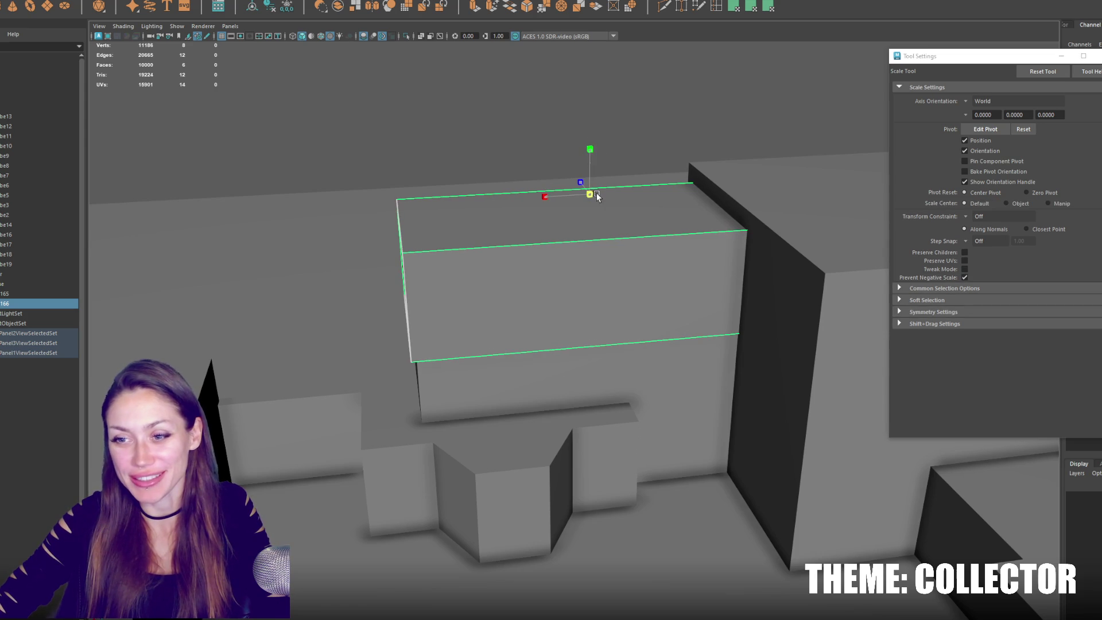
Extrude the block's top face, shrink it narrower, and adjust its height.
right_drag(592, 192, 602, 218)
click(601, 218)
mouse_move(602, 218)
shift+mouse_down()
mouse_move(568, 219)
mouse_move(589, 224)
shift+mouse_up()
key(w)
right_drag(589, 223, 591, 224)
middle_drag(592, 224, 600, 175)
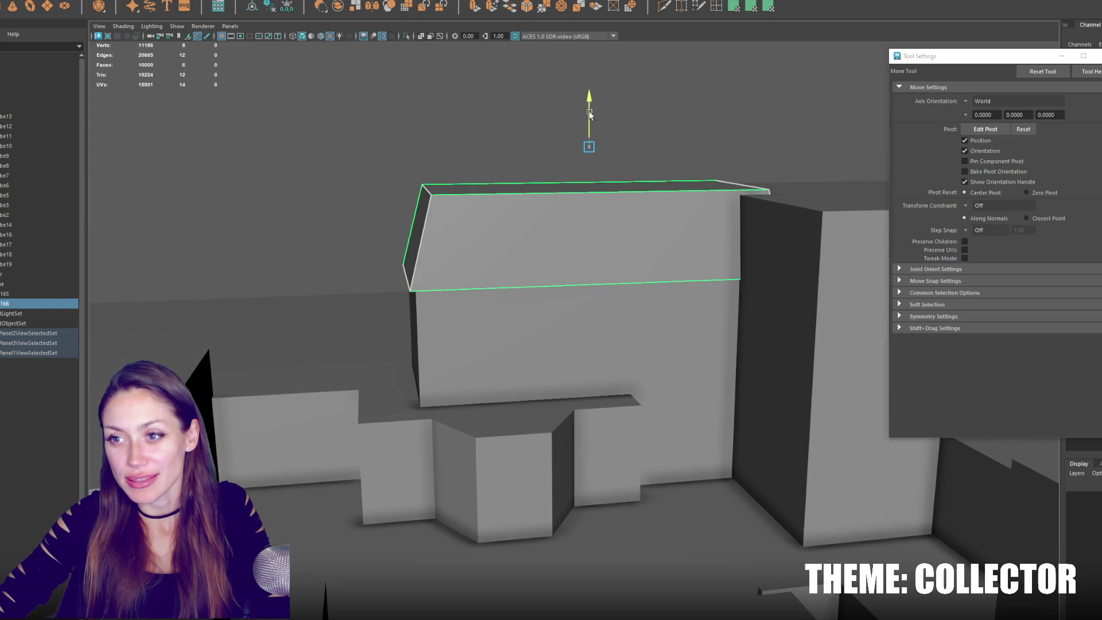
middle_drag(590, 114, 585, 145)
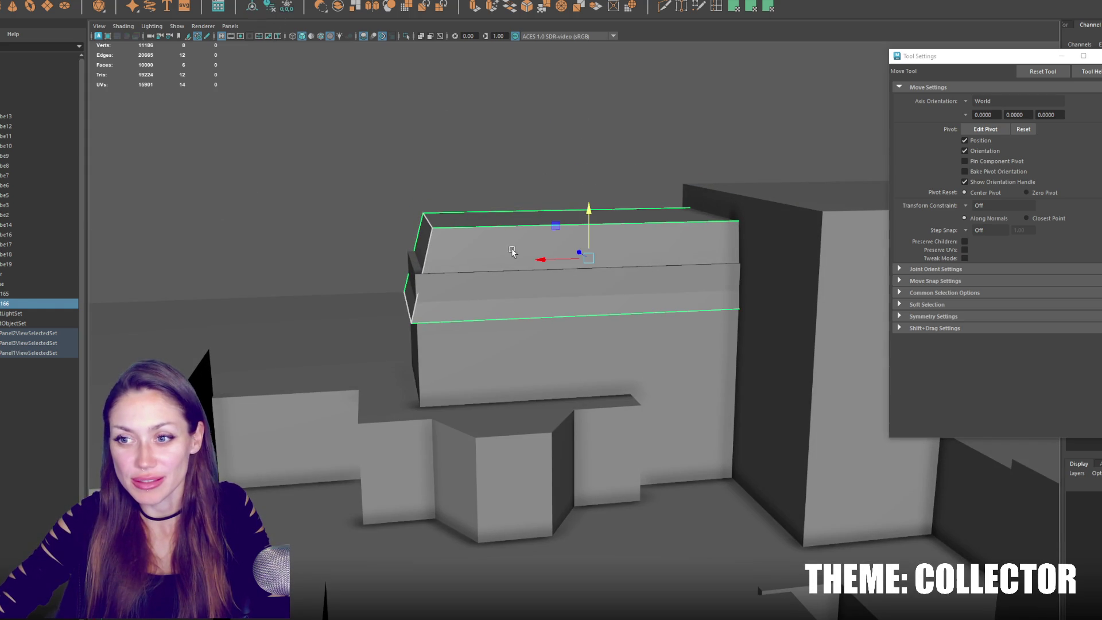
Lower an edge loop along the block top so the roof slants.
right_drag(440, 157, 438, 245)
double_click(574, 283)
drag(585, 227, 583, 248)
click(432, 135)
Select the foreground cube and orbit the view around the scene.
mouse_move(483, 122)
alt+mouse_down()
mouse_move(395, 192)
mouse_move(306, 374)
alt+mouse_up()
click(306, 374)
alt+right_drag(306, 375, 378, 335)
alt+middle_drag(378, 335, 551, 280)
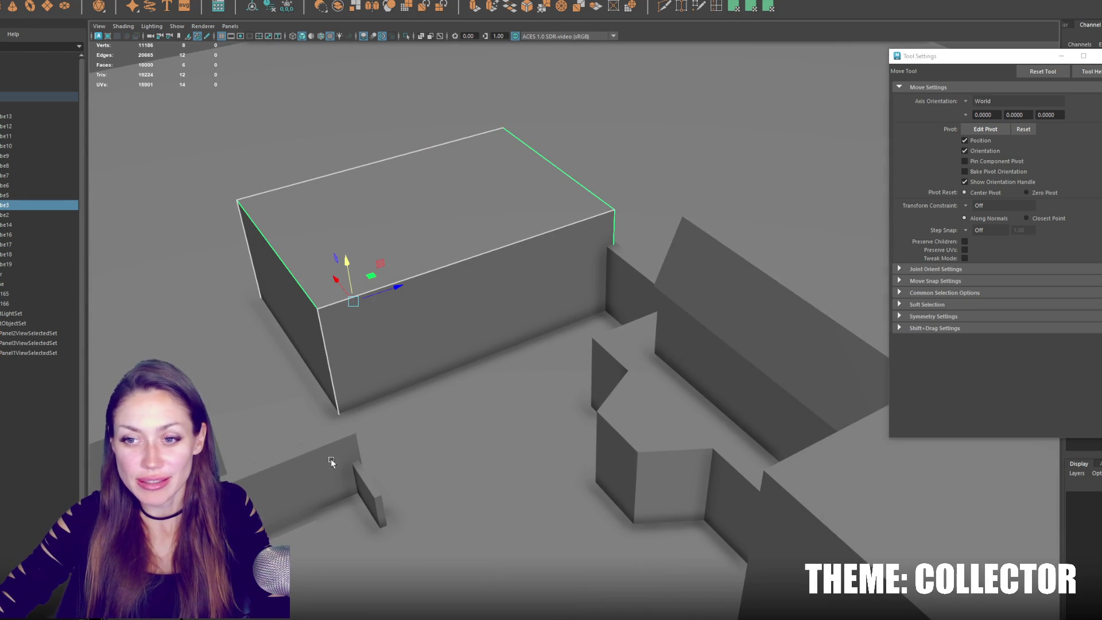
Select the house's sloped roof block and pick its top face in face mode.
alt+drag(562, 368, 477, 409)
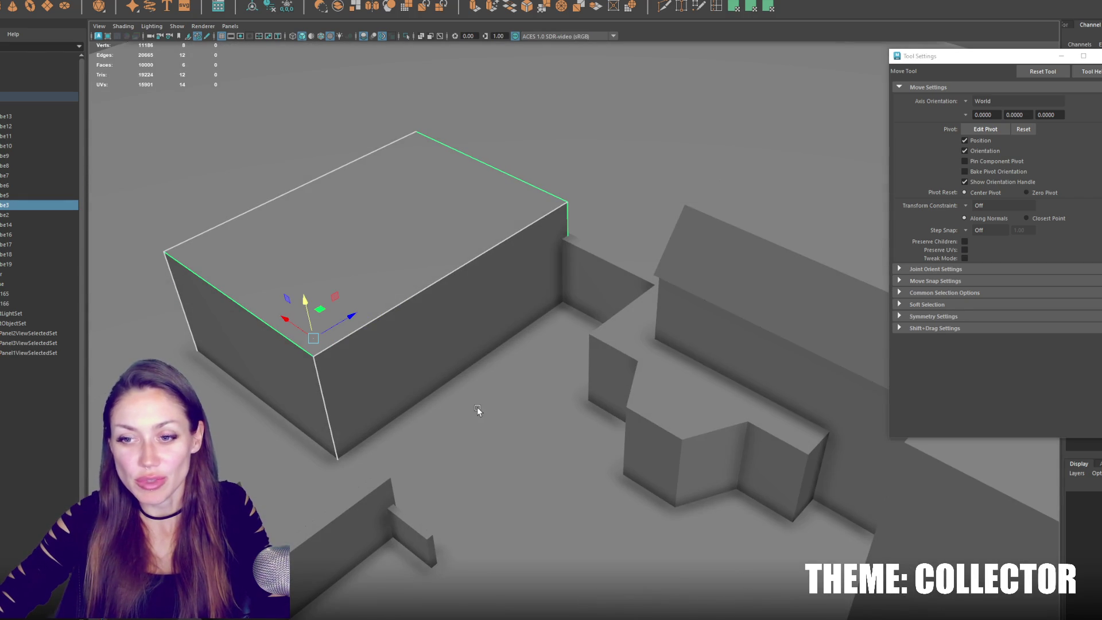
click(786, 293)
mouse_move(786, 292)
alt+mouse_down()
mouse_move(590, 246)
mouse_move(564, 172)
mouse_move(574, 252)
alt+mouse_up()
scroll(574, 252, up, 5)
click(474, 237)
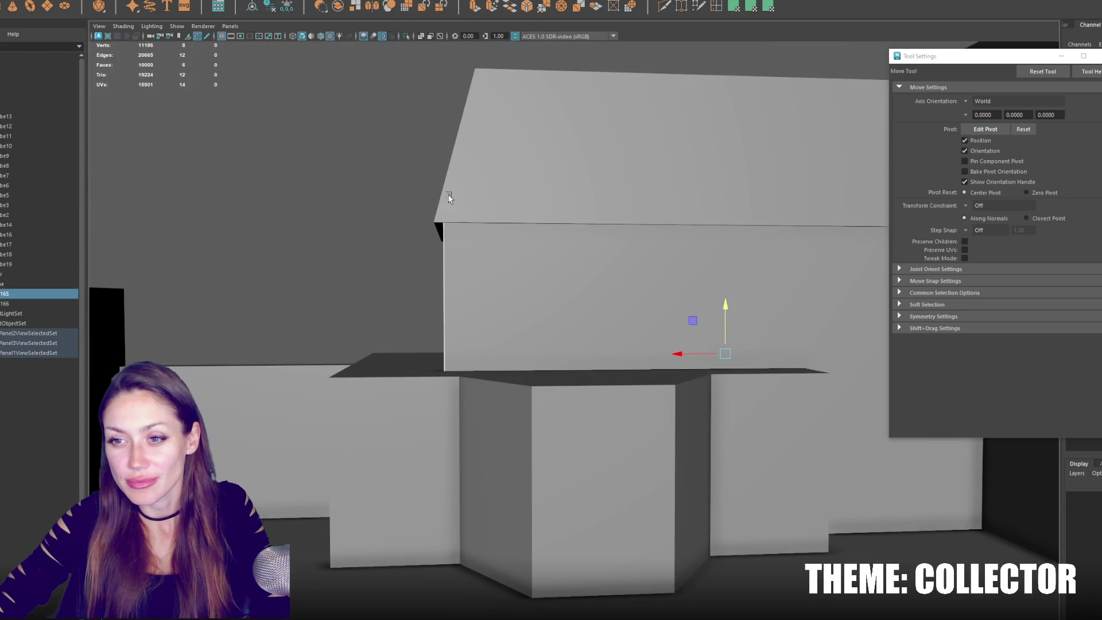
click(443, 169)
click(435, 218)
right_drag(395, 188, 396, 175)
right_drag(389, 213, 394, 214)
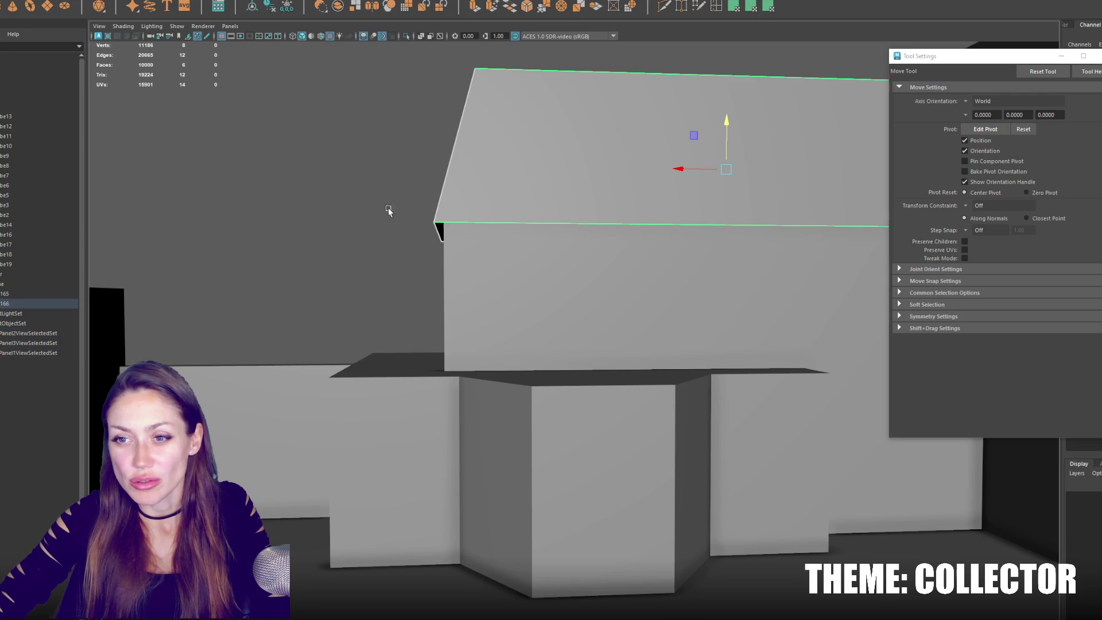
click(661, 144)
click(582, 205)
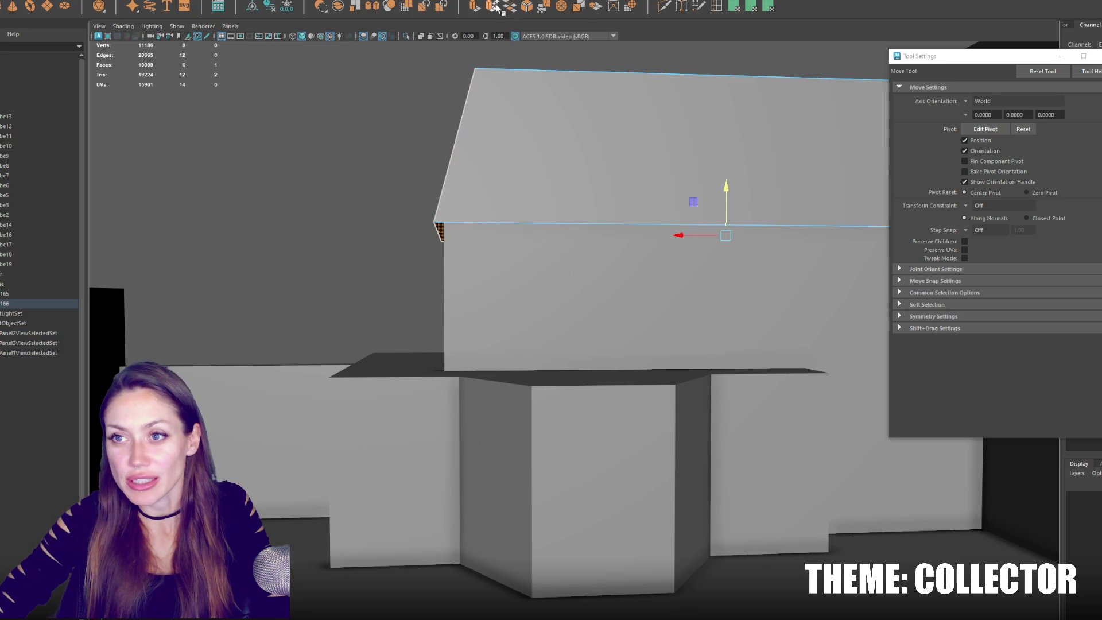
Extrude the sloped roof face downward into a thicker slab.
key(ctrl+e)
drag(727, 199, 727, 214)
scroll(614, 271, up, 3)
Select the roof slab's top face and lower it slightly.
key(q)
mouse_move(534, 216)
alt+mouse_down()
mouse_move(607, 141)
mouse_move(601, 147)
alt+mouse_up()
click(612, 153)
key(r)
scroll(758, 193, up, 2)
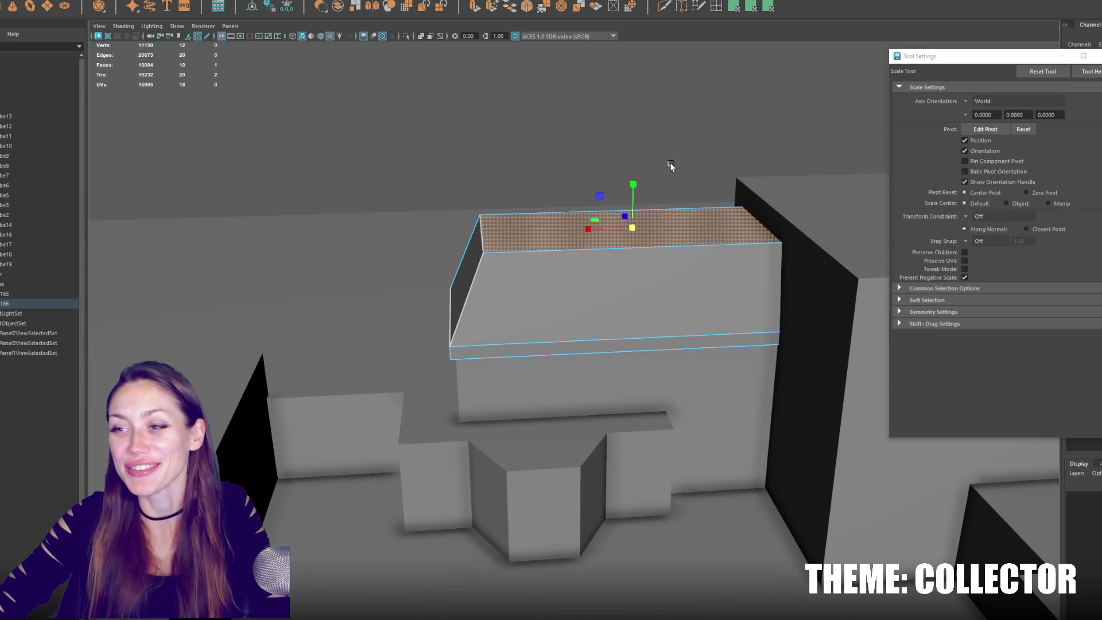
scroll(649, 158, down, 3)
key(w)
drag(634, 183, 634, 201)
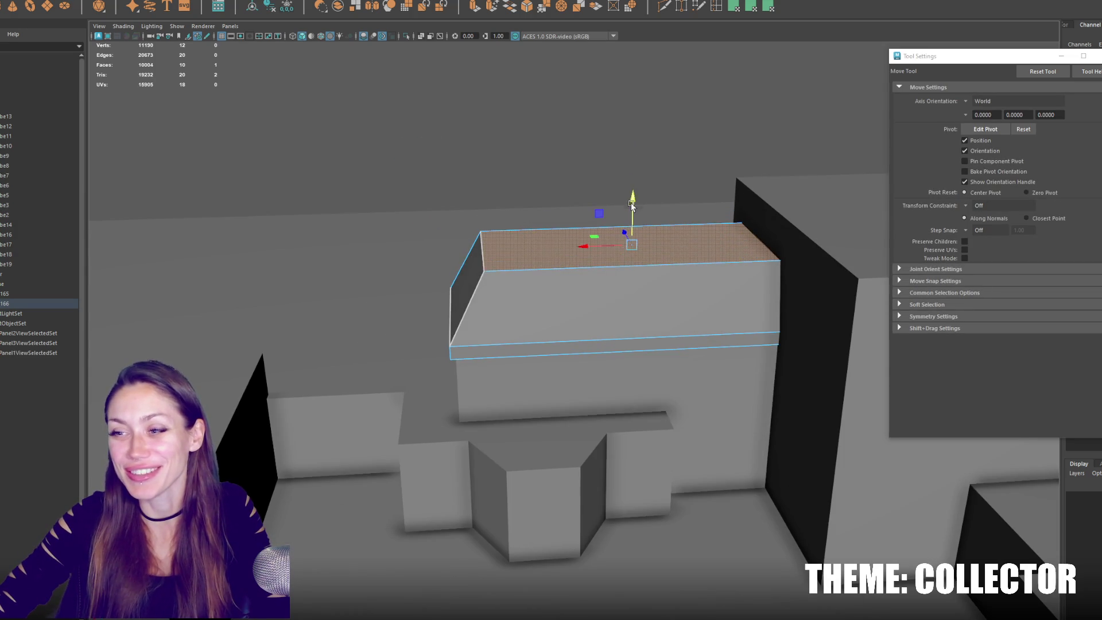
Scale the top face narrower along X and depth so the slab tapers.
key(r)
drag(590, 246, 590, 251)
key(w)
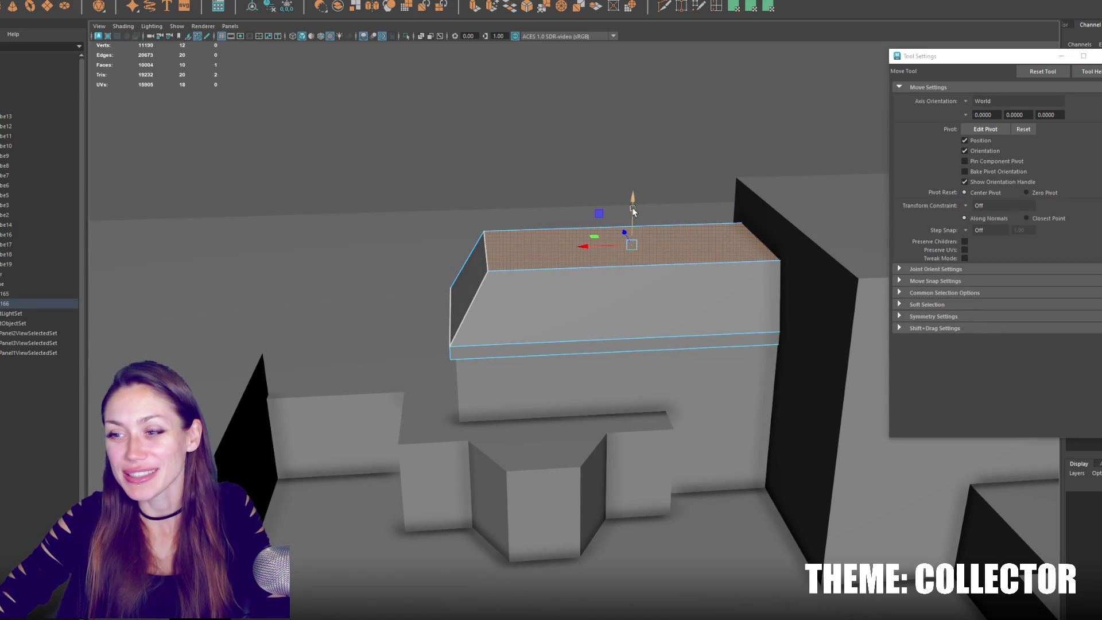
drag(633, 203, 633, 201)
key(r)
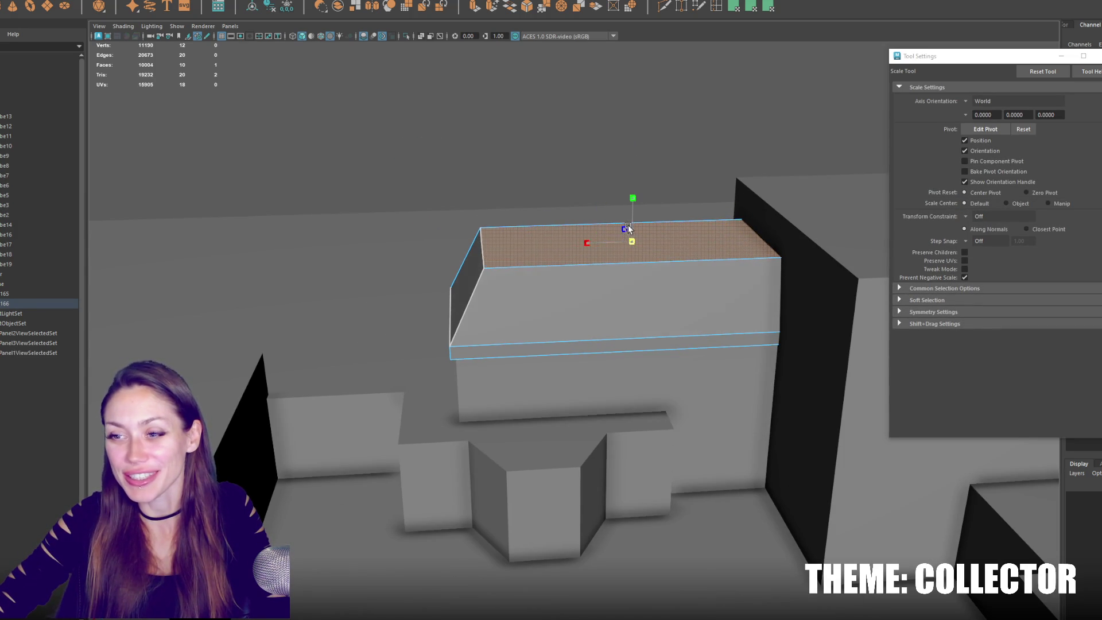
mouse_move(587, 276)
alt+mouse_down()
mouse_move(576, 227)
mouse_move(628, 235)
mouse_move(633, 216)
alt+mouse_up()
Return to object mode, reselect the roof slab and orbit to inspect it.
right_click(450, 191)
key(F8)
key(w)
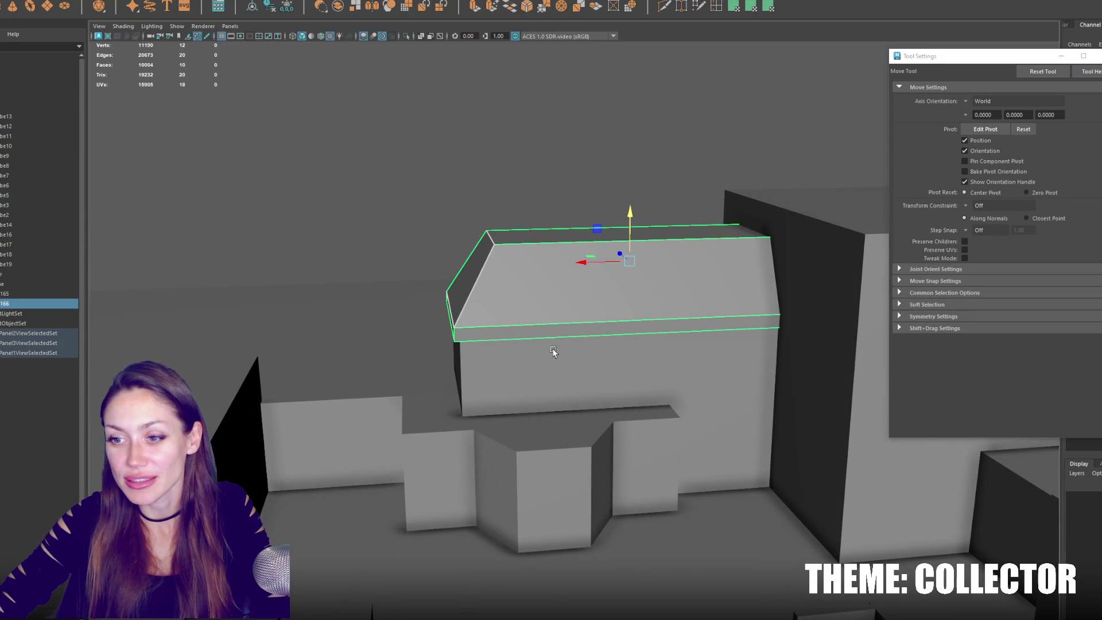
click(553, 349)
click(621, 276)
alt+drag(620, 247, 633, 228)
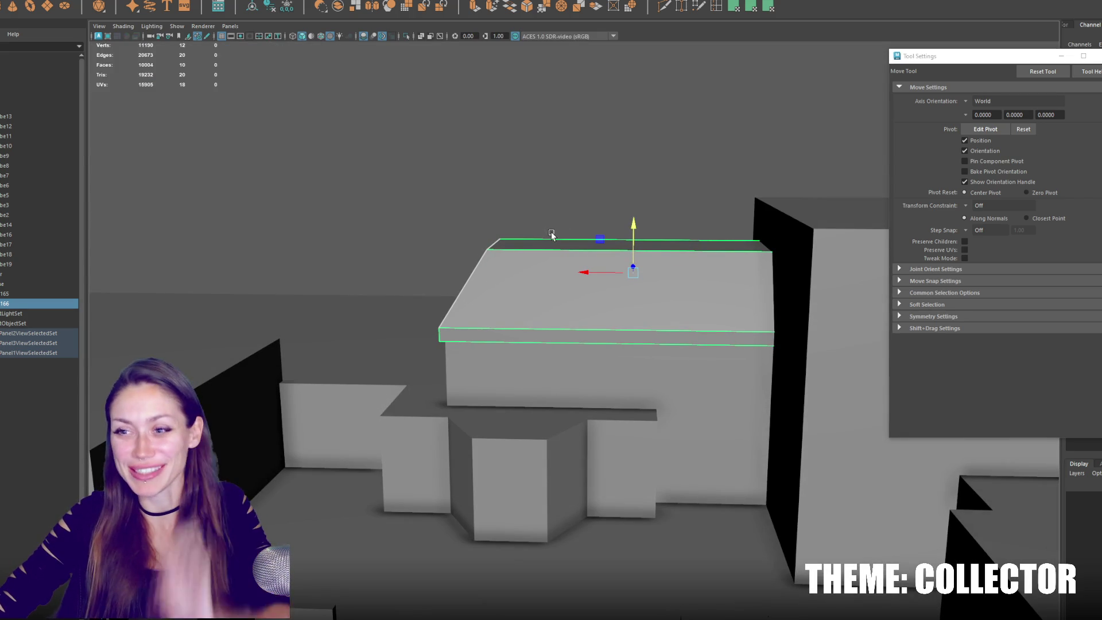
mouse_move(563, 263)
alt+mouse_down()
mouse_move(636, 268)
mouse_move(615, 295)
mouse_move(566, 283)
mouse_move(645, 320)
mouse_move(603, 278)
mouse_move(549, 269)
alt+mouse_up()
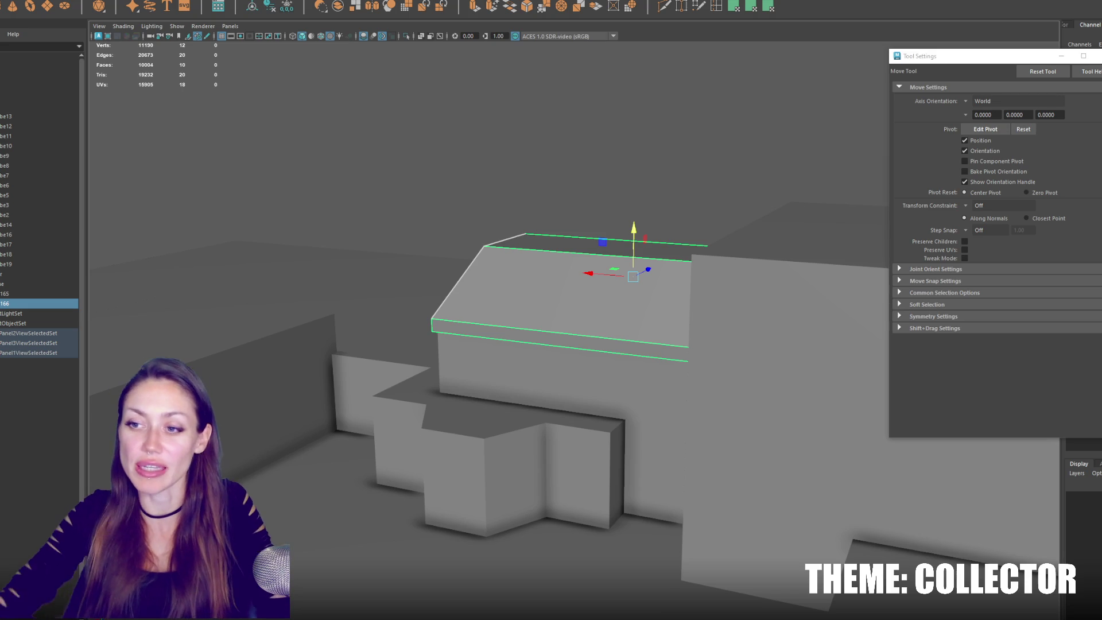
mouse_move(484, 290)
alt+mouse_down()
mouse_move(556, 303)
mouse_move(519, 243)
mouse_move(501, 247)
mouse_move(643, 260)
mouse_move(684, 241)
mouse_move(618, 263)
mouse_move(511, 214)
mouse_move(529, 224)
mouse_move(660, 218)
mouse_move(621, 219)
alt+mouse_up()
key(r)
key(w)
mouse_move(546, 244)
alt+mouse_down()
mouse_move(659, 256)
mouse_move(432, 271)
mouse_move(540, 260)
mouse_move(514, 266)
mouse_move(552, 368)
mouse_move(499, 326)
mouse_move(516, 257)
mouse_move(531, 267)
mouse_move(533, 294)
alt+mouse_up()
Duplicate the roof slab and slide the copy down and left.
key(ctrl+d)
mouse_move(499, 326)
mouse_down()
mouse_move(445, 333)
mouse_move(468, 328)
mouse_move(474, 300)
mouse_move(411, 209)
mouse_up()
key(r)
key(w)
Drag the copy's end vertices so it overhangs the lower front block like an awning.
right_drag(414, 161, 373, 156)
key(q)
drag(483, 185, 803, 510)
key(w)
mouse_move(574, 352)
mouse_down()
mouse_move(513, 354)
mouse_move(602, 348)
mouse_move(597, 356)
mouse_up()
mouse_move(584, 397)
mouse_down()
mouse_move(632, 396)
mouse_move(551, 367)
mouse_move(586, 344)
mouse_move(575, 322)
mouse_up()
mouse_move(557, 265)
mouse_down()
mouse_move(447, 421)
mouse_move(416, 398)
mouse_move(593, 396)
mouse_move(502, 310)
mouse_up()
alt+drag(482, 94, 486, 207)
click(403, 476)
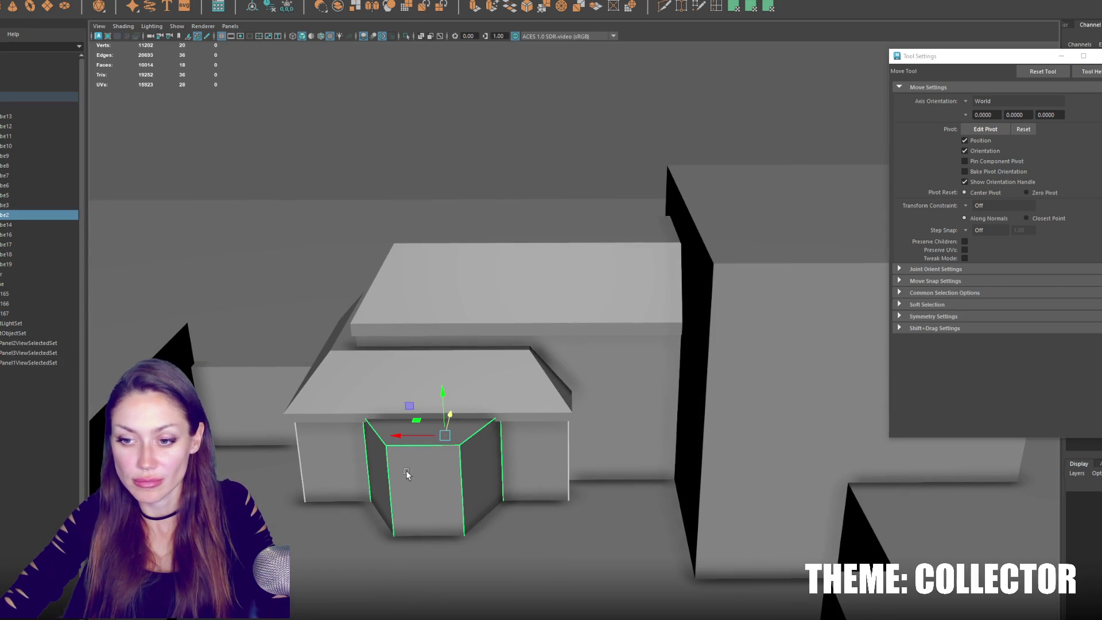
Duplicate the small box above the slab and delete all but its front prism faces.
key(ctrl+d)
drag(442, 395, 432, 235)
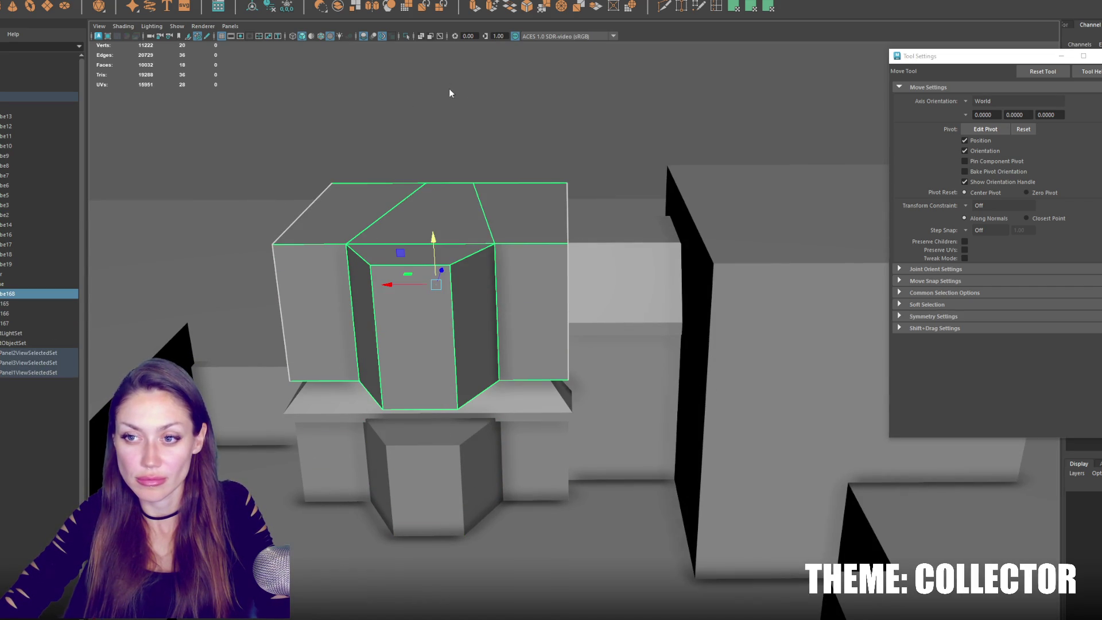
key(F11)
key(q)
click(360, 308)
shift+click(410, 322)
shift+click(480, 298)
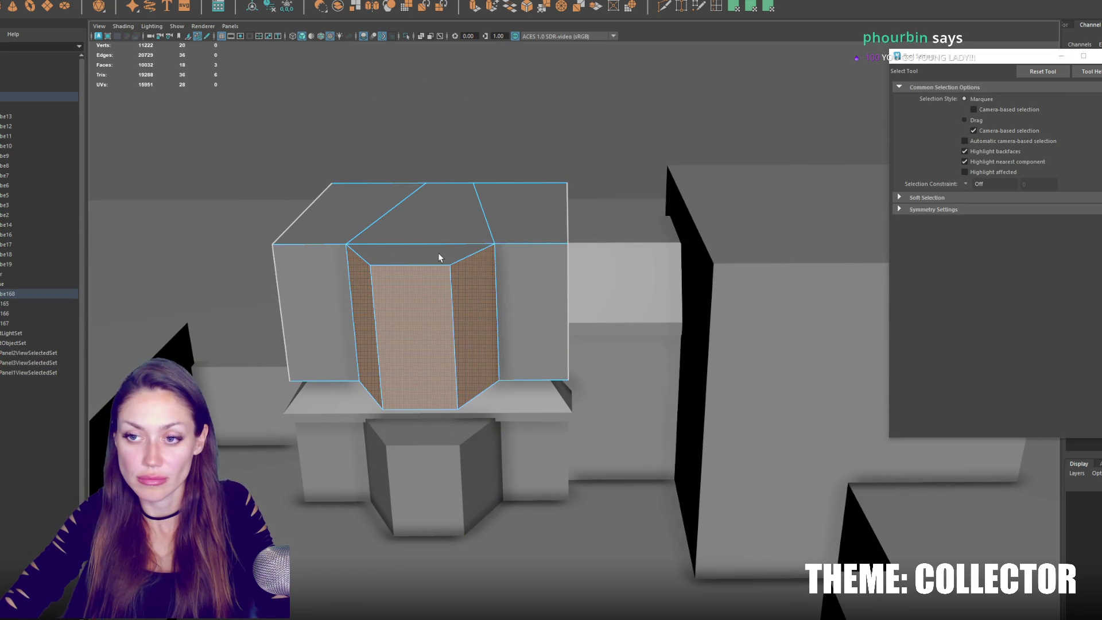
shift+drag(222, 127, 621, 422)
key(Delete)
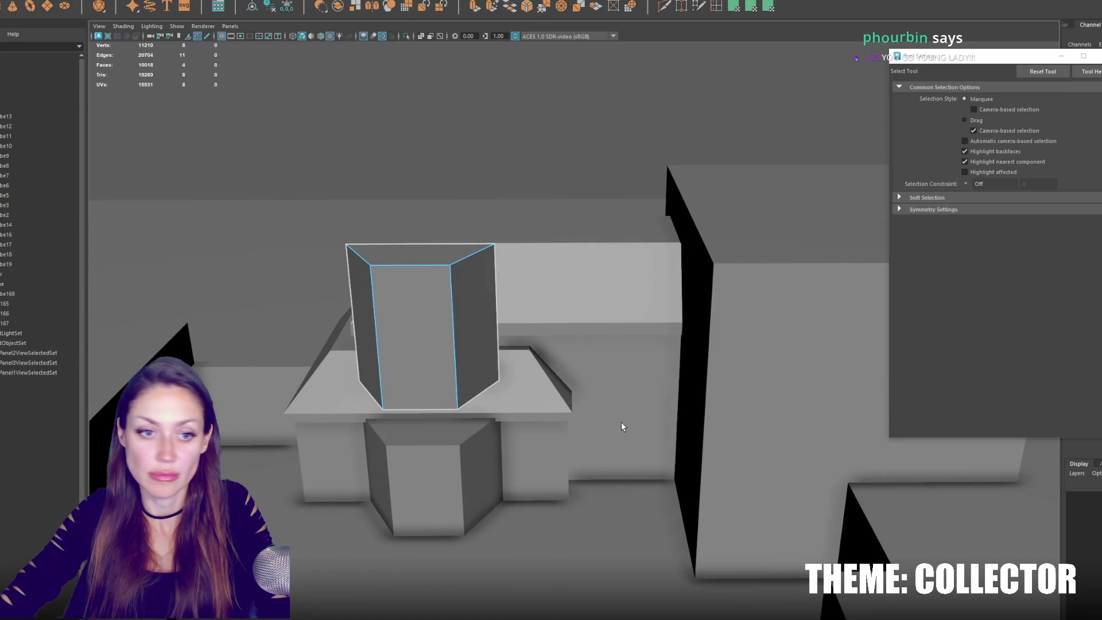
Lower the prism's top face, then extrude and scale it into a pointed pyramid.
right_drag(431, 177, 414, 260)
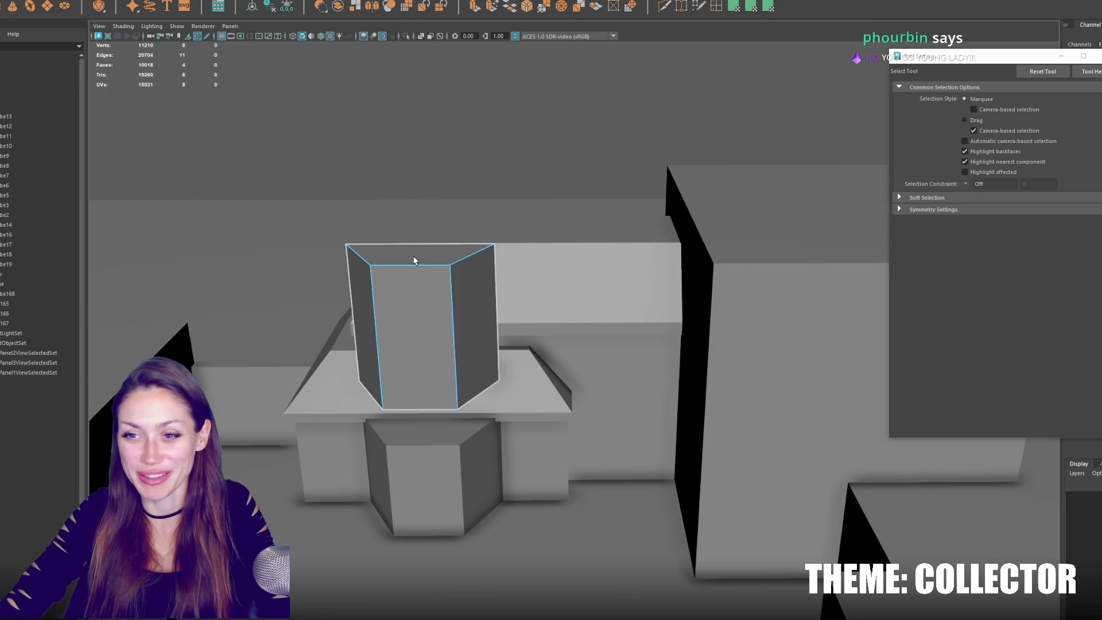
click(414, 261)
key(w)
mouse_move(412, 219)
mouse_down()
mouse_move(412, 347)
mouse_move(419, 270)
mouse_up()
click(474, 8)
key(w)
key(r)
drag(413, 309, 360, 308)
Set the pyramid roof down onto the octagonal prism.
key(F8)
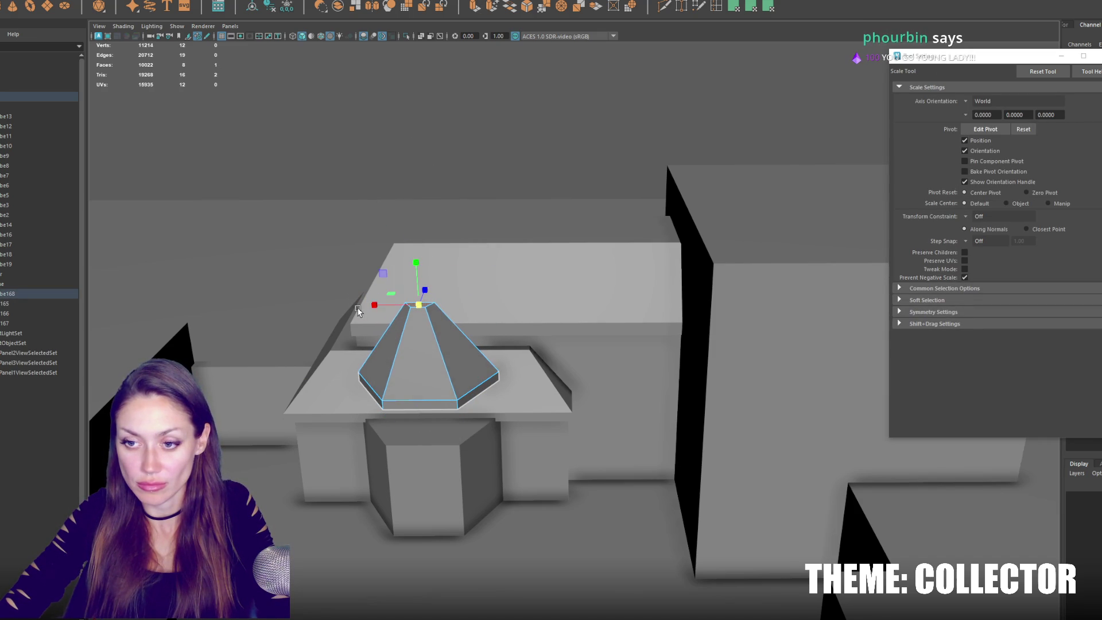
key(w)
drag(433, 247, 435, 281)
key(r)
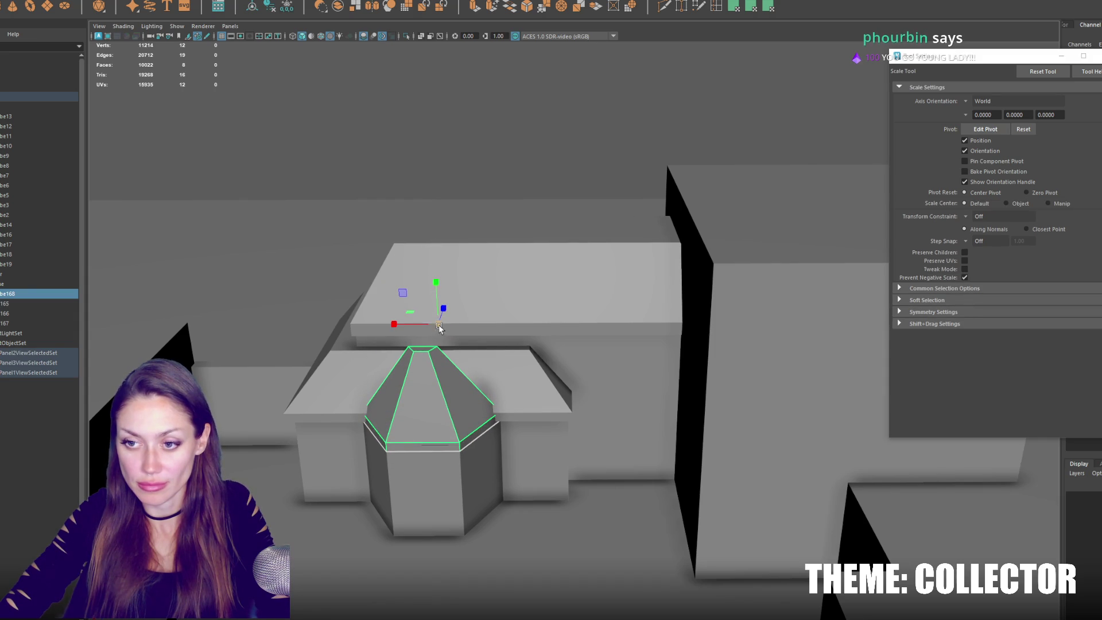
key(w)
Move the lower roof piece's left vertices further left.
mouse_move(425, 396)
alt+mouse_down()
mouse_move(606, 406)
mouse_move(476, 471)
mouse_move(490, 441)
alt+mouse_up()
click(473, 475)
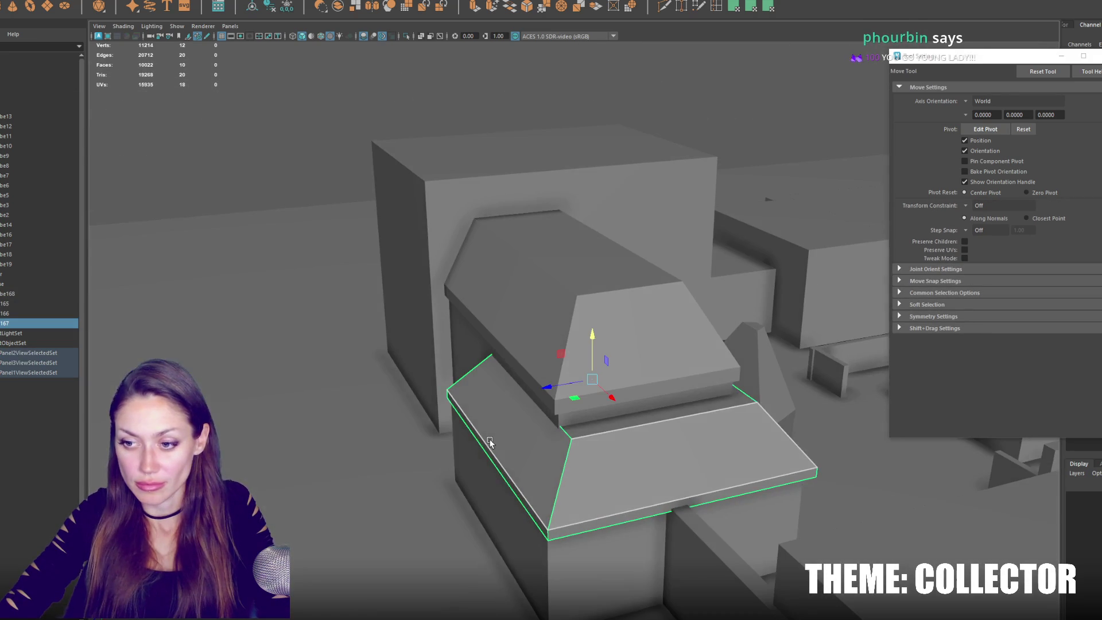
key(F9)
drag(327, 257, 596, 571)
mouse_move(471, 442)
mouse_down()
mouse_move(404, 448)
mouse_move(443, 447)
mouse_up()
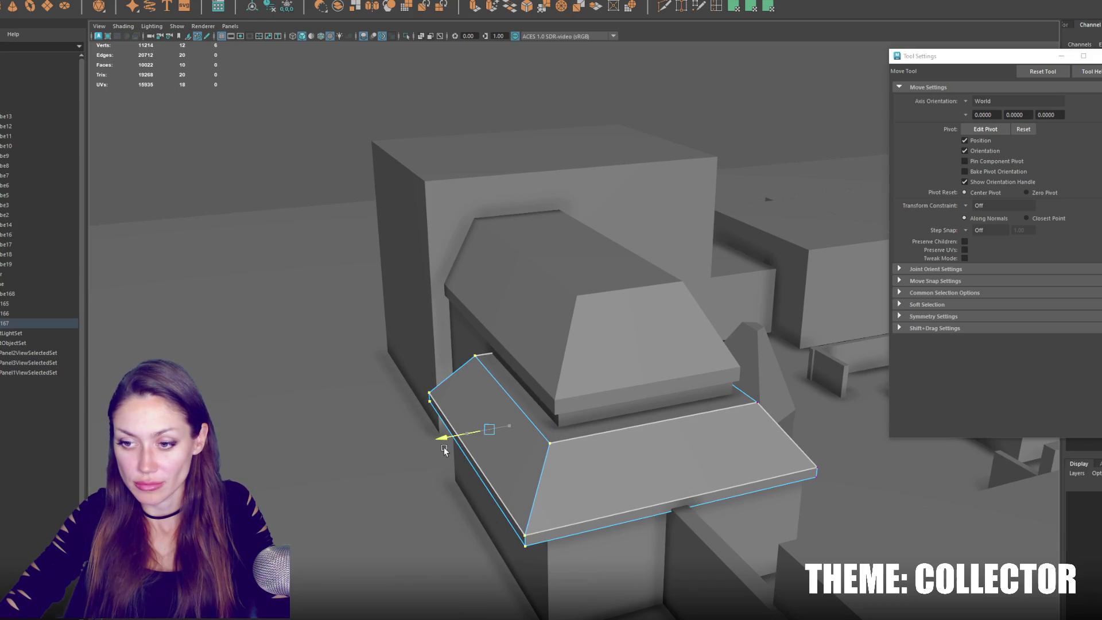
click(291, 111)
Extend the lower building wall's left vertices further left to match the roof.
click(563, 551)
right_click(316, 126)
click(268, 124)
drag(278, 279, 519, 580)
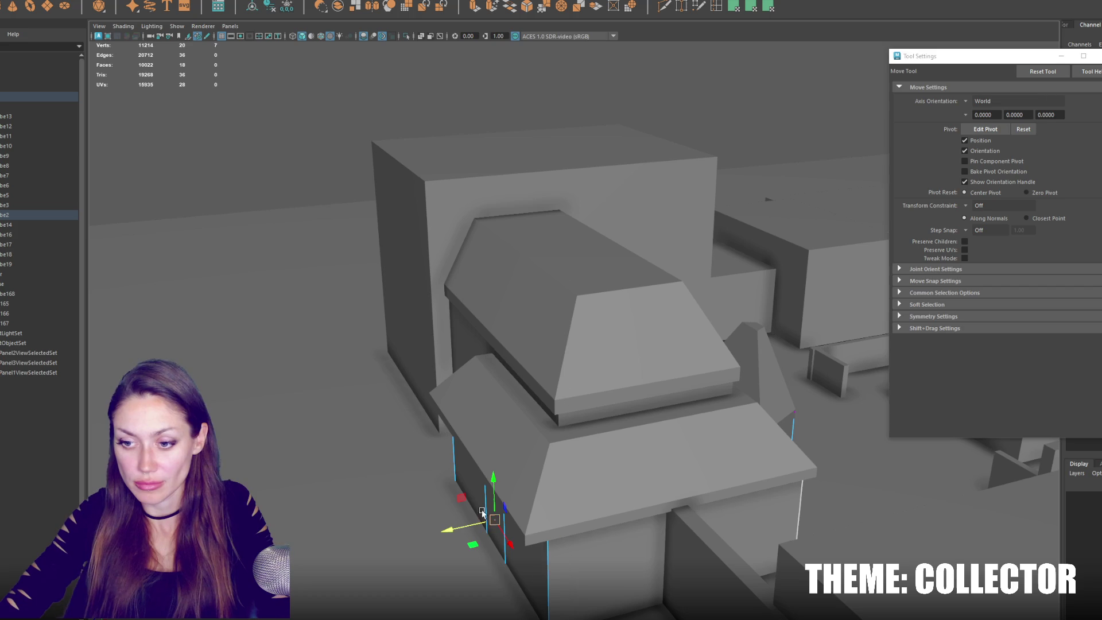
drag(439, 531, 419, 543)
scroll(406, 310, down, 3)
drag(406, 309, 550, 570)
mouse_move(479, 469)
mouse_down()
mouse_move(455, 468)
mouse_move(560, 414)
mouse_move(493, 411)
mouse_move(650, 413)
mouse_move(509, 412)
mouse_move(483, 400)
mouse_up()
click(484, 242)
mouse_move(484, 241)
alt+mouse_down()
mouse_move(622, 242)
mouse_move(531, 317)
mouse_move(540, 324)
mouse_move(423, 169)
mouse_move(391, 170)
mouse_move(519, 337)
alt+mouse_up()
click(539, 323)
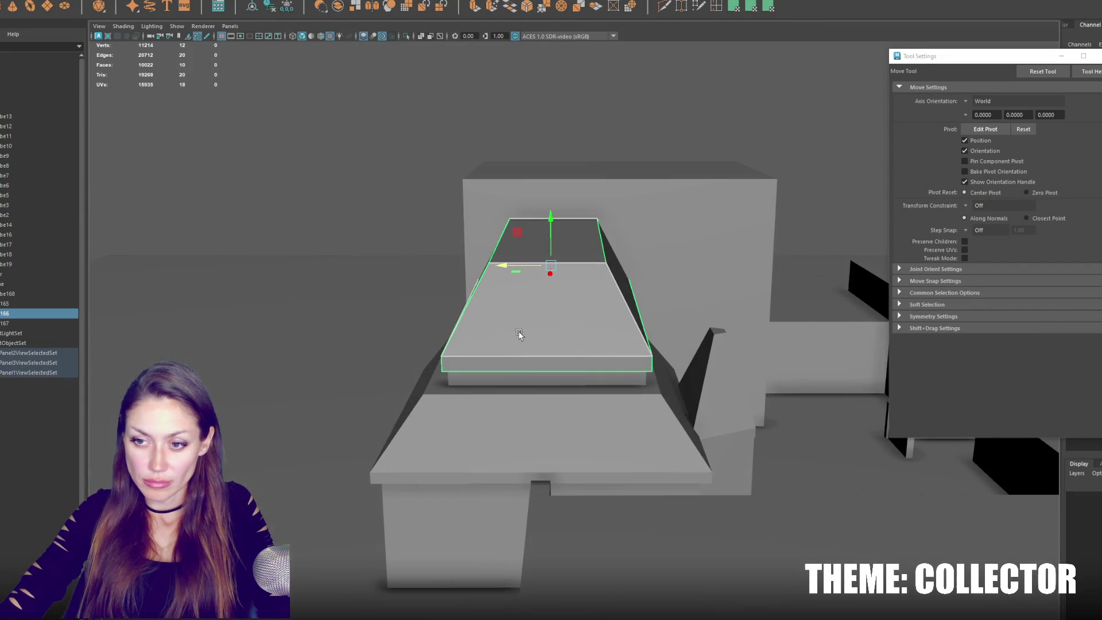
Nudge the roof pieces left, then duplicate the upper roof and raise the copy.
shift+click(519, 377)
drag(513, 391, 460, 379)
click(415, 294)
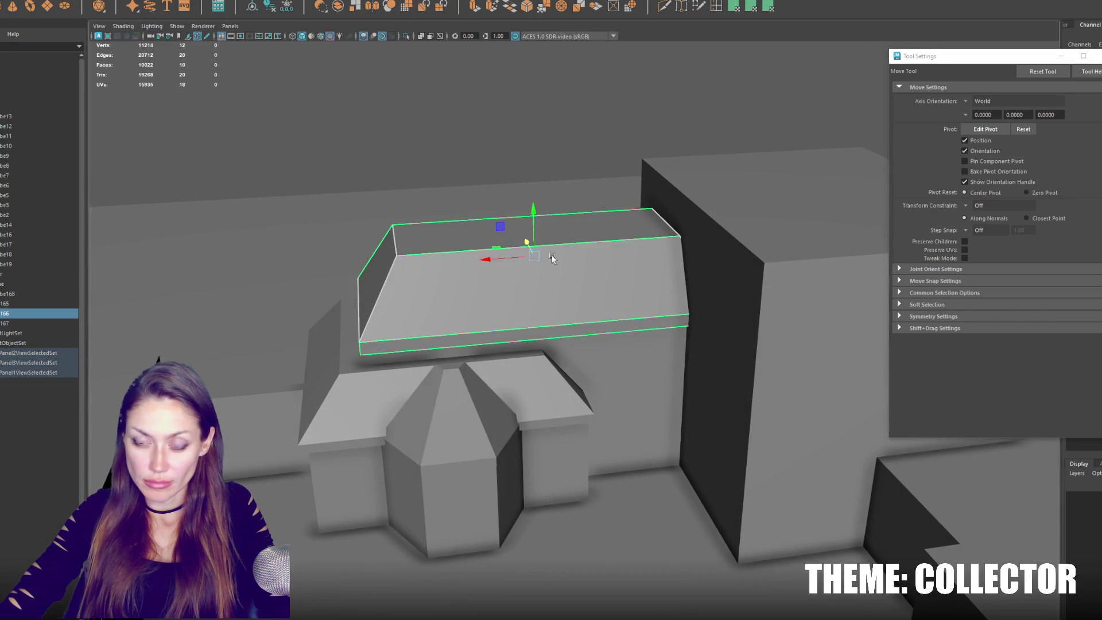
key(ctrl+d)
drag(534, 211, 431, 106)
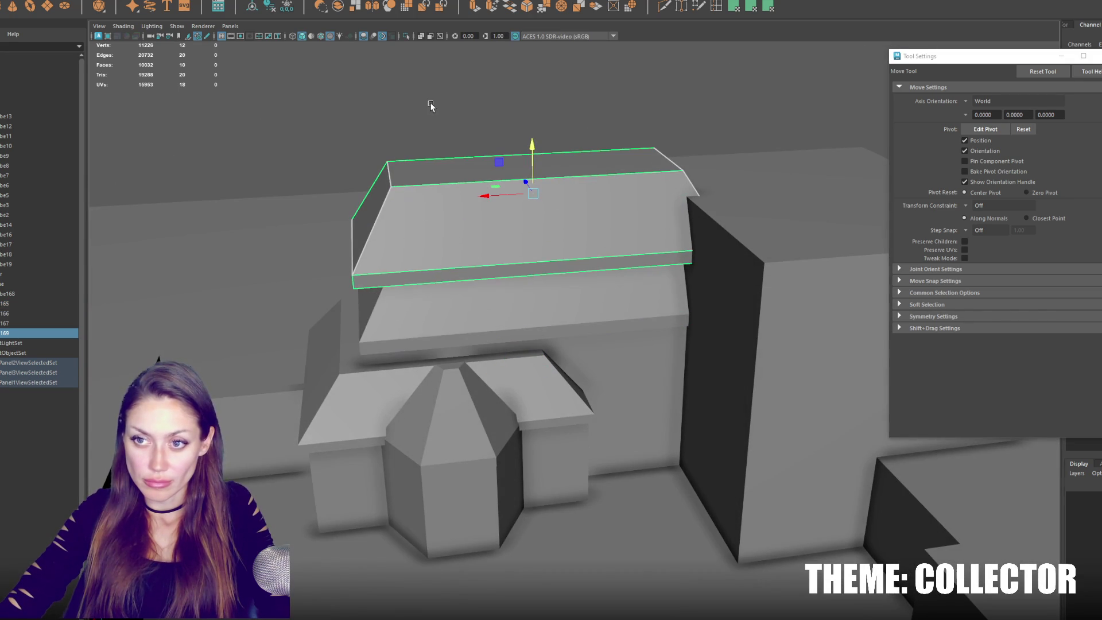
Delete the copy's top face and extrude its border edges upward into a rim.
click(428, 123)
click(431, 166)
shift+right_click(456, 155)
key(Delete)
double_click(458, 159)
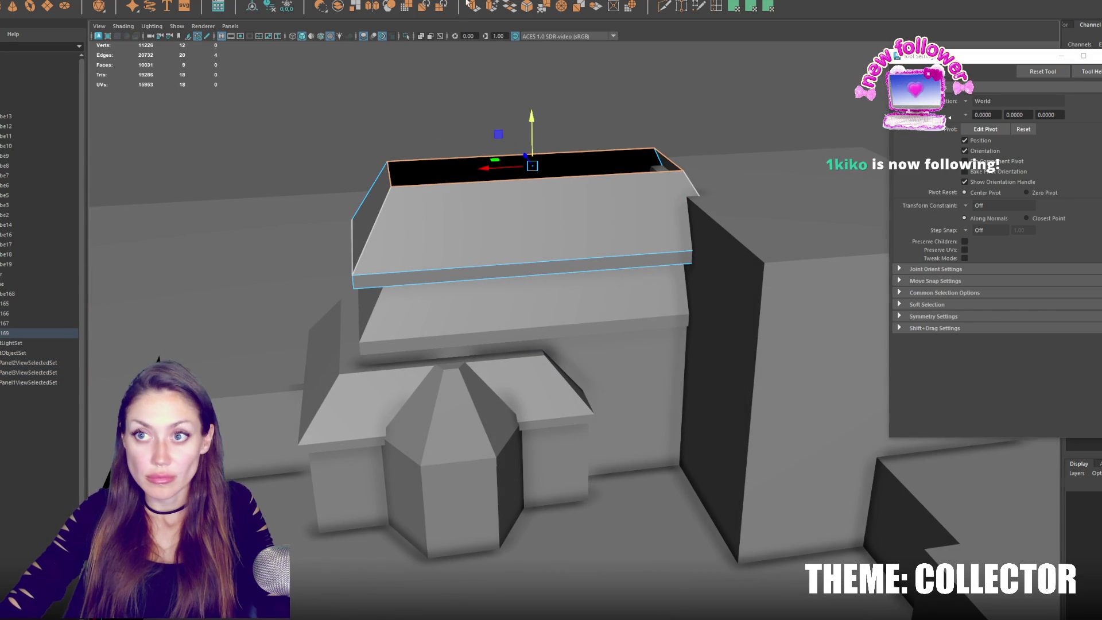
key(ctrl+e)
key(w)
drag(531, 121, 531, 108)
Delete the rim face loop, lower the slab onto the roof and review its faces.
click(405, 205)
double_click(429, 278)
key(Delete)
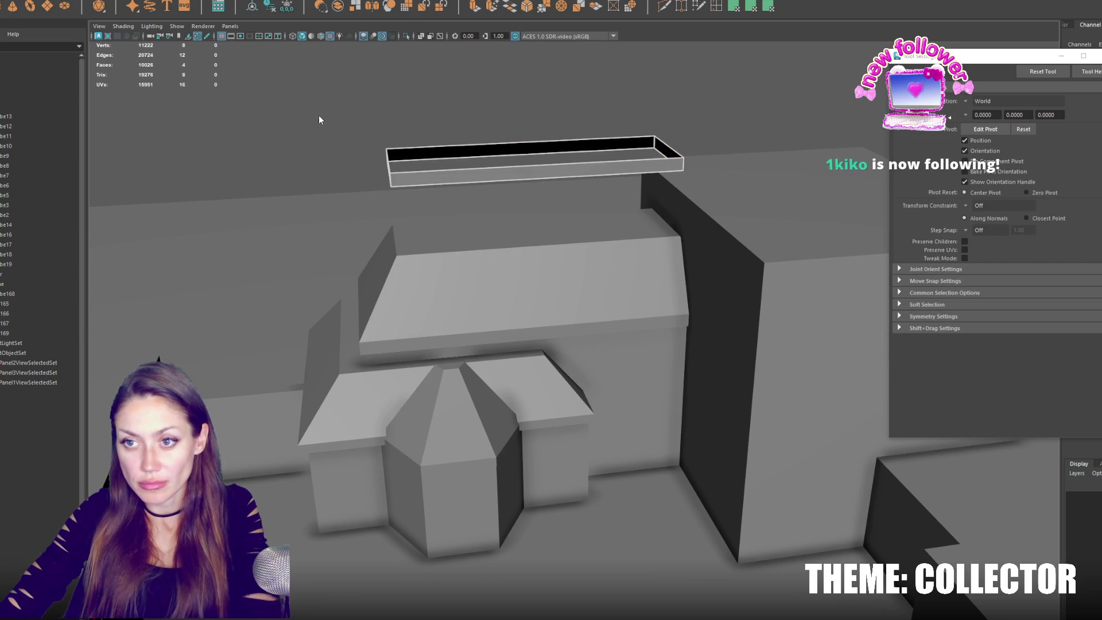
click(463, 175)
mouse_move(532, 150)
mouse_down()
mouse_move(529, 246)
mouse_move(534, 215)
mouse_up()
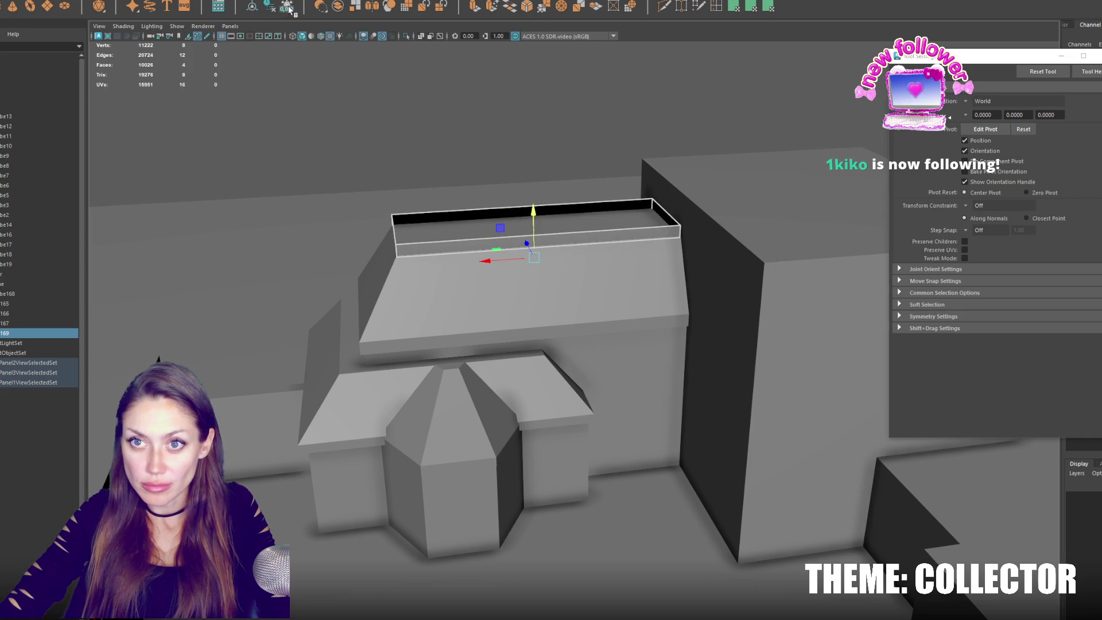
key(q)
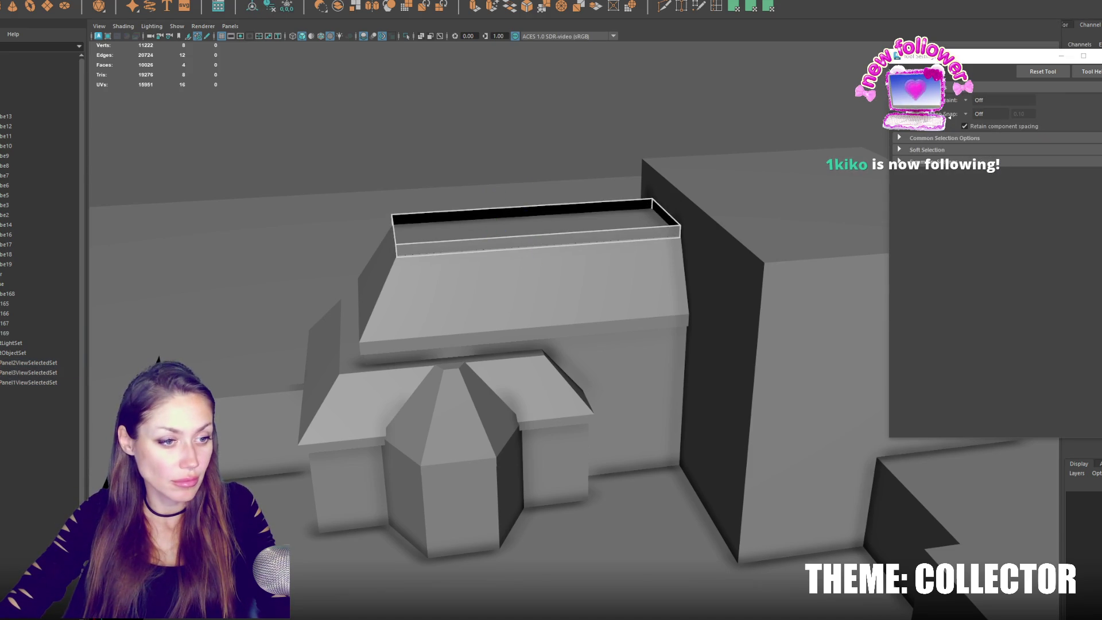
click(534, 230)
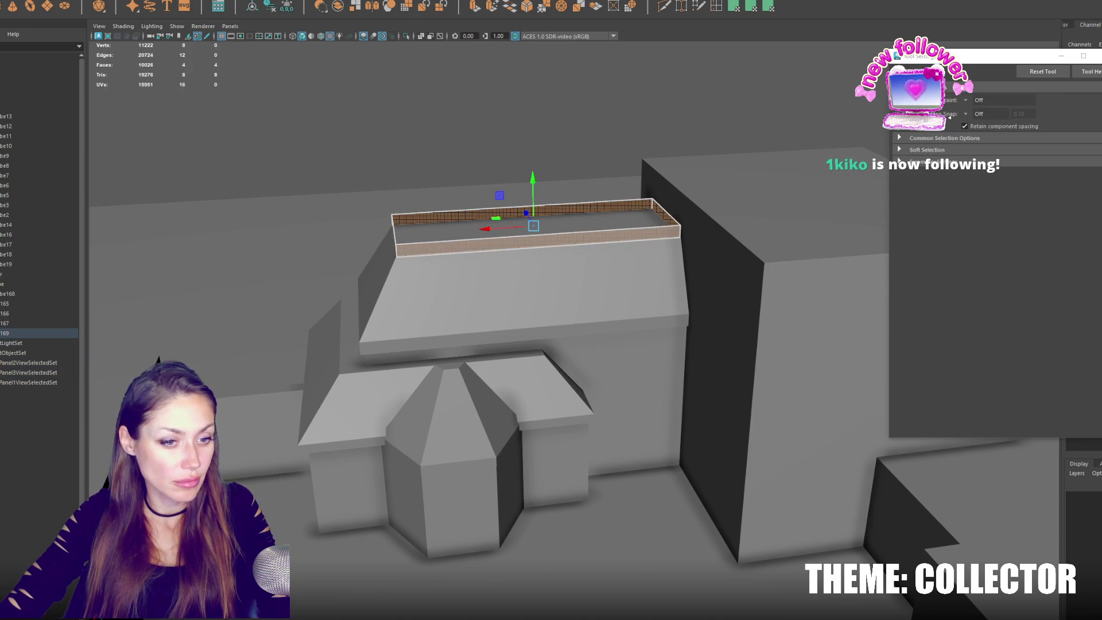
key(ctrl+F10)
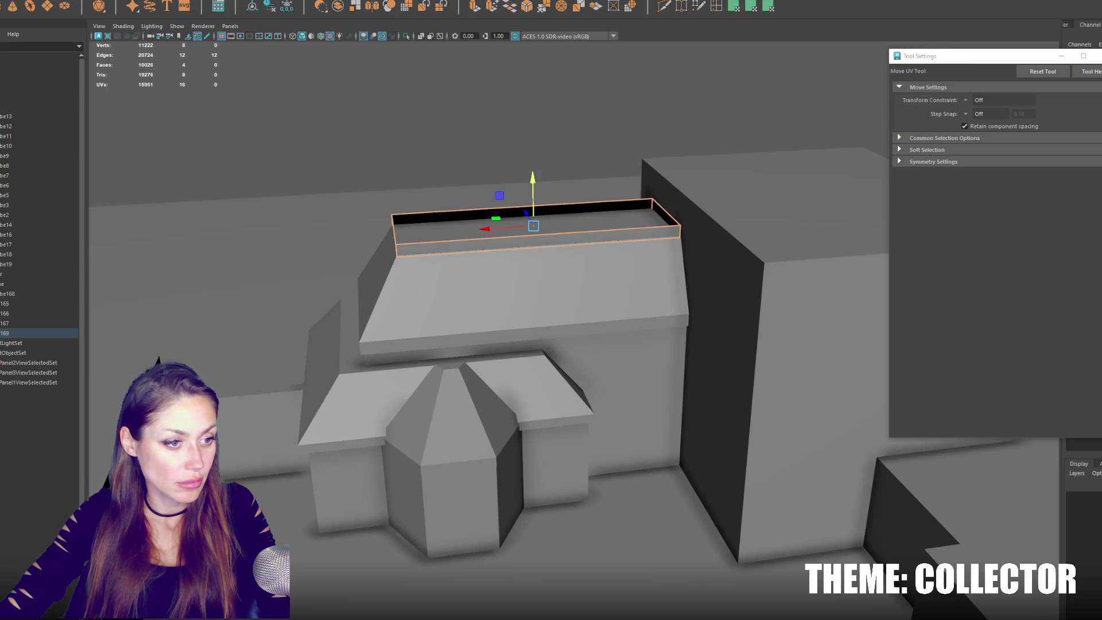
key(ctrl+F11)
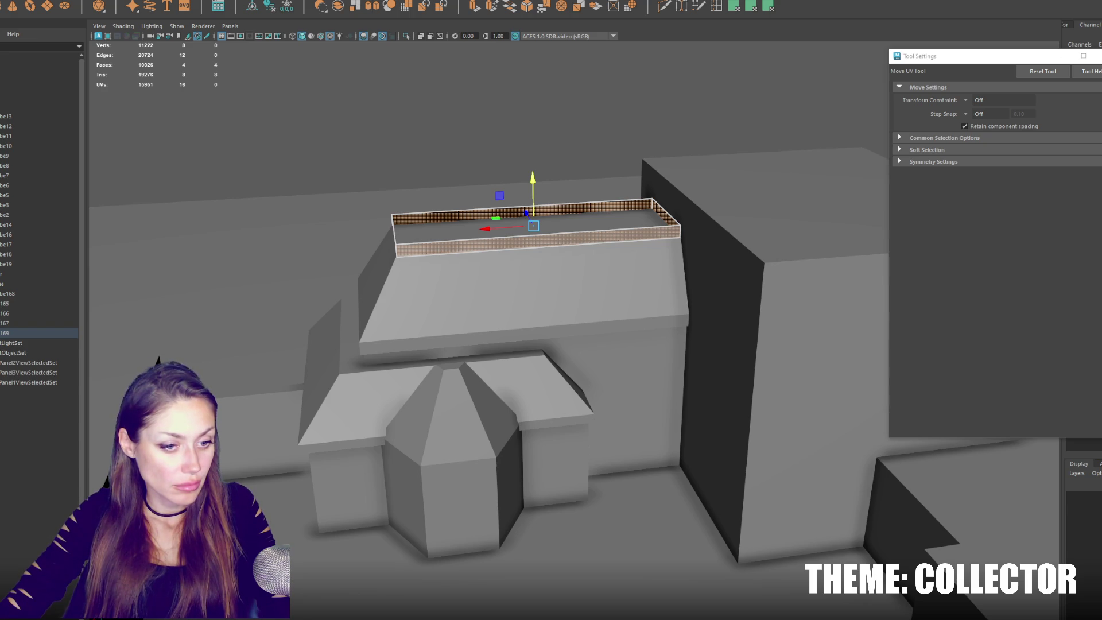
key(w)
click(520, 236)
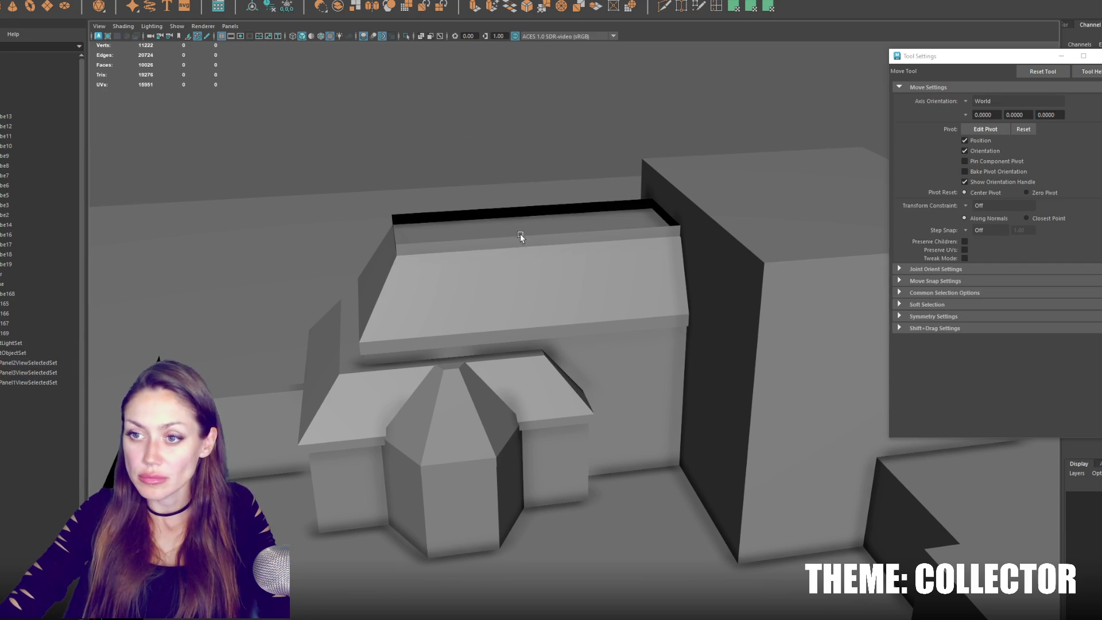
Duplicate the lower roof piece, lift it above the building and delete its top face.
click(361, 388)
key(ctrl+d)
mouse_move(475, 299)
mouse_down()
mouse_move(476, 197)
mouse_move(509, 107)
mouse_up()
key(F11)
click(456, 167)
key(Delete)
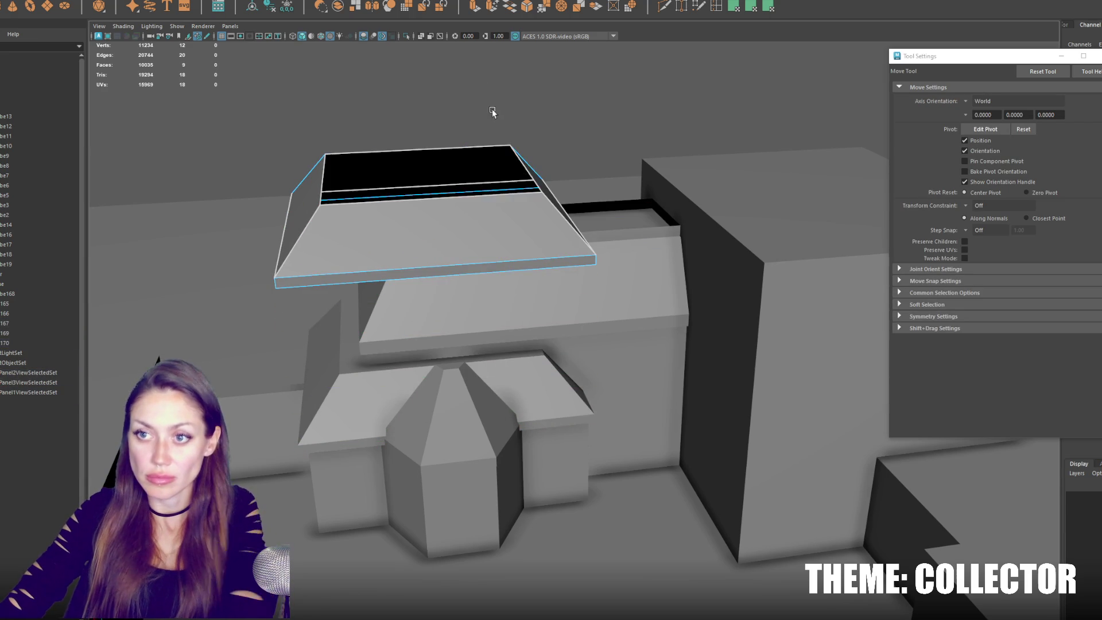
Extrude the copy's top face upward and delete the sloped faces, leaving only a rim.
click(487, 148)
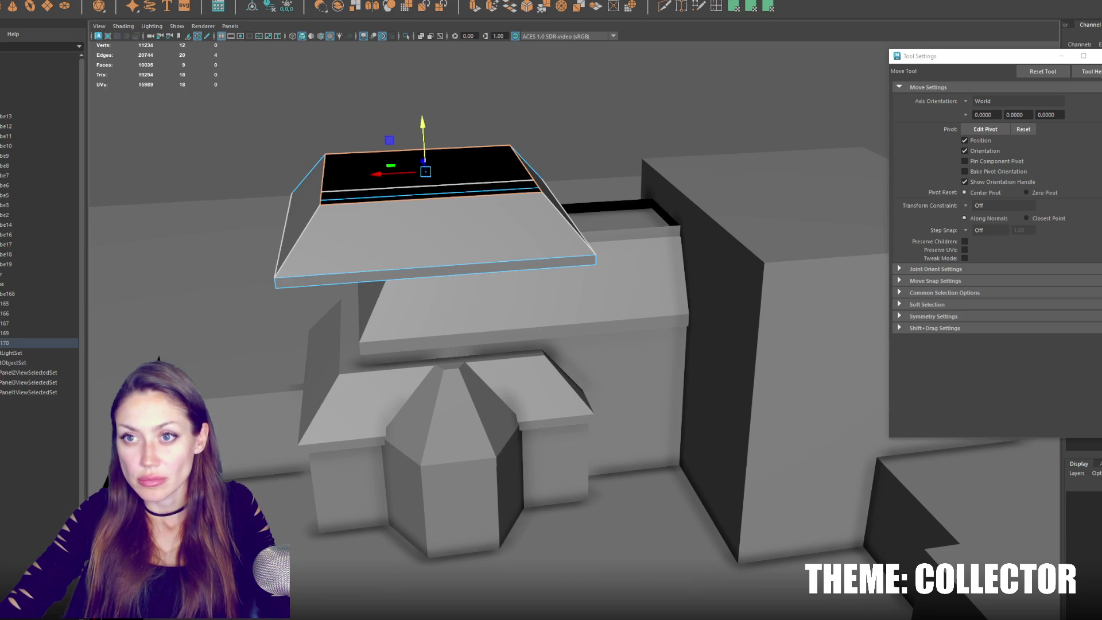
click(474, 8)
key(w)
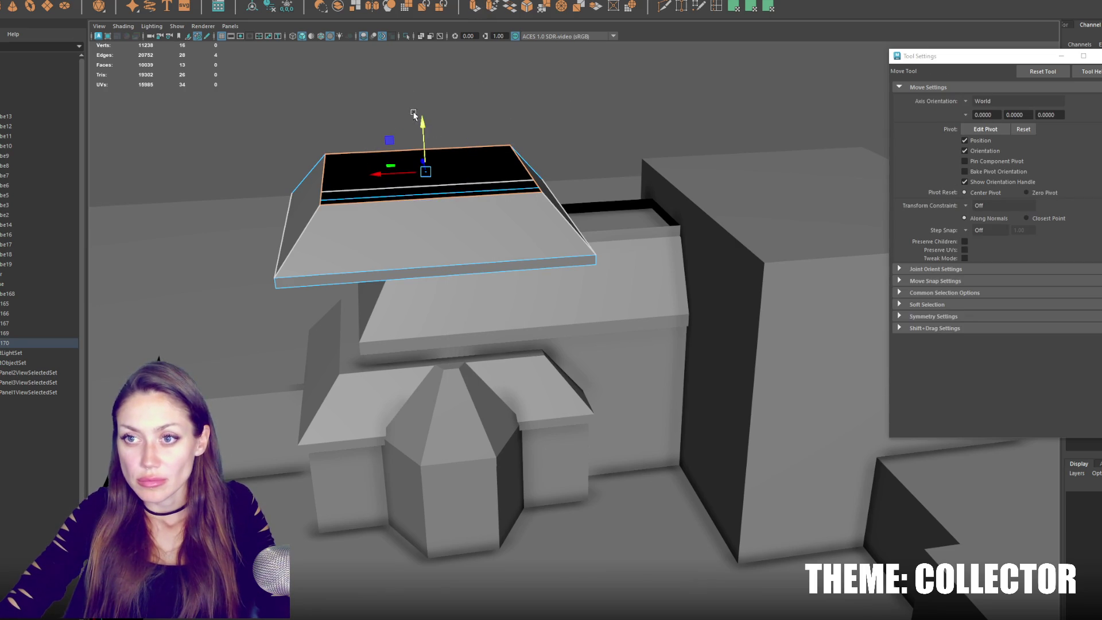
drag(423, 118, 425, 109)
mouse_move(426, 109)
right_down()
mouse_move(522, 75)
mouse_move(363, 232)
right_up()
key(q)
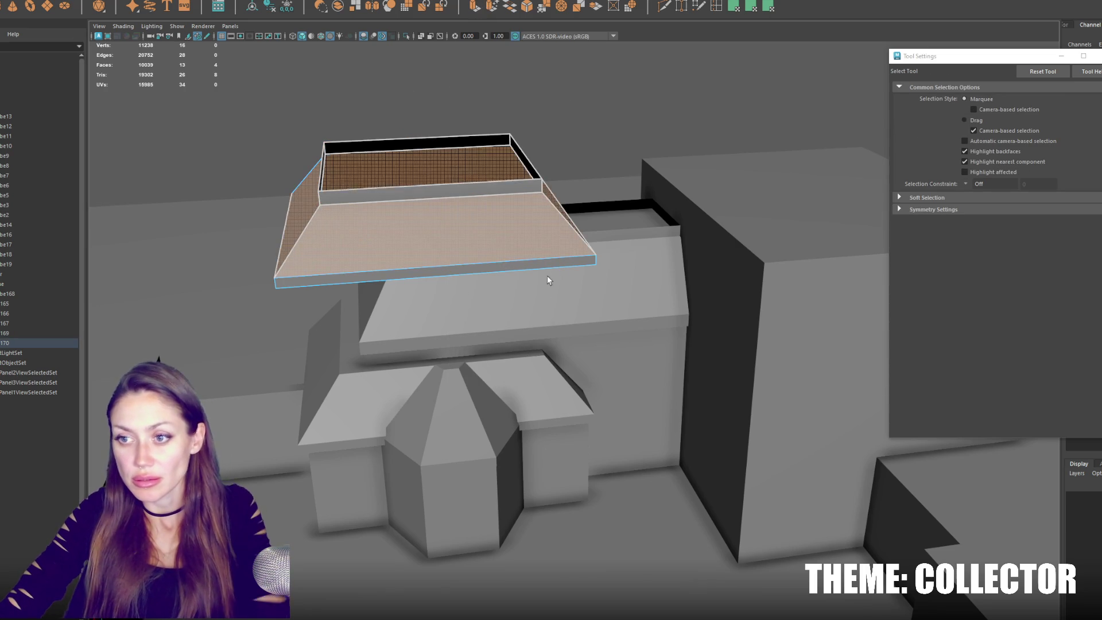
right_drag(545, 190, 583, 124)
Move the rim piece down onto the building's lower roof.
click(477, 190)
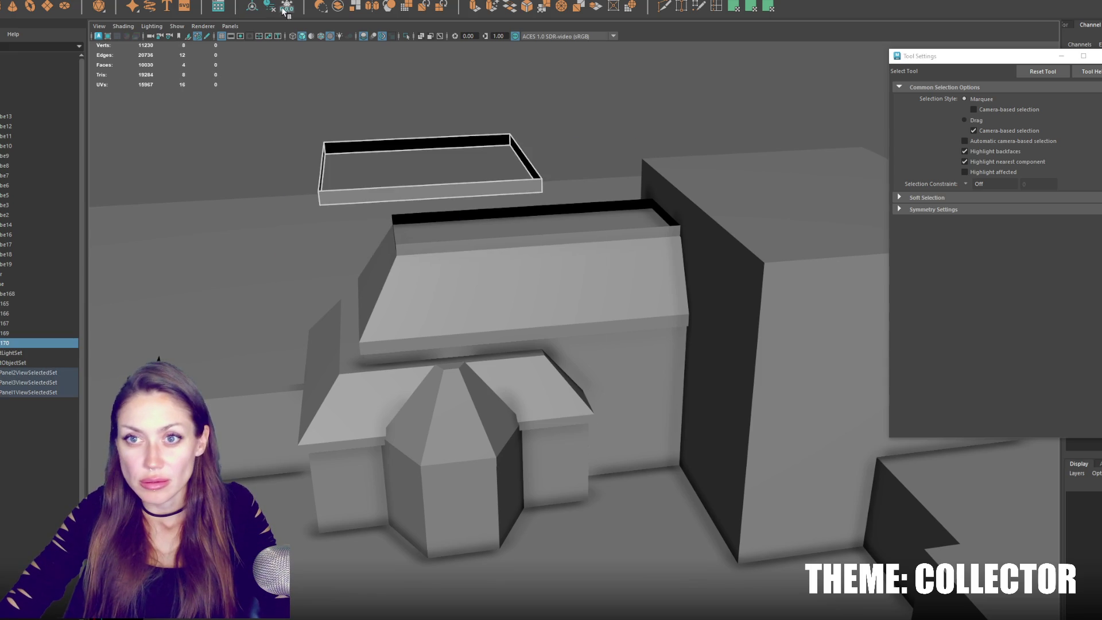
key(w)
drag(423, 117, 422, 281)
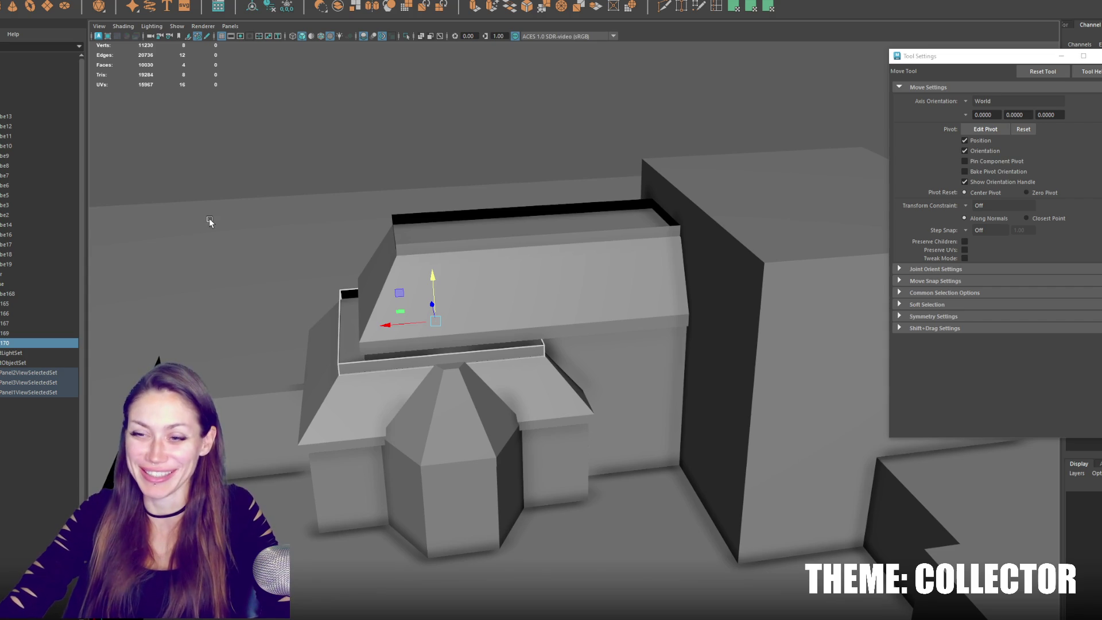
click(287, 228)
mouse_move(287, 227)
alt+mouse_down()
mouse_move(411, 190)
mouse_move(411, 394)
alt+mouse_up()
Nudge the lower roof trim slightly up or down.
click(415, 372)
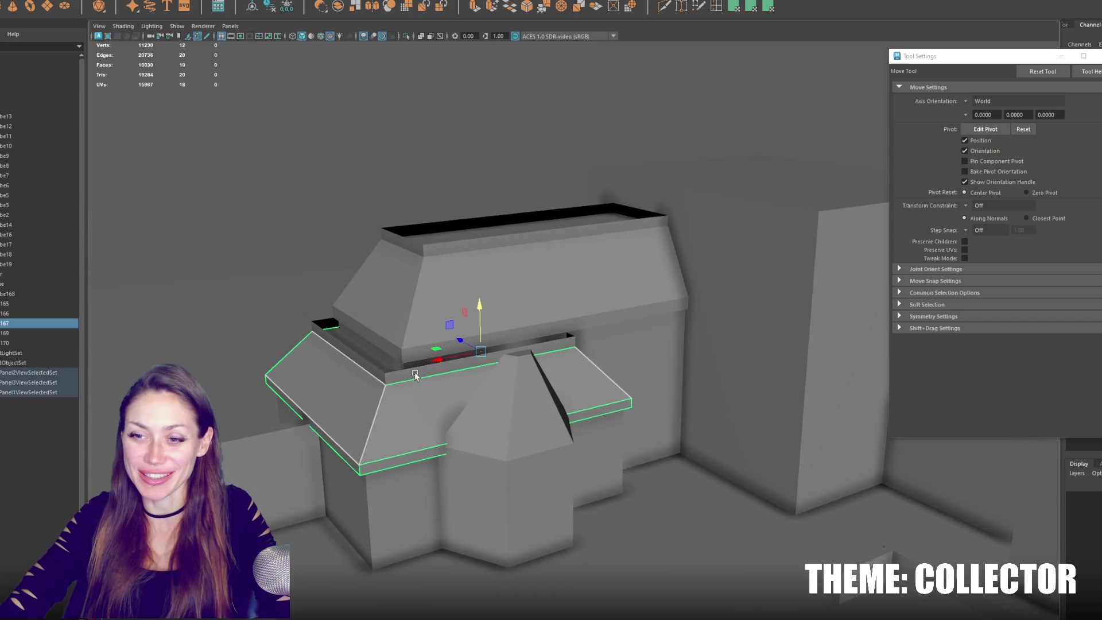
click(438, 291)
drag(440, 294, 440, 290)
key(r)
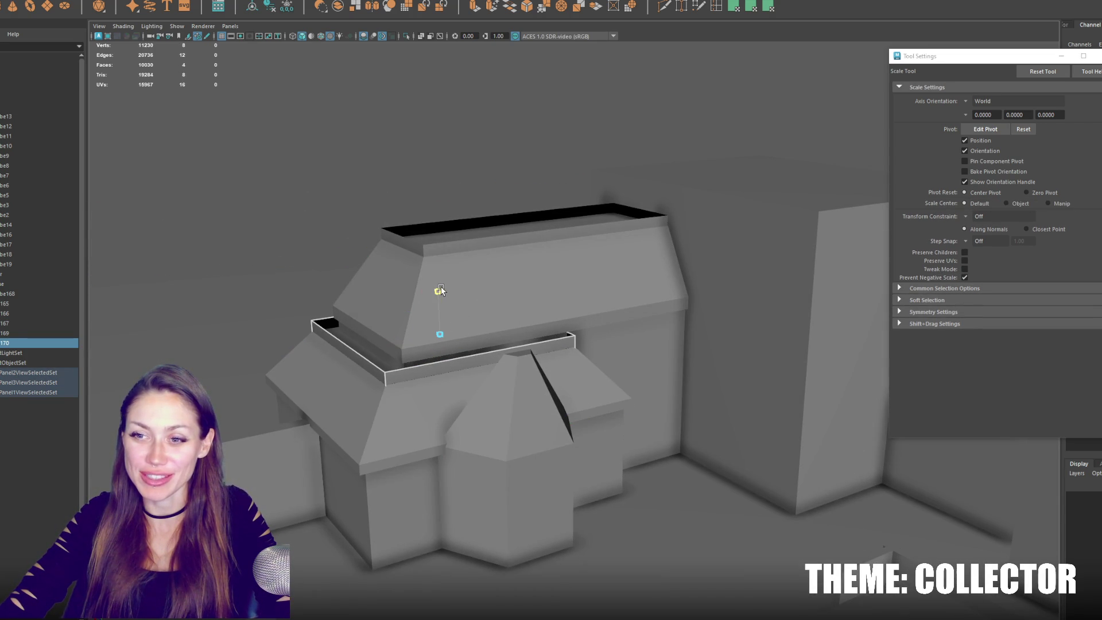
key(w)
mouse_move(510, 283)
alt+mouse_down()
mouse_move(449, 294)
mouse_move(438, 277)
alt+mouse_up()
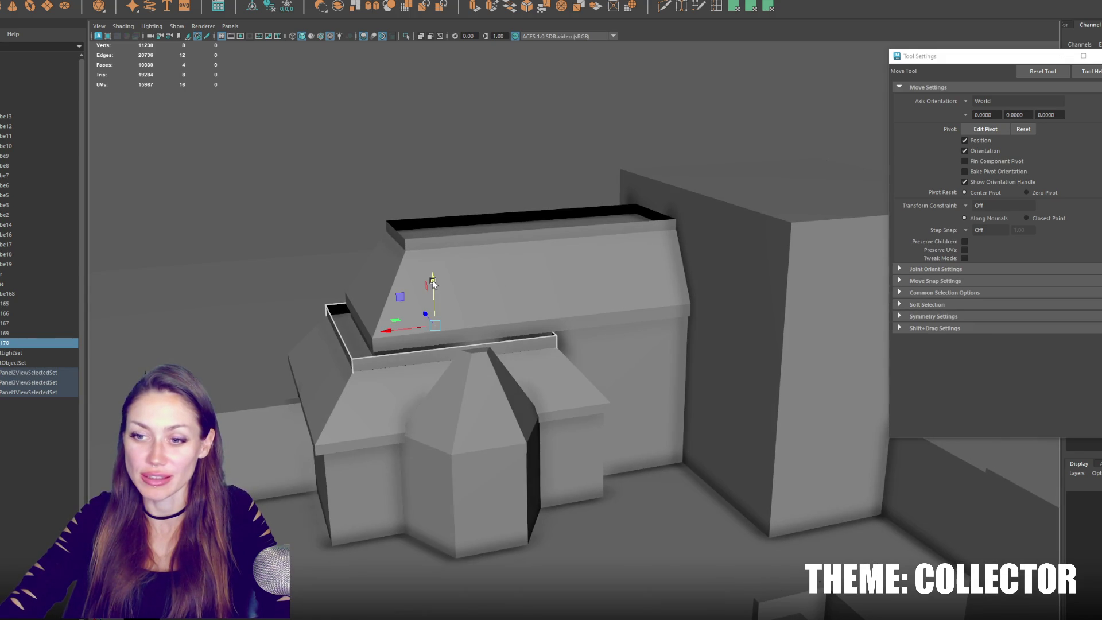
Adjust the top roof trim's height and sink it slightly into the roof.
alt+drag(555, 240, 625, 253)
click(600, 230)
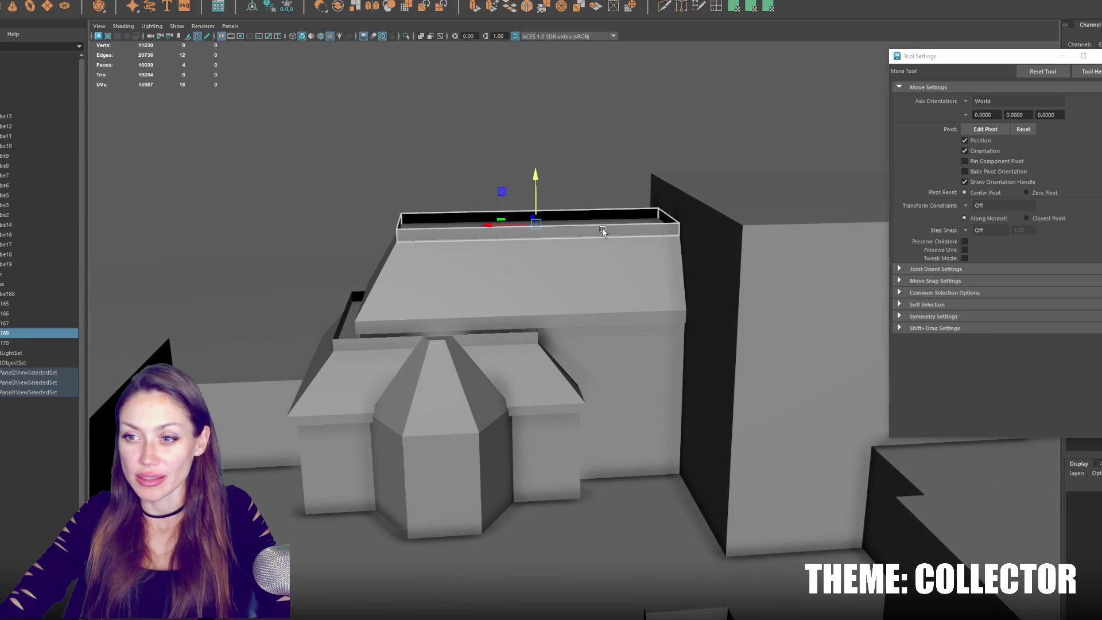
key(r)
drag(536, 181, 539, 179)
key(w)
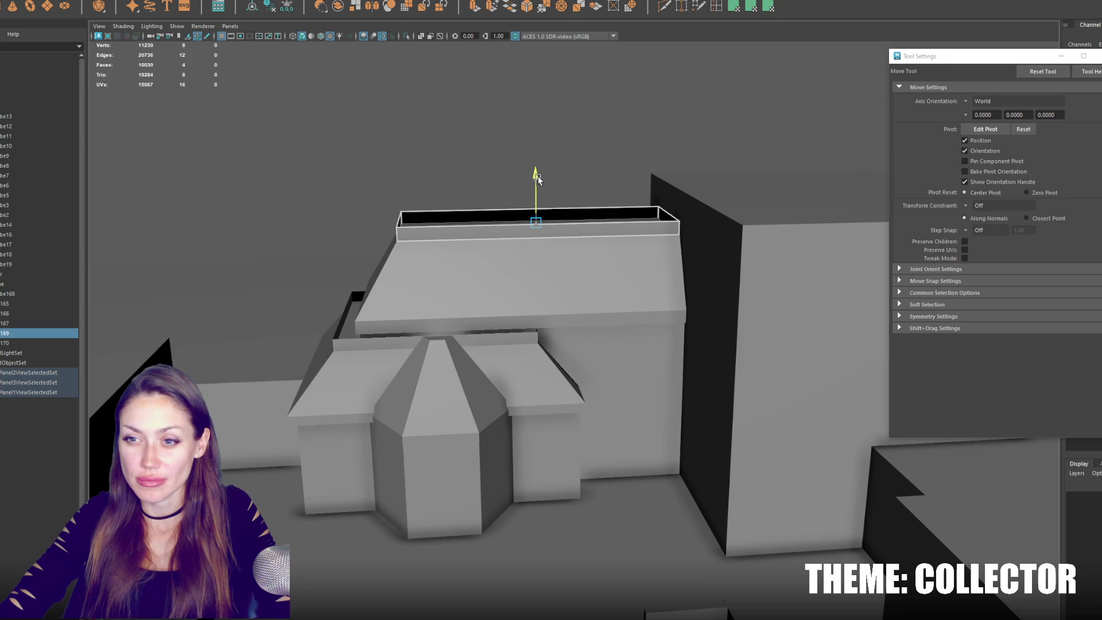
drag(536, 178, 534, 179)
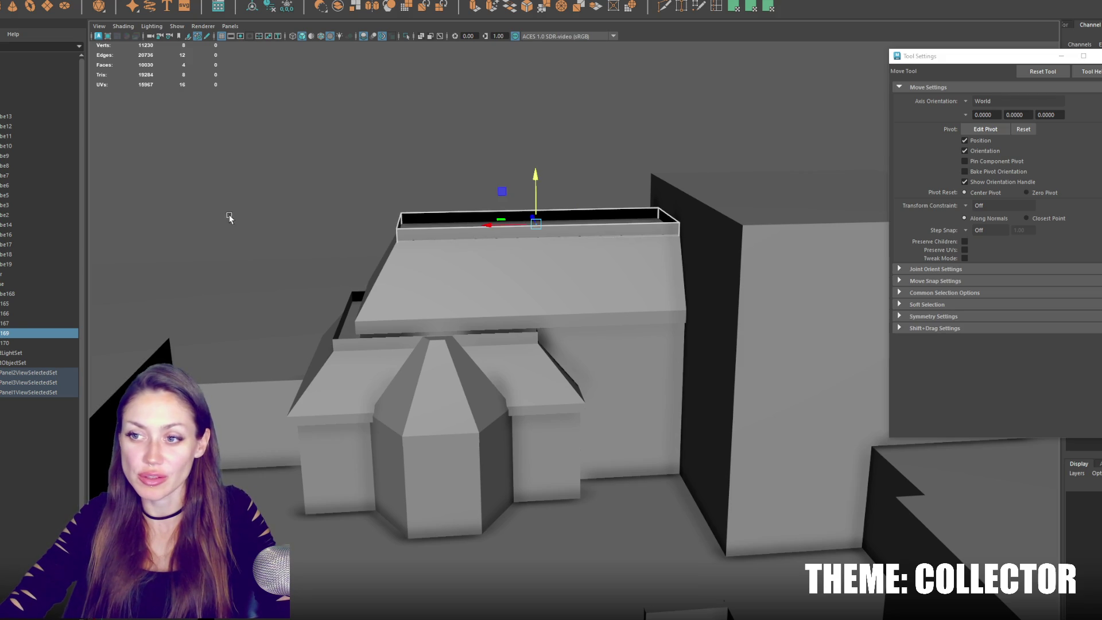
Slide the top trim's right-end vertices along X to change its length.
click(227, 219)
click(629, 228)
right_drag(552, 123, 552, 144)
click(664, 215)
right_drag(639, 167, 602, 156)
drag(625, 222, 632, 222)
click(556, 118)
mouse_move(556, 119)
alt+mouse_down()
mouse_move(794, 270)
mouse_move(480, 246)
mouse_move(686, 182)
mouse_move(740, 197)
mouse_move(687, 202)
mouse_move(683, 191)
alt+mouse_up()
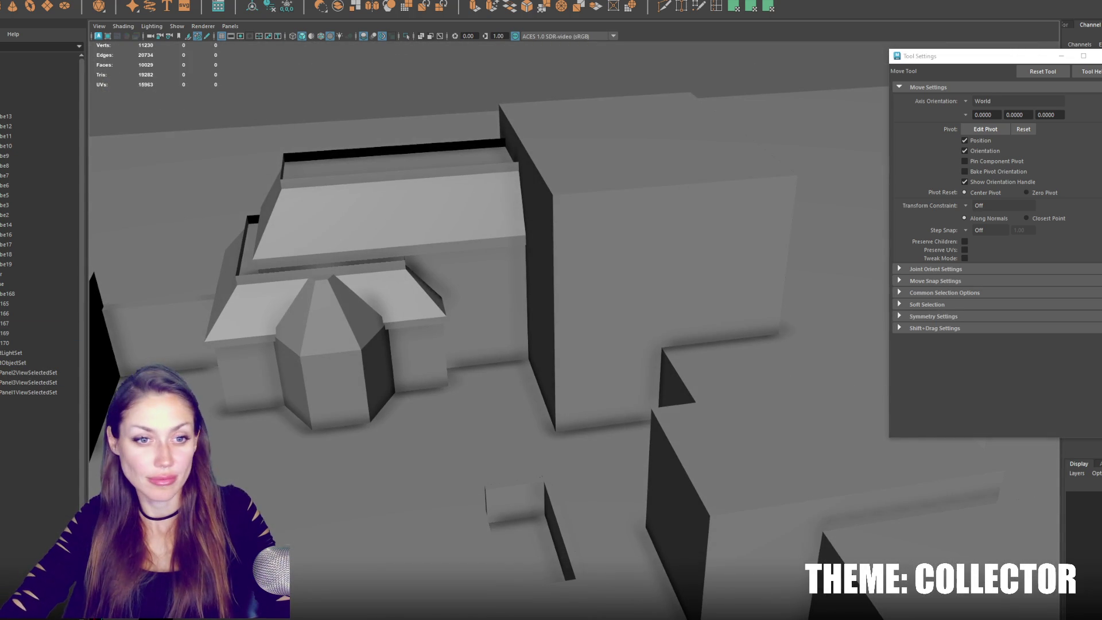
Scale the tall box building pCube9 wider.
click(556, 281)
alt+middle_drag(629, 249, 611, 250)
mouse_move(502, 228)
alt+mouse_down()
mouse_move(486, 225)
mouse_move(499, 228)
alt+mouse_up()
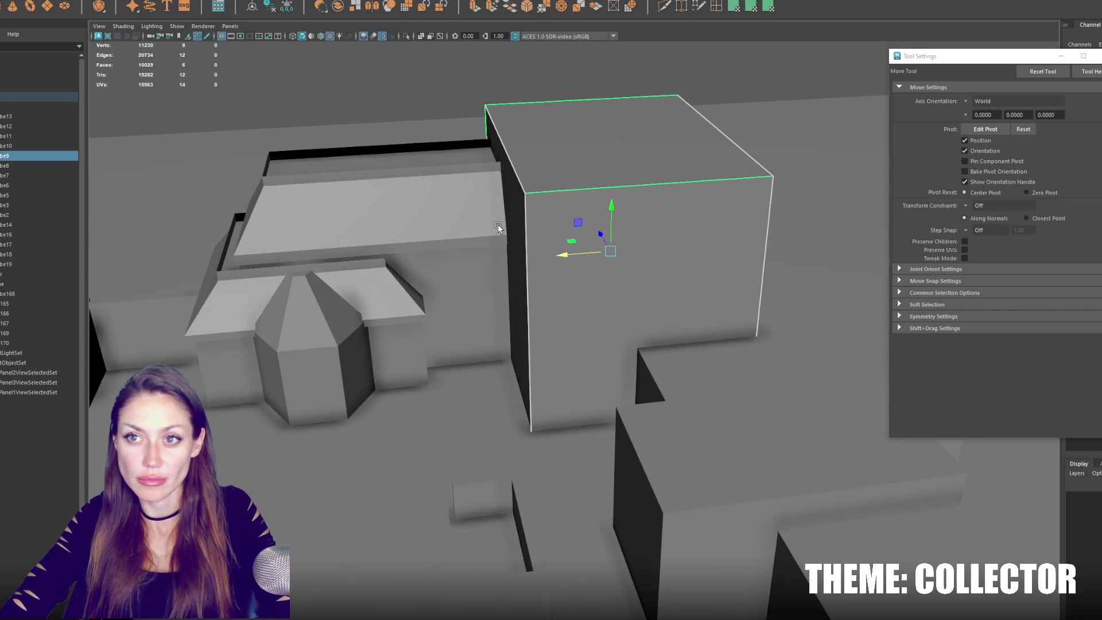
key(r)
mouse_move(600, 236)
mouse_down()
mouse_move(561, 253)
mouse_move(631, 256)
mouse_up()
key(w)
key(ctrl+z)
key(ctrl+z)
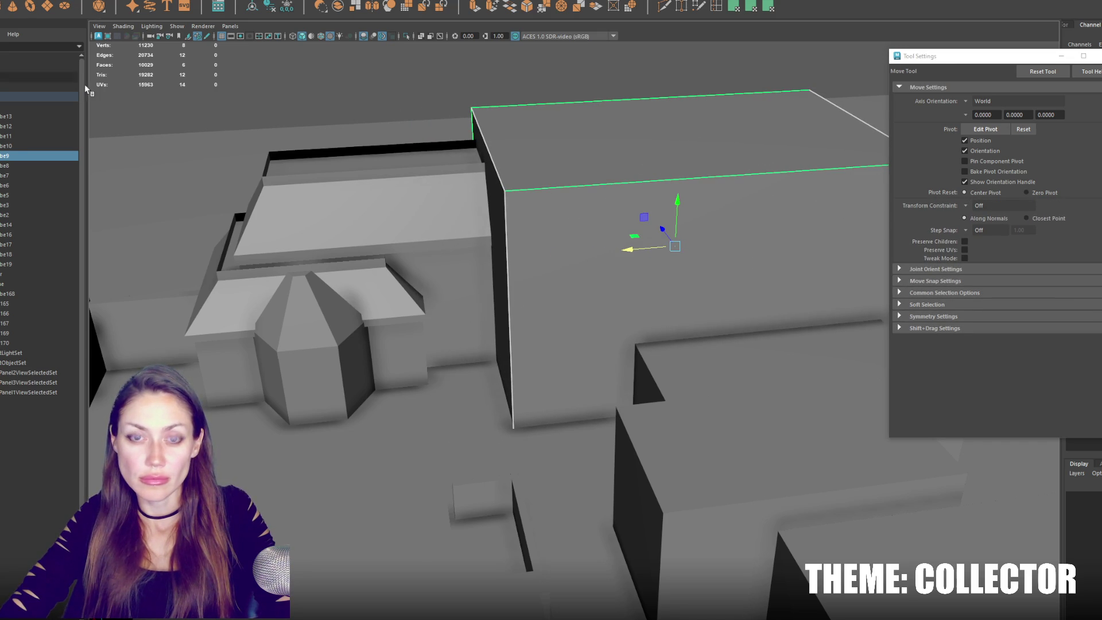
Add a polygon cylinder near the house and raise it.
key(e)
key(w)
mouse_move(495, 402)
mouse_down()
mouse_move(506, 320)
mouse_move(497, 384)
mouse_up()
key(e)
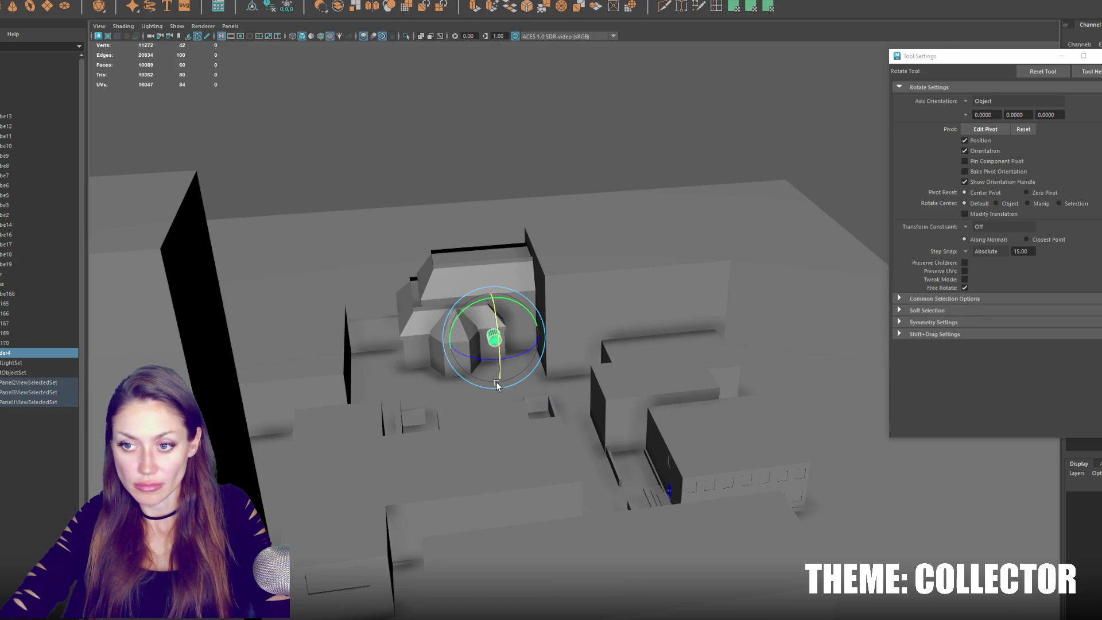
Frame the cylinder and double its subdivisions.
key(f)
scroll(518, 353, down, 3)
key(w)
key(ctrl+shift+t)
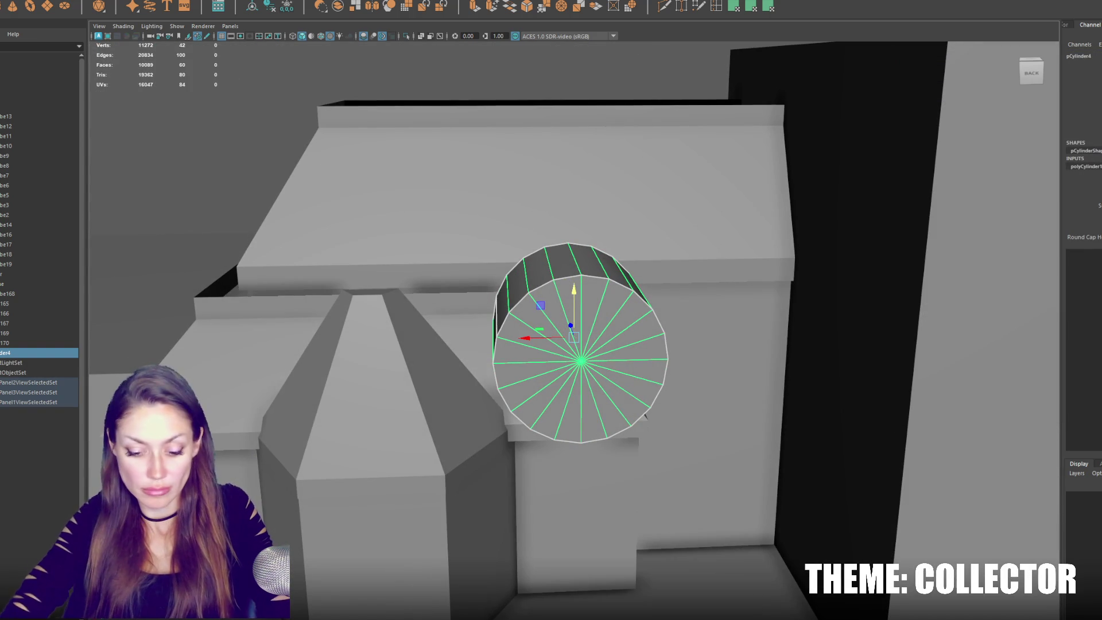
mouse_move(515, 400)
alt+mouse_down()
mouse_move(543, 366)
mouse_move(1026, 195)
mouse_move(600, 195)
alt+mouse_up()
Delete the cylinder's lower-half faces, leaving a half disc.
right_click(654, 187)
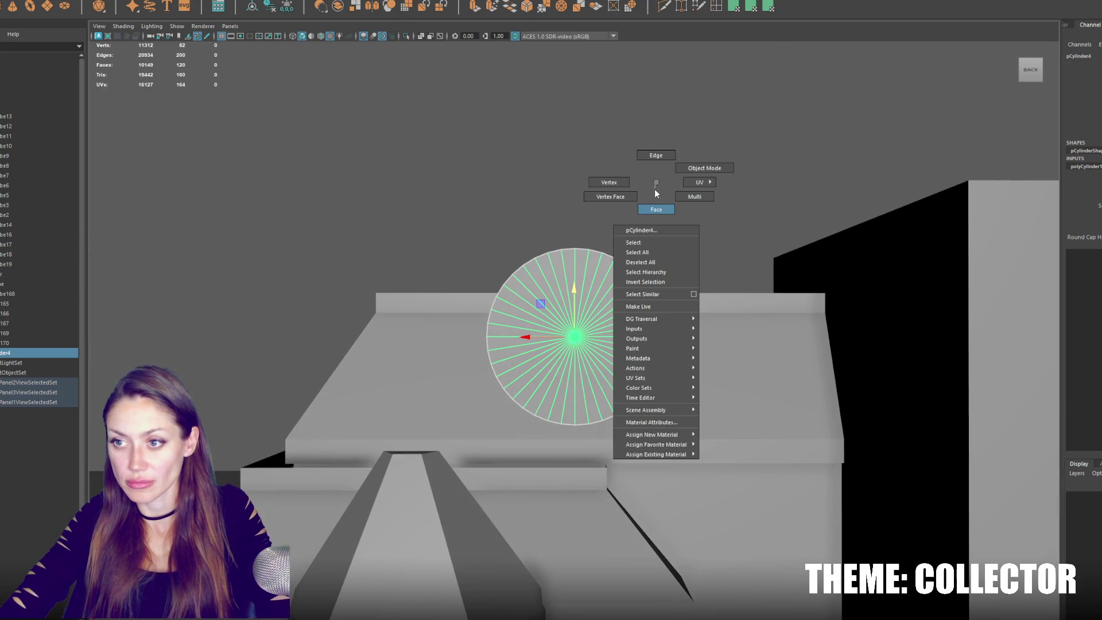
click(657, 212)
key(4)
drag(666, 341, 480, 442)
key(Delete)
Extrude the half disc's bottom edge downward into an arch and clear its history.
right_drag(569, 155, 574, 118)
double_click(512, 336)
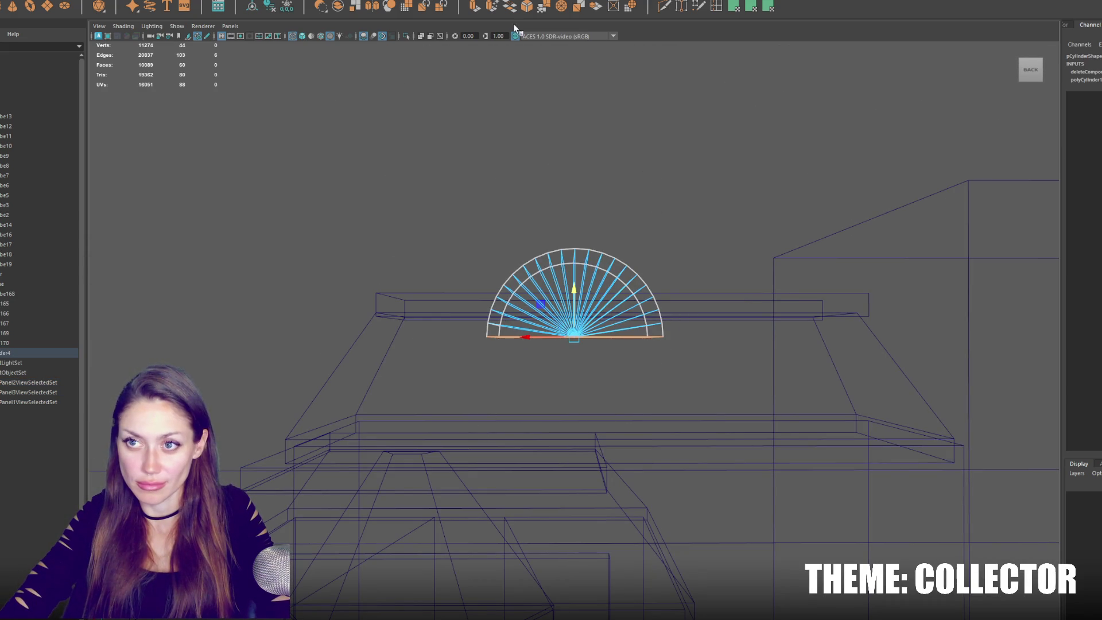
key(ctrl+e)
drag(579, 297, 585, 516)
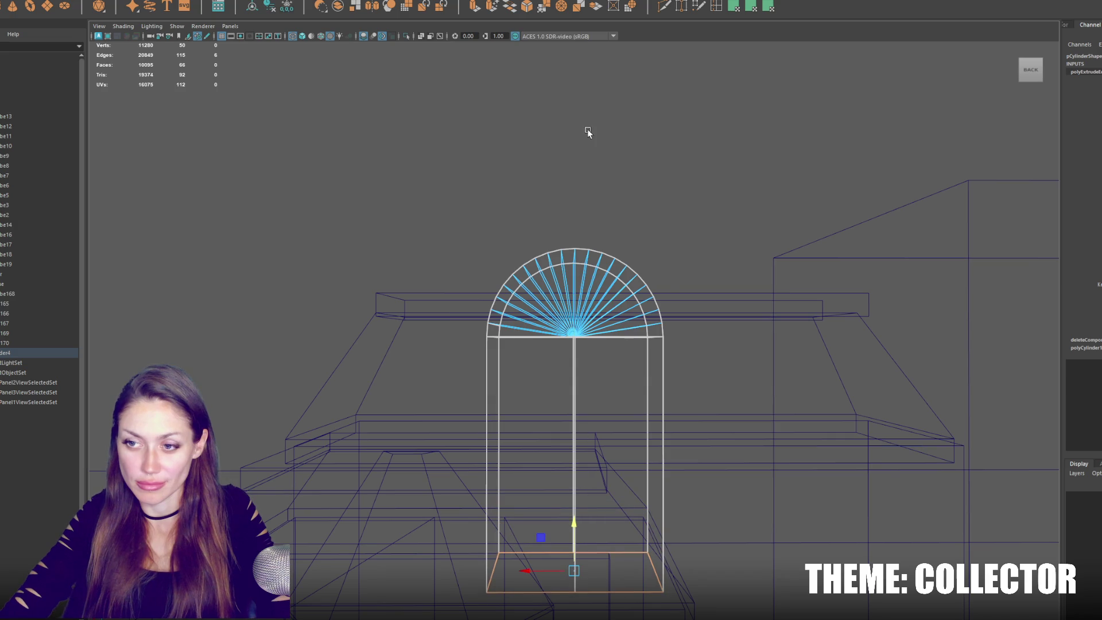
click(585, 140)
alt+drag(634, 105, 593, 303)
click(593, 303)
key(5)
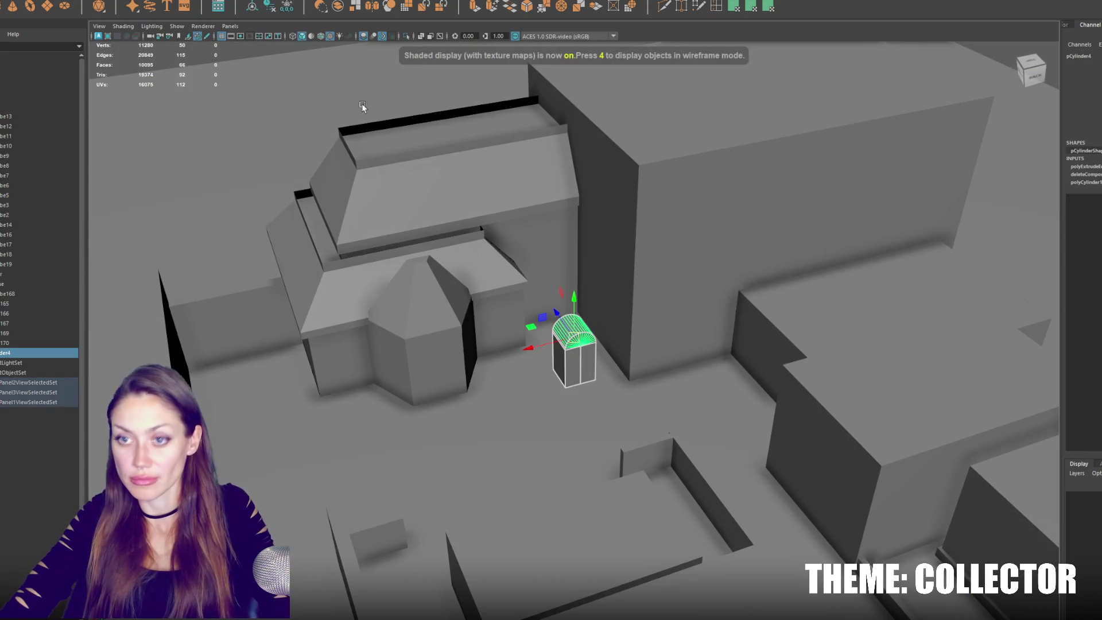
click(286, 6)
Position the arch at the wall base, duplicate it, and stretch one into a long bar.
mouse_move(528, 362)
mouse_down()
mouse_move(695, 293)
mouse_move(677, 227)
mouse_move(657, 216)
mouse_move(669, 217)
mouse_move(669, 328)
mouse_up()
mouse_move(620, 373)
mouse_down()
mouse_move(648, 357)
mouse_move(479, 396)
mouse_move(723, 383)
mouse_move(721, 327)
mouse_move(740, 368)
mouse_up()
key(ctrl+d)
key(ctrl+d)
click(666, 364)
key(r)
mouse_move(664, 355)
mouse_down()
mouse_move(675, 357)
mouse_move(635, 321)
mouse_move(594, 248)
mouse_move(570, 236)
mouse_move(660, 164)
mouse_up()
Isolate the arch cutters with box pCube9 and select the cutter bars.
key(4)
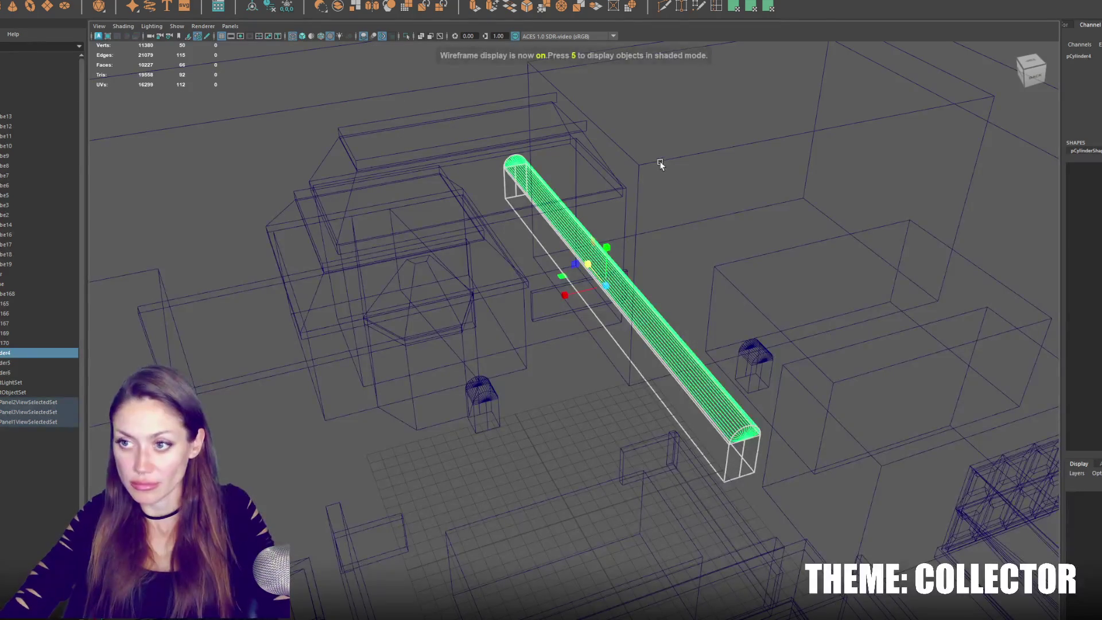
click(660, 165)
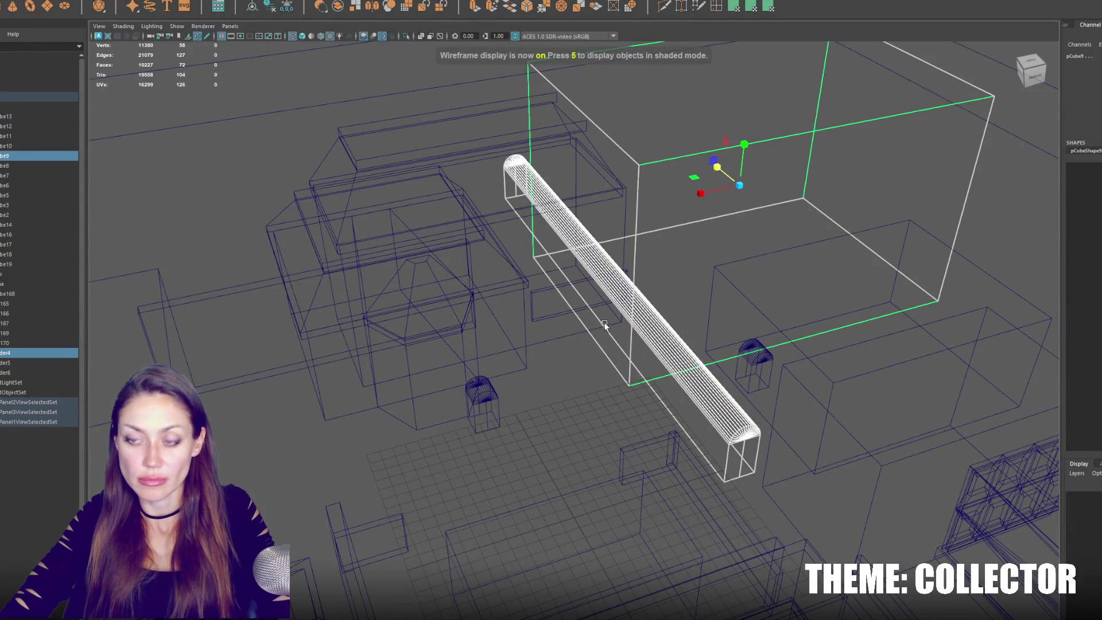
key(ctrl+1)
key(6)
mouse_move(609, 313)
alt+mouse_down()
mouse_move(756, 291)
mouse_move(583, 255)
alt+mouse_up()
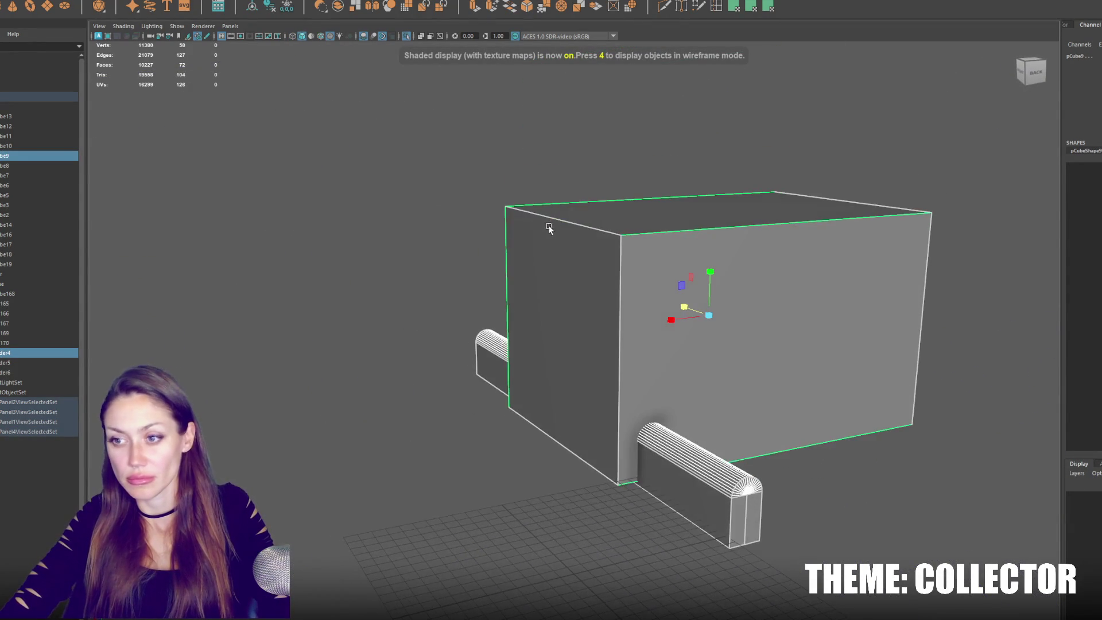
click(459, 167)
click(489, 344)
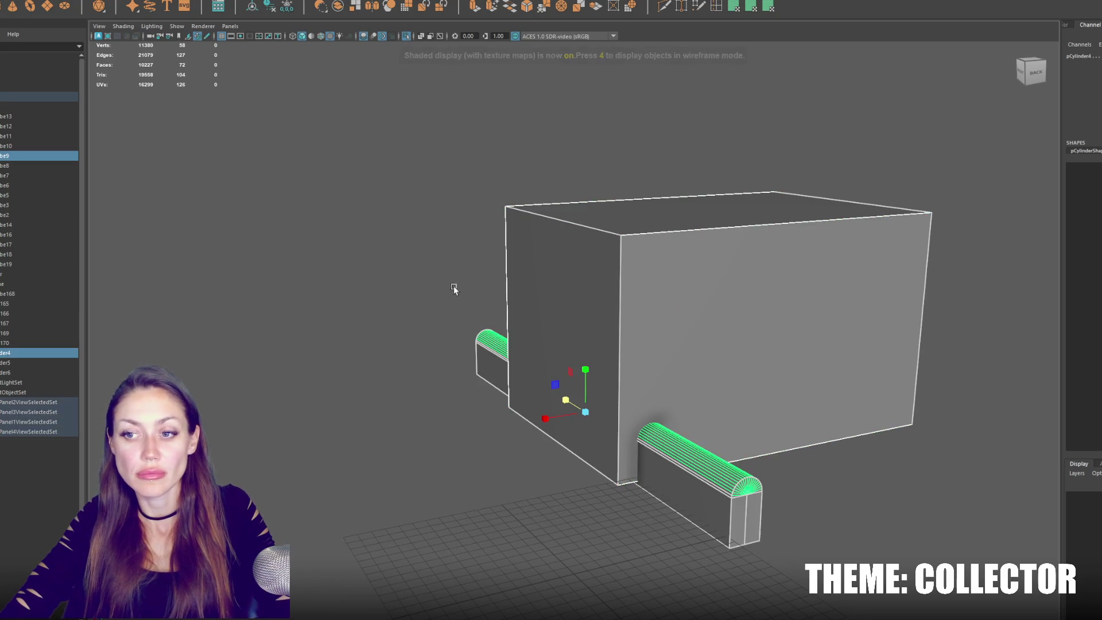
Apply Boolean Difference to cut the arches from the box and delete history.
click(118, 3)
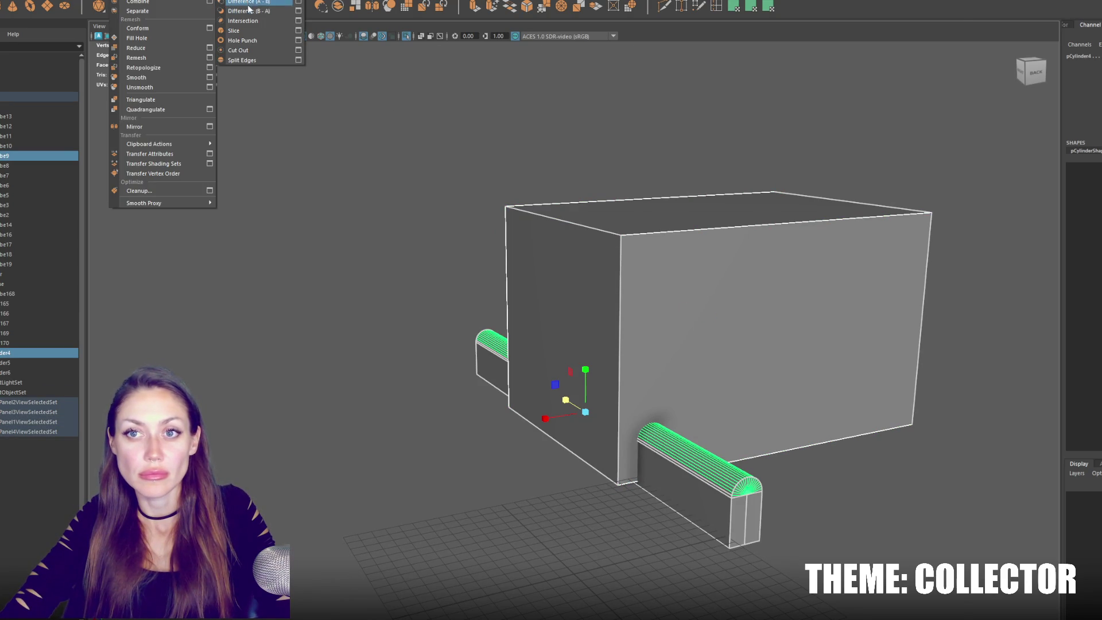
click(258, 7)
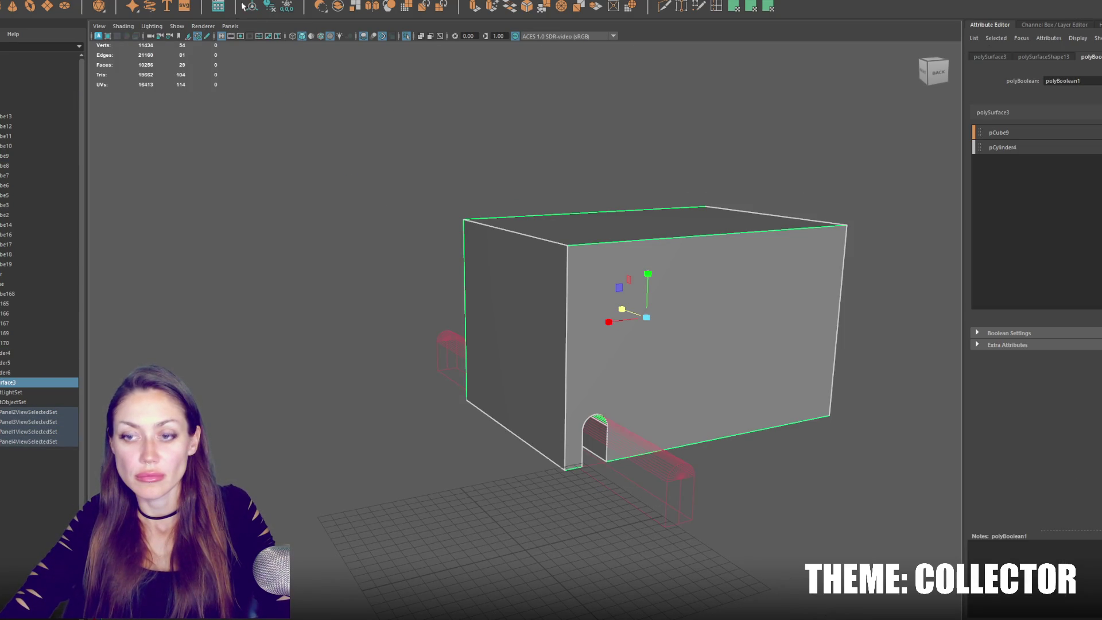
click(273, 9)
click(363, 188)
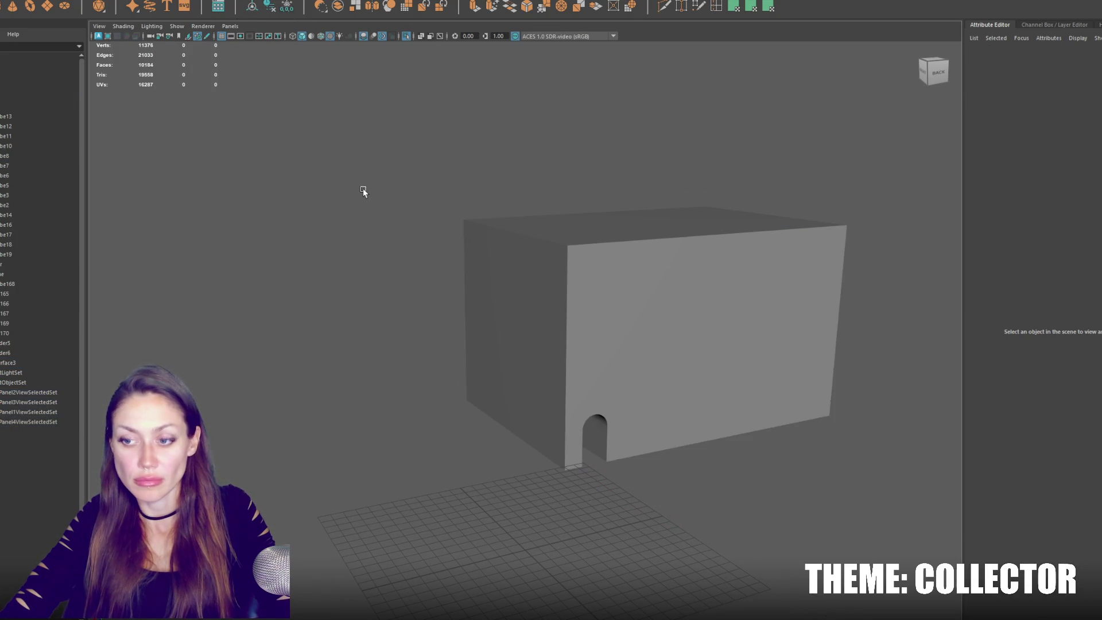
key(ctrl+1)
click(592, 339)
alt+drag(592, 339, 585, 344)
Select the pyramid roof piece and inspect its top vertices.
mouse_move(679, 267)
mouse_down()
mouse_move(671, 257)
mouse_move(696, 295)
mouse_up()
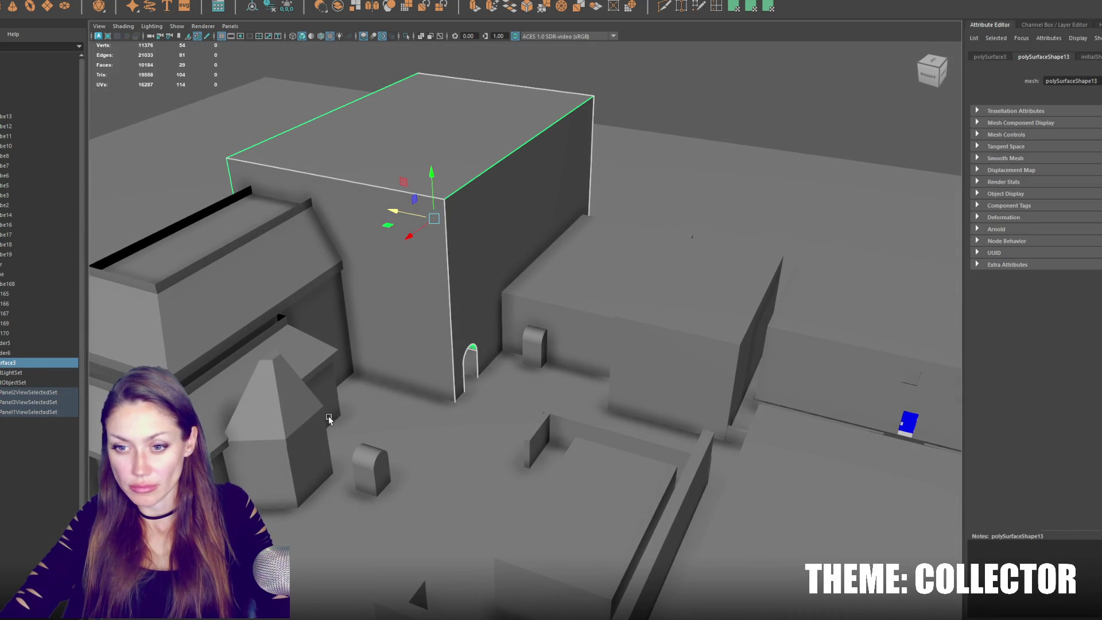
click(307, 412)
alt+drag(306, 411, 364, 339)
right_click(488, 133)
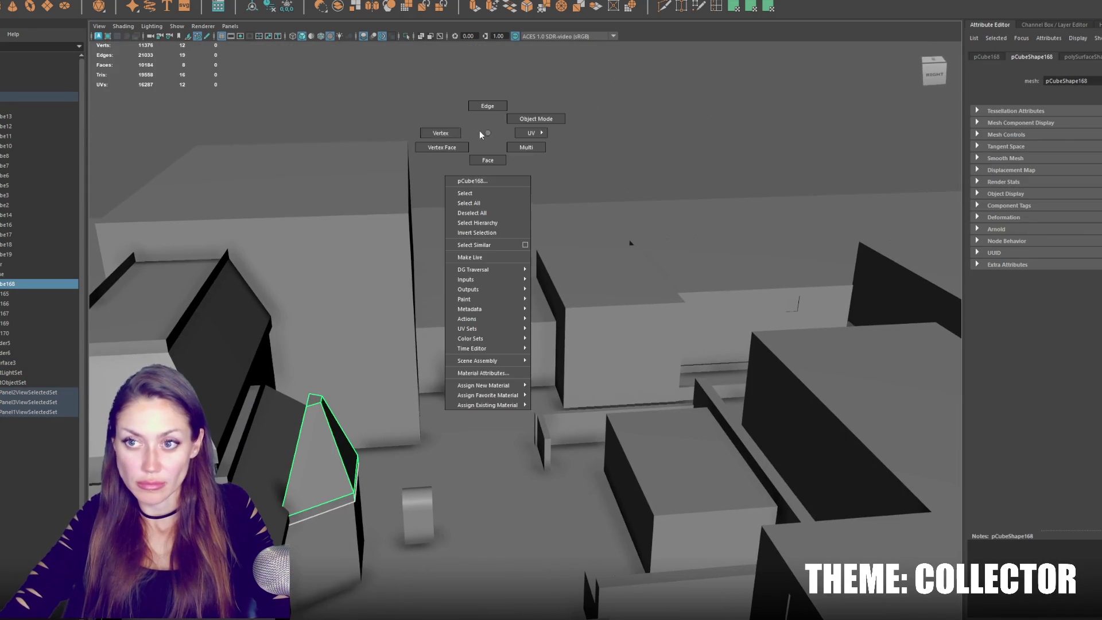
right_drag(488, 133, 440, 133)
mouse_move(305, 390)
mouse_down()
mouse_move(261, 410)
mouse_move(212, 405)
mouse_move(264, 404)
mouse_move(254, 405)
mouse_up()
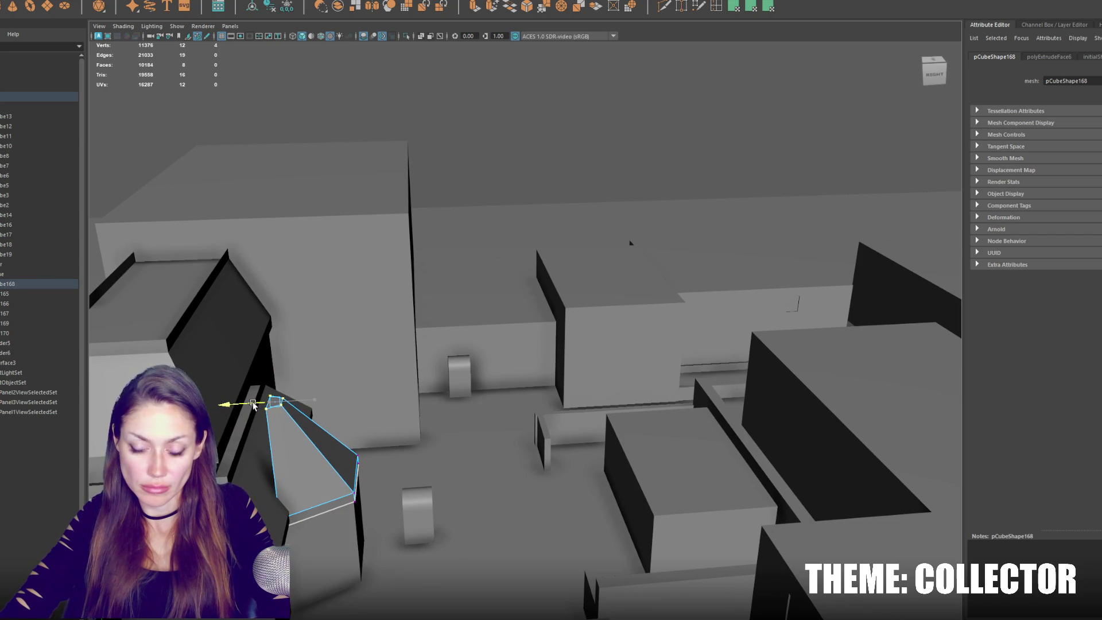
key(F8)
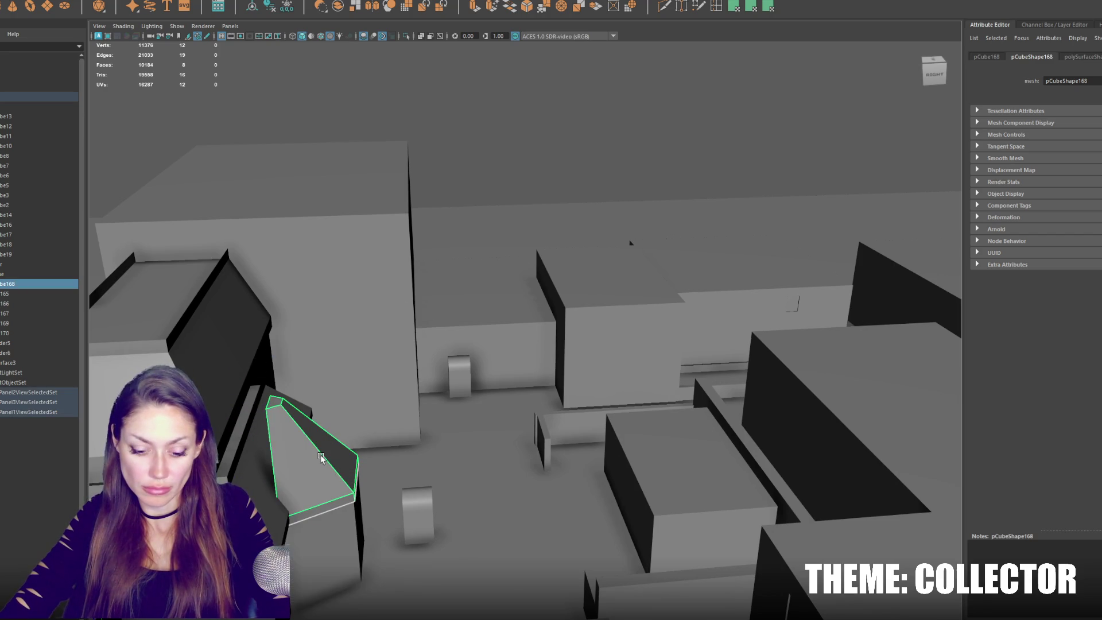
Isolate the roof piece, centre its pivot, and discard a trial duplicate.
key(ctrl+1)
key(w)
mouse_move(318, 453)
alt+mouse_down()
mouse_move(472, 310)
mouse_move(236, 111)
mouse_move(253, 86)
alt+mouse_up()
click(273, 9)
key(ctrl+d)
key(e)
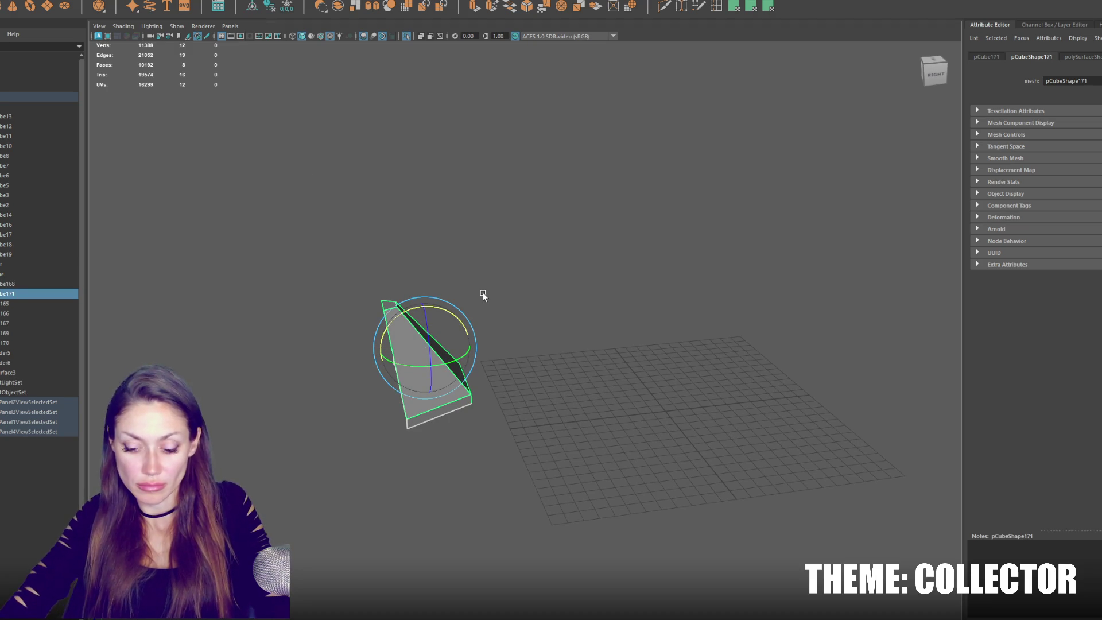
key(Delete)
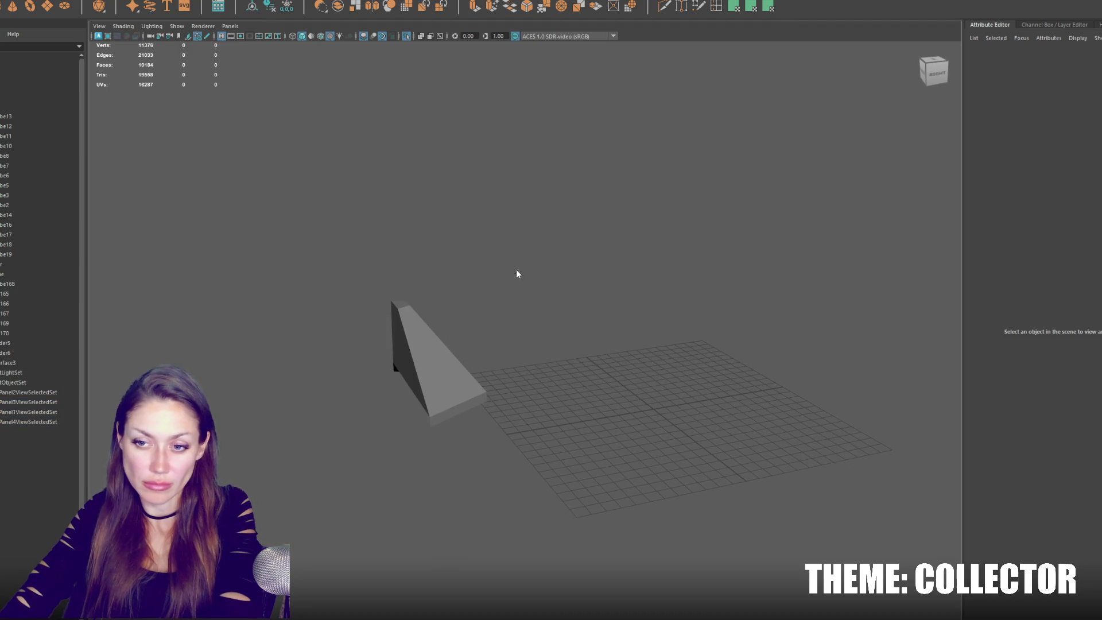
Delete the open side face of the half-pyramid roof piece.
click(442, 355)
key(F8)
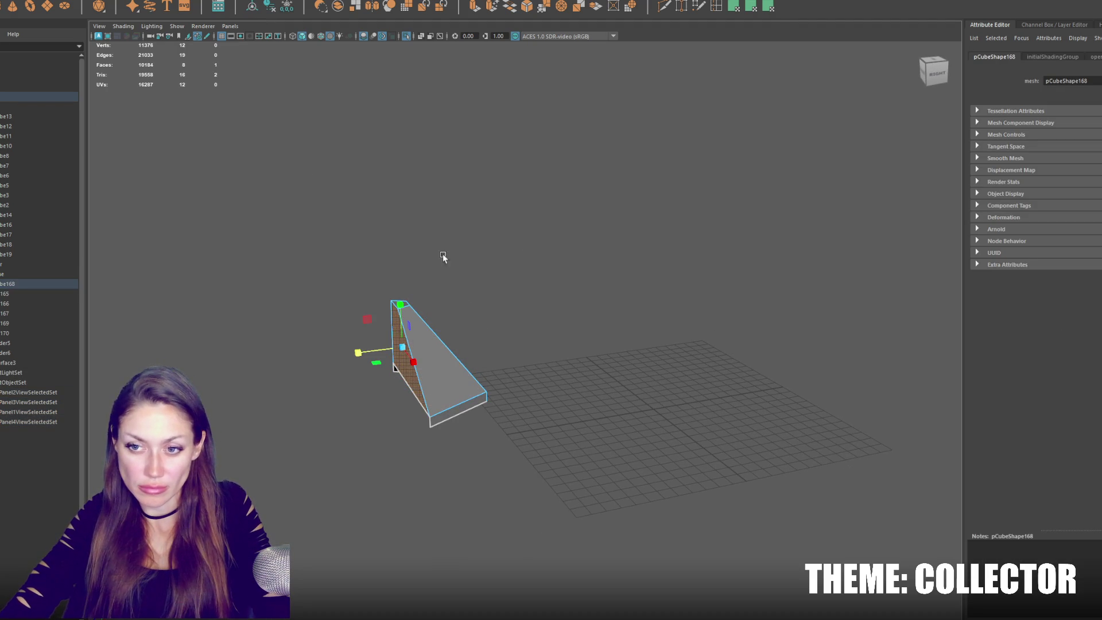
key(4)
mouse_move(441, 286)
alt+mouse_down()
mouse_move(385, 259)
mouse_move(385, 286)
alt+mouse_up()
drag(407, 339, 371, 427)
right_drag(425, 183, 425, 207)
drag(354, 258, 391, 399)
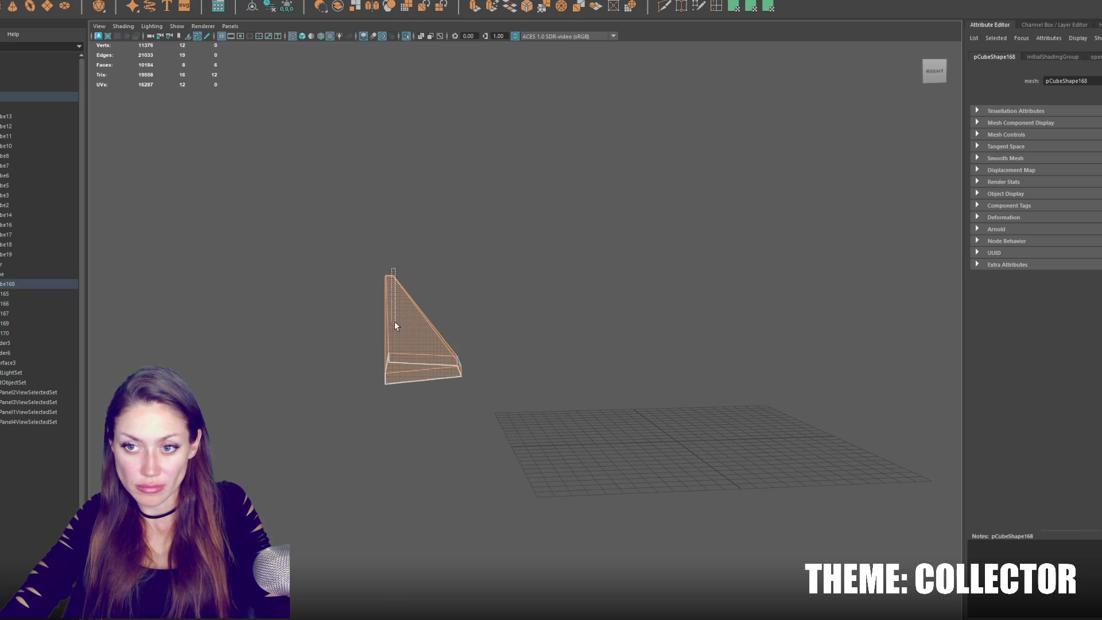
key(Delete)
key(F8)
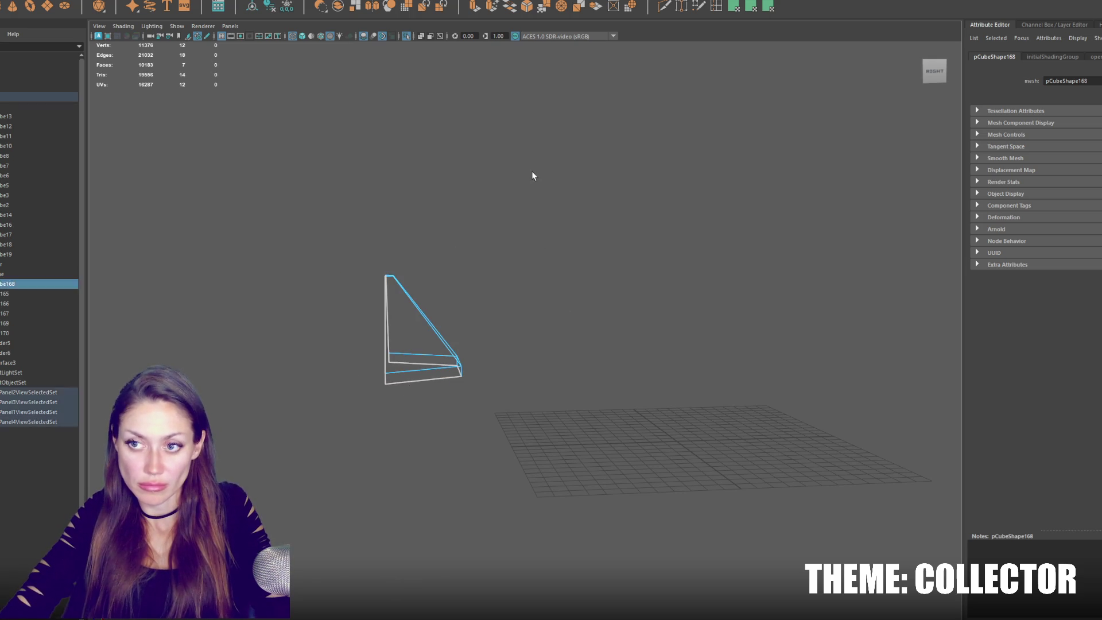
Duplicate the half-pyramid, rotate the copy, and move it to mirror the original.
key(ctrl+d)
key(e)
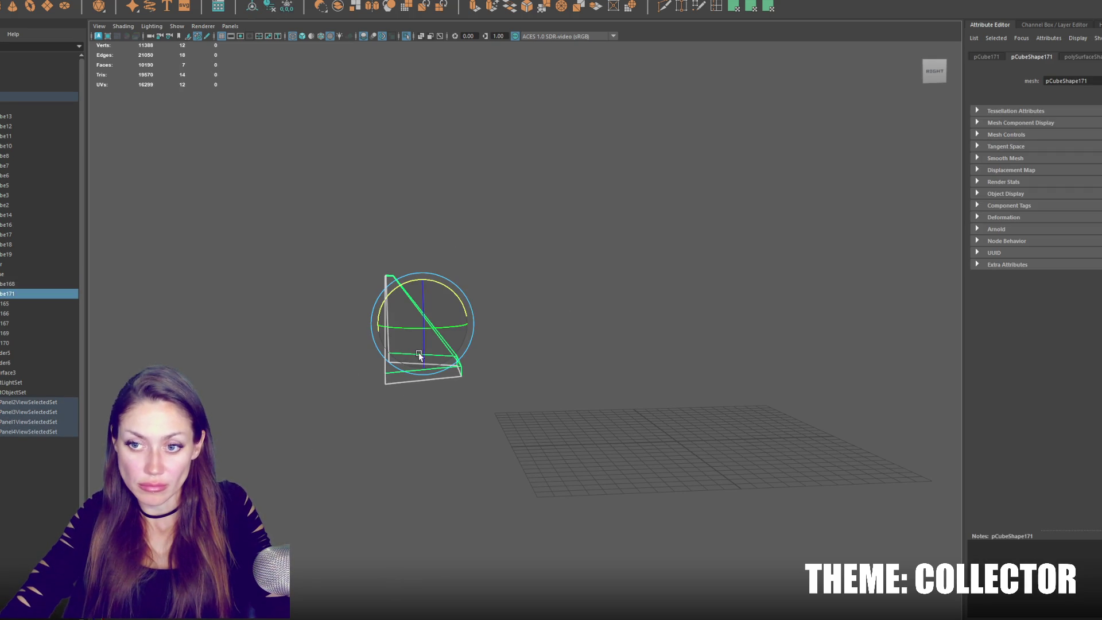
drag(447, 325, 322, 339)
key(w)
drag(429, 325, 355, 325)
click(402, 290)
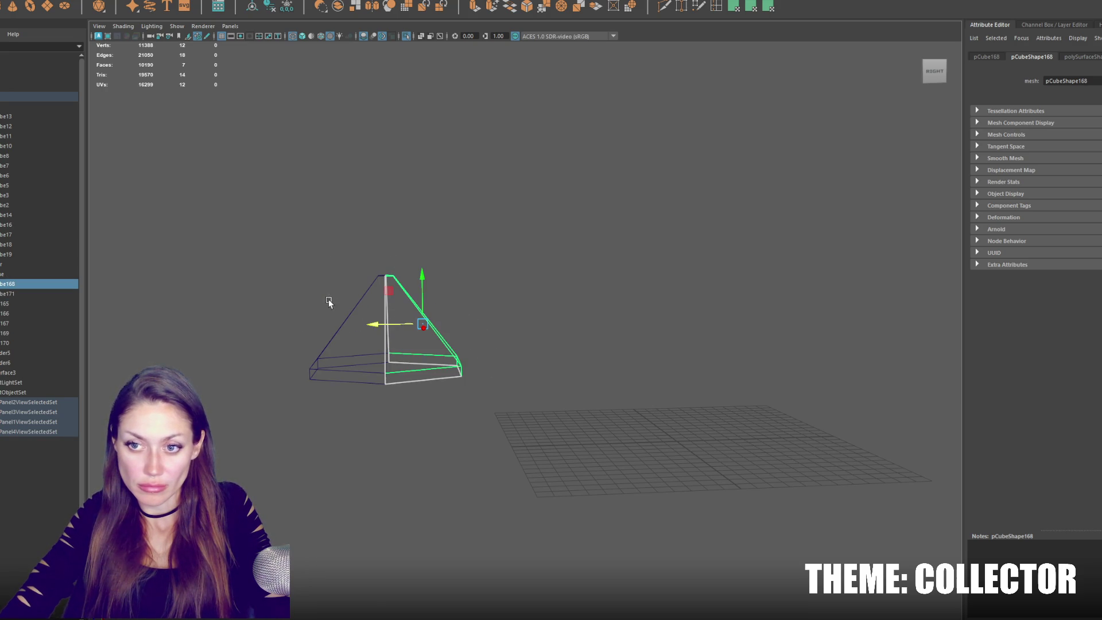
Combine both pyramid halves into one mesh and merge the seam vertices.
shift+click(344, 322)
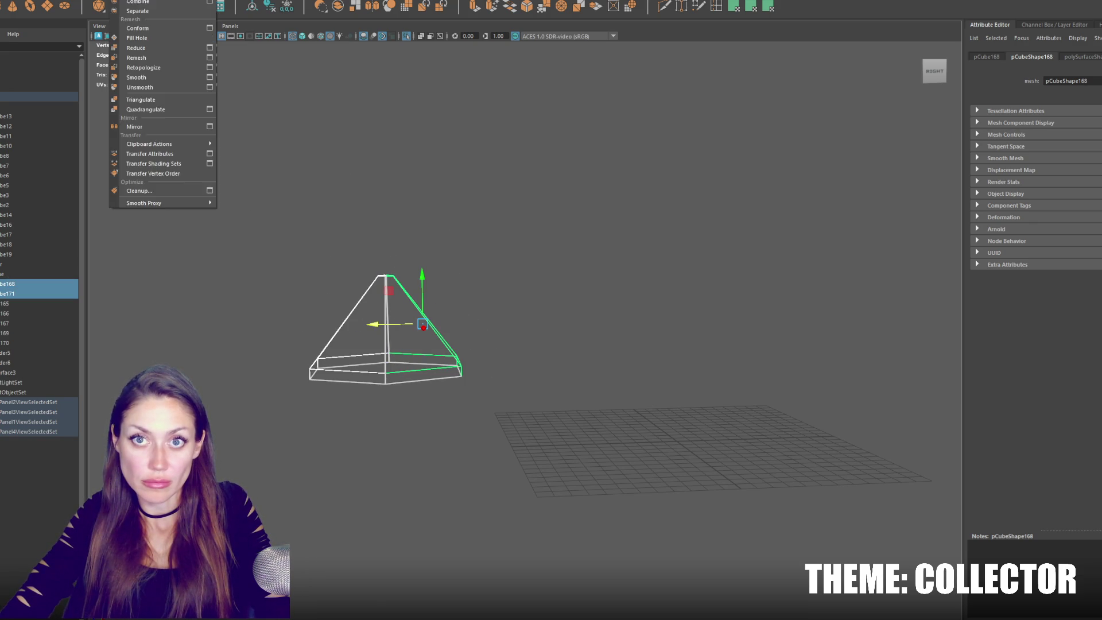
click(132, 14)
key(F9)
alt+drag(450, 216, 404, 325)
click(135, 2)
click(172, 90)
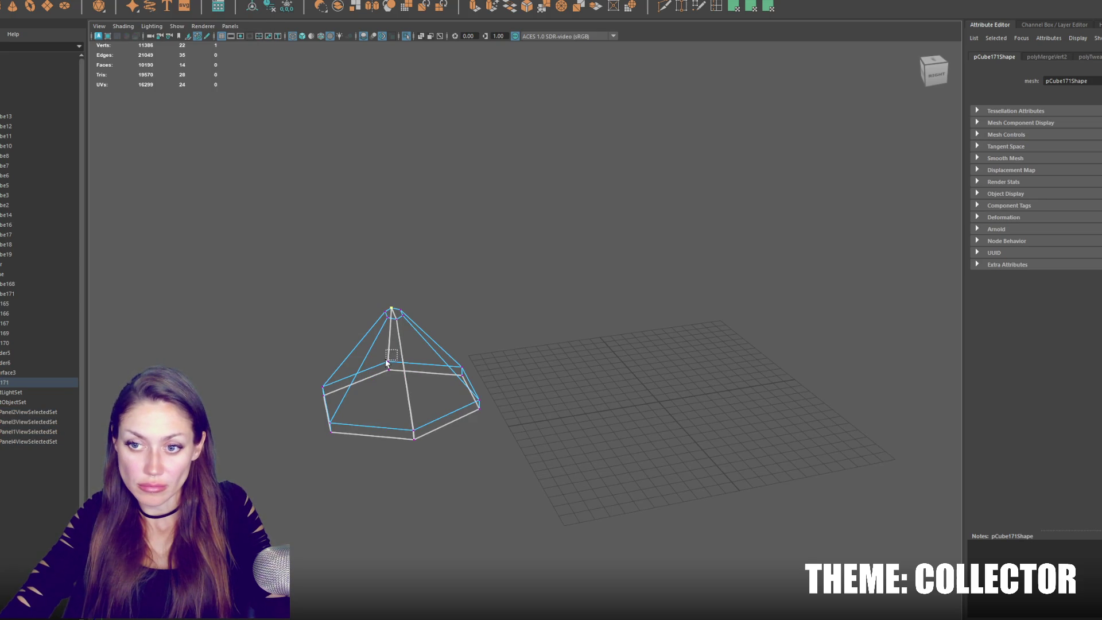
Delete the stray bottom vertex and restore the full shaded scene view.
click(474, 356)
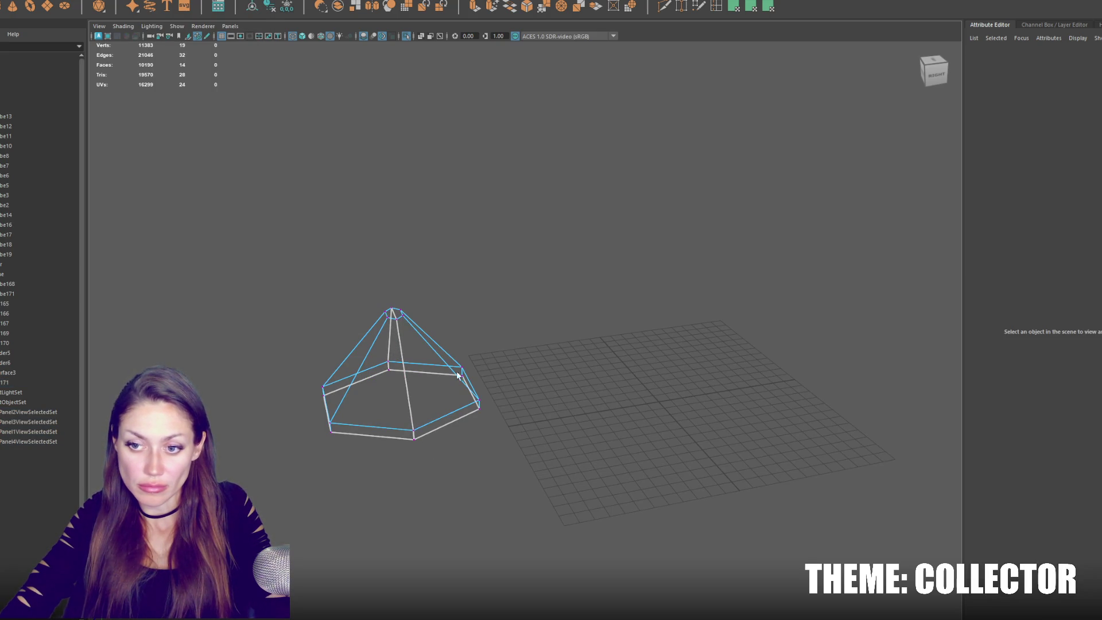
drag(408, 449, 402, 450)
key(Delete)
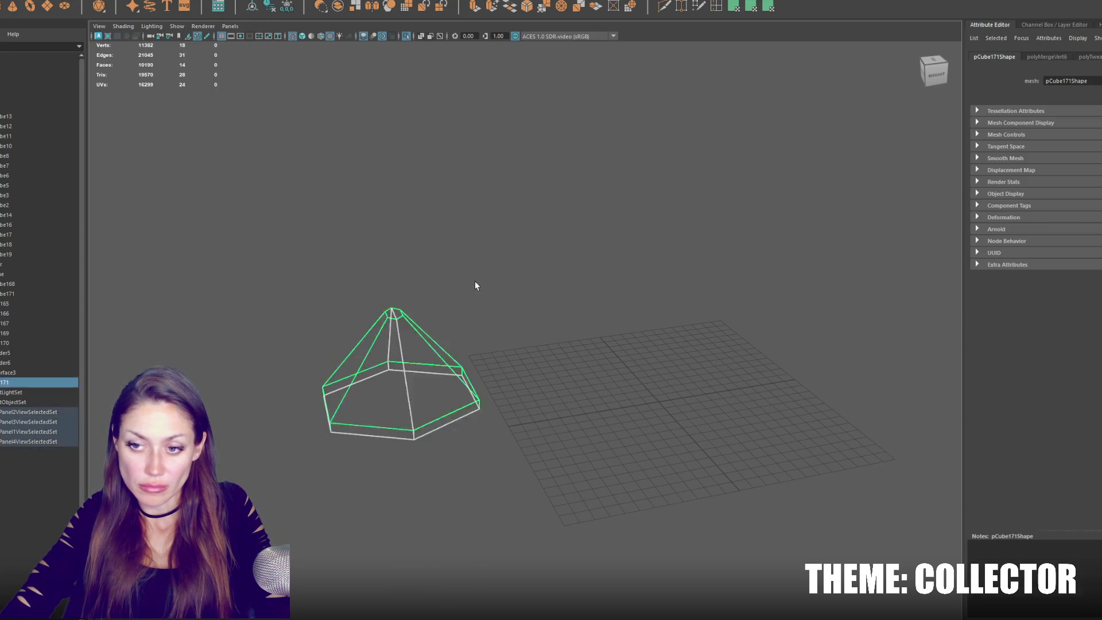
click(477, 281)
key(ctrl+1)
key(6)
click(487, 357)
alt+drag(487, 357, 344, 355)
Undo the unwanted cap, turn off snapping, and try scaling the pyramid.
key(ctrl+z)
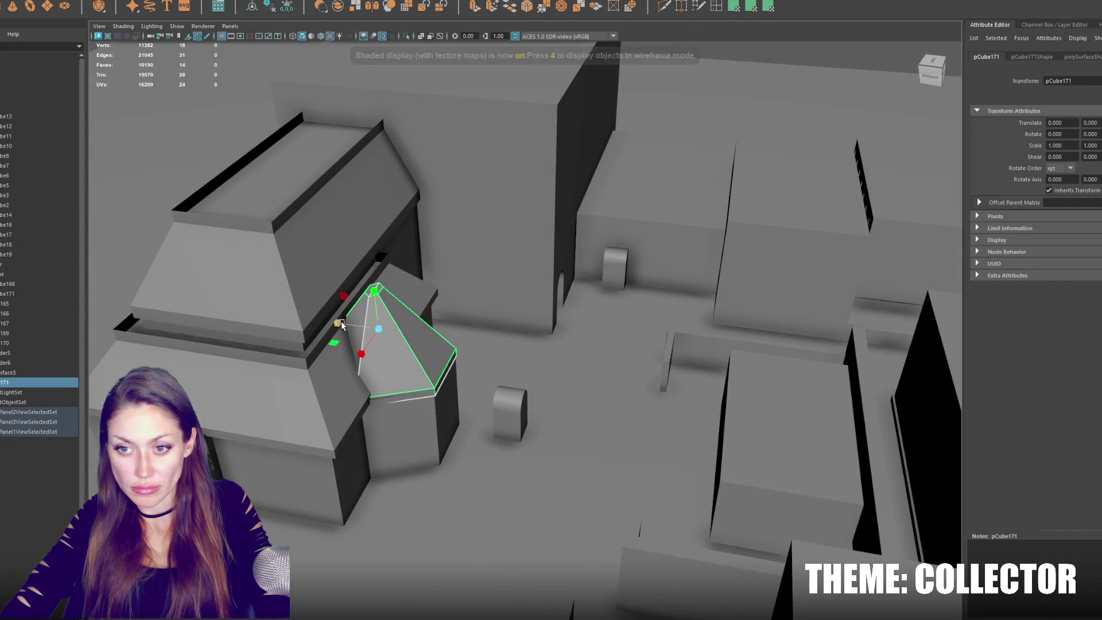
key(ctrl+z)
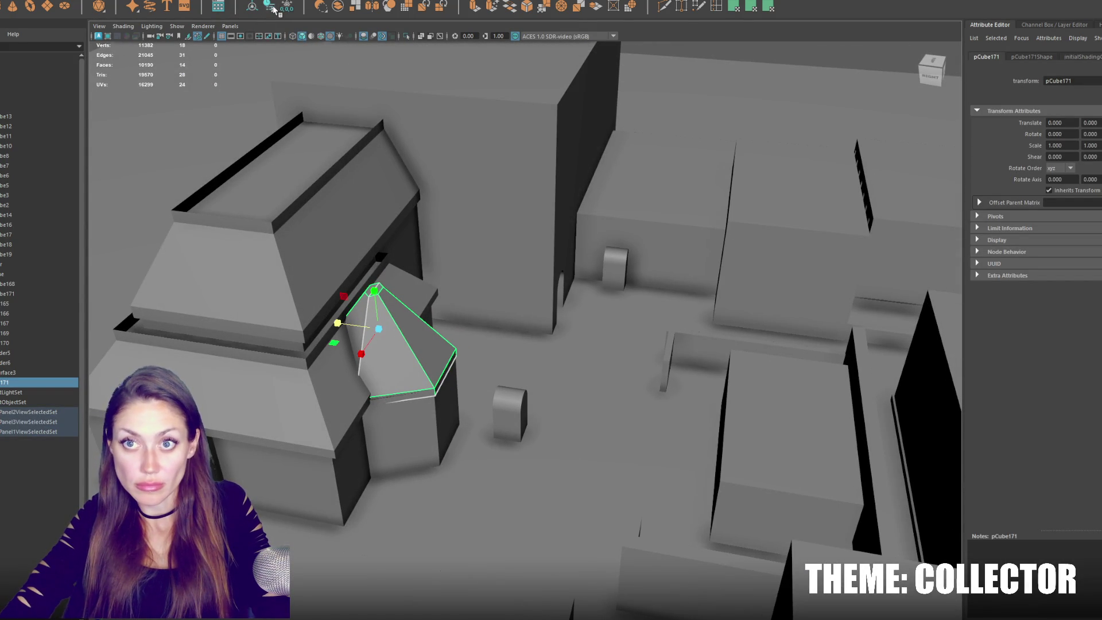
right_drag(423, 313, 344, 173)
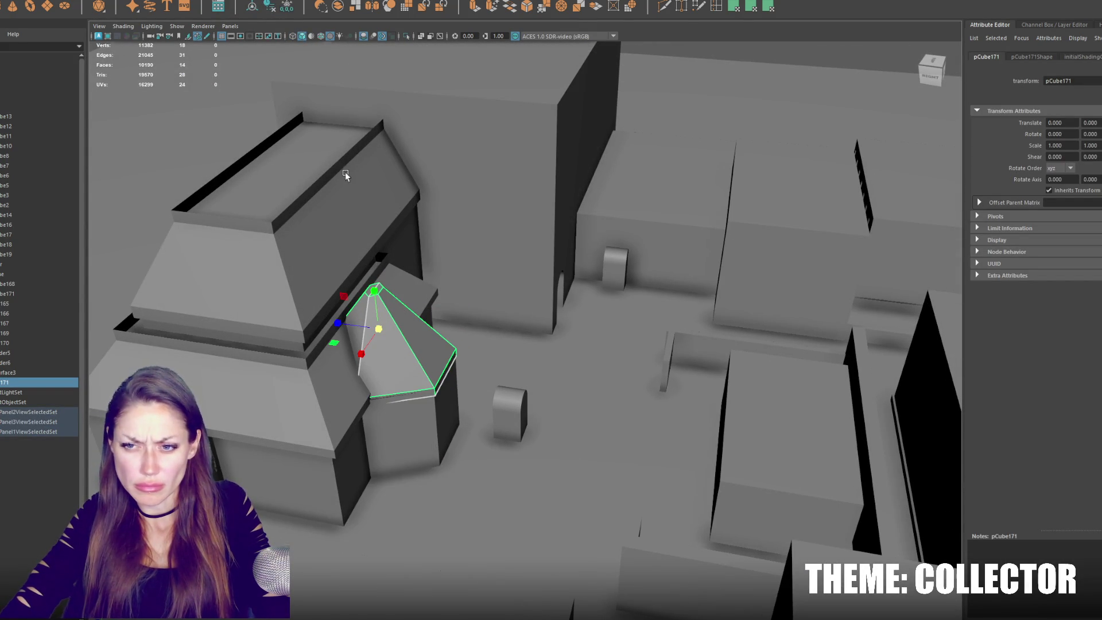
click(276, 8)
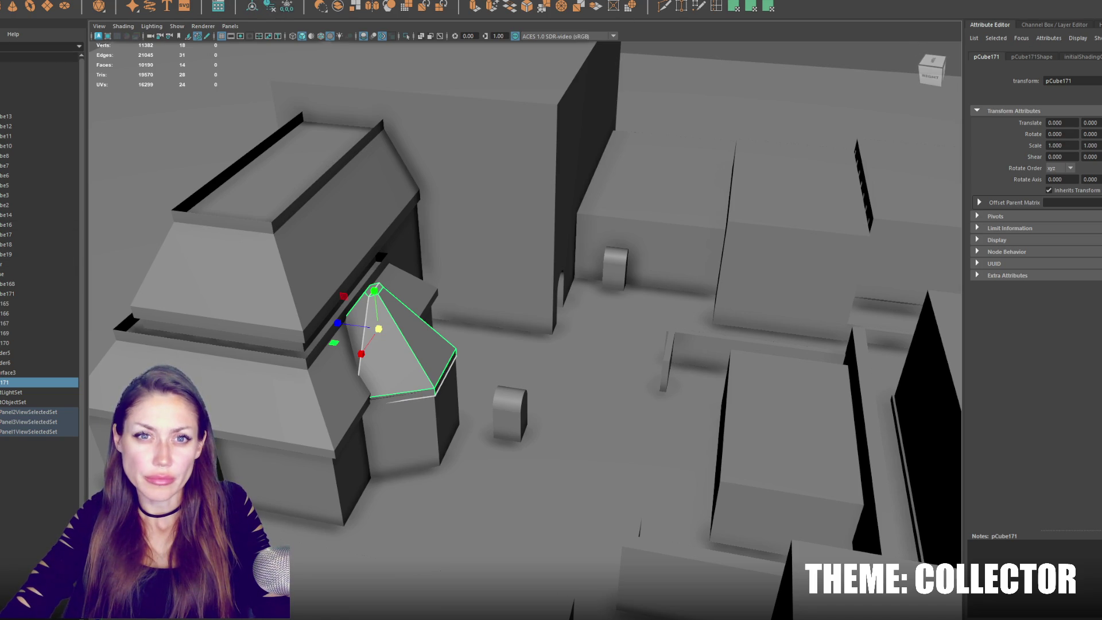
key(ctrl+shift+t)
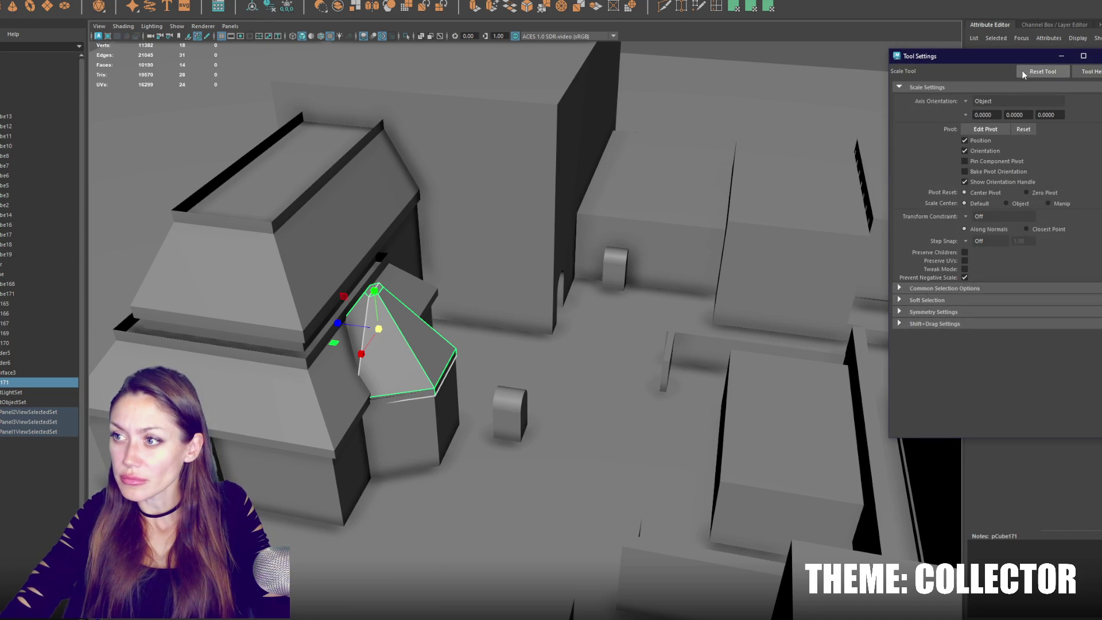
click(1097, 56)
drag(347, 325, 346, 324)
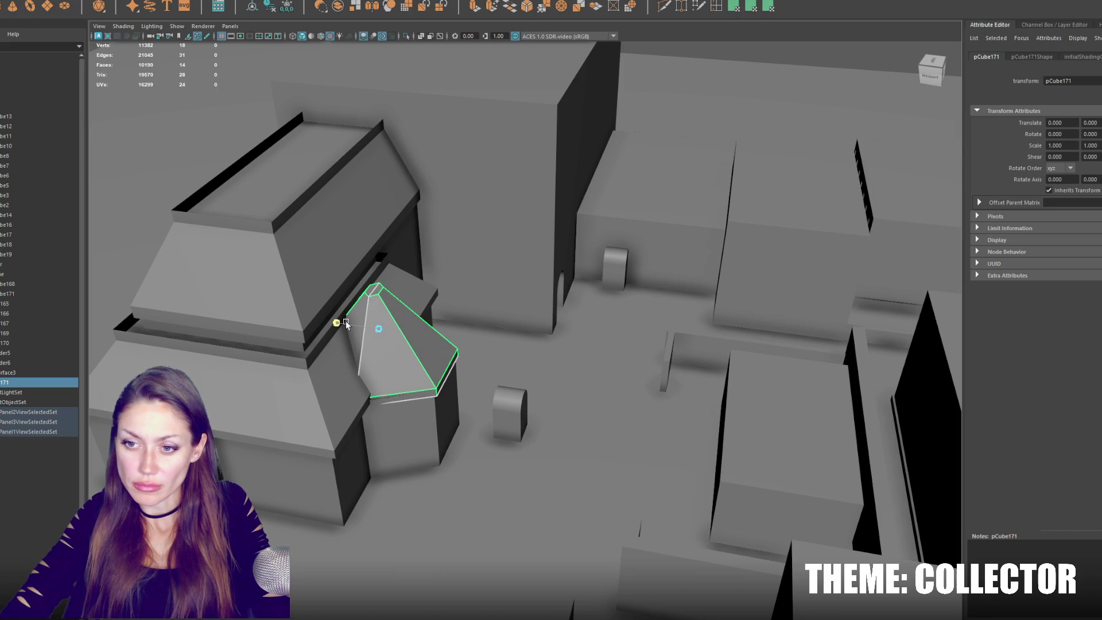
Scale the pyramid roof uniformly to 1.059 and select its first open base edge in wireframe.
key(f)
mouse_move(436, 345)
alt+mouse_down()
mouse_move(482, 312)
mouse_move(464, 440)
alt+mouse_up()
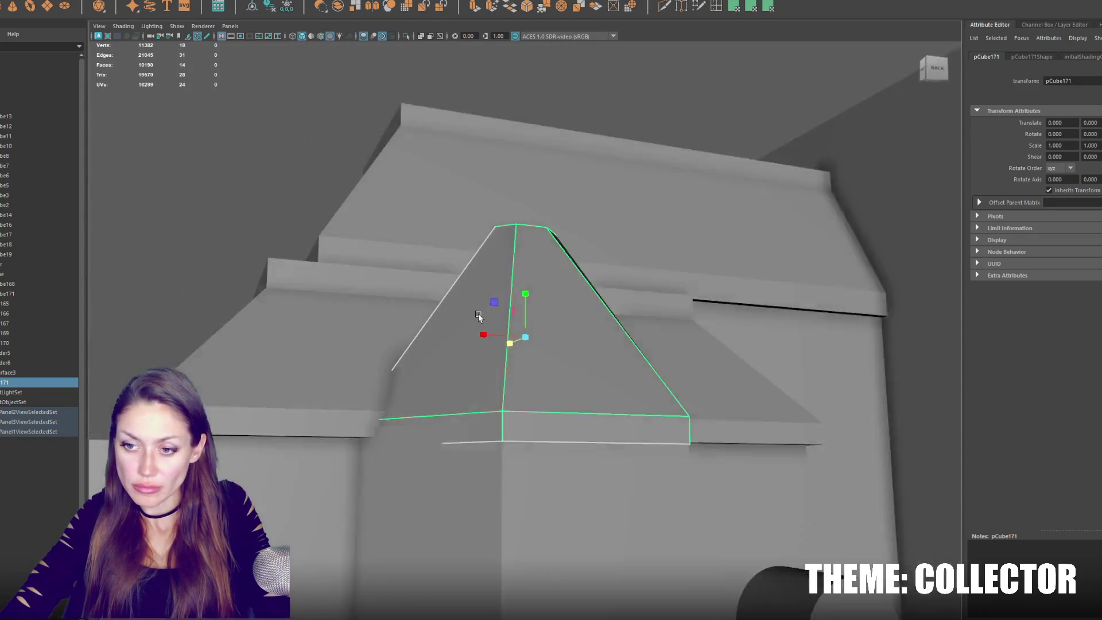
mouse_move(536, 331)
mouse_down()
mouse_move(602, 325)
mouse_move(618, 298)
mouse_up()
key(f)
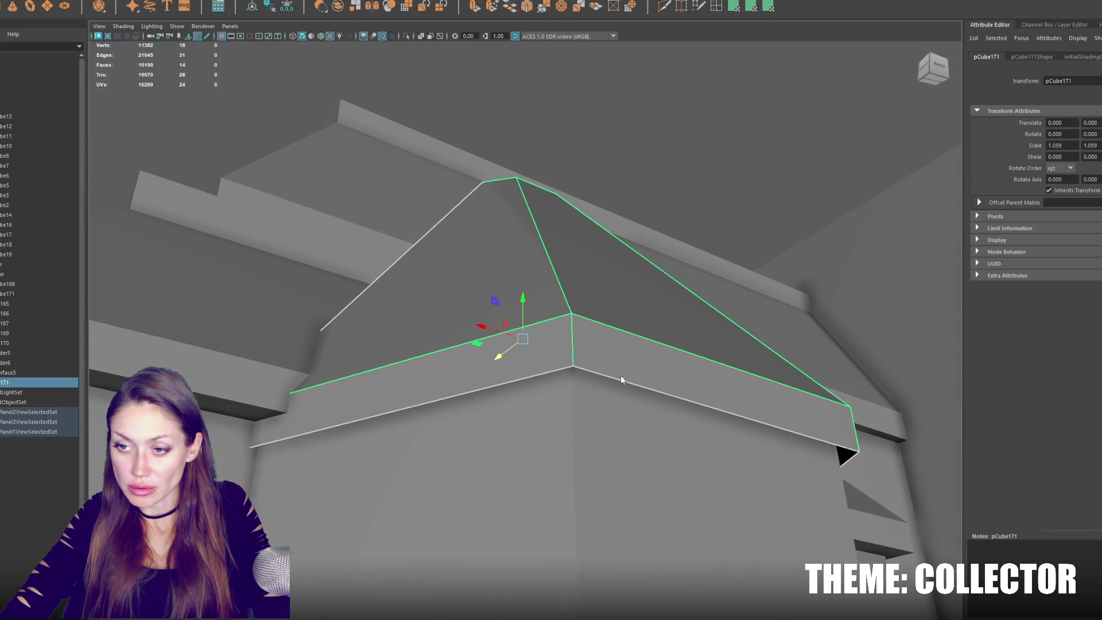
key(4)
right_drag(547, 369, 558, 328)
click(560, 370)
Bridge the opposite base edges of the pyramid roof to close its top gap.
shift+click(807, 497)
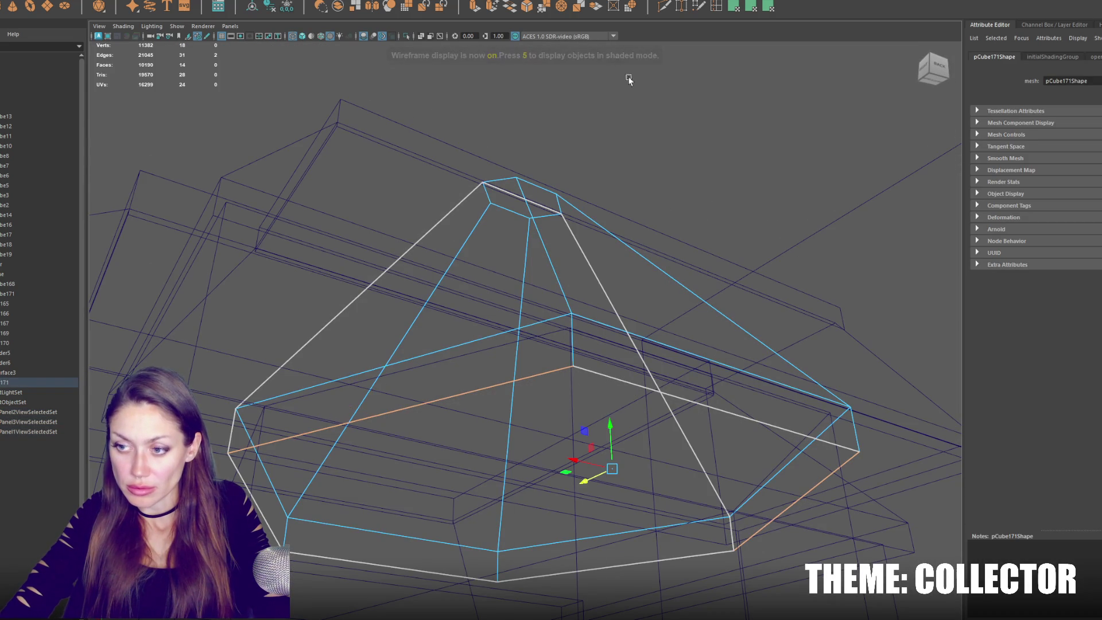
click(504, 12)
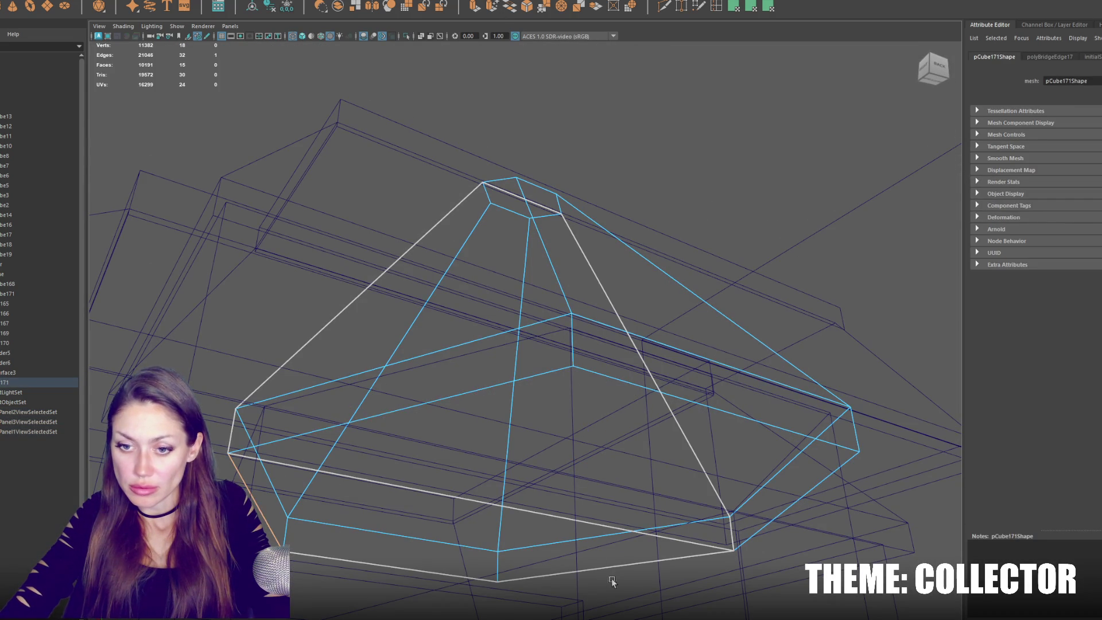
key(ctrl+h)
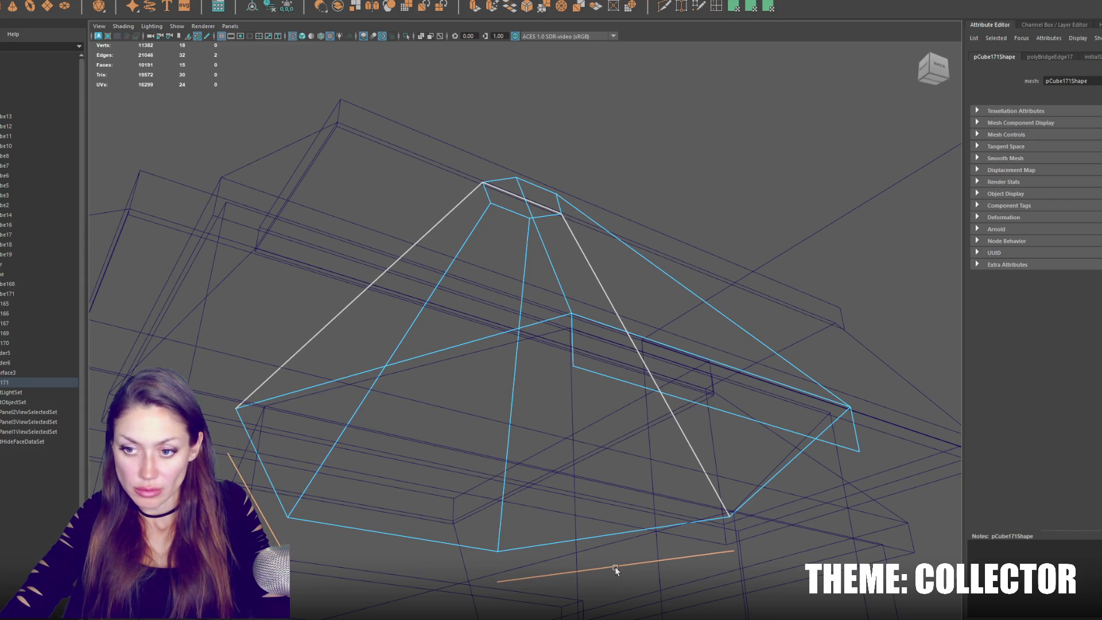
key(g)
key(5)
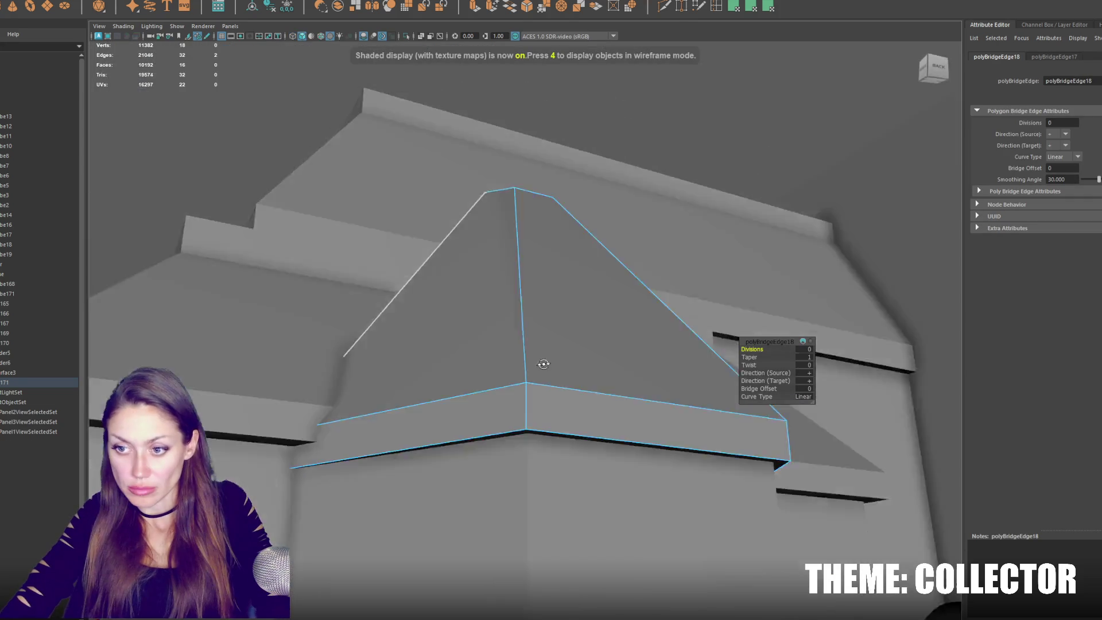
Select the whole pyramid roof and shift it slightly upward.
mouse_move(544, 364)
alt+mouse_down()
mouse_move(536, 350)
mouse_move(550, 360)
alt+mouse_up()
click(550, 360)
mouse_move(578, 320)
alt+mouse_down()
mouse_move(556, 319)
mouse_move(519, 387)
mouse_move(556, 419)
mouse_move(577, 419)
alt+mouse_up()
key(f)
key(4)
drag(489, 350, 487, 332)
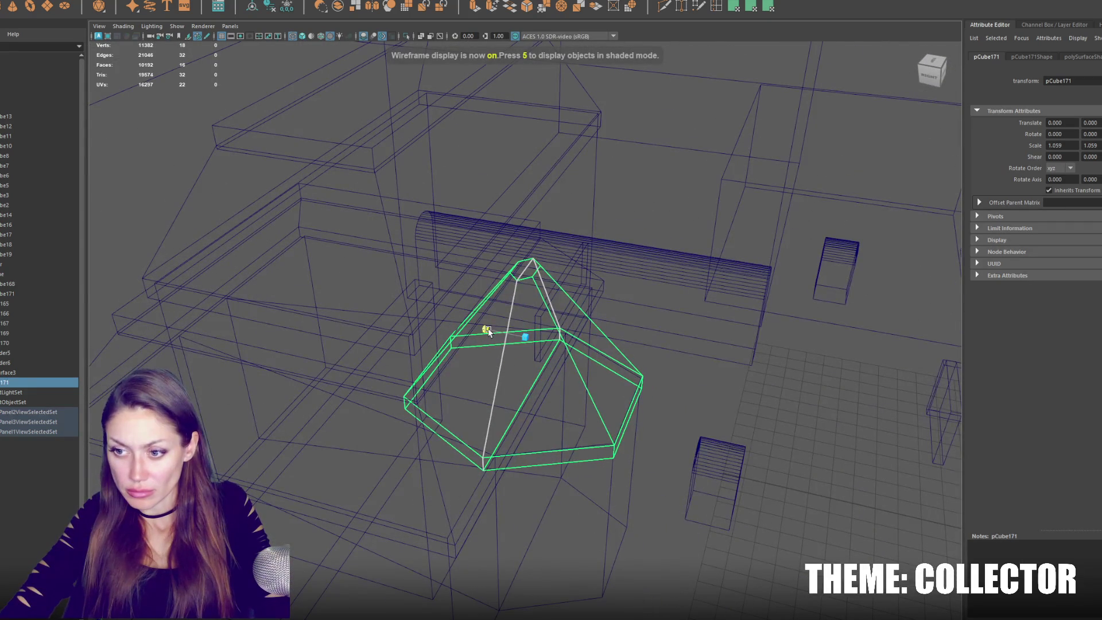
key(5)
key(6)
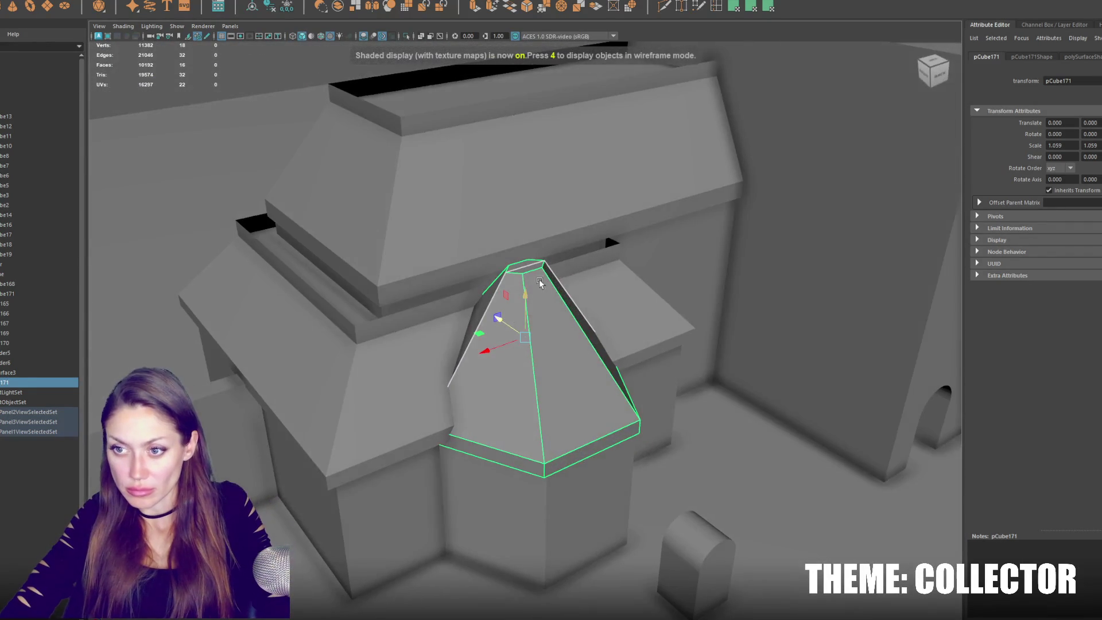
Duplicate the pyramid roof and slide the copy toward the arched doorway.
alt+drag(581, 333, 517, 280)
key(F11)
click(524, 275)
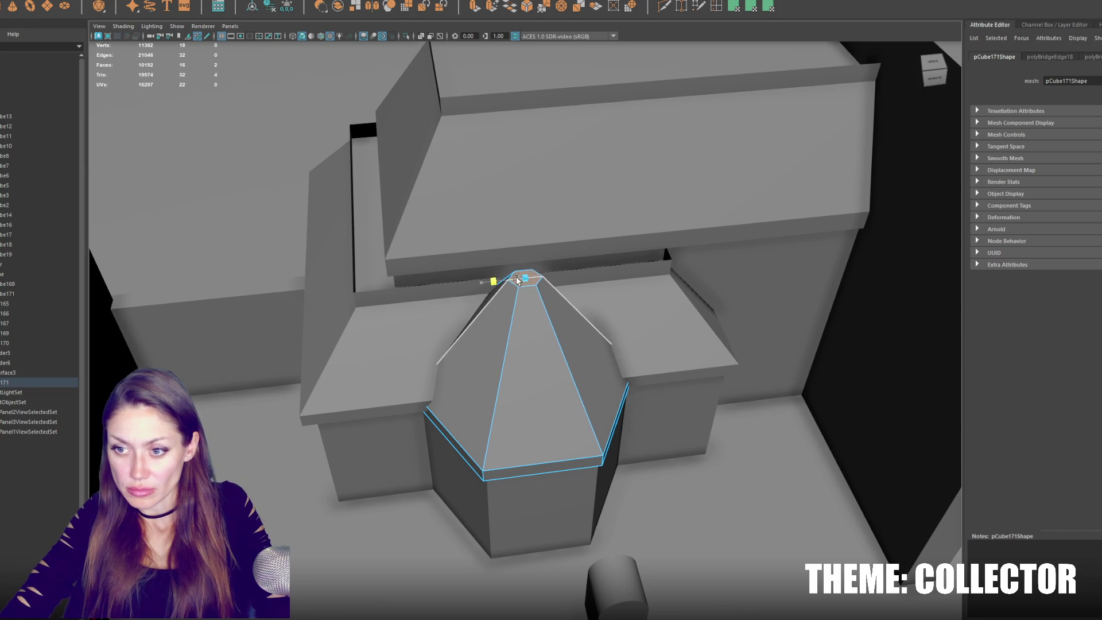
key(ctrl+d)
scroll(399, 198, down, 5)
alt+drag(398, 198, 574, 287)
mouse_move(478, 356)
mouse_down()
mouse_move(716, 351)
mouse_move(827, 379)
mouse_move(614, 397)
mouse_move(627, 408)
mouse_up()
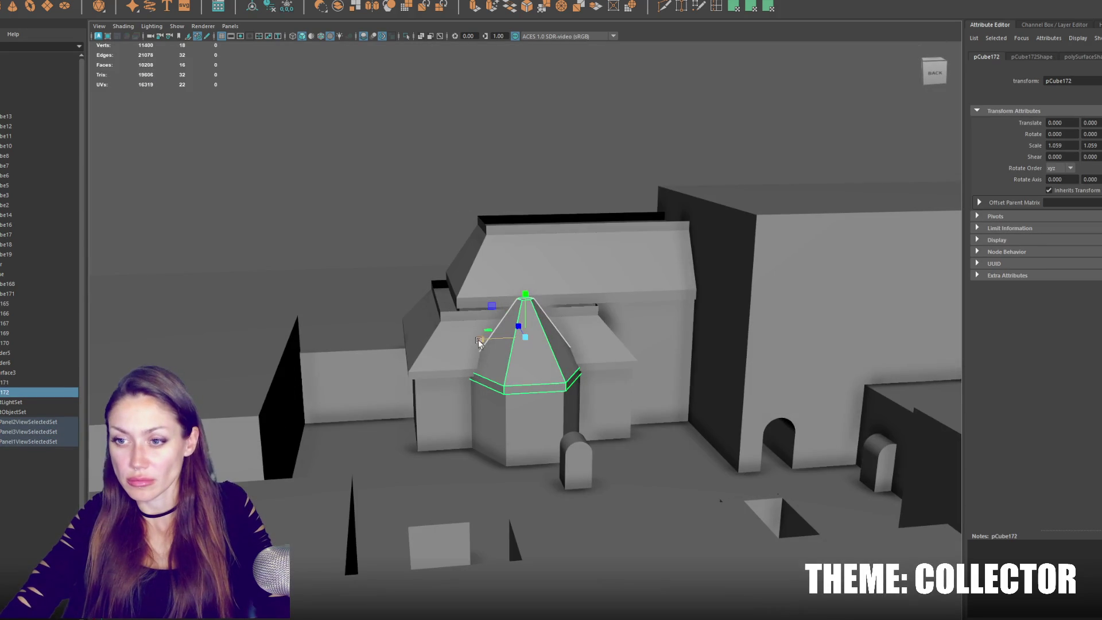
Delete the left faces of the roof copy and lower its top face to flatten it.
right_click(684, 184)
click(587, 319)
key(4)
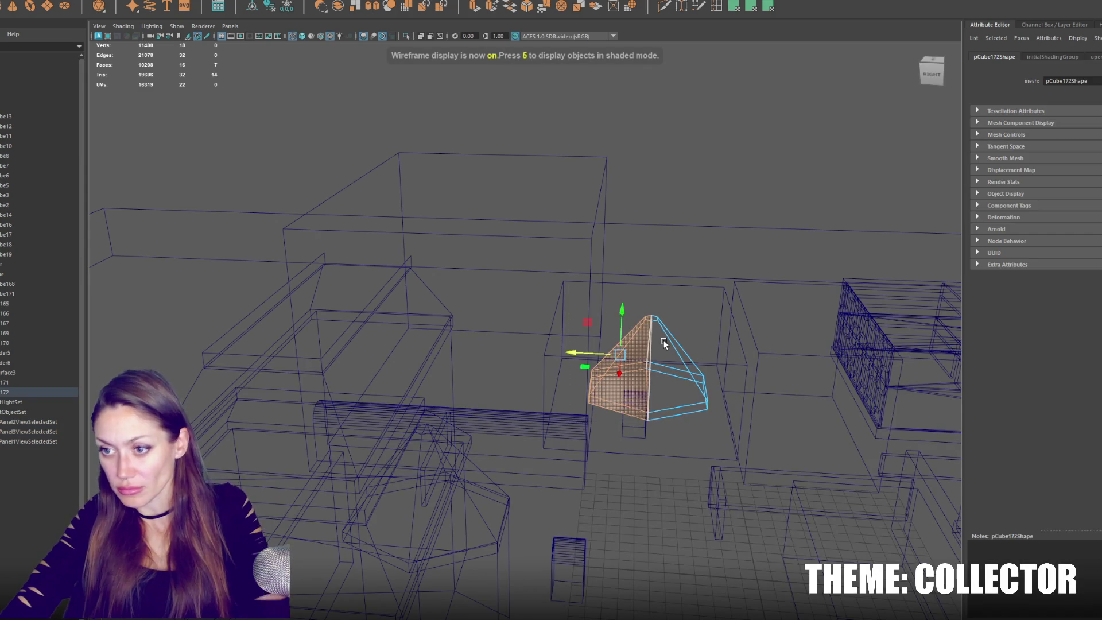
key(Delete)
click(655, 319)
mouse_move(721, 325)
alt+mouse_down()
mouse_move(638, 308)
mouse_move(540, 355)
alt+mouse_up()
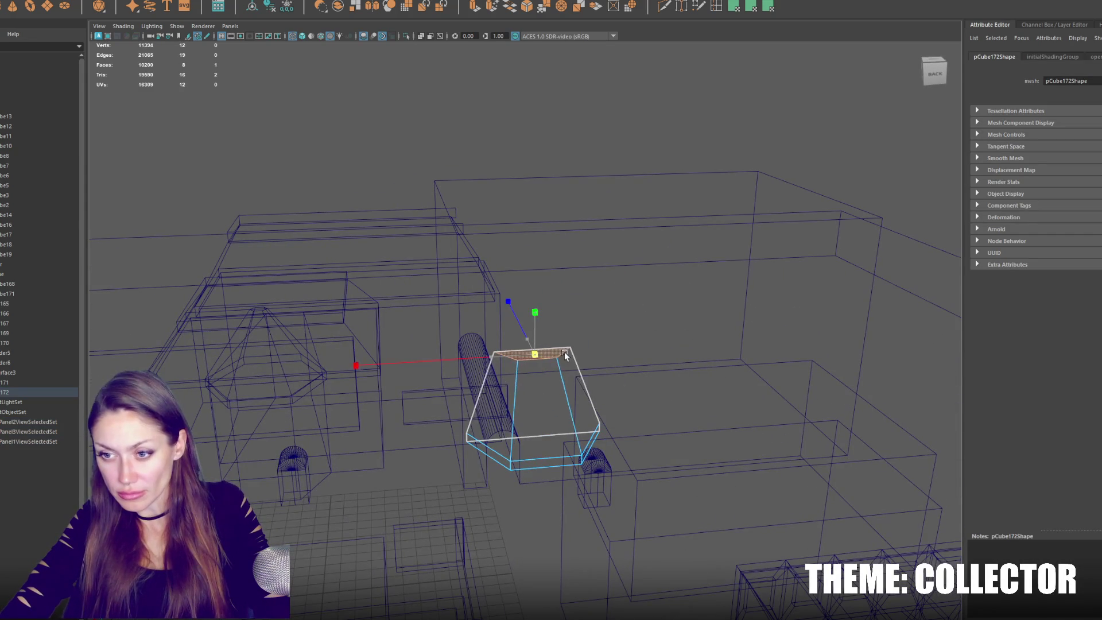
drag(535, 313, 538, 335)
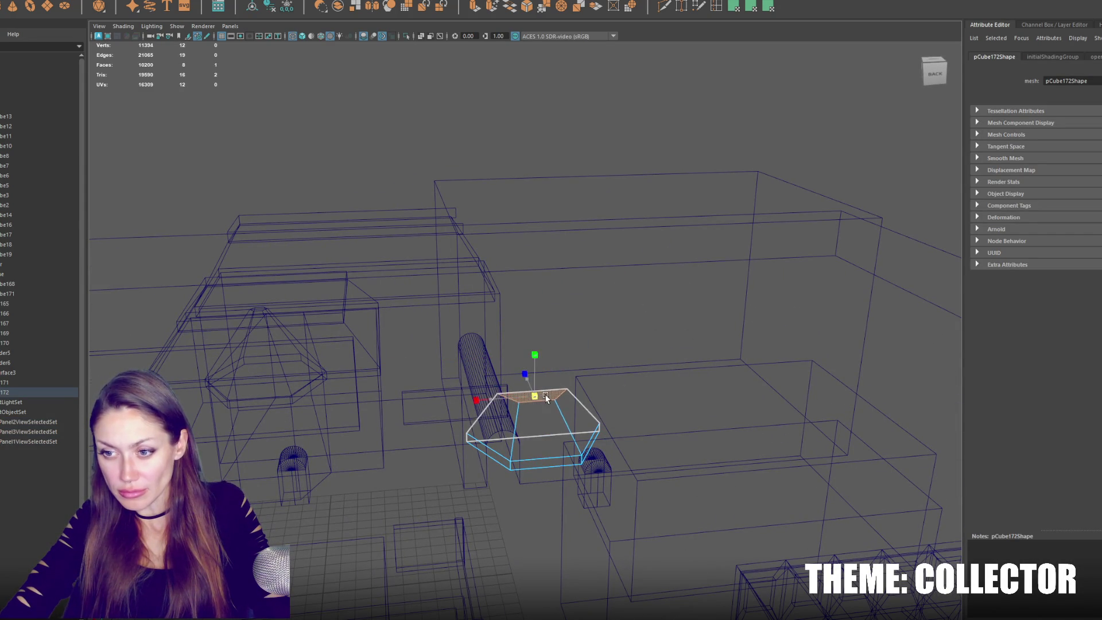
Move the hood sideways and down onto the arched doorway.
key(F8)
key(5)
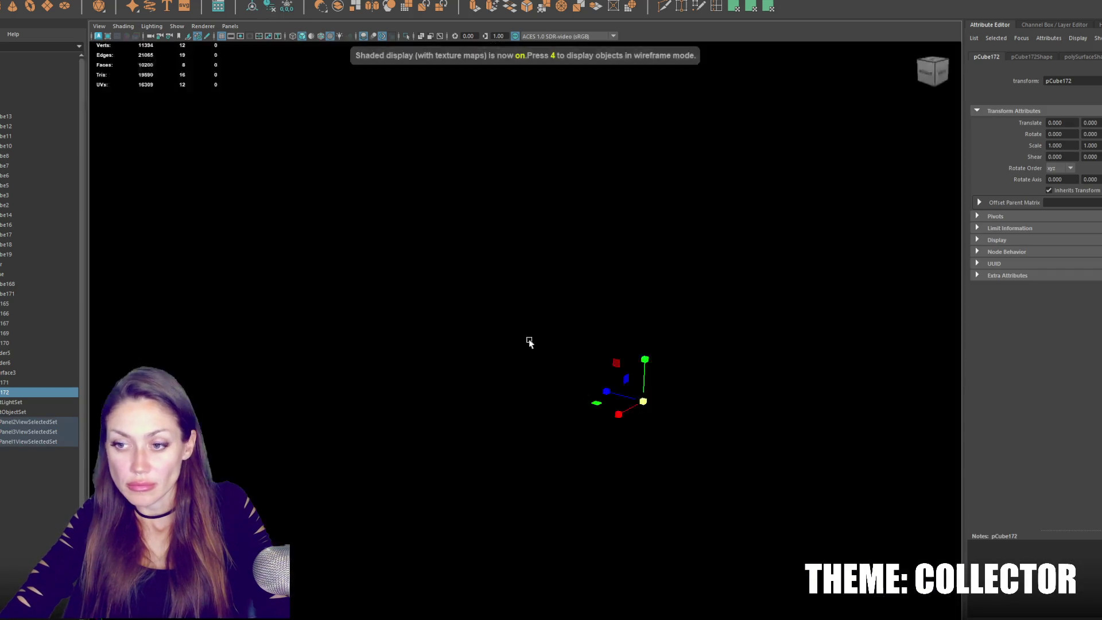
mouse_move(529, 339)
alt+mouse_down()
mouse_move(640, 443)
mouse_move(665, 430)
mouse_move(546, 388)
mouse_move(586, 402)
mouse_move(563, 413)
alt+mouse_up()
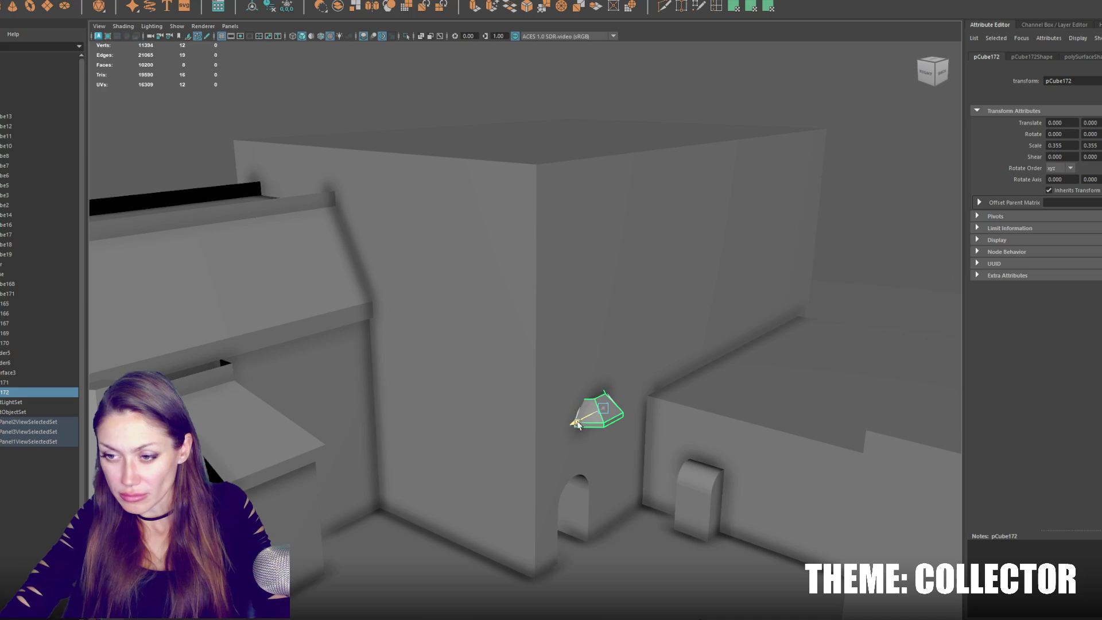
drag(573, 425, 546, 449)
mouse_move(573, 389)
mouse_down()
mouse_move(574, 430)
mouse_move(579, 399)
mouse_move(511, 355)
mouse_up()
key(f)
Shift the hood's left-edge vertices to reshape it into a small peaked hood.
key(F9)
key(4)
mouse_move(394, 197)
mouse_down()
mouse_move(464, 454)
mouse_move(493, 505)
mouse_up()
mouse_move(421, 348)
mouse_down()
mouse_move(574, 339)
mouse_move(517, 322)
mouse_move(482, 339)
mouse_move(569, 322)
mouse_move(577, 336)
mouse_move(568, 313)
mouse_move(572, 331)
mouse_move(570, 321)
mouse_move(670, 332)
mouse_up()
key(6)
key(F8)
key(w)
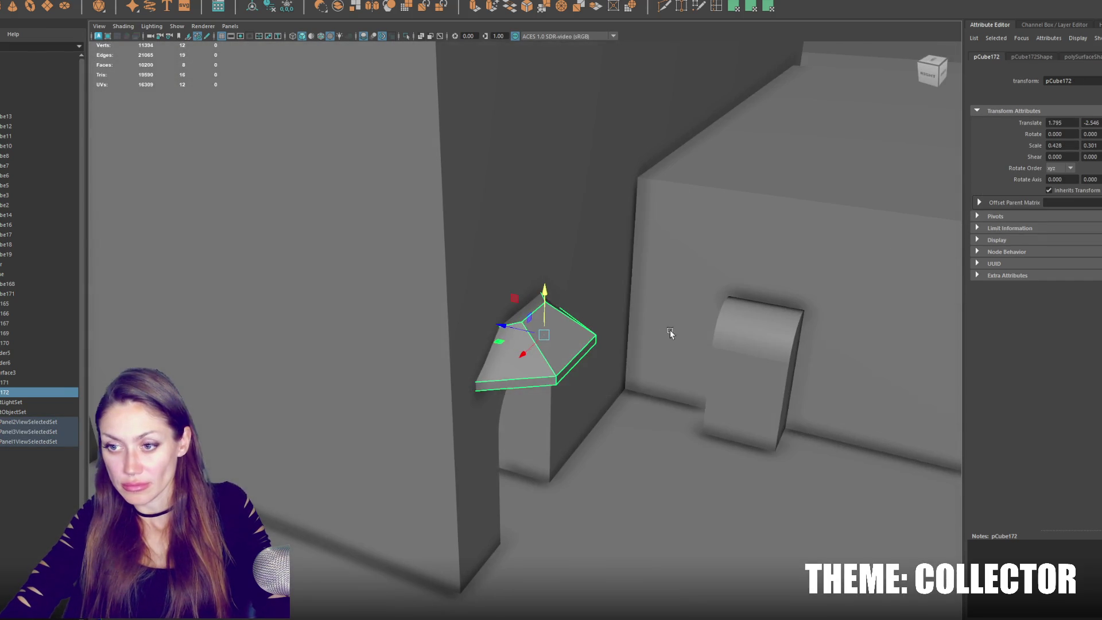
mouse_move(499, 325)
alt+mouse_down()
mouse_move(625, 338)
mouse_move(539, 339)
mouse_move(523, 360)
alt+mouse_up()
click(531, 328)
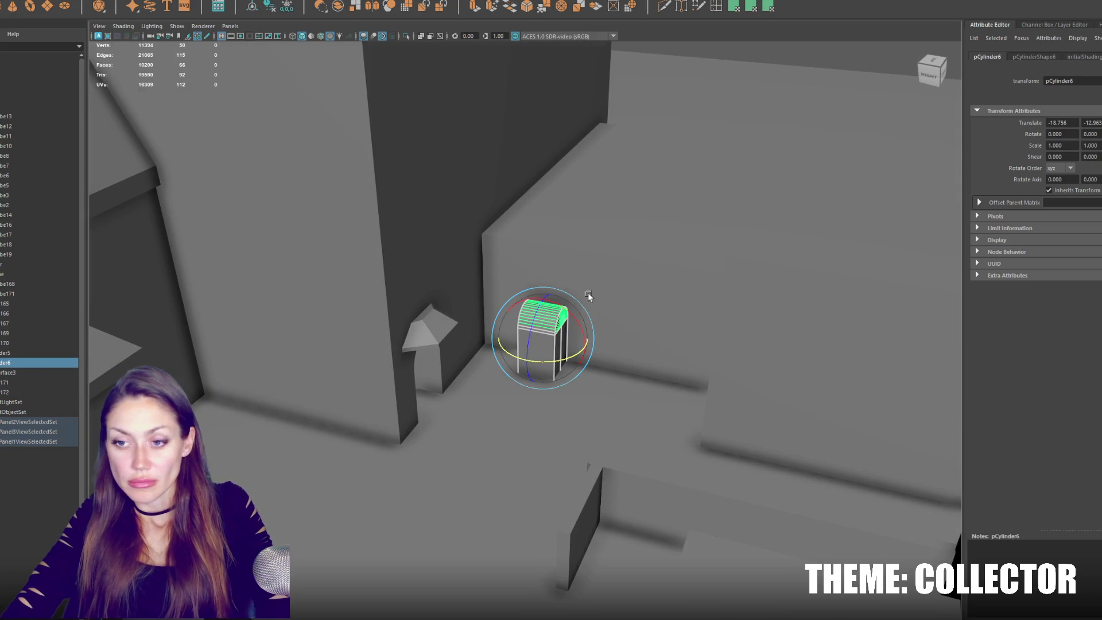
Enlarge the arched awning to about double size and move a duplicate to the left.
alt+drag(587, 292, 539, 290)
key(w)
drag(593, 381, 642, 362)
key(ctrl+d)
mouse_move(567, 381)
mouse_down()
mouse_move(309, 424)
mouse_move(366, 500)
mouse_move(273, 357)
mouse_up()
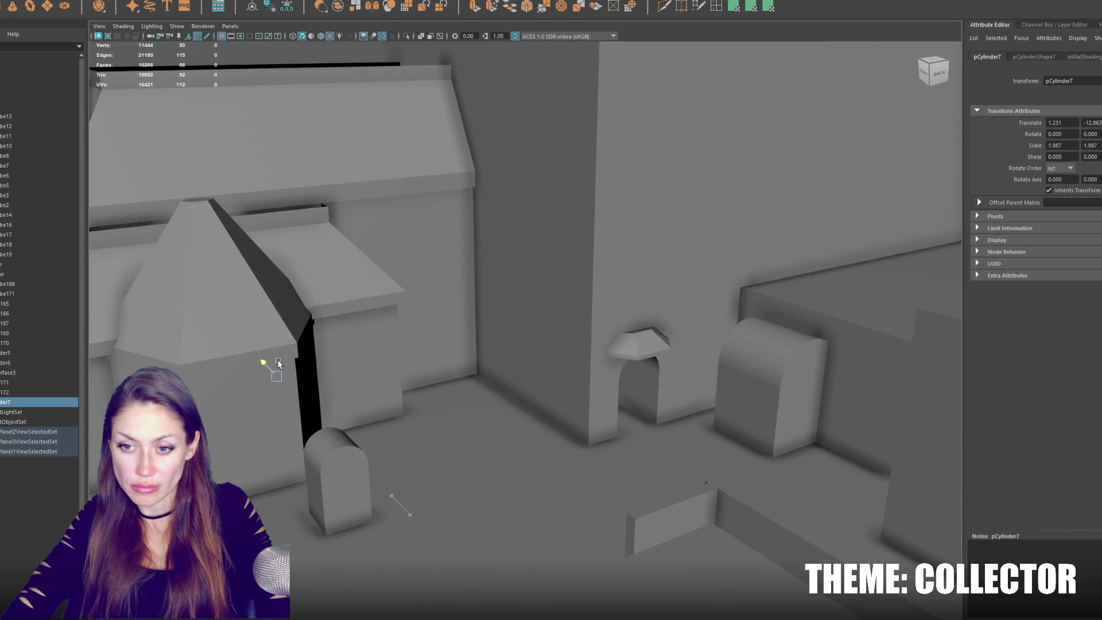
Slide the small arched piece aside and delete it.
click(330, 459)
alt+middle_drag(316, 471, 402, 471)
drag(378, 476, 270, 508)
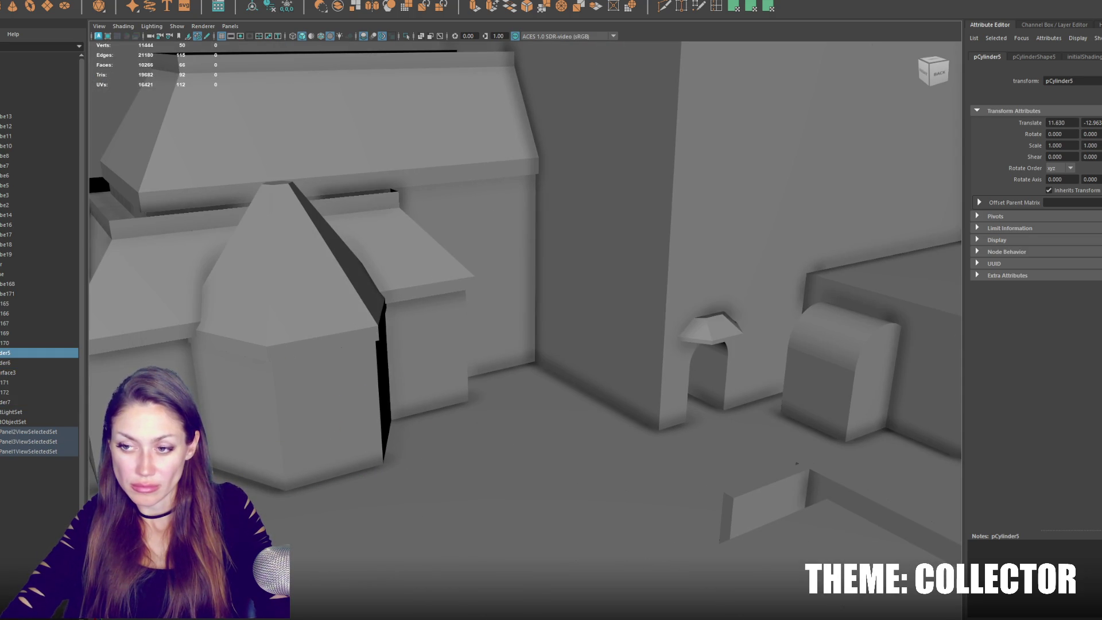
scroll(337, 451, down, 5)
alt+drag(337, 450, 326, 461)
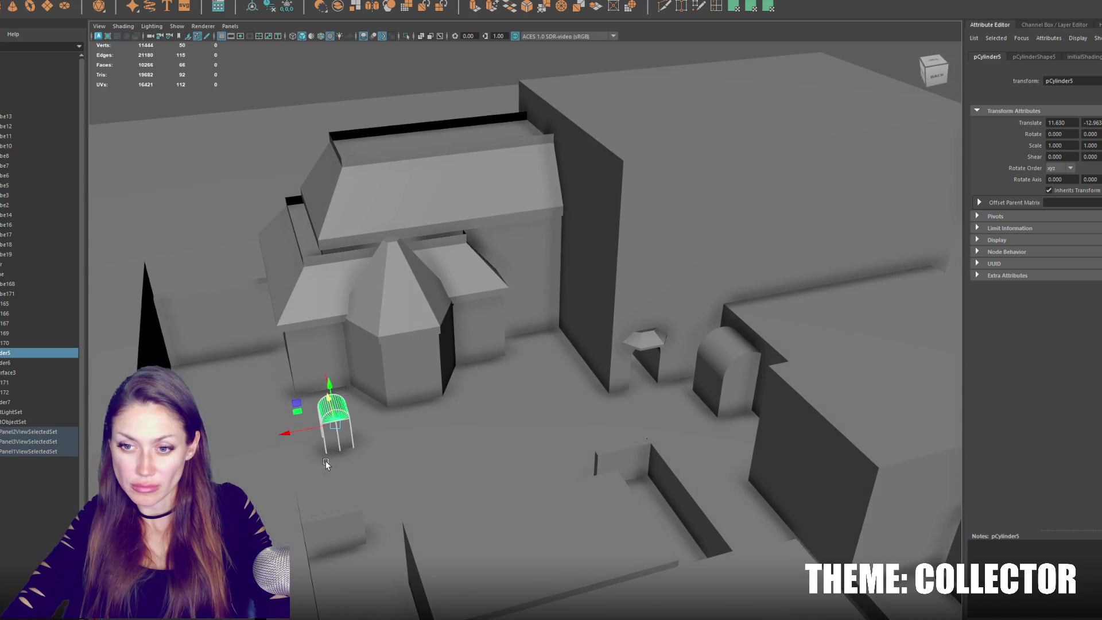
key(Delete)
Select the arched doorway block by the hut and undo its enlargement.
alt+right_drag(297, 435, 635, 374)
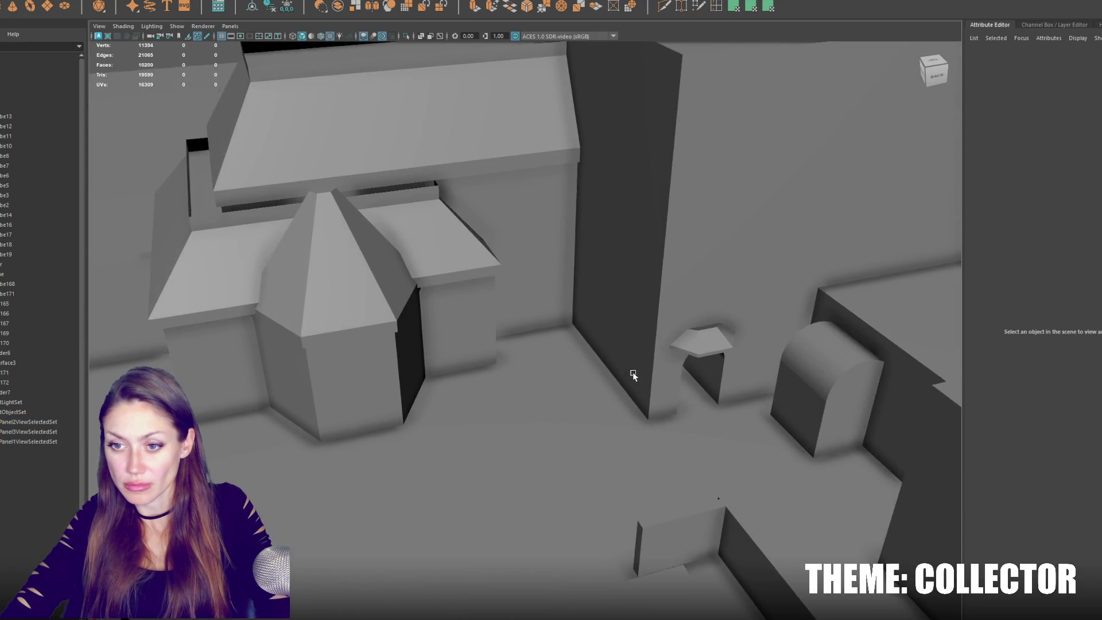
alt+middle_drag(635, 373, 461, 340)
click(631, 362)
alt+right_drag(631, 361, 666, 344)
mouse_move(666, 344)
alt+mouse_down()
mouse_move(636, 338)
mouse_move(670, 329)
alt+mouse_up()
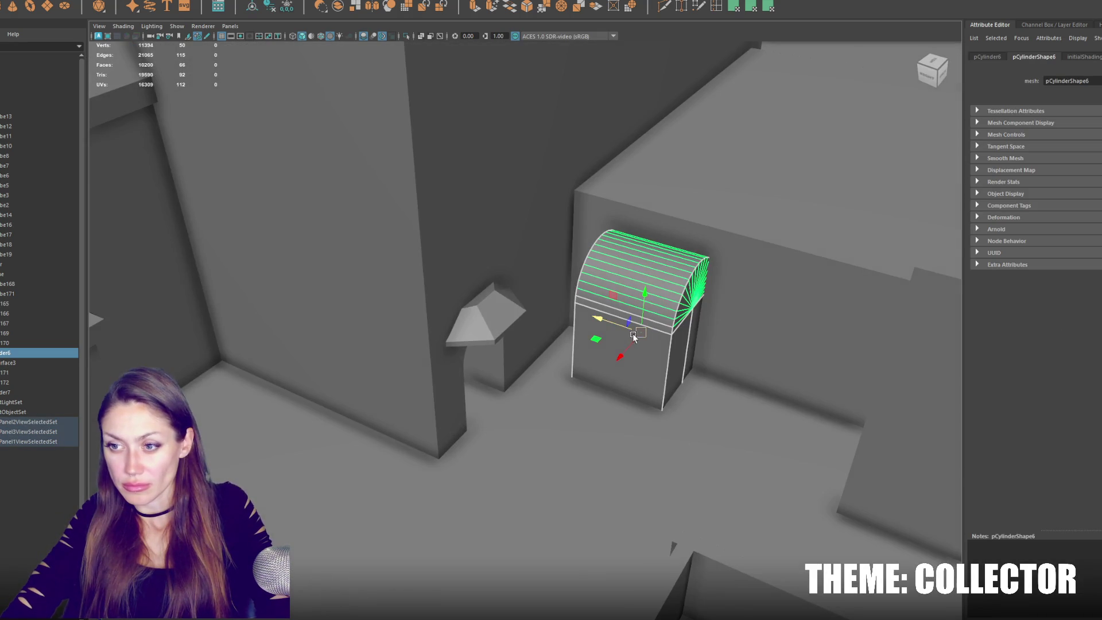
key(r)
key(ctrl+z)
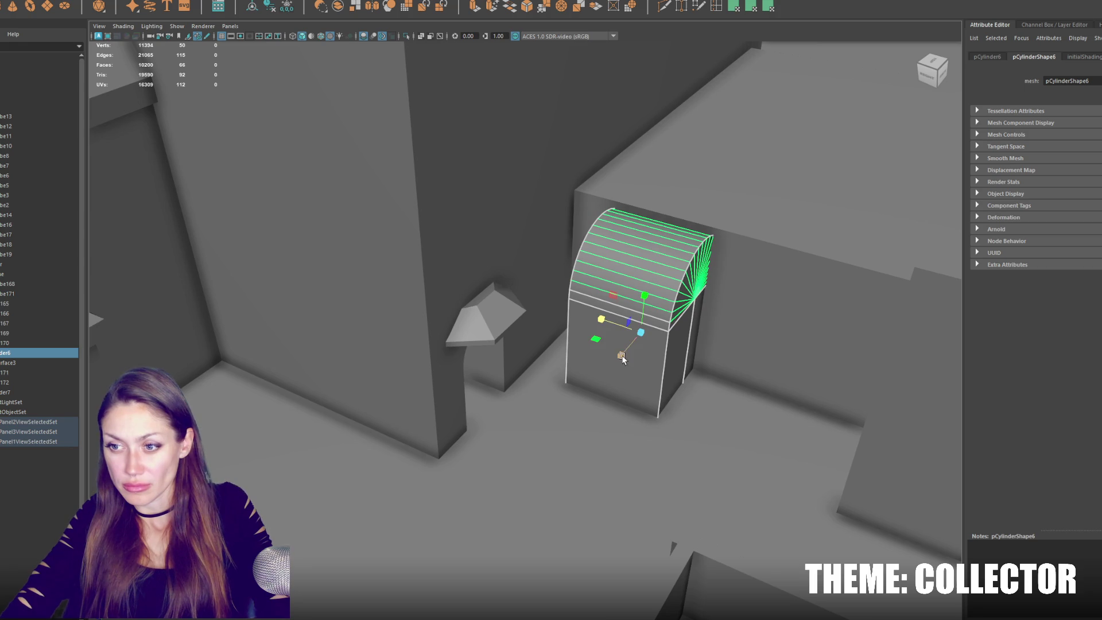
Make the arched block taller and nudge it slightly right and up into place.
mouse_move(640, 311)
mouse_down()
mouse_move(652, 271)
mouse_move(643, 292)
mouse_up()
drag(623, 349, 629, 325)
drag(655, 361, 652, 362)
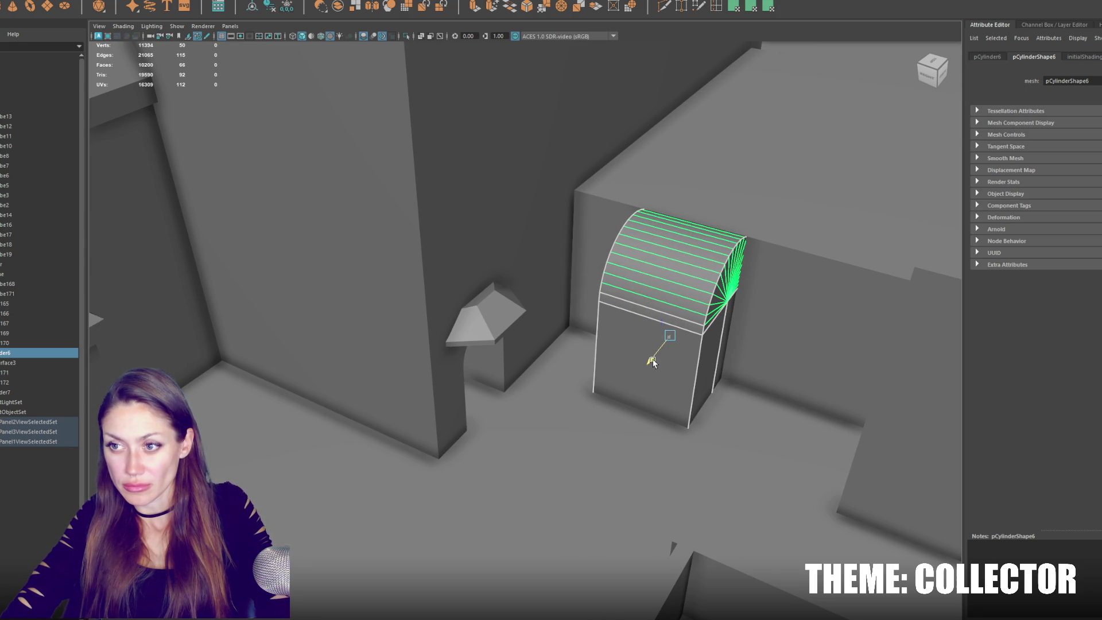
drag(674, 299, 678, 288)
alt+drag(653, 356, 638, 355)
Isolate the arched block and delete the right half of its faces in back view.
key(ctrl+1)
click(934, 75)
right_drag(706, 198, 703, 221)
key(4)
drag(615, 230, 747, 391)
key(Delete)
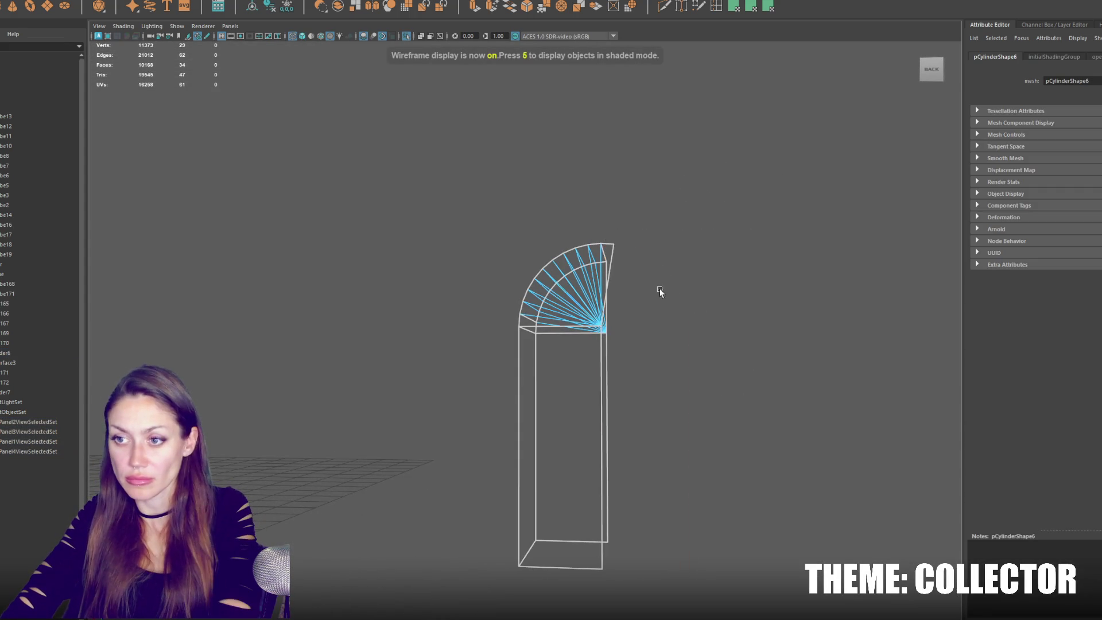
Extrude the open cut edge and pull it right to widen the arch.
click(598, 258)
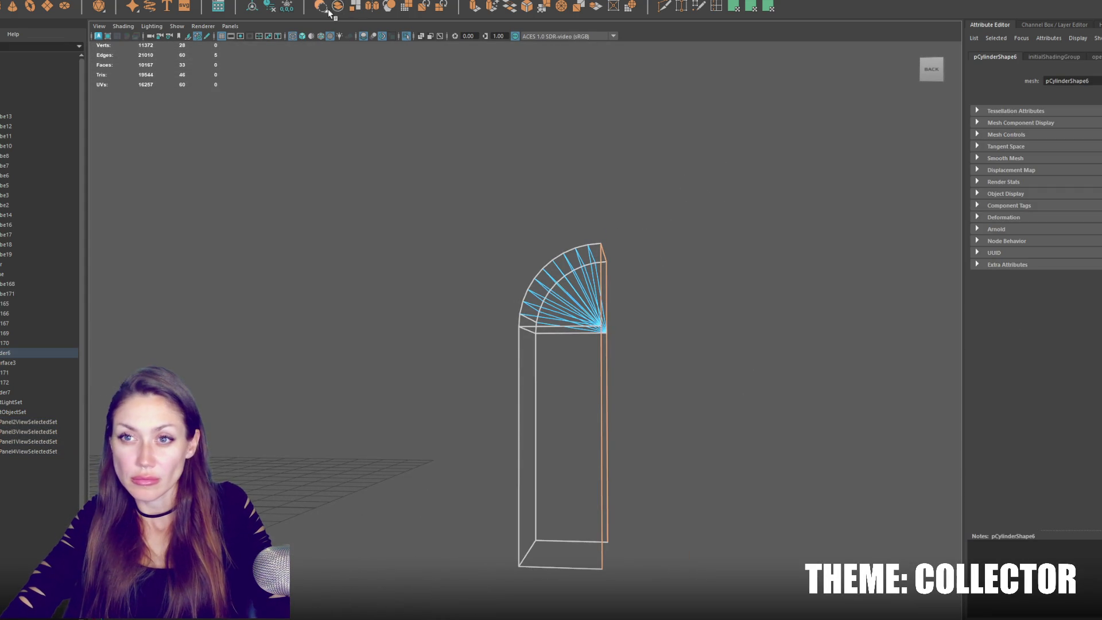
key(ctrl+e)
drag(556, 408, 722, 410)
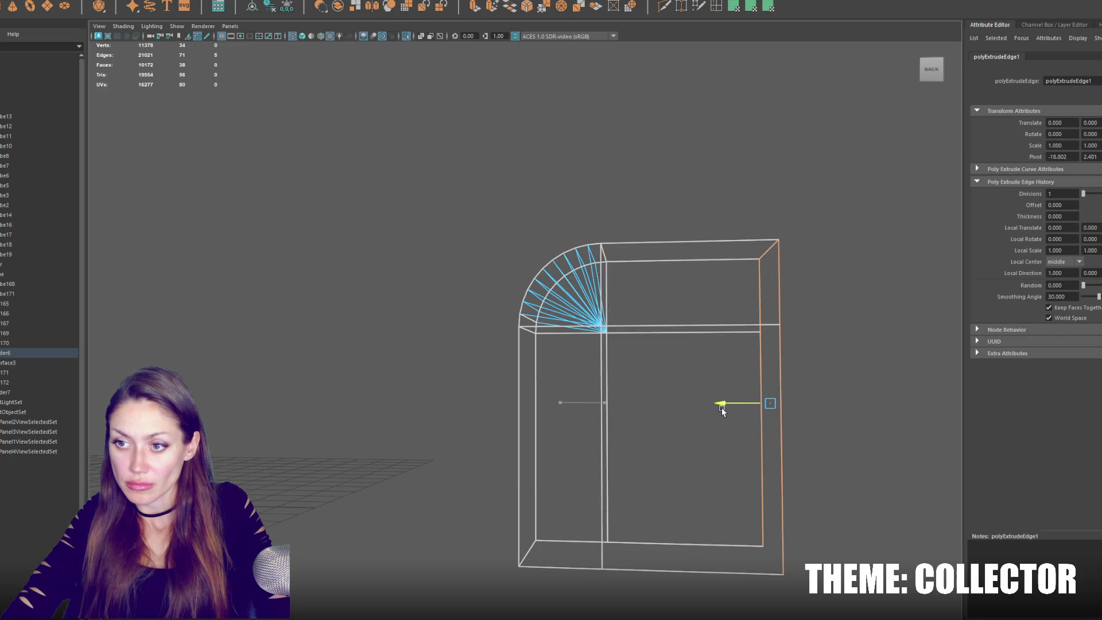
click(613, 219)
Bring the full scene back with solid shading and select the widened arch piece.
key(ctrl+1)
mouse_move(662, 202)
alt+mouse_down()
mouse_move(609, 334)
mouse_move(609, 385)
mouse_move(573, 381)
alt+mouse_up()
key(7)
key(6)
click(614, 342)
alt+drag(795, 394, 686, 178)
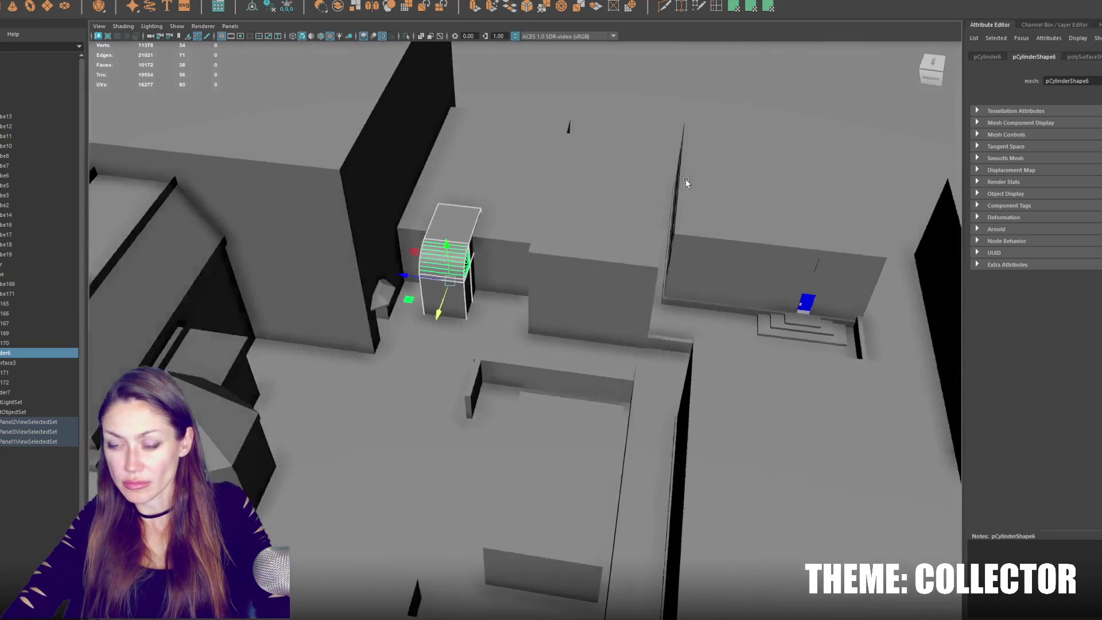
Widen the large box and the rounded doorway piece along X.
click(605, 261)
mouse_move(605, 261)
alt+mouse_down()
mouse_move(578, 270)
mouse_move(554, 238)
alt+mouse_up()
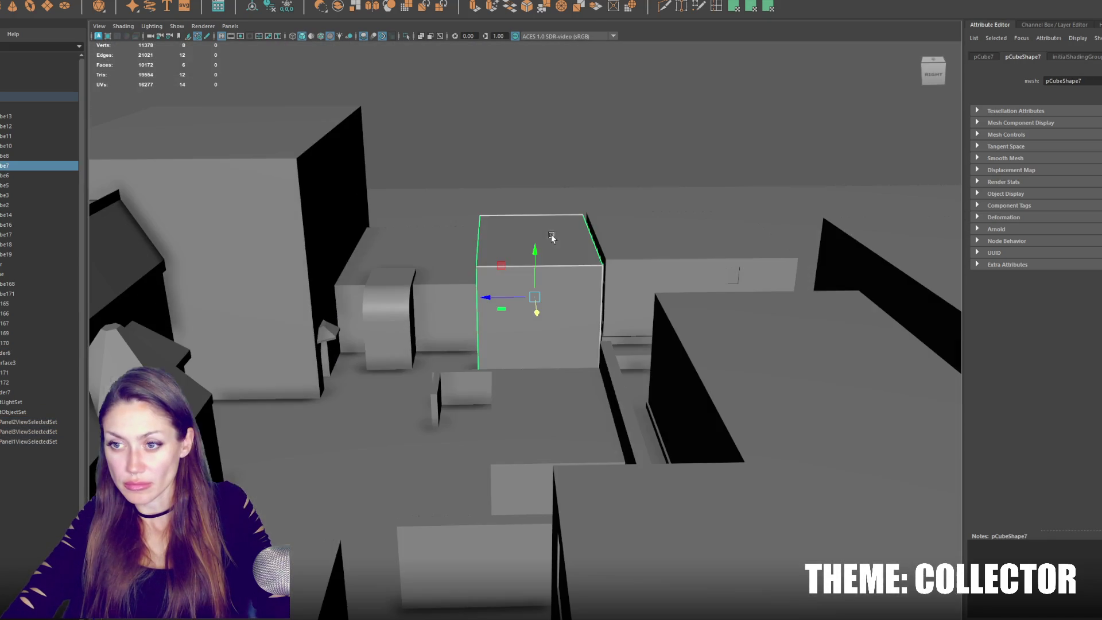
mouse_move(491, 287)
mouse_down()
mouse_move(466, 291)
mouse_move(495, 267)
mouse_up()
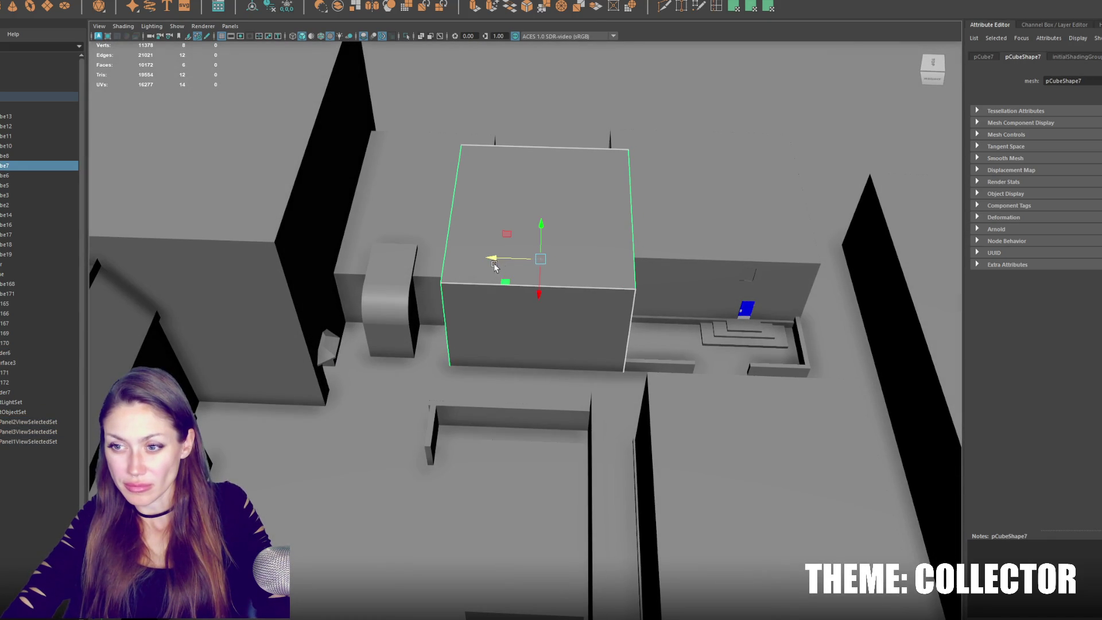
alt+drag(539, 295, 563, 293)
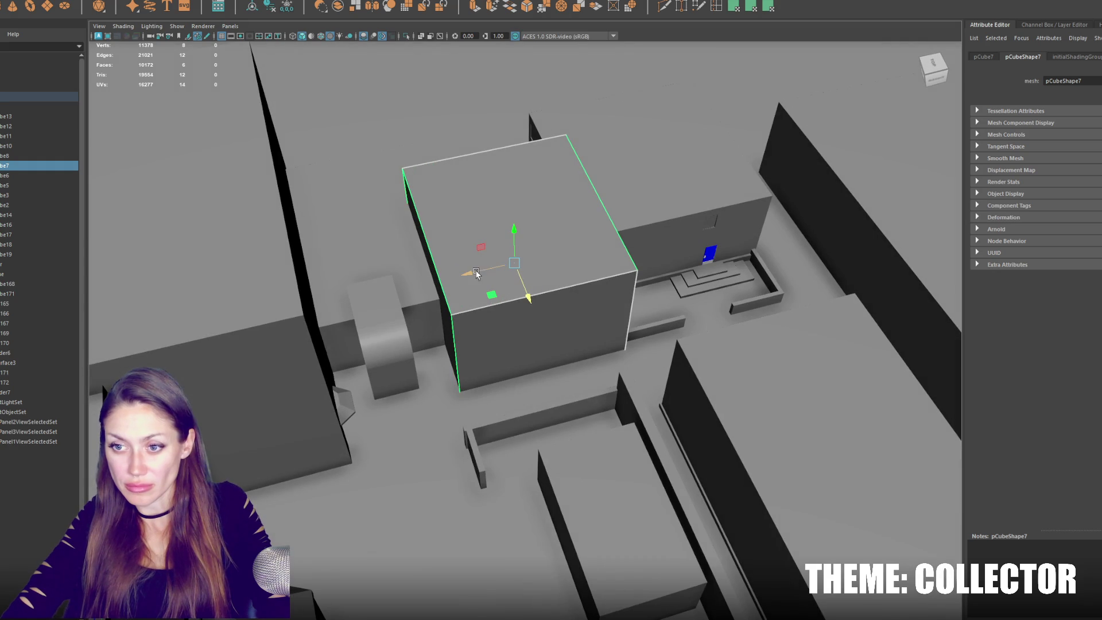
click(382, 348)
mouse_move(346, 368)
mouse_down()
mouse_move(334, 372)
mouse_move(344, 371)
mouse_up()
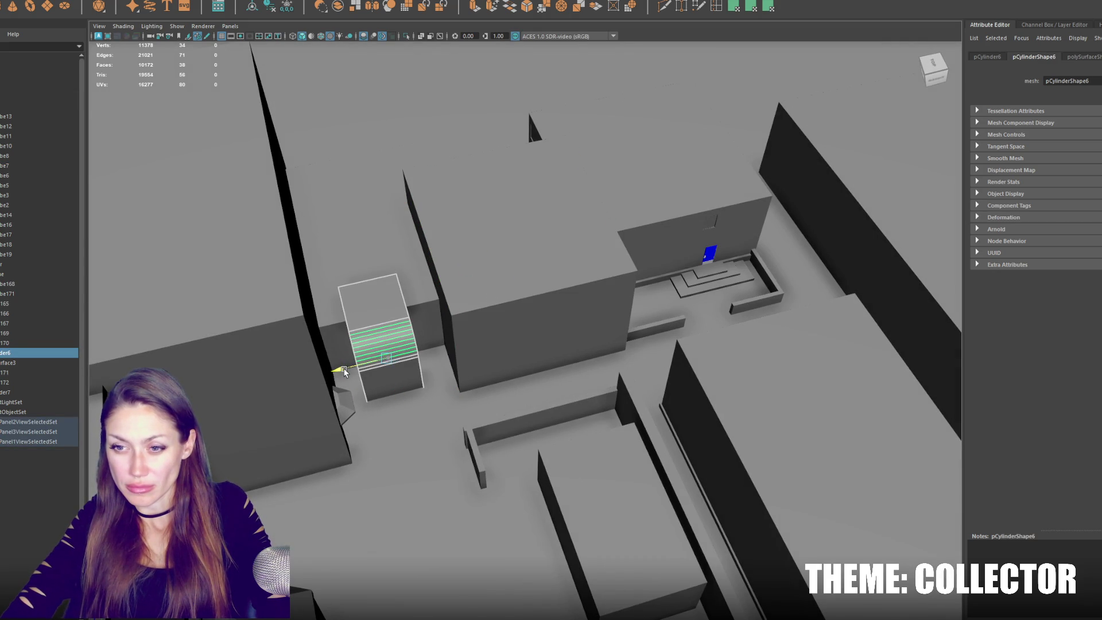
Frame the large box and slab, then move the left slab to the left.
click(488, 322)
key(f)
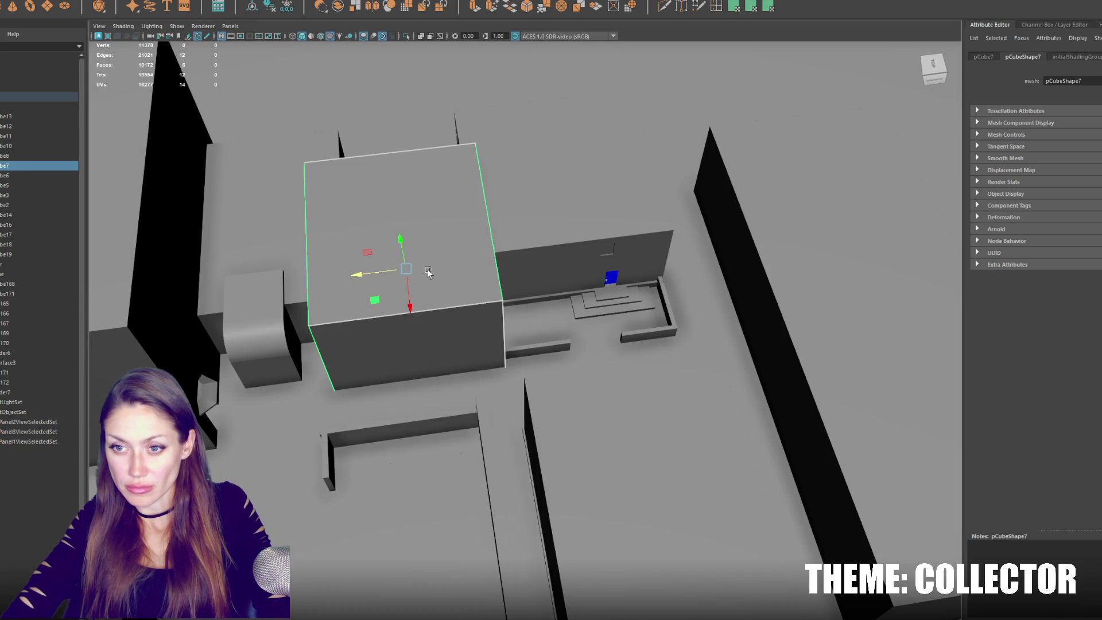
scroll(472, 257, down, 3)
click(342, 278)
key(f)
click(404, 376)
drag(368, 385, 307, 388)
Slide the small block, rounded doorway piece and large box left along X to line up.
click(388, 311)
drag(391, 243, 374, 248)
click(423, 322)
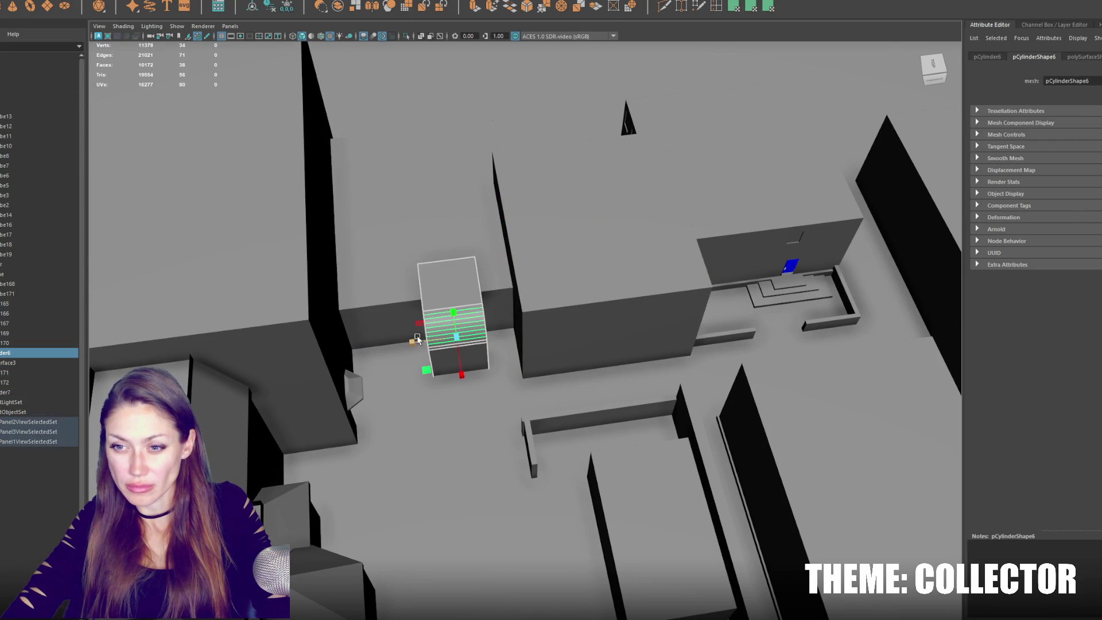
drag(417, 343, 359, 351)
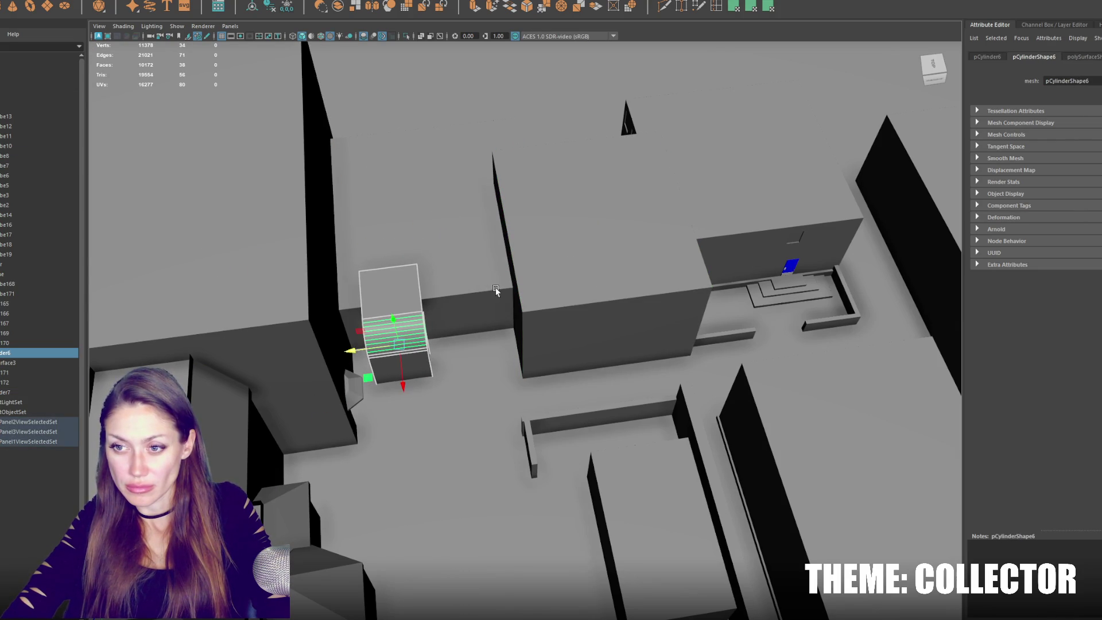
click(524, 275)
drag(548, 263, 516, 261)
mouse_move(516, 261)
alt+middle_down()
mouse_move(365, 248)
mouse_move(336, 262)
alt+middle_up()
mouse_move(336, 262)
mouse_down()
mouse_move(499, 219)
mouse_move(477, 226)
mouse_move(492, 225)
mouse_up()
right_click(513, 299)
right_drag(512, 299, 513, 324)
Extrude the box's front face, scale it shorter, and delete it to open a wide window.
click(509, 308)
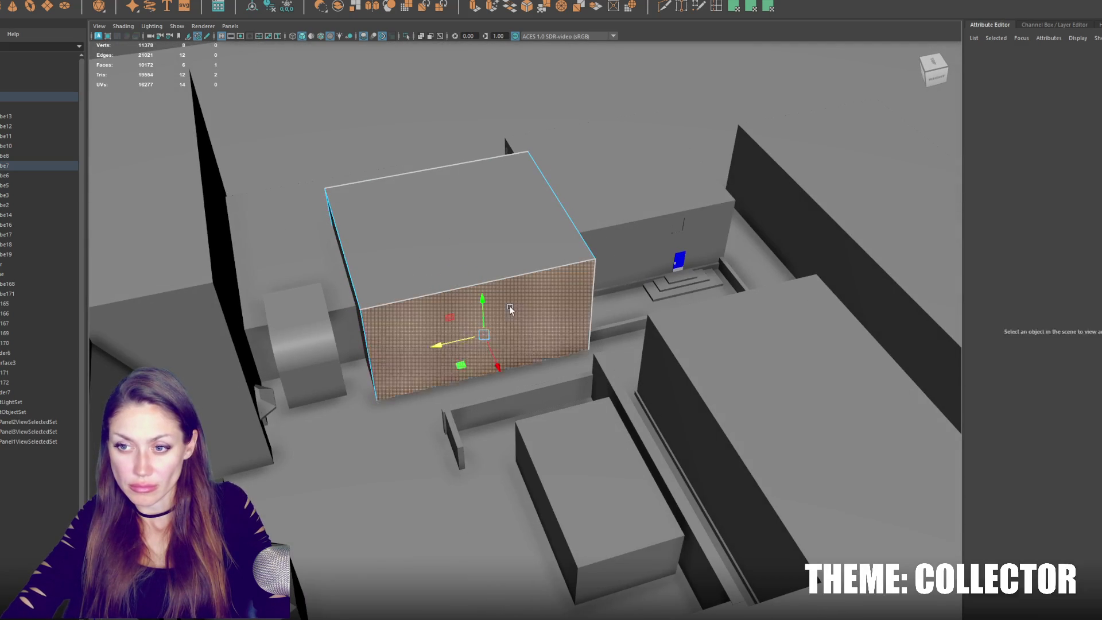
key(ctrl+e)
mouse_move(483, 301)
mouse_down()
mouse_move(482, 326)
mouse_move(445, 346)
mouse_up()
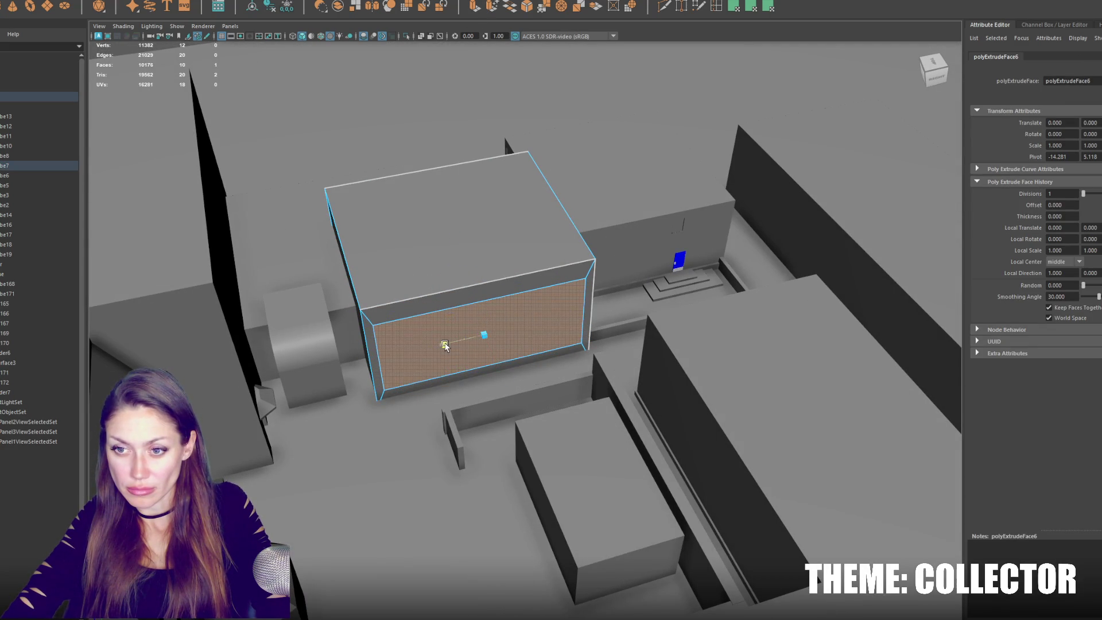
mouse_move(483, 302)
mouse_down()
mouse_move(484, 319)
mouse_move(484, 288)
mouse_up()
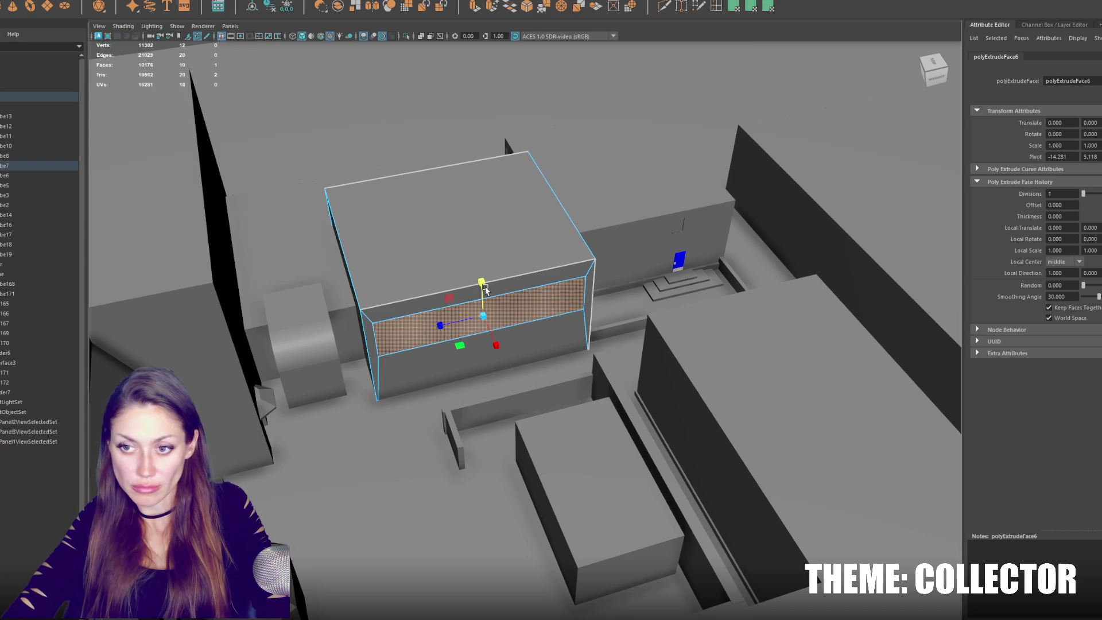
key(Delete)
Isolate the large box together with the small block and rounded doorway piece.
key(F8)
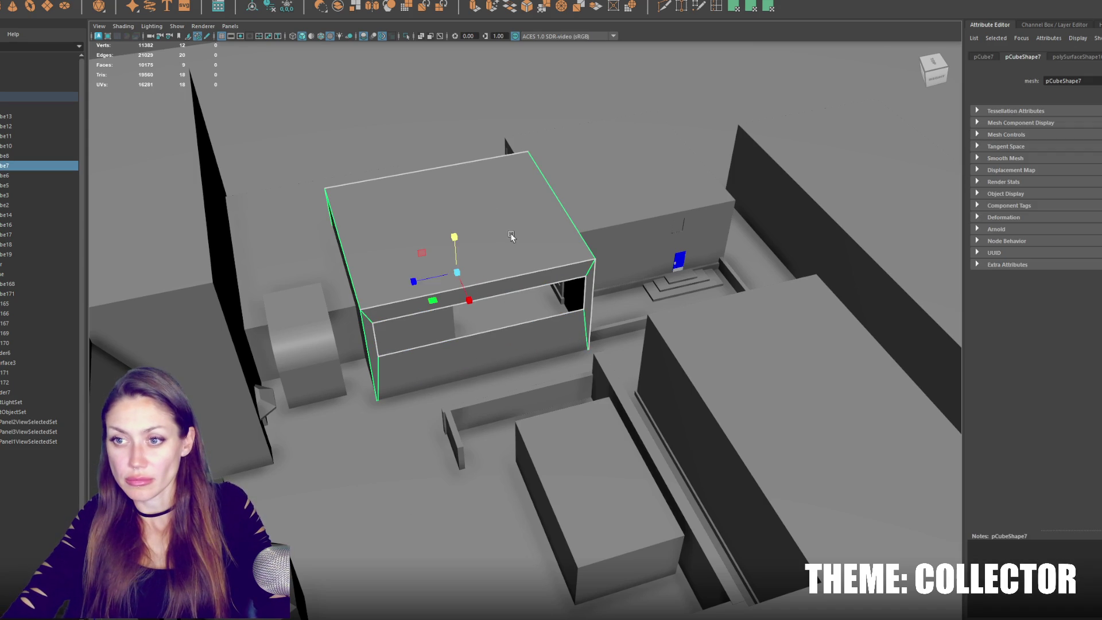
shift+click(334, 284)
shift+click(304, 322)
key(ctrl+1)
mouse_move(499, 302)
alt+mouse_down()
mouse_move(517, 311)
mouse_move(307, 278)
mouse_move(328, 371)
mouse_move(305, 372)
alt+mouse_up()
Move the rounded doorway piece down and to the left.
click(318, 356)
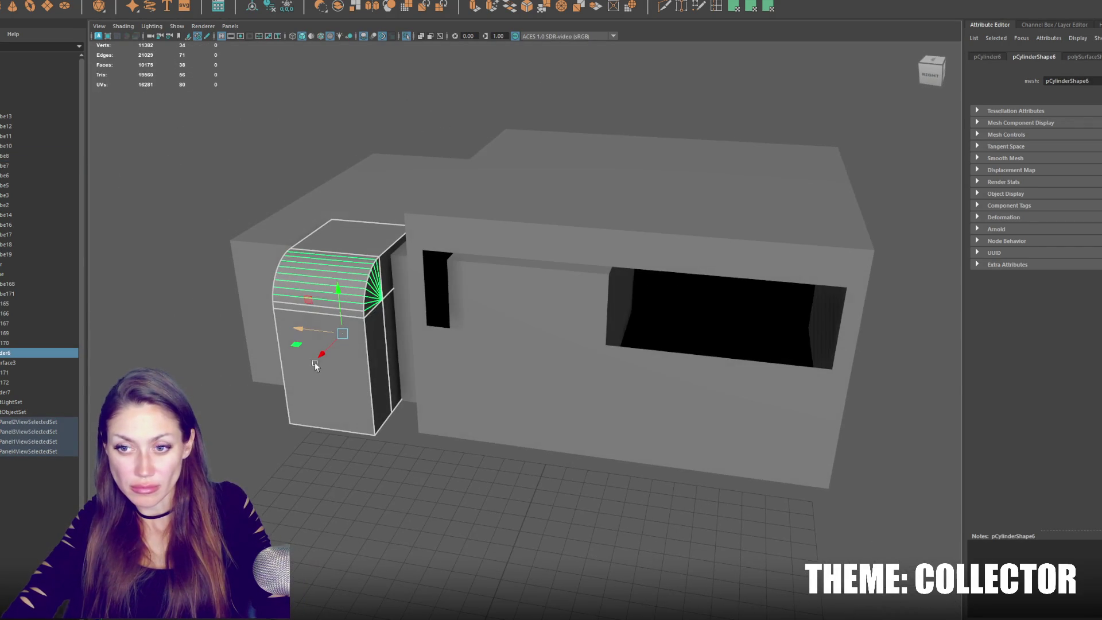
scroll(367, 290, up, 3)
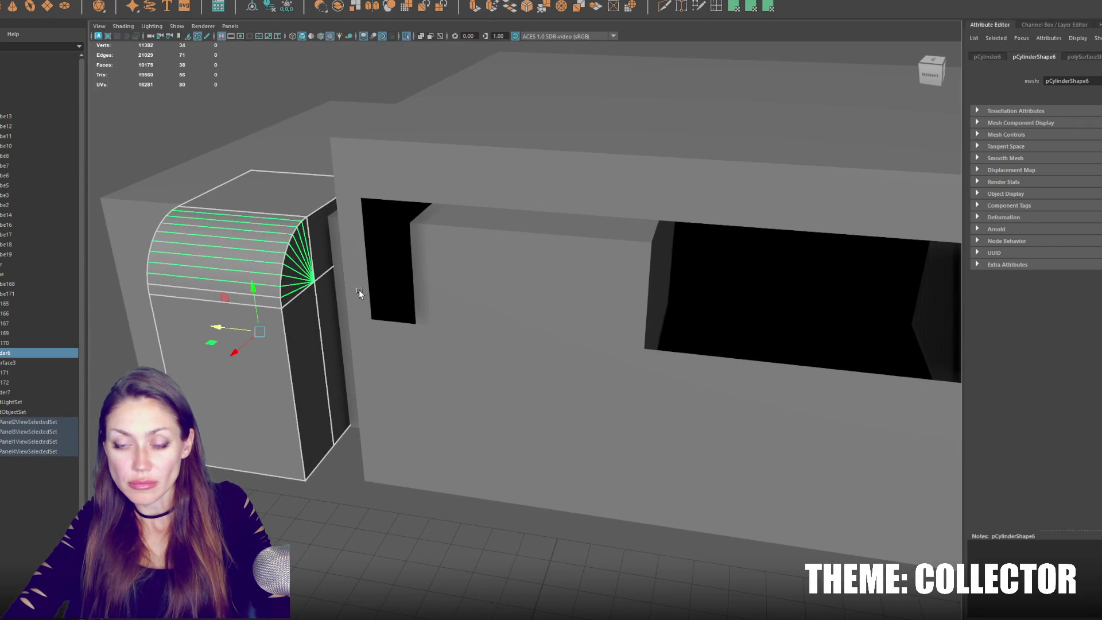
scroll(360, 290, down, 3)
middle_drag(298, 353, 282, 367)
mouse_move(349, 303)
right_down()
mouse_move(356, 289)
mouse_move(306, 289)
mouse_move(307, 278)
right_up()
click(335, 326)
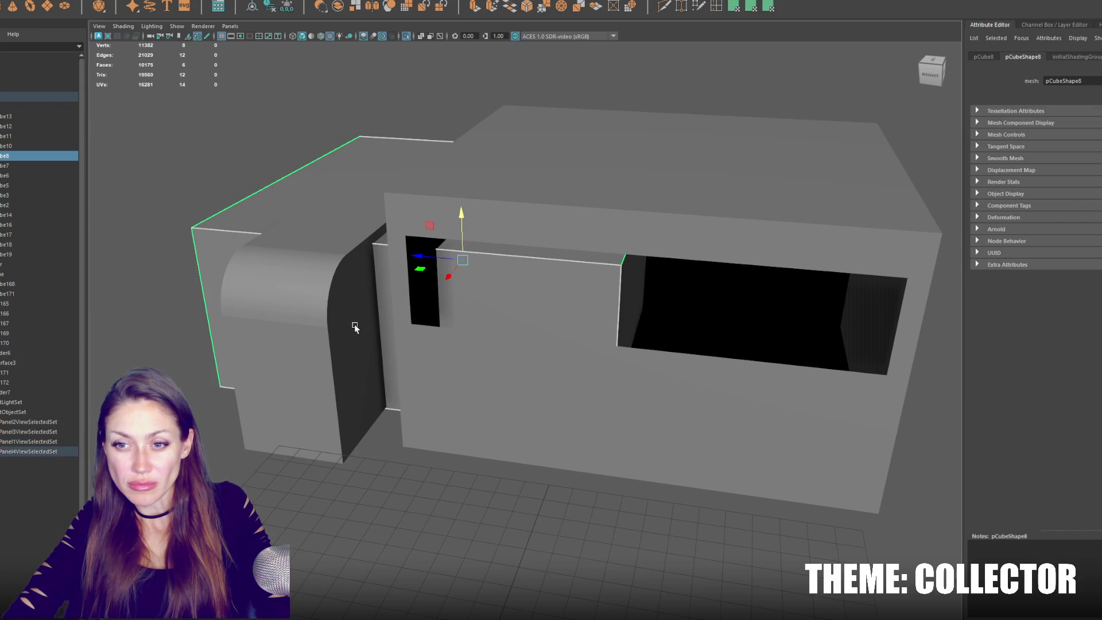
Isolate the curved piece and slide its vertical edge to the left.
key(F8)
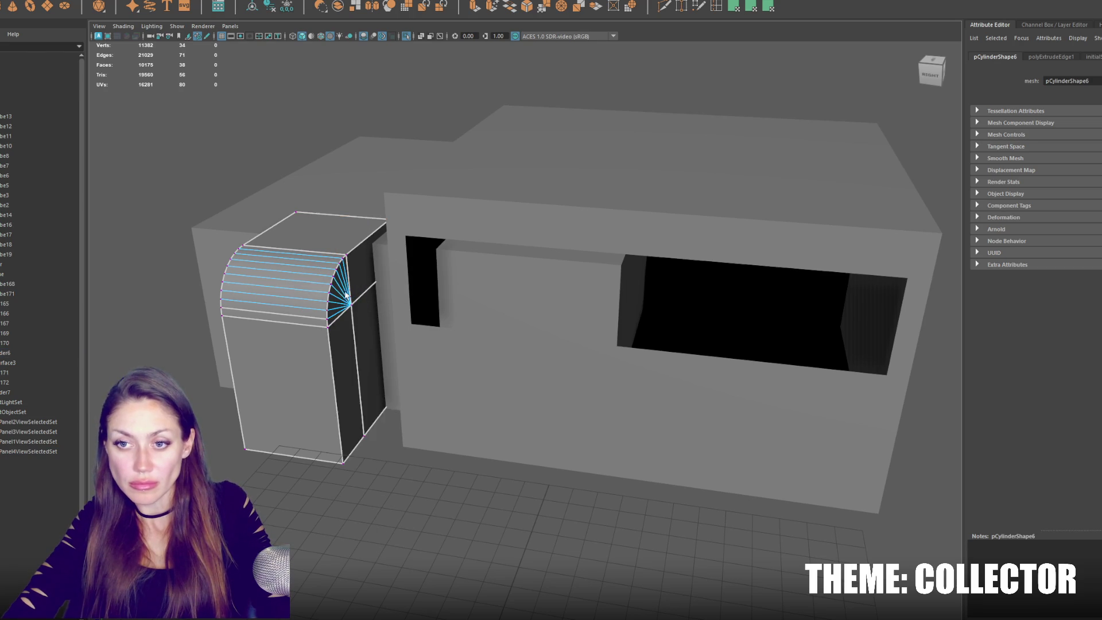
key(ctrl+1)
key(f)
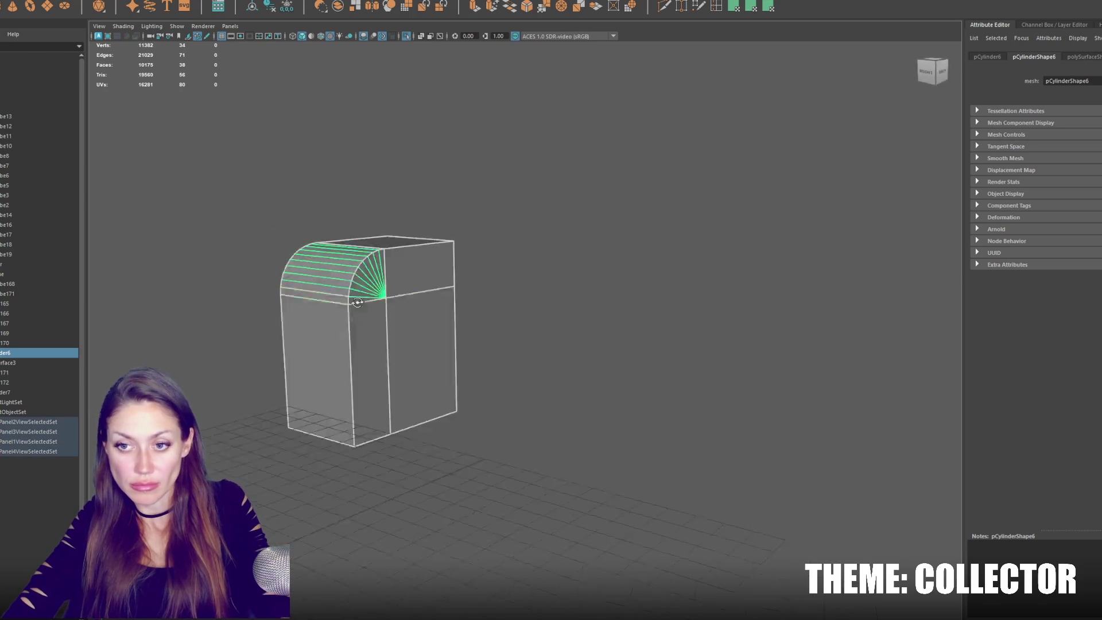
click(613, 176)
drag(485, 475, 485, 476)
drag(466, 375, 446, 374)
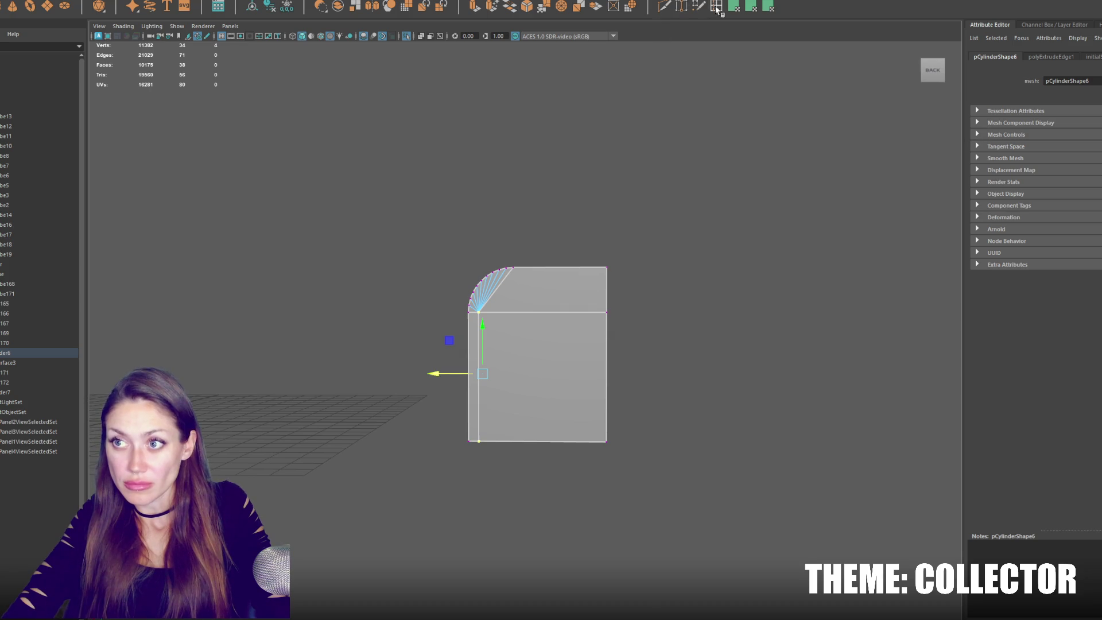
Insert edge loops across the curved piece with default loop settings.
click(524, 318)
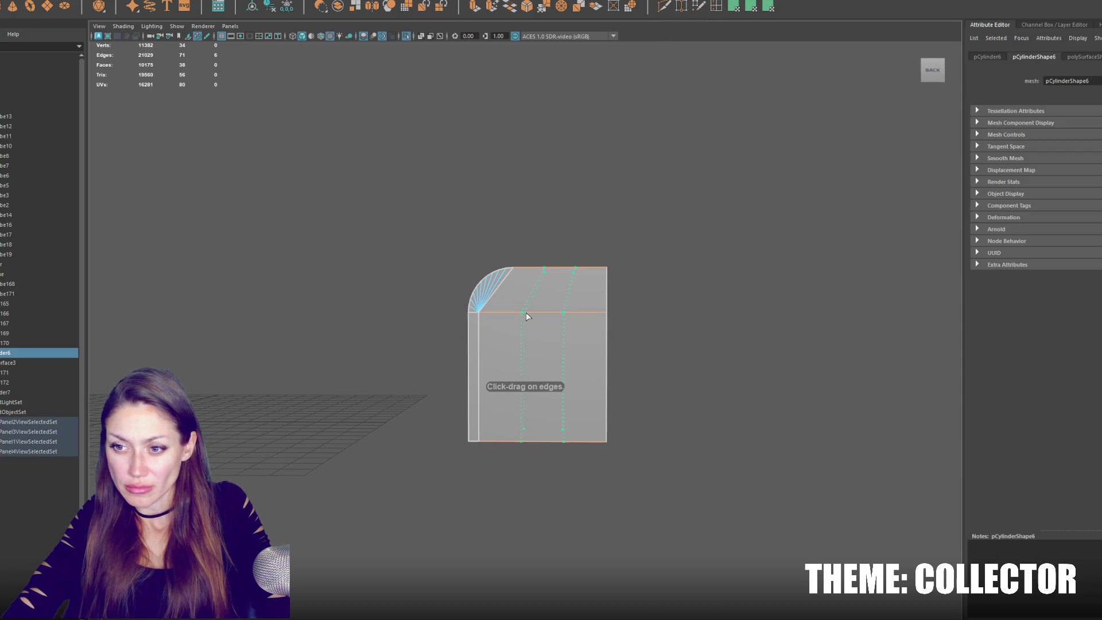
click(526, 316)
double_click(716, 10)
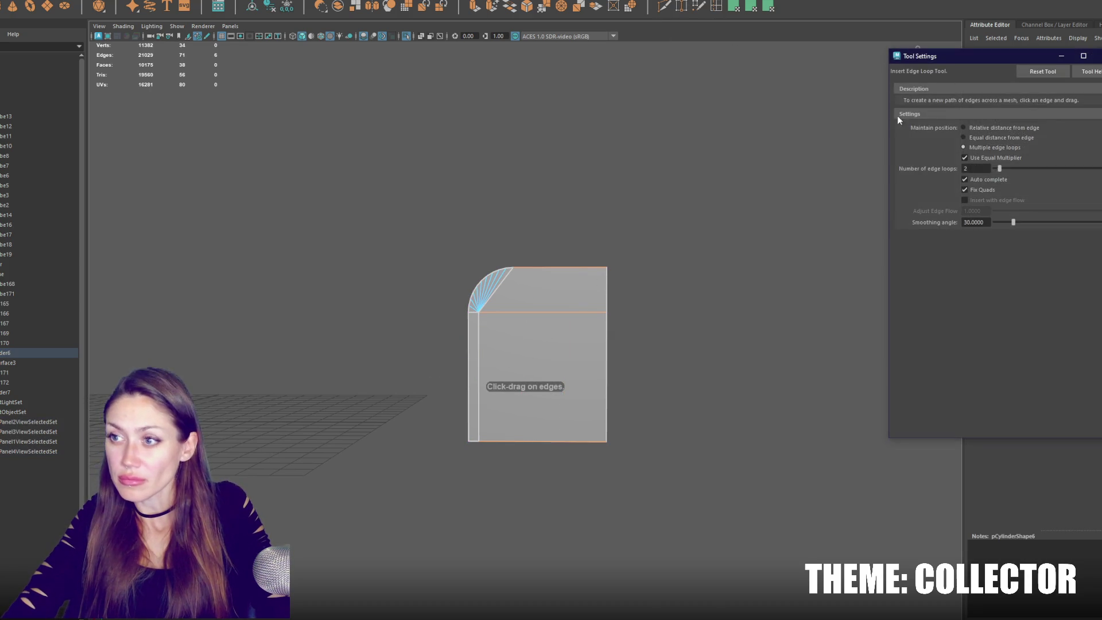
click(1054, 74)
Delete the left front face to open a hole, then show the whole scene again.
click(482, 379)
key(Delete)
click(604, 125)
key(ctrl+1)
mouse_move(507, 290)
alt+mouse_down()
mouse_move(610, 347)
mouse_move(638, 342)
mouse_move(598, 337)
alt+mouse_up()
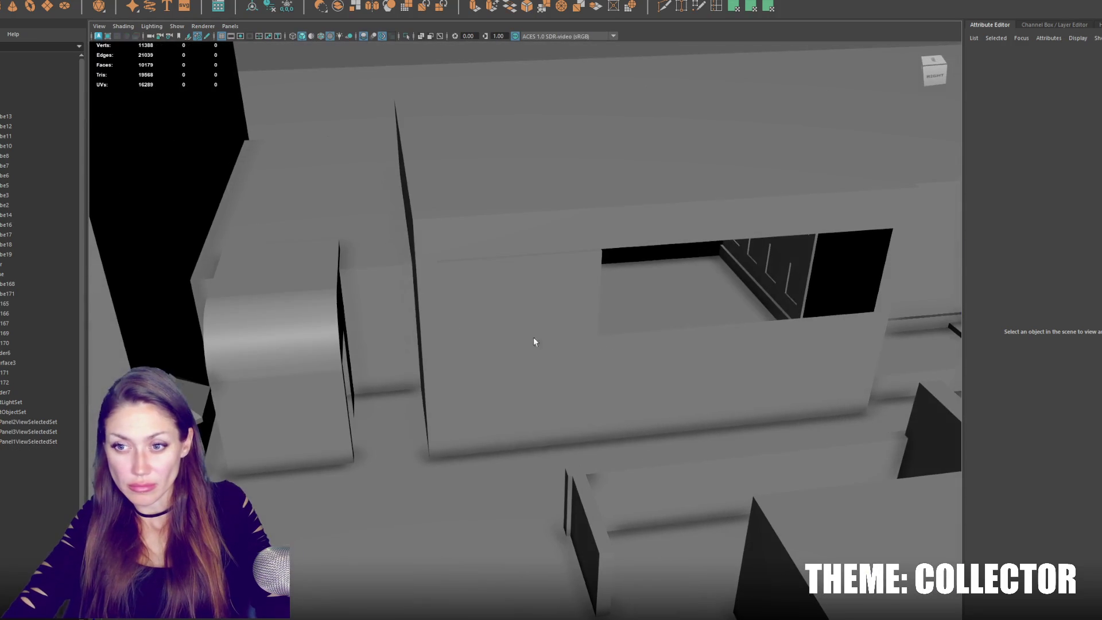
Stretch the left block pCube8 sideways by moving its side face along X.
click(321, 263)
shift+click(459, 224)
key(f)
mouse_move(464, 232)
alt+mouse_down()
mouse_move(537, 272)
mouse_move(660, 264)
mouse_move(325, 271)
mouse_move(347, 266)
alt+mouse_up()
drag(400, 320, 275, 349)
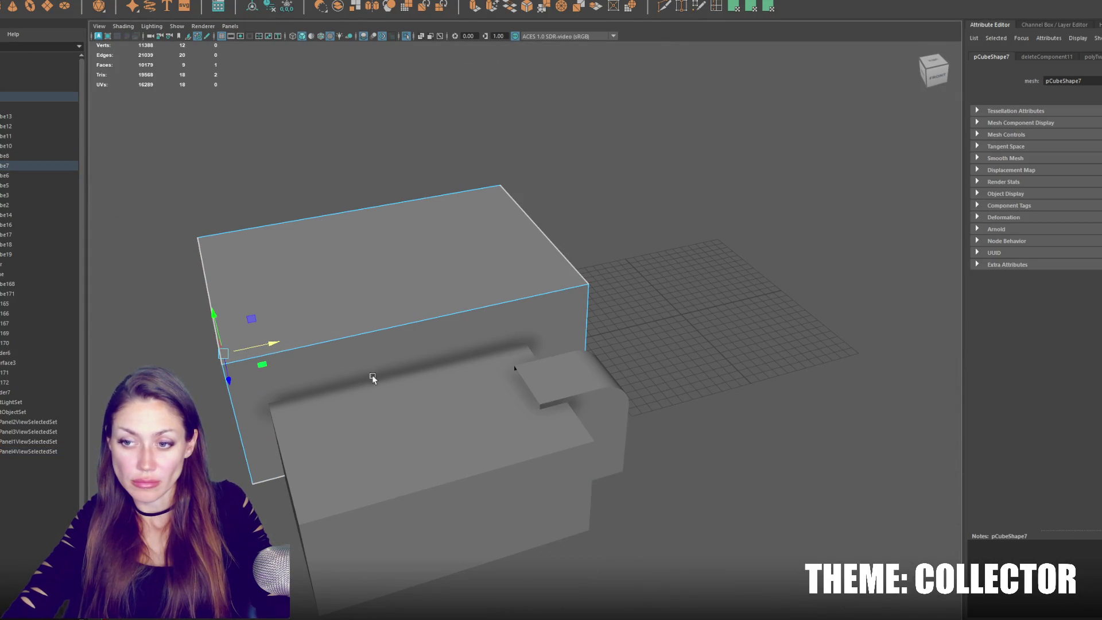
Raise the lower box's top face along Y to make the box taller.
mouse_move(549, 359)
alt+mouse_down()
mouse_move(642, 345)
mouse_move(598, 345)
alt+mouse_up()
click(299, 318)
key(F11)
click(338, 310)
mouse_move(362, 276)
mouse_down()
mouse_move(373, 243)
mouse_move(392, 340)
mouse_up()
Shift the curved piece pCylinder6 left and duplicate it with Ctrl+D.
right_drag(361, 197, 405, 182)
click(395, 345)
drag(355, 360, 347, 360)
mouse_move(447, 349)
alt+mouse_down()
mouse_move(463, 372)
mouse_move(432, 347)
mouse_move(362, 339)
alt+mouse_up()
key(ctrl+d)
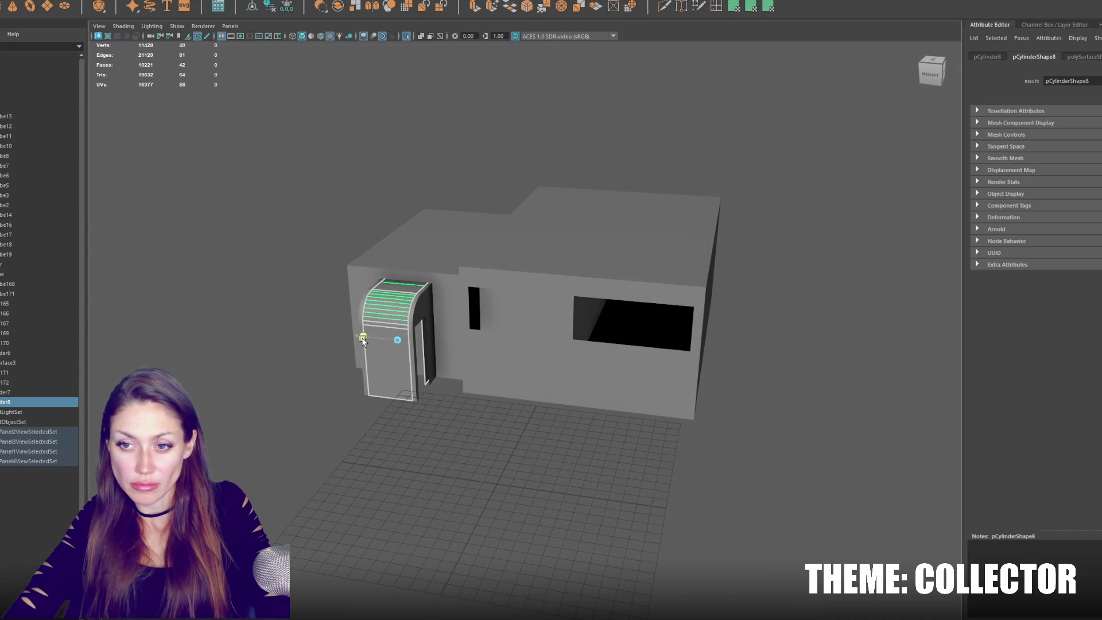
In wireframe, nudge the duplicate curved piece slightly left to sit inside the original.
shift+click(426, 313)
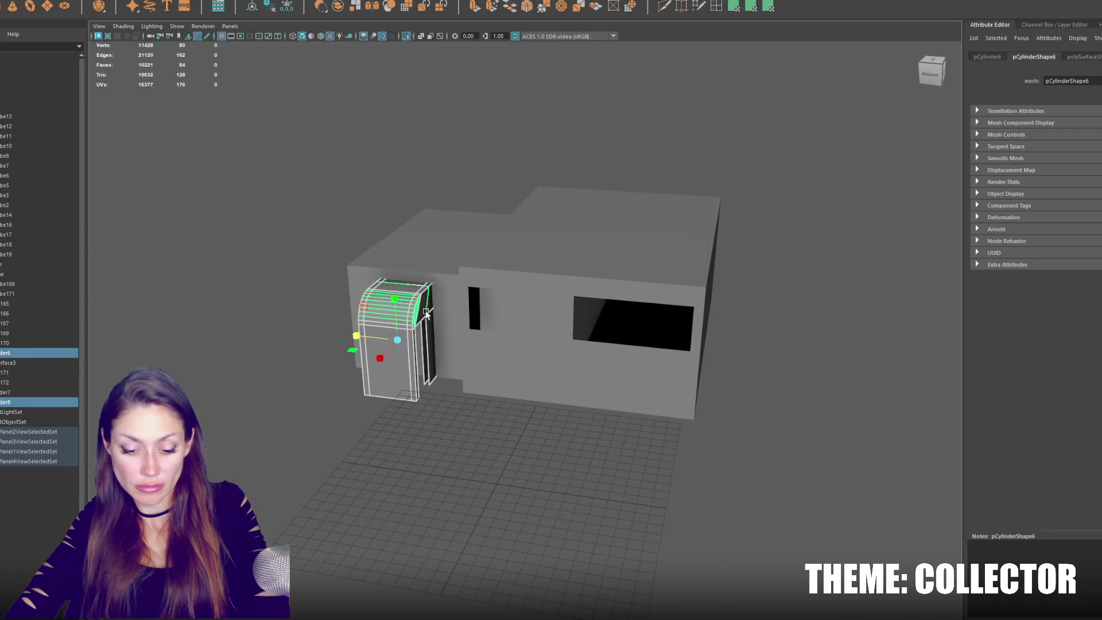
key(f)
alt+drag(438, 312, 457, 285)
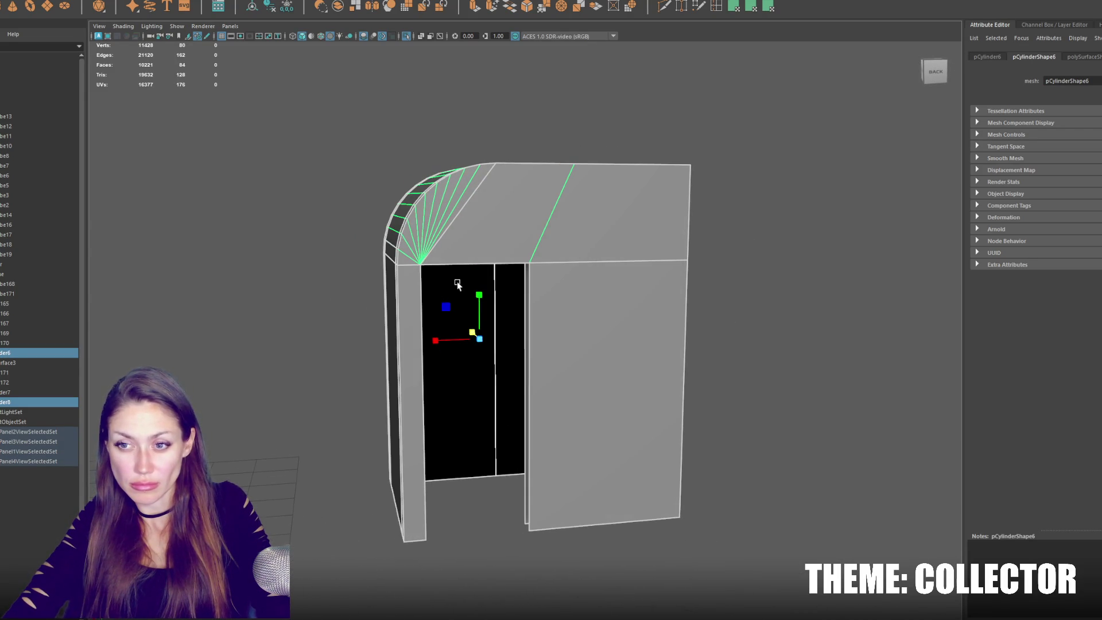
click(398, 267)
click(526, 295)
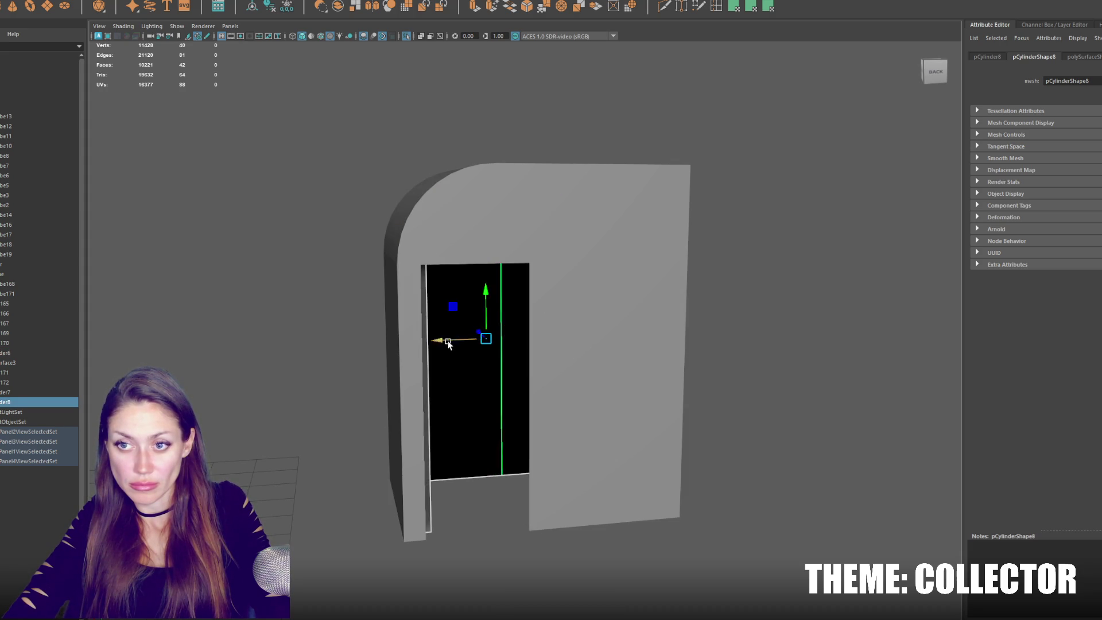
key(4)
mouse_move(485, 295)
alt+mouse_down()
mouse_move(490, 342)
mouse_move(446, 349)
mouse_move(494, 320)
mouse_move(490, 299)
alt+mouse_up()
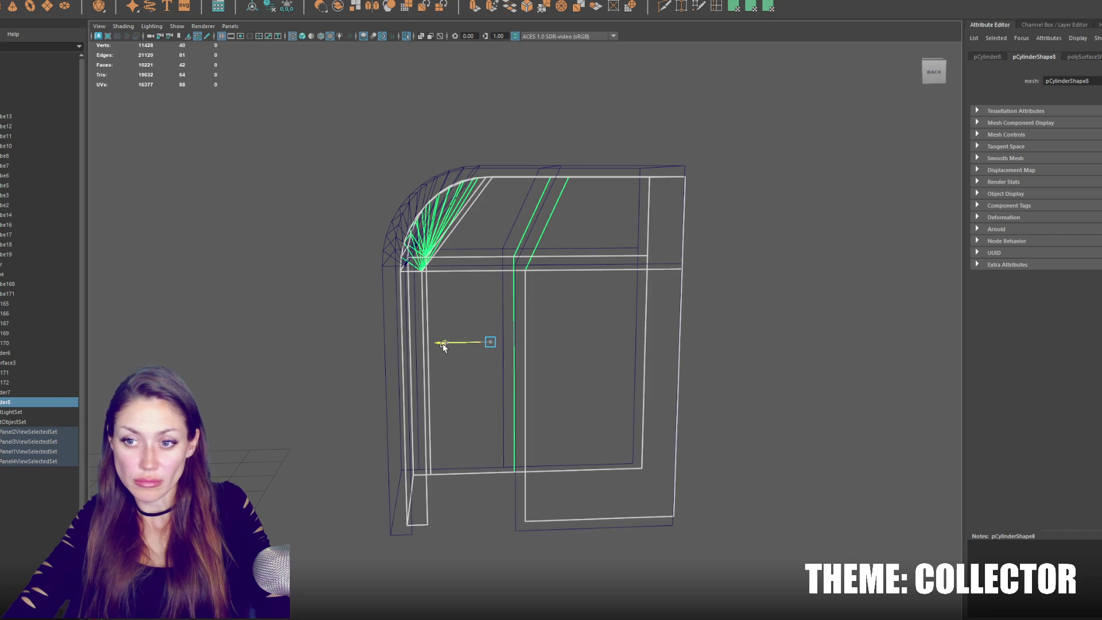
drag(443, 344, 441, 344)
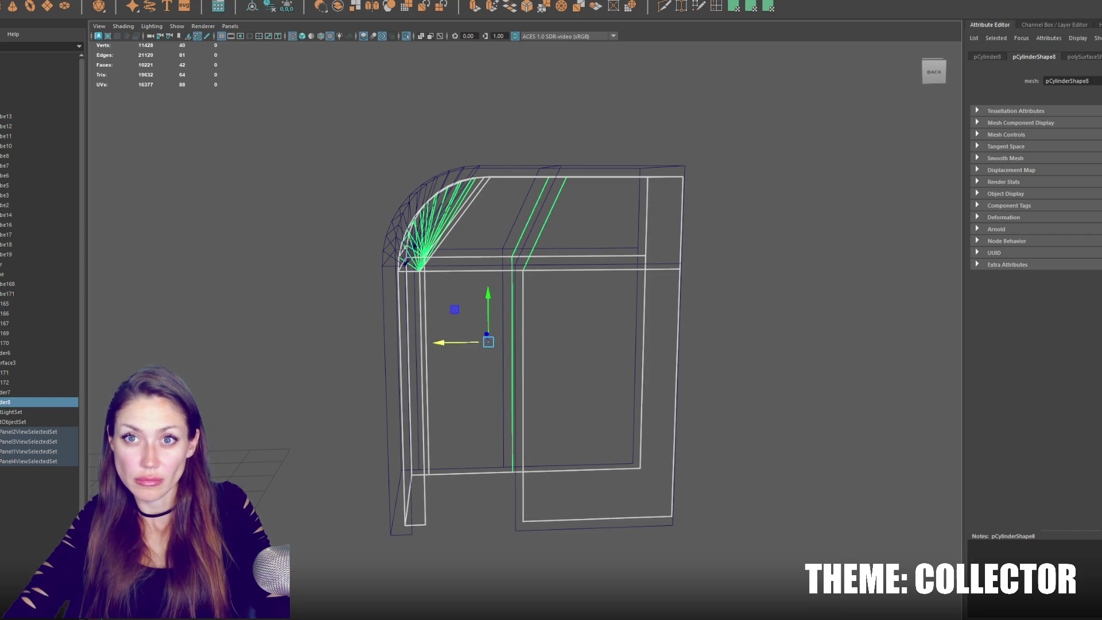
Set the duplicate's normals with Mesh Display > Set to Face, then return to shaded display.
click(141, 1)
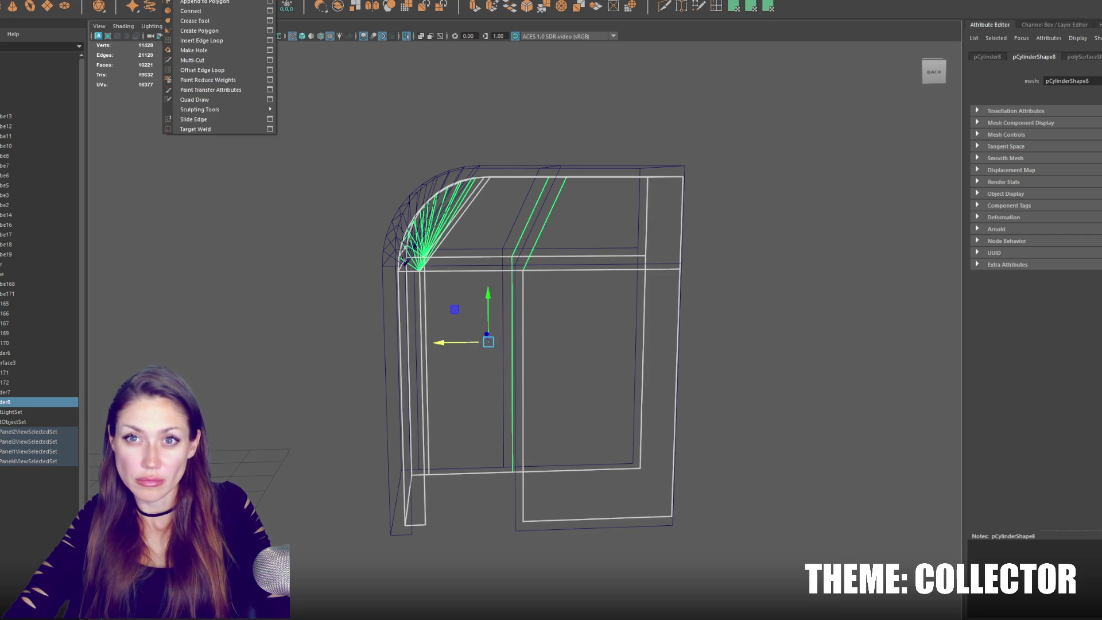
mouse_move(210, 0)
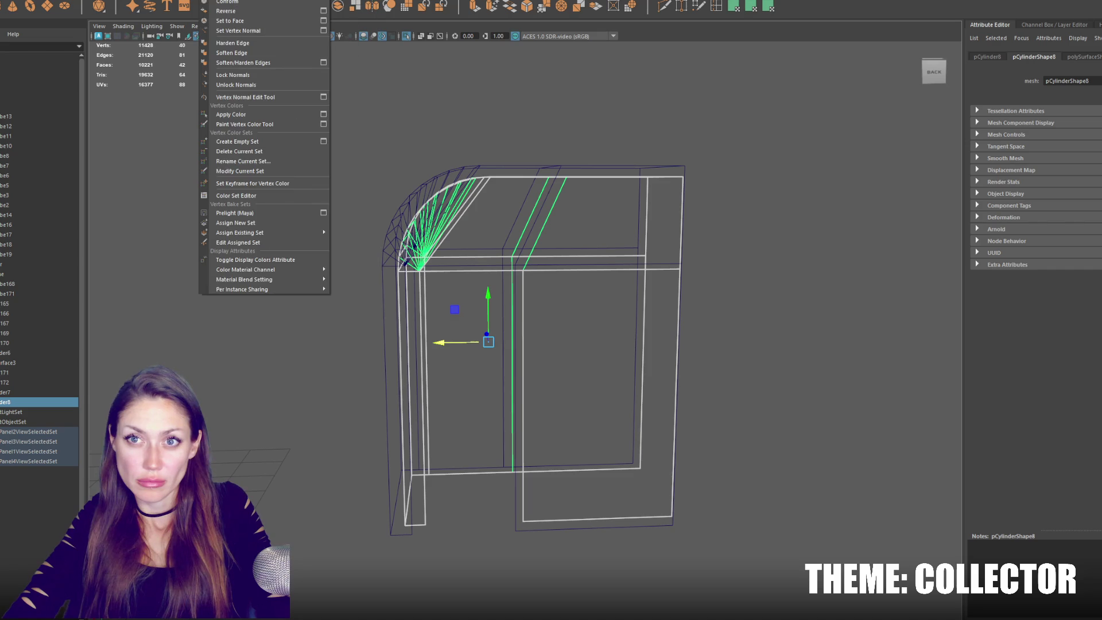
click(234, 21)
key(6)
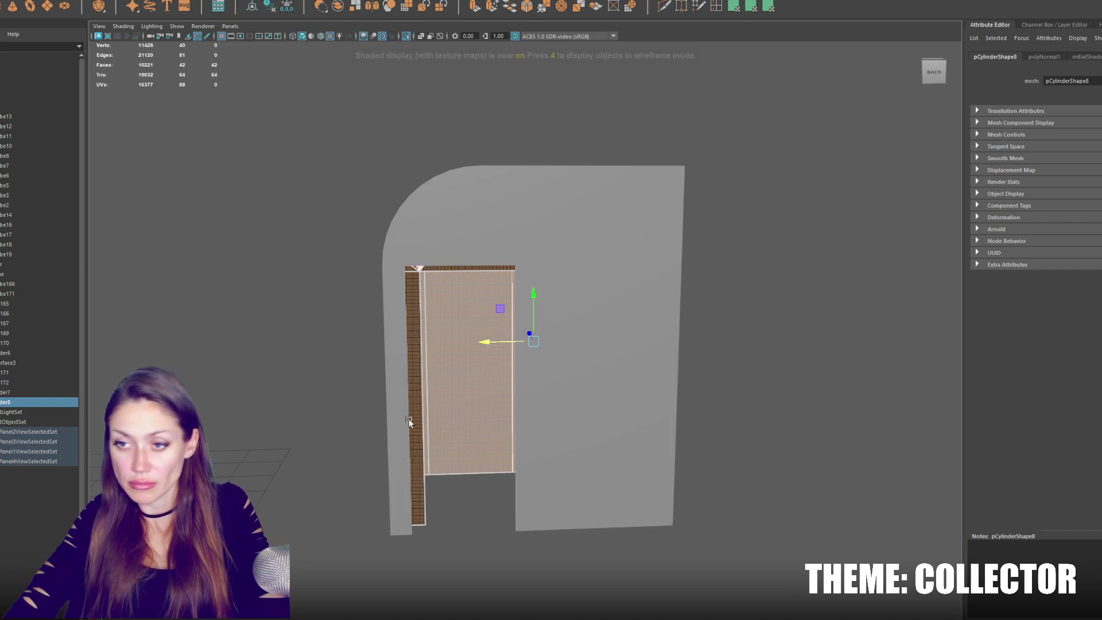
Slide the door-opening edges sideways to widen it, then combine the pieces into one mesh.
right_drag(445, 236, 442, 209)
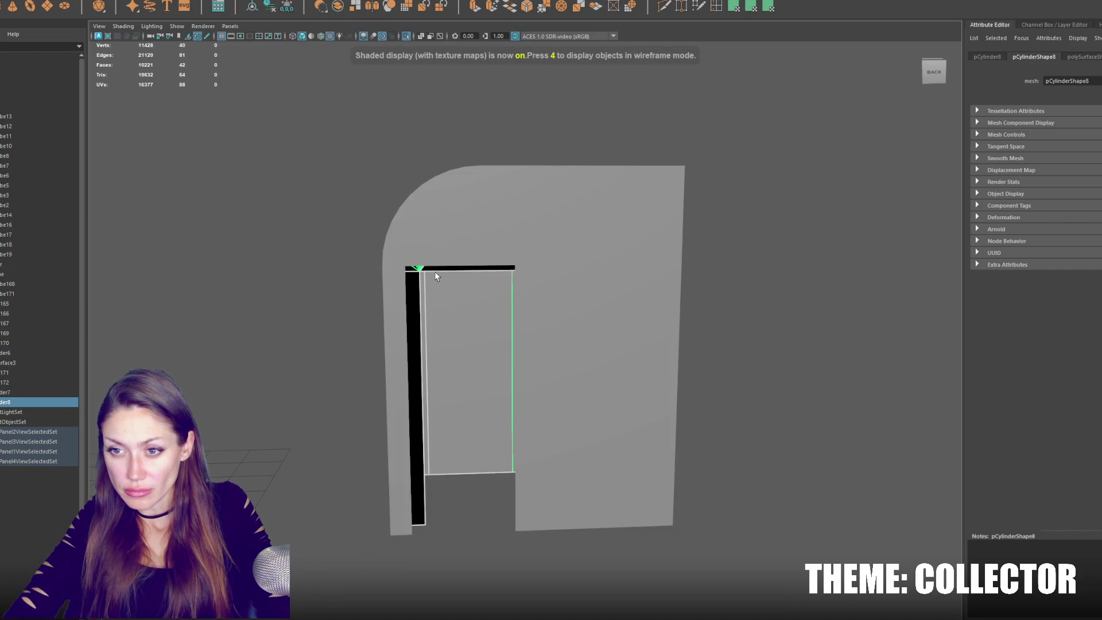
click(491, 279)
scroll(474, 279, up, 2)
shift+click(394, 300)
alt+drag(394, 300, 492, 322)
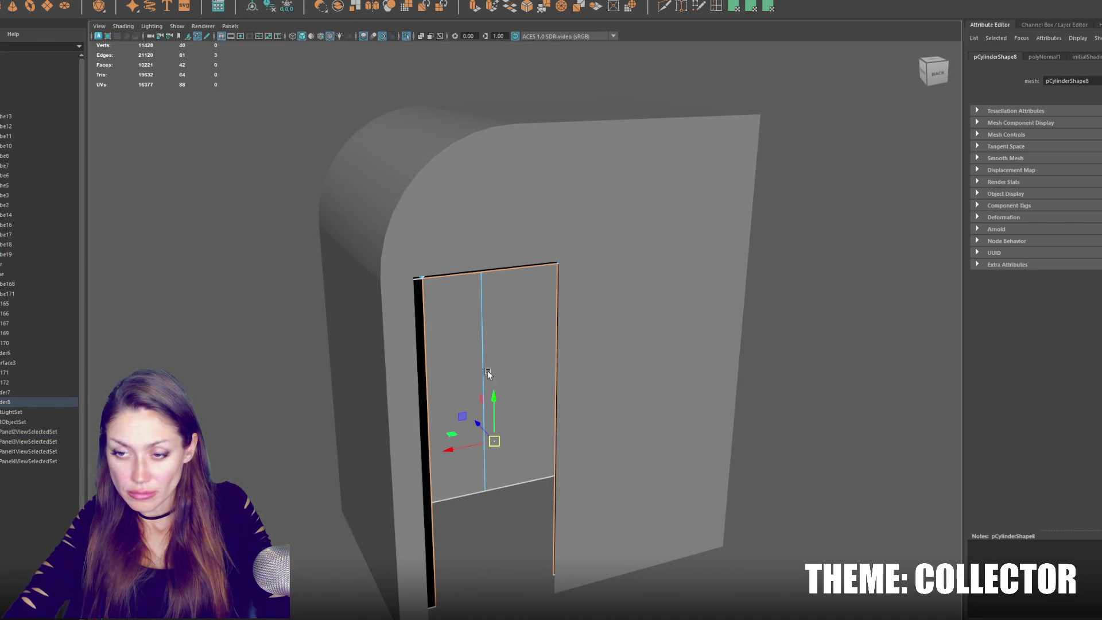
drag(450, 453, 438, 458)
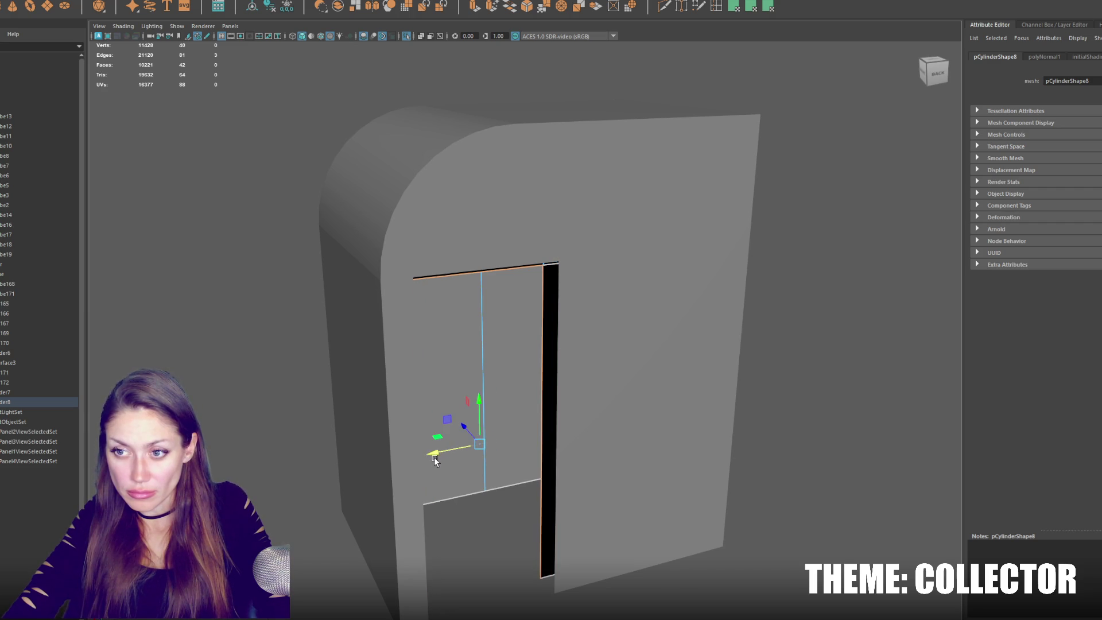
shift+click(485, 222)
click(138, 2)
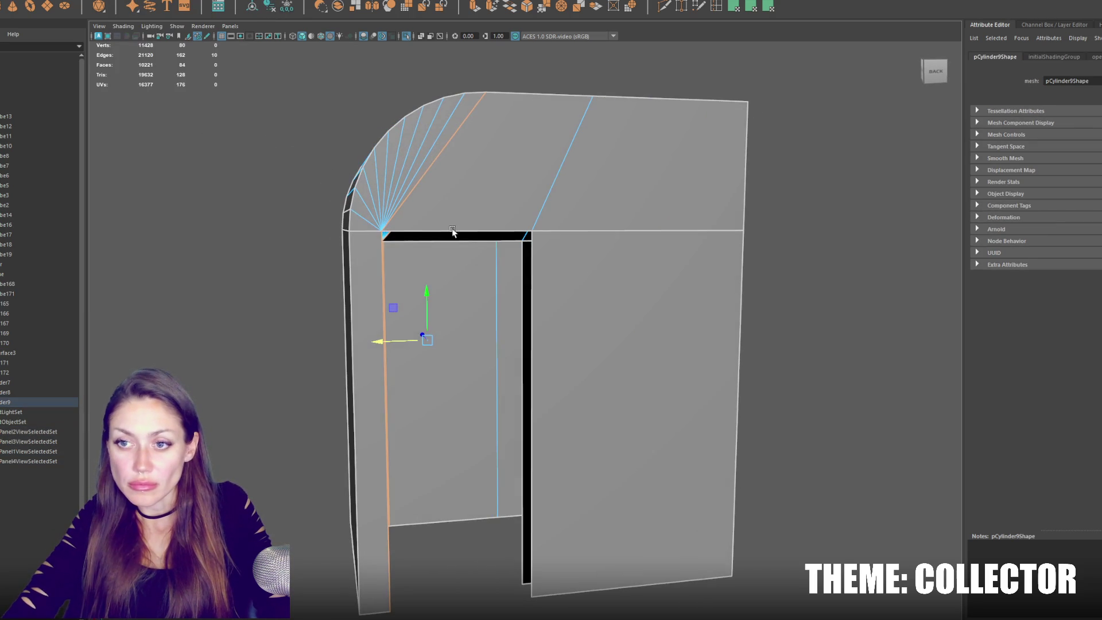
Fill the open door-top hole and side strips of the arch piece with faces.
click(450, 236)
mouse_move(457, 189)
alt+mouse_down()
mouse_move(577, 202)
mouse_move(508, 3)
alt+mouse_up()
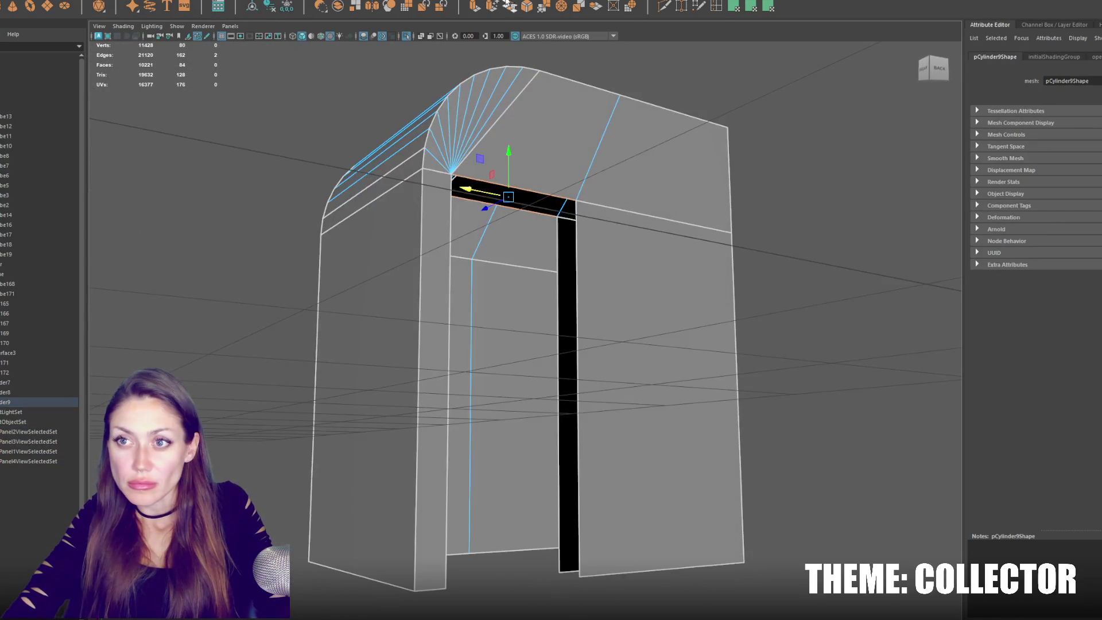
shift+right_drag(574, 232, 548, 246)
click(573, 240)
shift+click(557, 243)
mouse_move(549, 245)
alt+mouse_down()
mouse_move(596, 249)
mouse_move(353, 284)
alt+mouse_up()
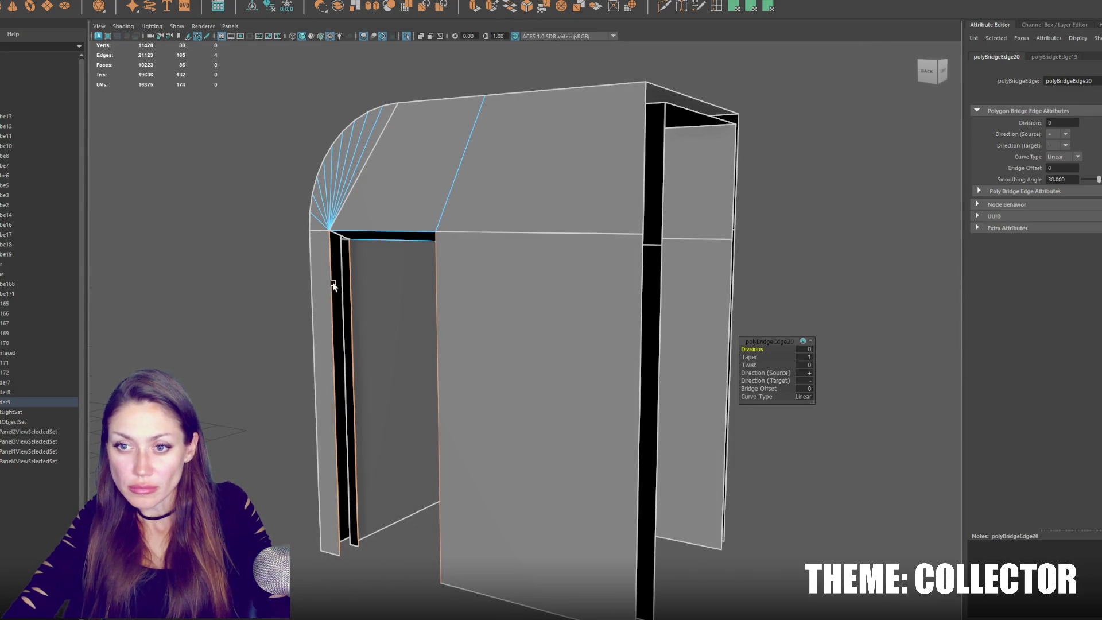
shift+right_drag(381, 215, 373, 230)
click(390, 236)
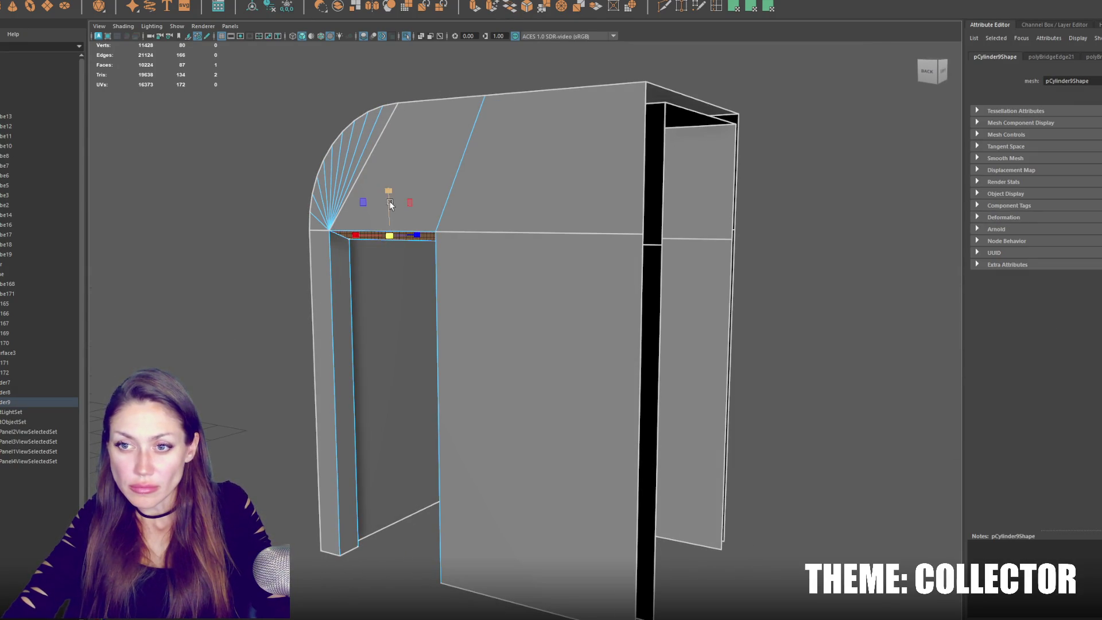
click(397, 324)
click(343, 368)
mouse_move(377, 323)
alt+mouse_down()
mouse_move(300, 411)
mouse_move(548, 424)
alt+mouse_up()
click(546, 425)
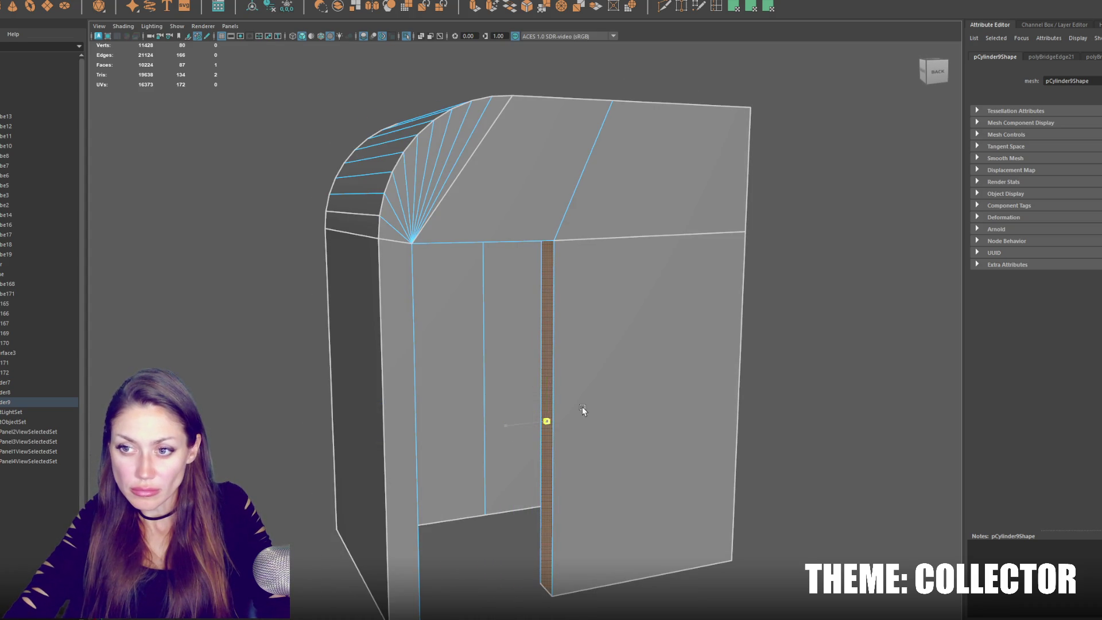
Bridge the remaining top, right-side and black gaps between edges with new faces.
right_drag(581, 407, 700, 224)
mouse_move(699, 224)
alt+mouse_down()
mouse_move(725, 239)
mouse_move(611, 240)
alt+mouse_up()
right_drag(611, 240, 568, 234)
alt+drag(568, 234, 610, 217)
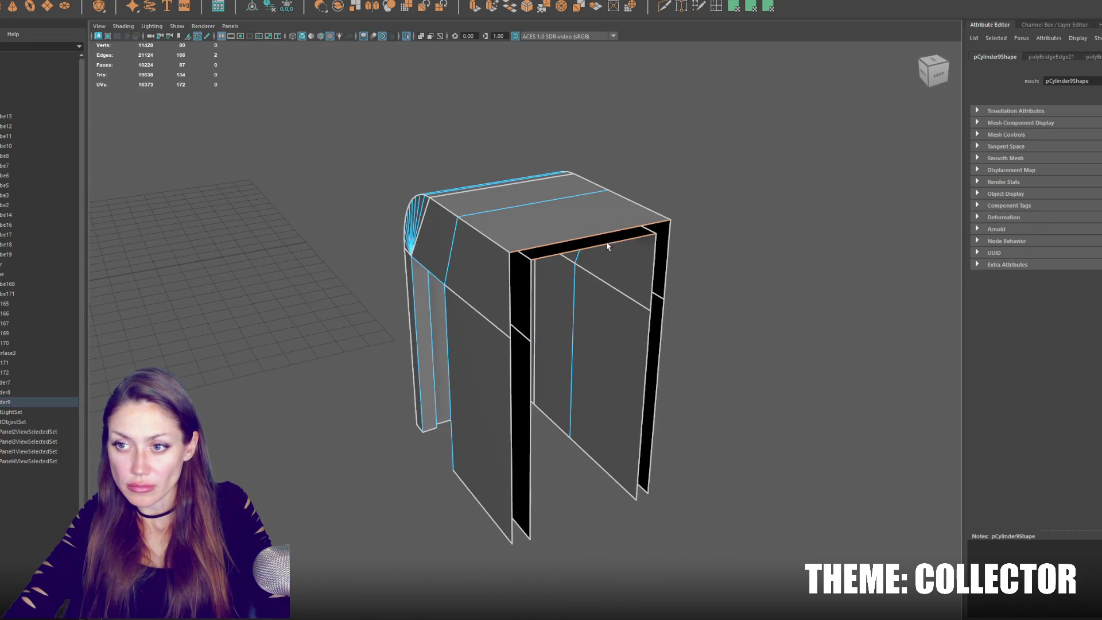
click(510, 8)
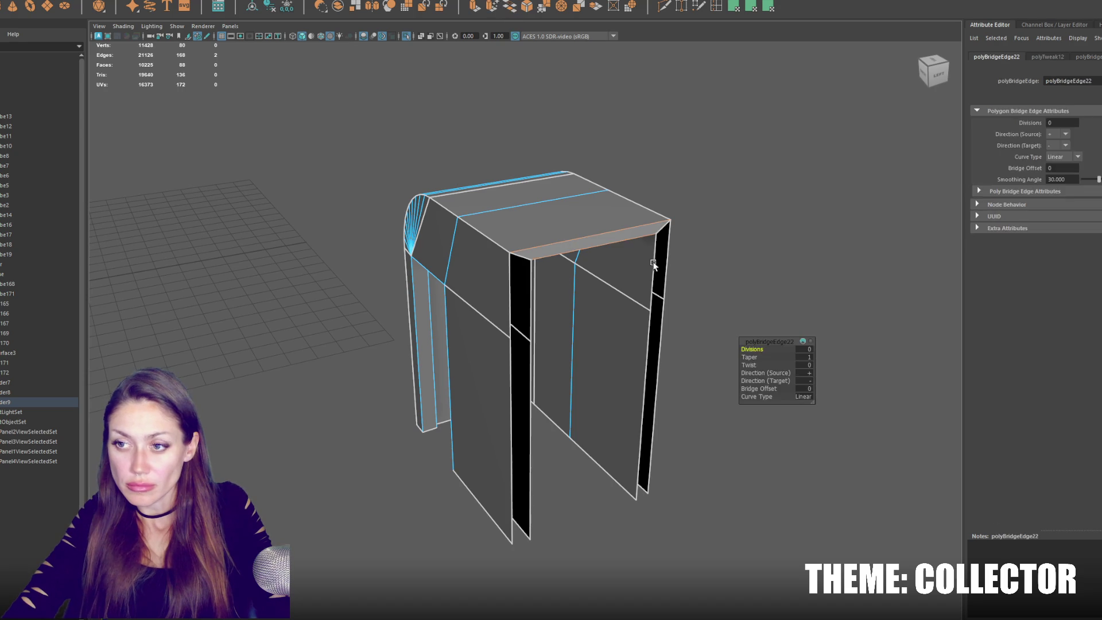
click(671, 260)
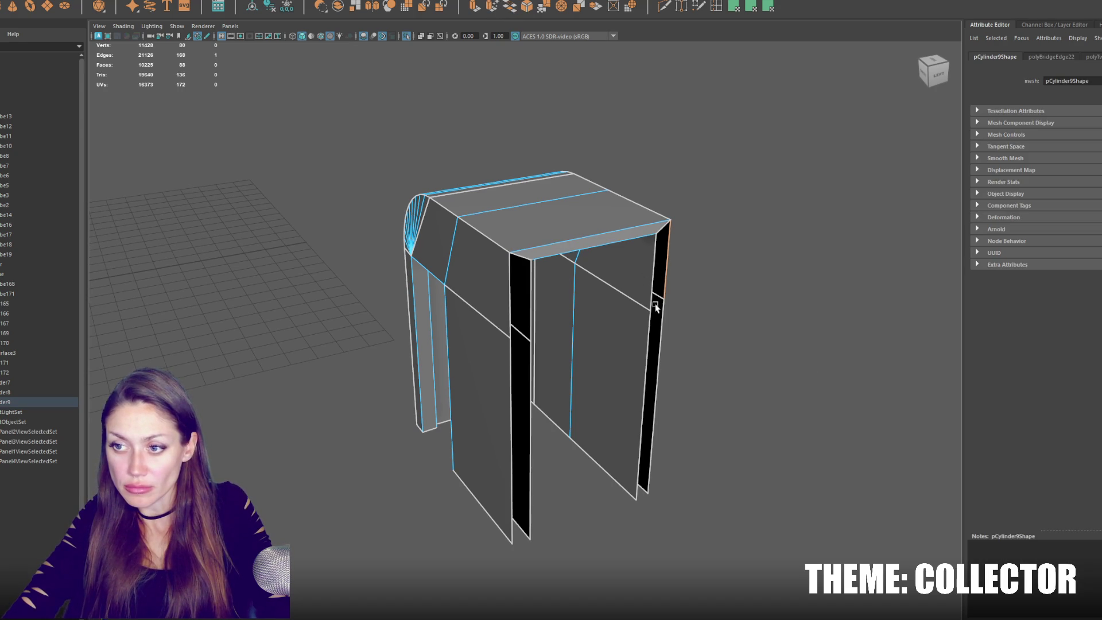
key(g)
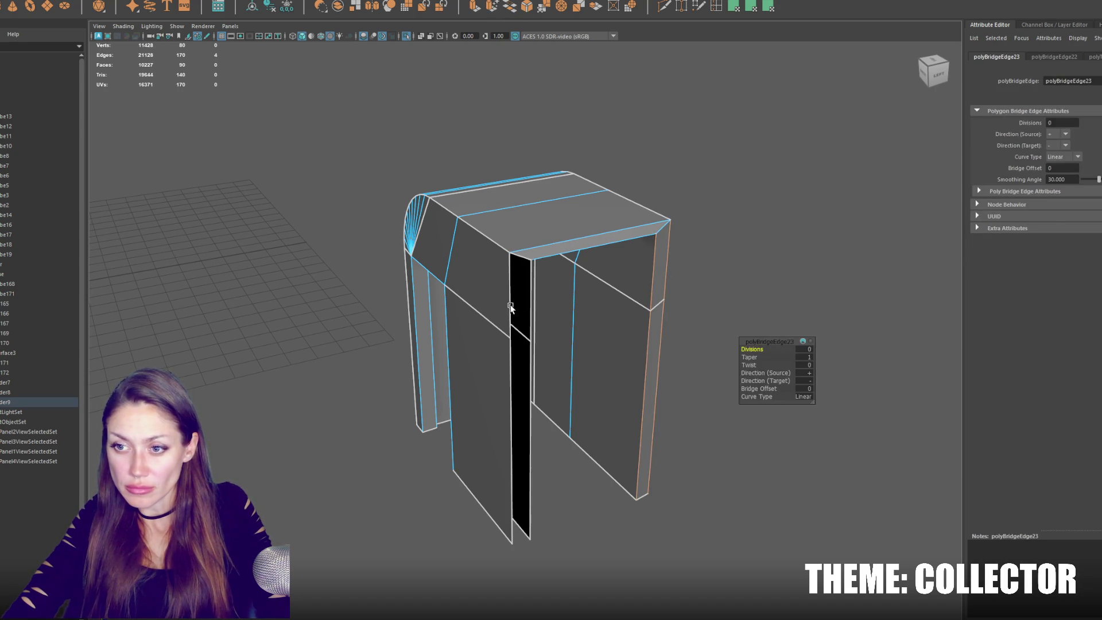
click(510, 306)
shift+click(531, 304)
key(g)
Select the narrow inner face and move it along X to widen the slit.
mouse_move(554, 276)
alt+mouse_down()
mouse_move(691, 253)
mouse_move(694, 177)
alt+mouse_up()
right_drag(695, 178, 655, 179)
scroll(666, 173, down, 4)
drag(718, 197, 562, 503)
click(465, 189)
mouse_move(465, 190)
alt+mouse_down()
mouse_move(553, 189)
mouse_move(507, 195)
mouse_move(500, 294)
alt+mouse_up()
right_drag(501, 294, 474, 156)
scroll(474, 275, up, 3)
click(365, 287)
mouse_move(366, 287)
alt+mouse_down()
mouse_move(398, 228)
mouse_move(532, 291)
mouse_move(532, 364)
alt+mouse_up()
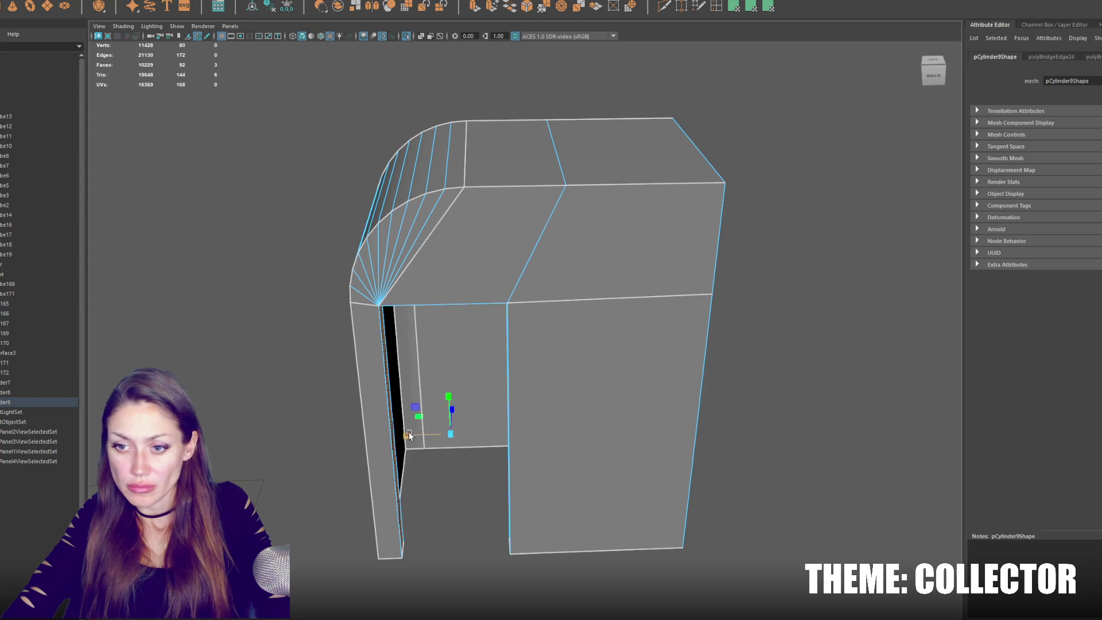
scroll(450, 437, up, 3)
mouse_move(450, 437)
mouse_down()
mouse_move(408, 441)
mouse_move(440, 438)
mouse_up()
Deselect the arch and exit isolate select with Ctrl+1 to show the full scene.
scroll(537, 380, down, 3)
mouse_move(538, 381)
alt+mouse_down()
mouse_move(463, 401)
mouse_move(478, 400)
alt+mouse_up()
click(639, 215)
key(ctrl+1)
alt+drag(703, 174, 580, 300)
Slide the tall wall block polySurface3 and the lamp together along X.
scroll(580, 300, up, 3)
click(525, 323)
alt+drag(525, 323, 508, 295)
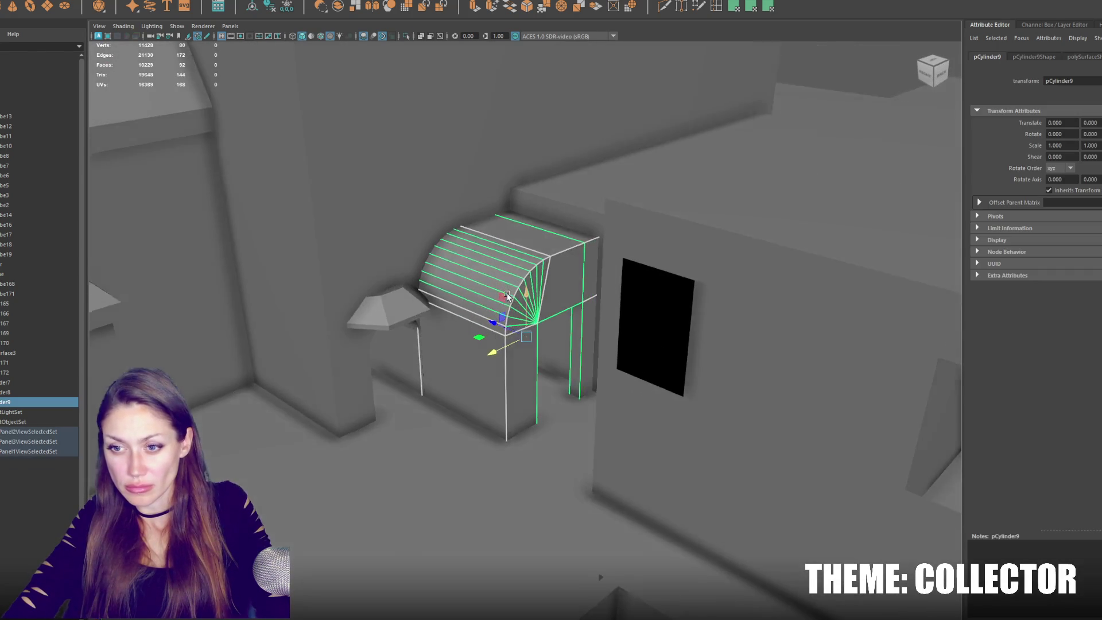
alt+drag(491, 353, 448, 324)
scroll(448, 324, down, 3)
click(449, 323)
shift+click(395, 345)
mouse_move(446, 200)
mouse_down()
mouse_move(413, 221)
mouse_move(531, 279)
mouse_move(458, 279)
mouse_move(435, 260)
mouse_move(449, 267)
mouse_up()
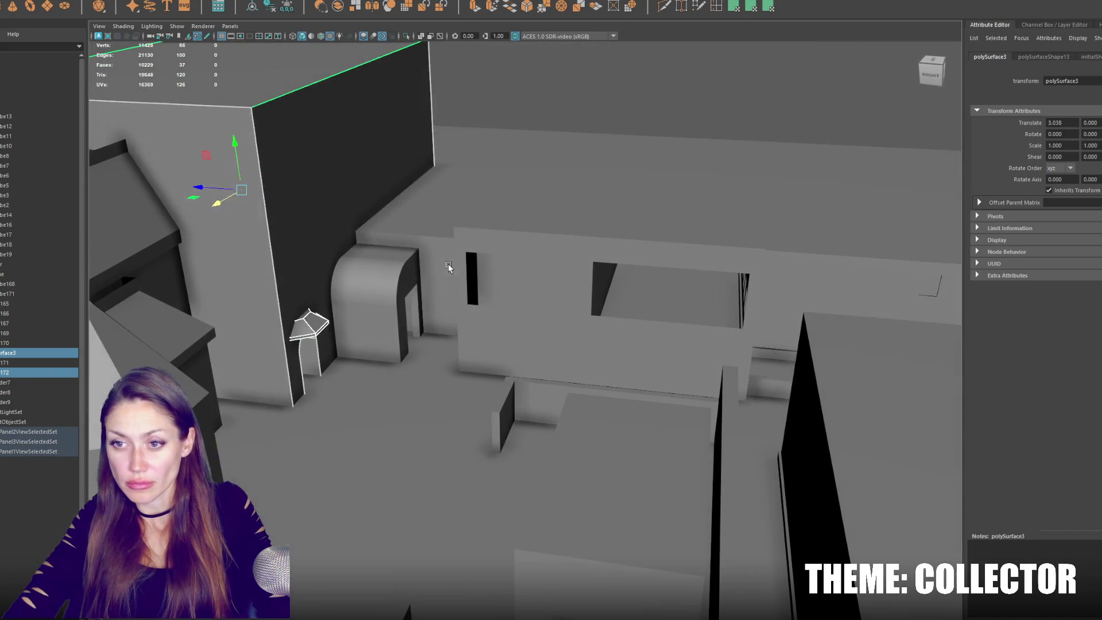
Extrude pCube8's side face out toward the wall and delete the extruded end face.
click(438, 245)
alt+drag(416, 230, 431, 256)
right_drag(430, 256, 438, 287)
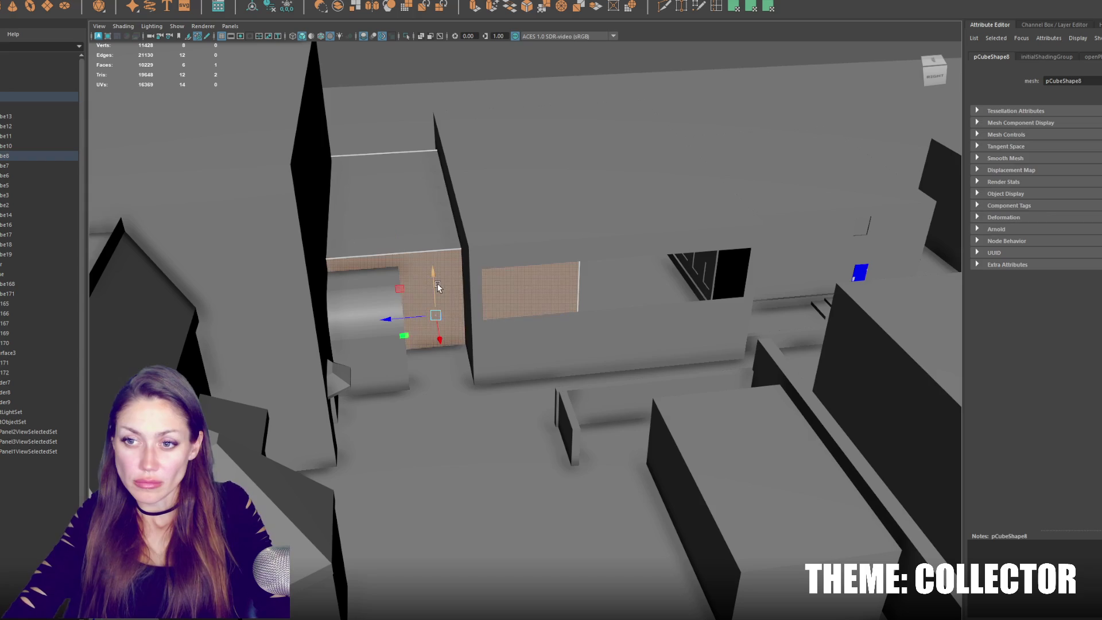
click(477, 8)
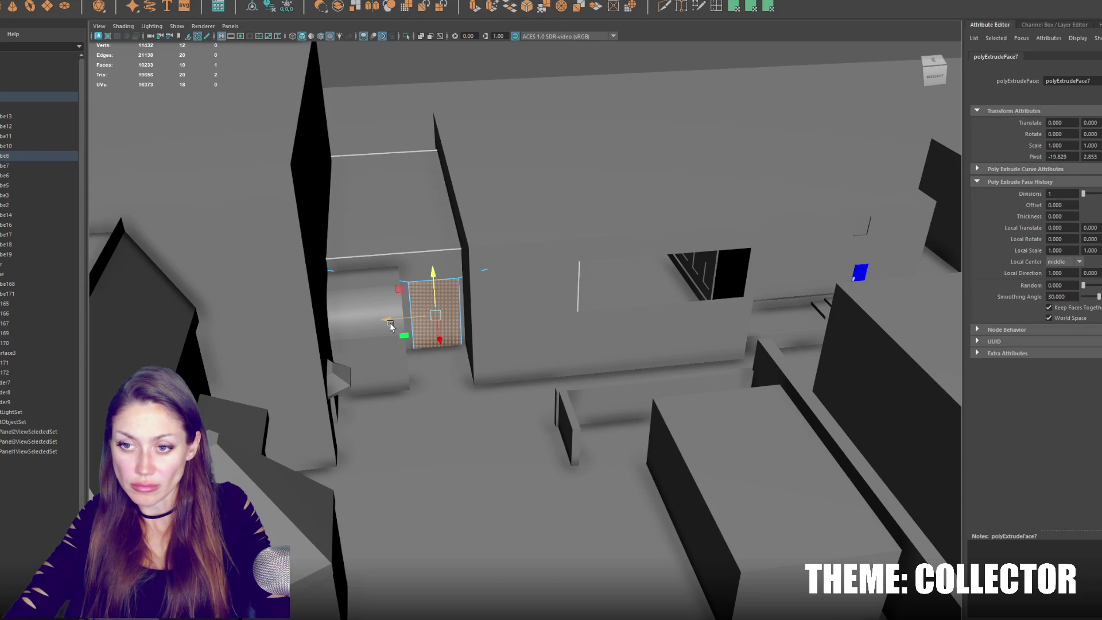
drag(390, 325, 336, 329)
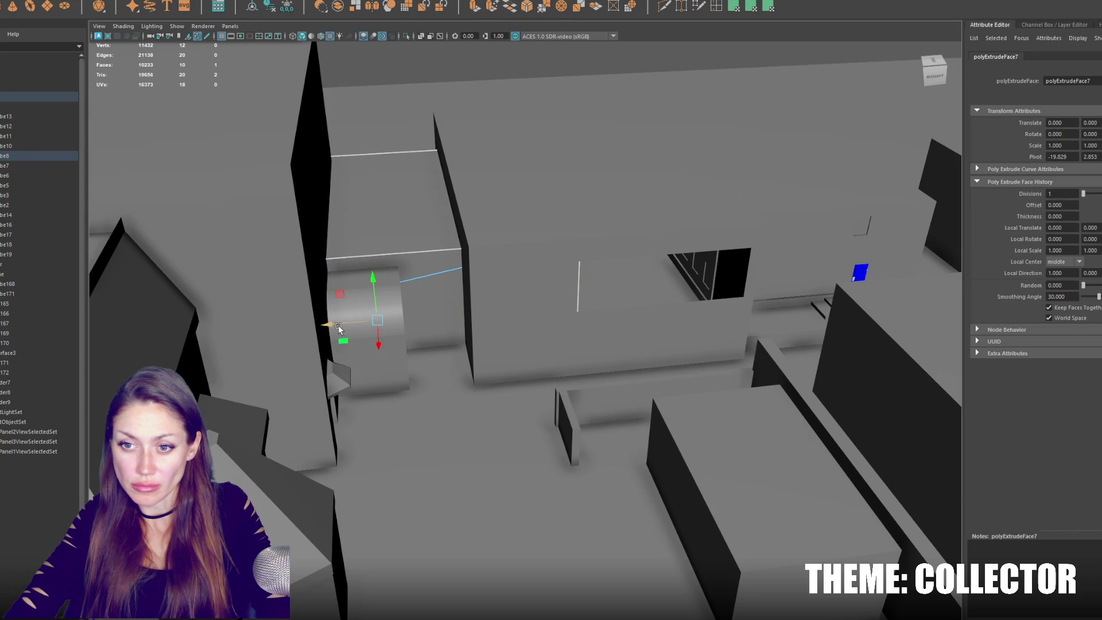
key(Delete)
key(5)
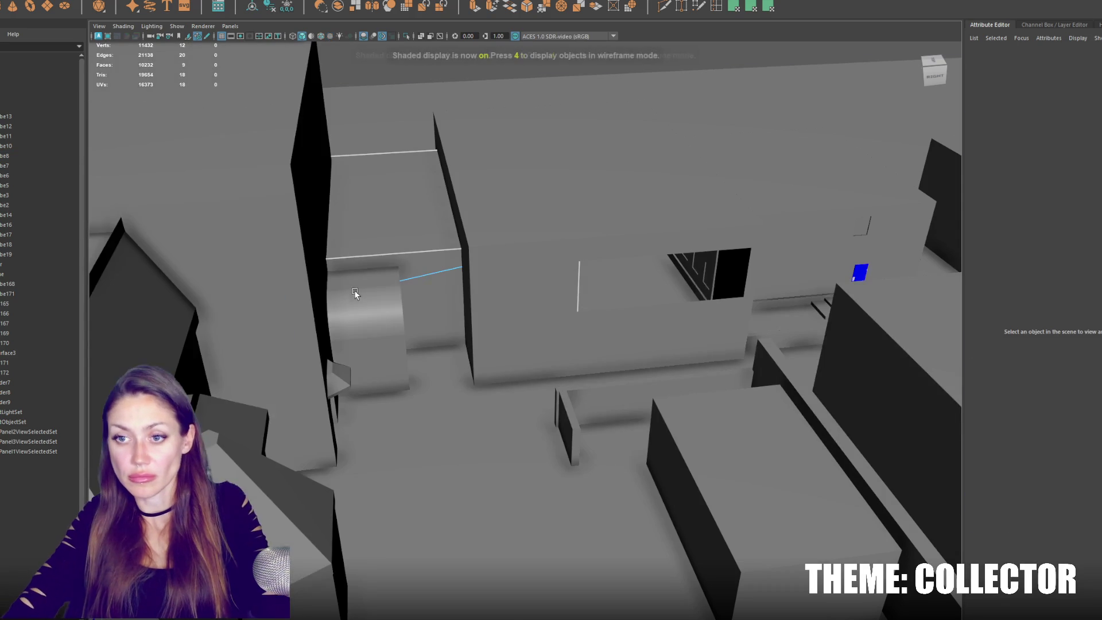
click(401, 279)
mouse_move(467, 168)
alt+mouse_down()
mouse_move(550, 243)
mouse_move(484, 216)
alt+mouse_up()
Move pCube8's far side face back left, then delete it and the inner face.
right_click(417, 182)
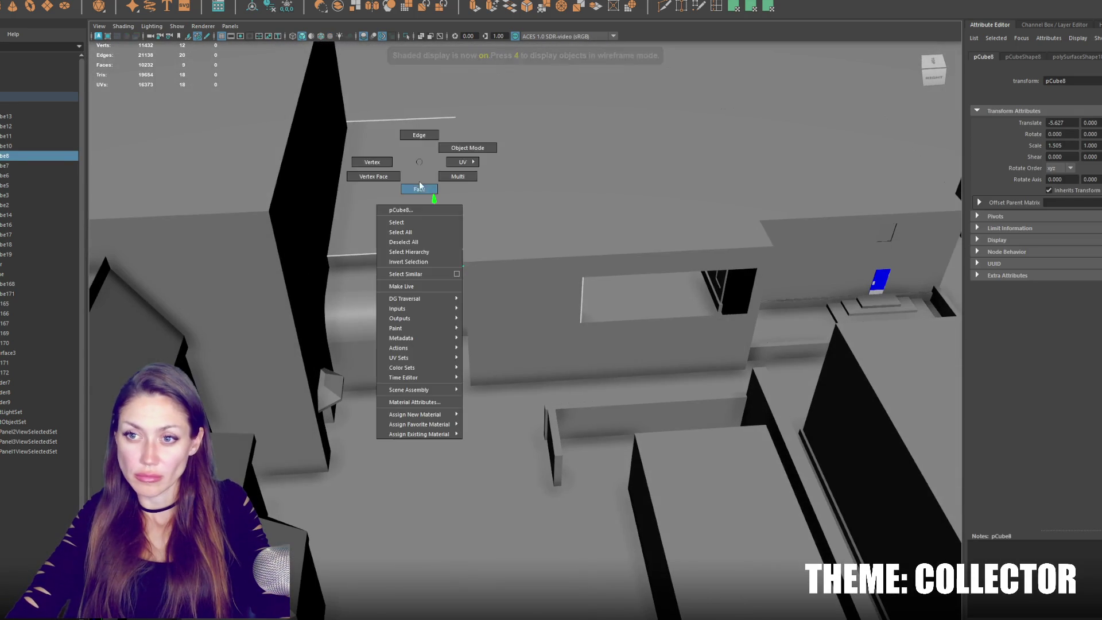
key(4)
mouse_move(623, 87)
mouse_down()
mouse_move(532, 372)
mouse_move(508, 382)
mouse_up()
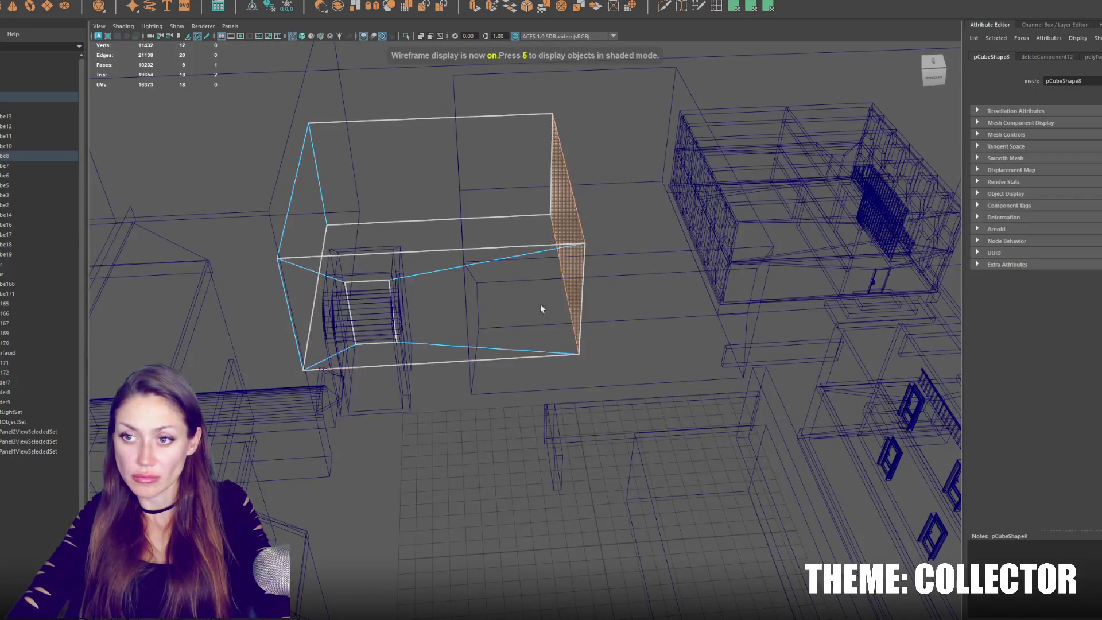
drag(529, 230, 422, 246)
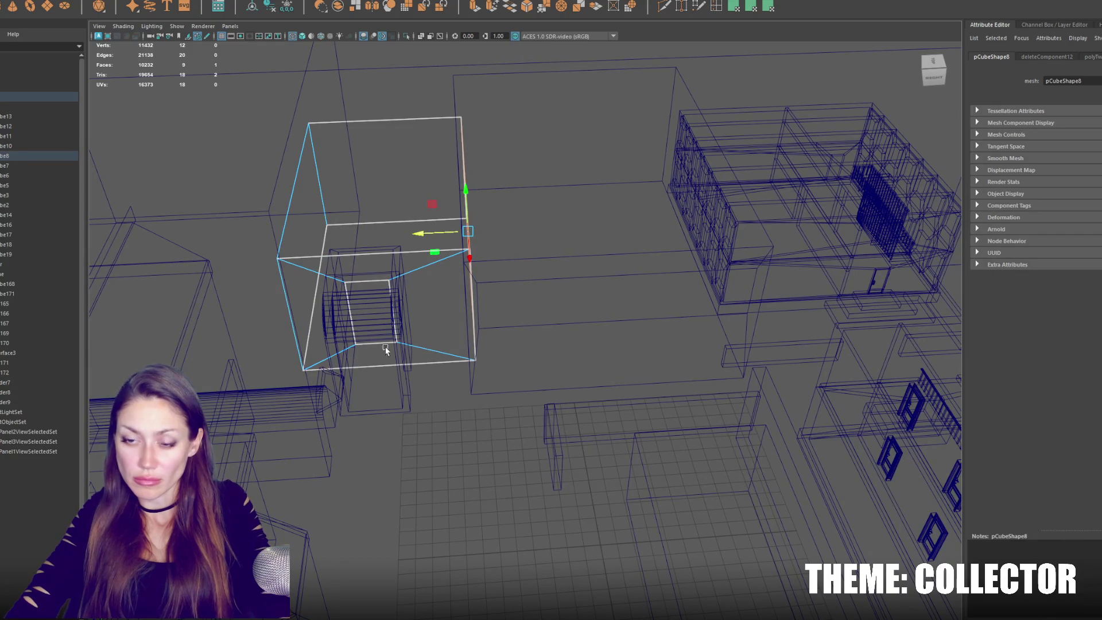
key(Delete)
click(378, 315)
key(Delete)
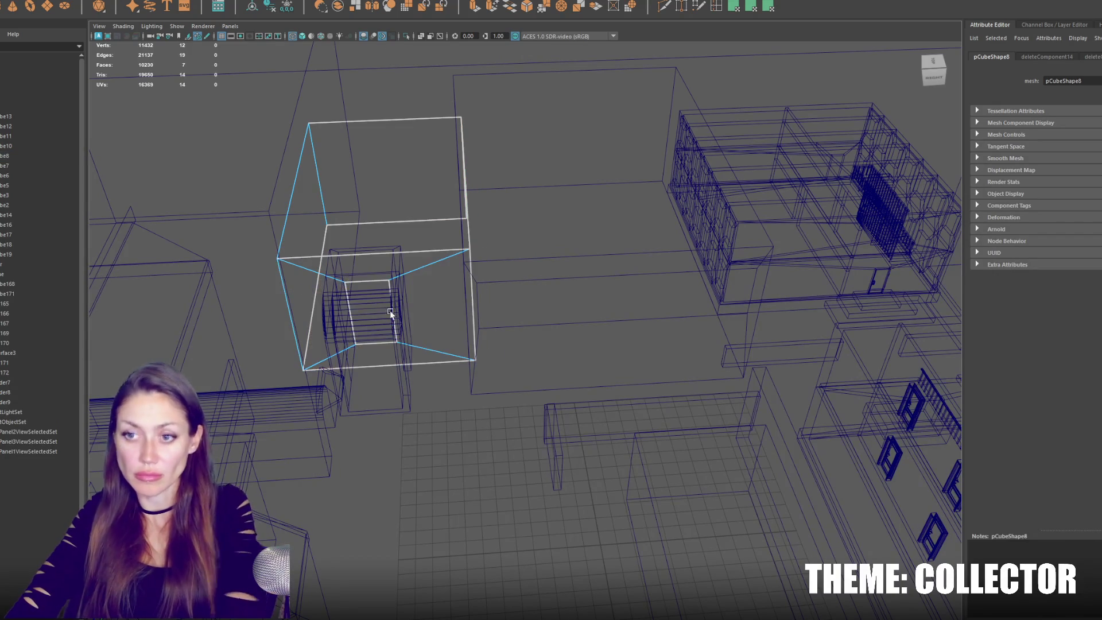
key(5)
Nudge the vertices on the small box's left edge slightly left.
key(F8)
click(485, 162)
click(352, 202)
key(ctrl+z)
right_drag(405, 244, 382, 241)
key(4)
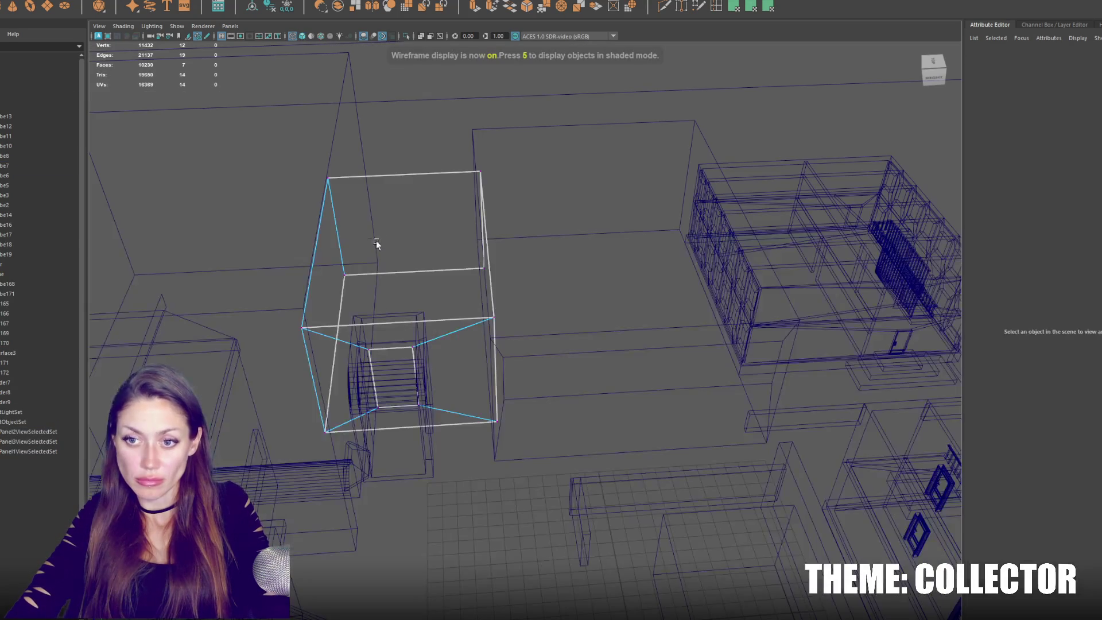
drag(325, 256, 310, 284)
drag(335, 484, 336, 484)
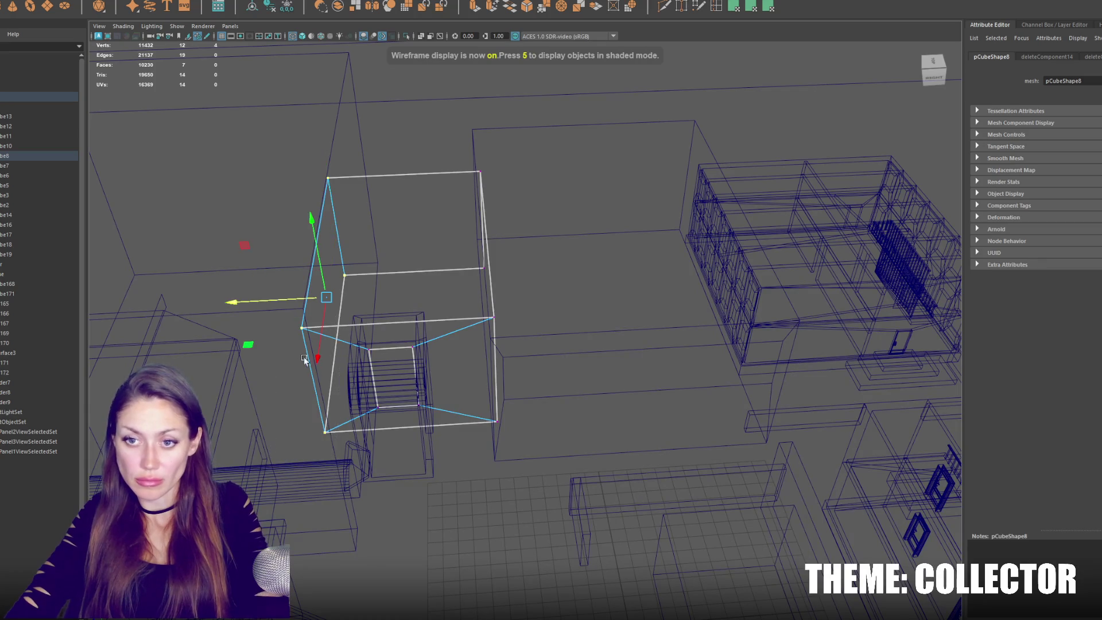
key(5)
drag(279, 311, 273, 308)
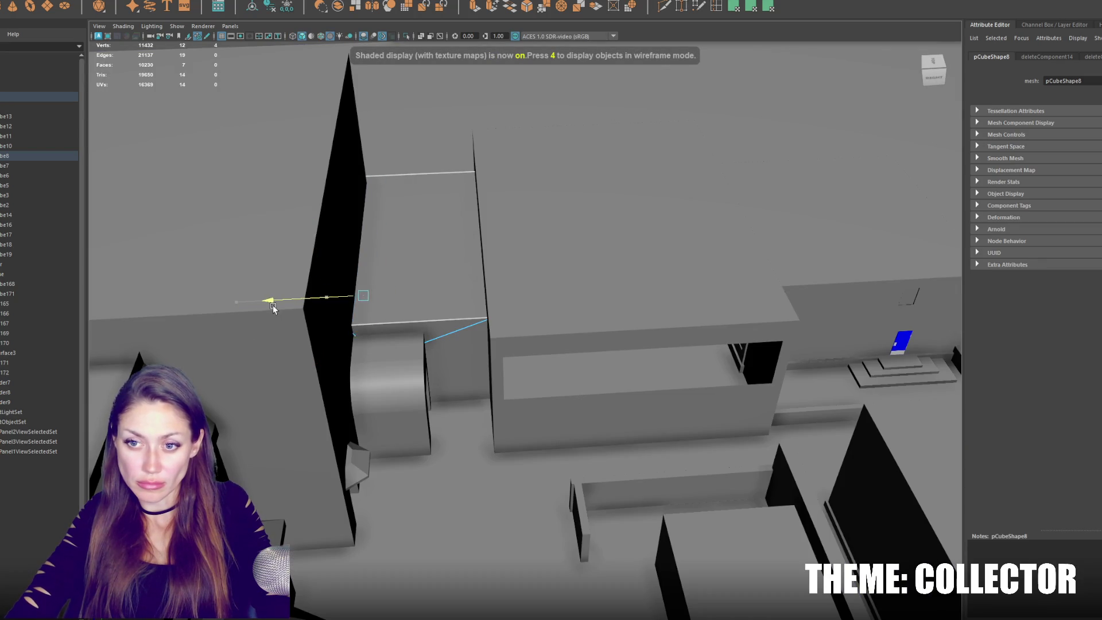
Shift the wall block and its neighbouring piece left along X.
click(302, 373)
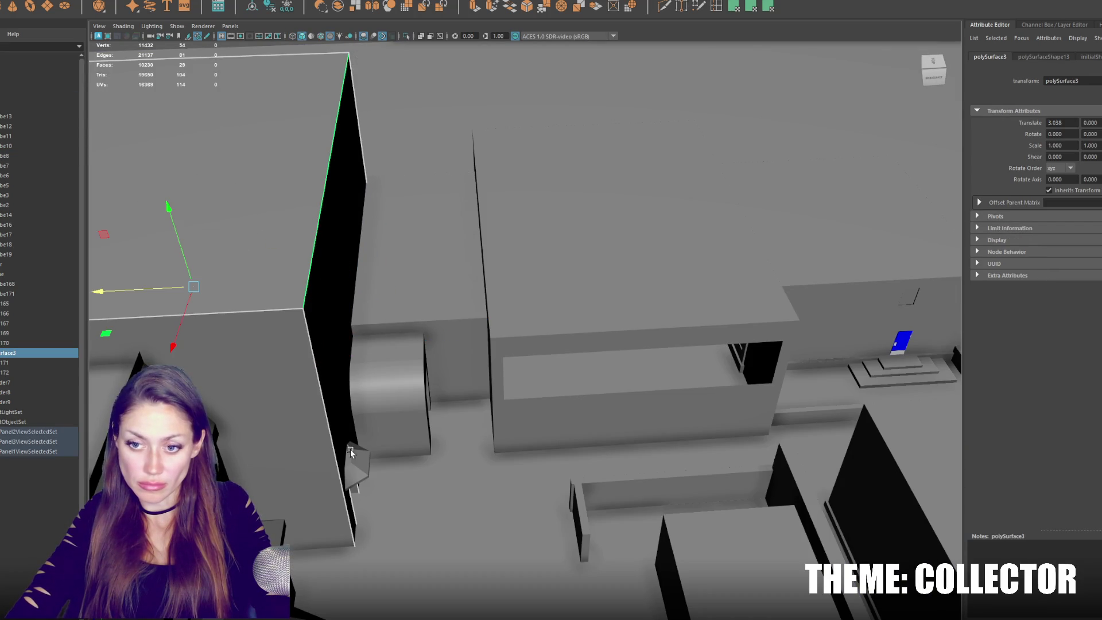
shift+click(347, 463)
drag(262, 466, 234, 466)
Check a corner vertex of the small box, then slide the arch piece left along X.
click(365, 259)
mouse_move(366, 258)
alt+mouse_down()
mouse_move(355, 256)
mouse_move(372, 271)
alt+mouse_up()
key(F9)
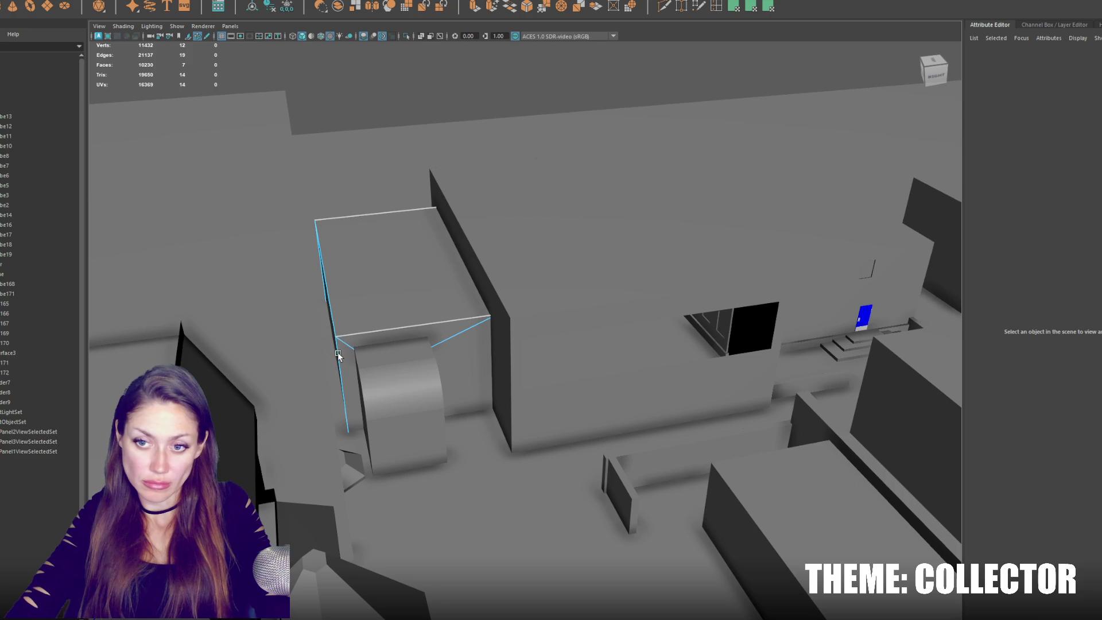
click(331, 331)
mouse_move(284, 347)
alt+mouse_down()
mouse_move(239, 352)
mouse_move(240, 322)
alt+mouse_up()
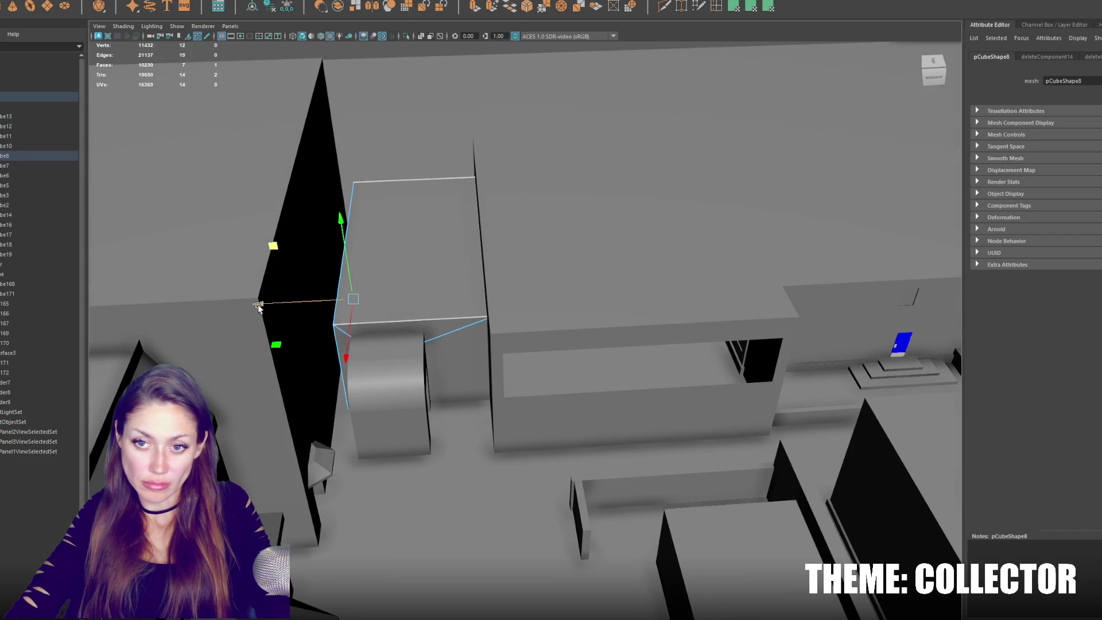
click(389, 396)
mouse_move(308, 402)
mouse_down()
mouse_move(272, 401)
mouse_move(304, 344)
mouse_move(315, 397)
mouse_up()
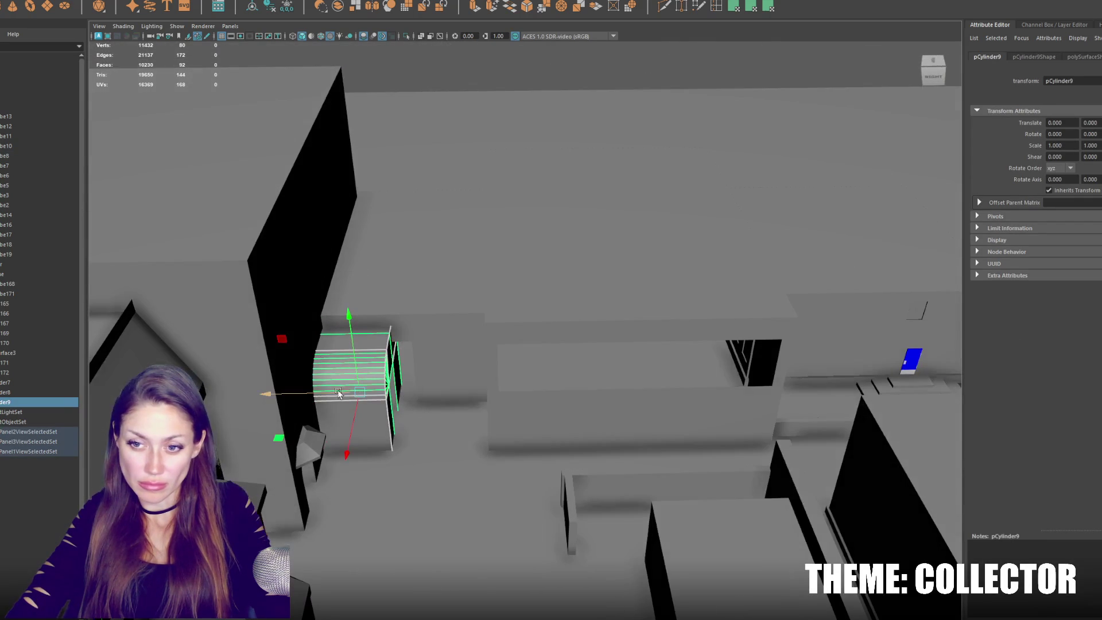
Stretch pCylinder9's left-side vertices further left along X toward the wall.
key(4)
right_drag(364, 335, 388, 272)
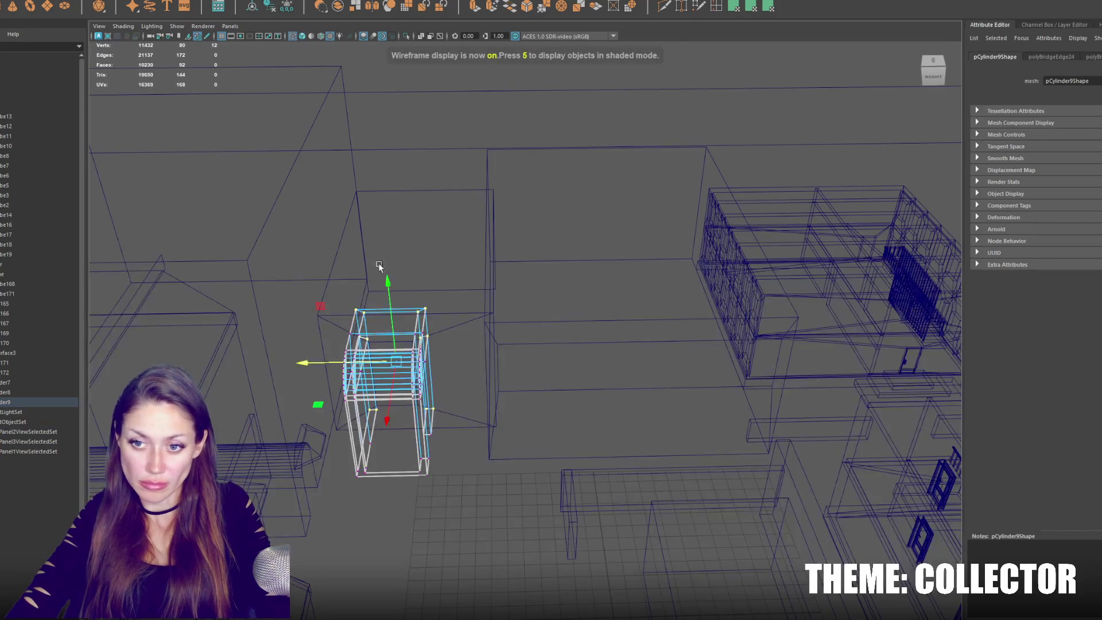
drag(337, 422, 384, 491)
key(5)
mouse_move(271, 396)
mouse_down()
mouse_move(247, 398)
mouse_move(387, 386)
mouse_up()
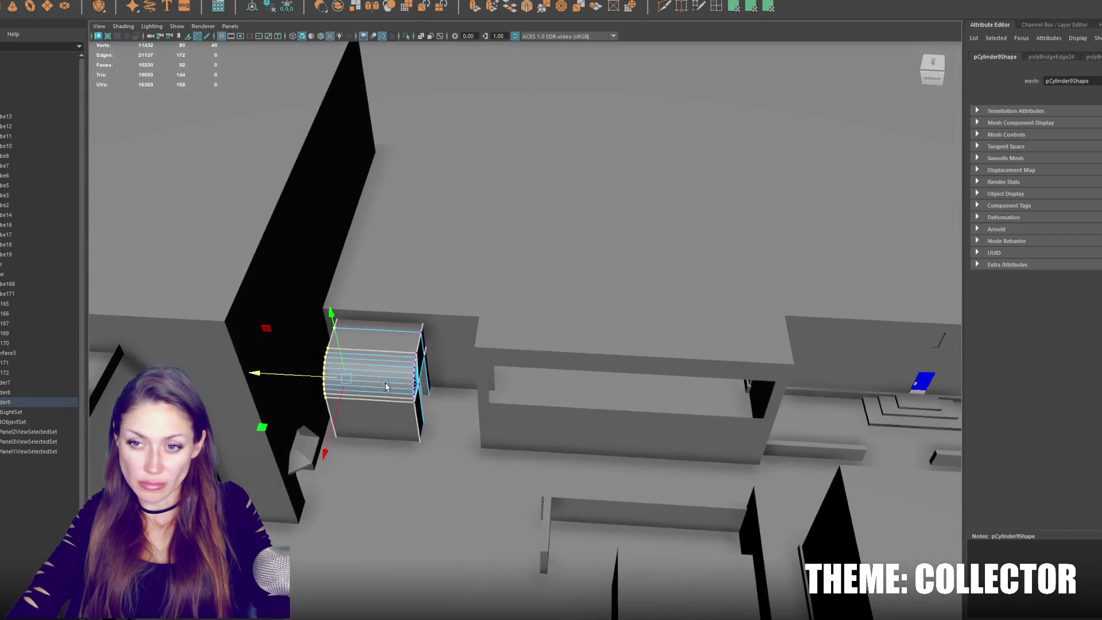
Select an edge loop around the arch in wireframe view.
click(418, 300)
mouse_move(371, 365)
right_down()
mouse_move(367, 344)
mouse_move(344, 356)
right_up()
key(4)
mouse_move(402, 321)
alt+mouse_down()
mouse_move(456, 300)
mouse_move(421, 409)
mouse_move(377, 298)
alt+mouse_up()
double_click(456, 299)
right_drag(437, 301, 402, 310)
mouse_move(448, 322)
alt+mouse_down()
mouse_move(538, 274)
mouse_move(598, 312)
alt+mouse_up()
key(5)
Isolate the large box pCube7 and the arch from the rest of the scene.
click(542, 364)
alt+drag(542, 364, 568, 266)
shift+click(486, 299)
key(ctrl+1)
mouse_move(488, 294)
alt+mouse_down()
mouse_move(546, 295)
mouse_move(504, 290)
mouse_move(516, 268)
mouse_move(403, 239)
mouse_move(532, 298)
mouse_move(635, 273)
mouse_move(556, 292)
mouse_move(552, 190)
alt+mouse_up()
Extrude one pCube7 face, scale it inward into an inset and push it deeper.
click(404, 253)
click(557, 291)
key(ctrl+e)
mouse_move(605, 298)
mouse_down()
mouse_move(562, 304)
mouse_move(583, 302)
mouse_move(576, 309)
mouse_up()
mouse_move(664, 261)
alt+mouse_down()
mouse_move(602, 236)
mouse_move(602, 257)
mouse_move(656, 273)
mouse_move(628, 290)
alt+mouse_up()
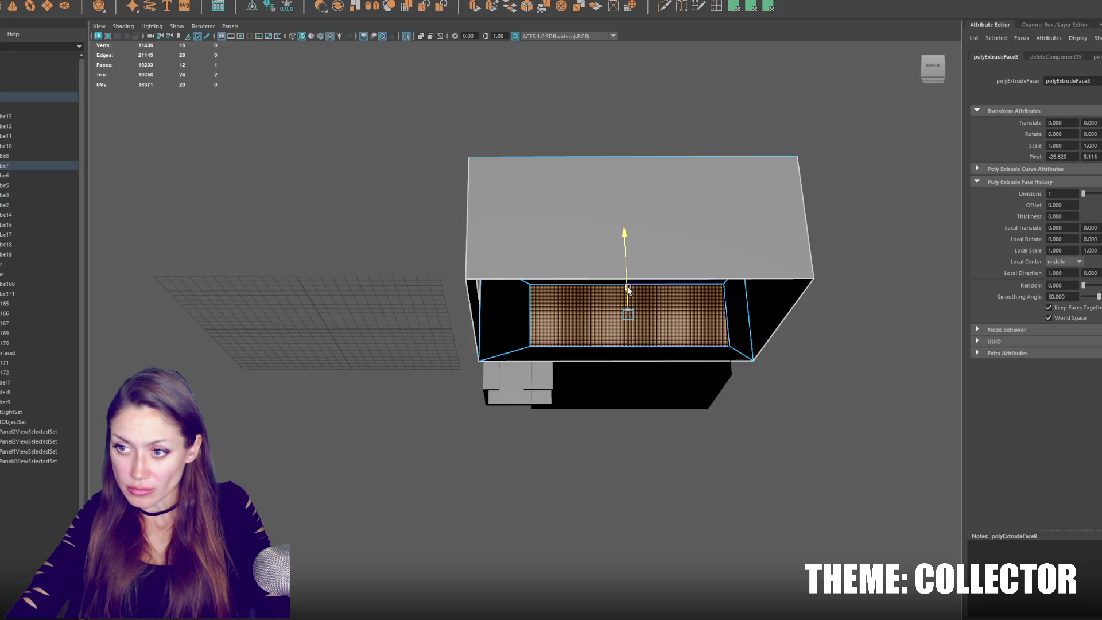
Delete the inset face to open a long window in the large box.
key(Delete)
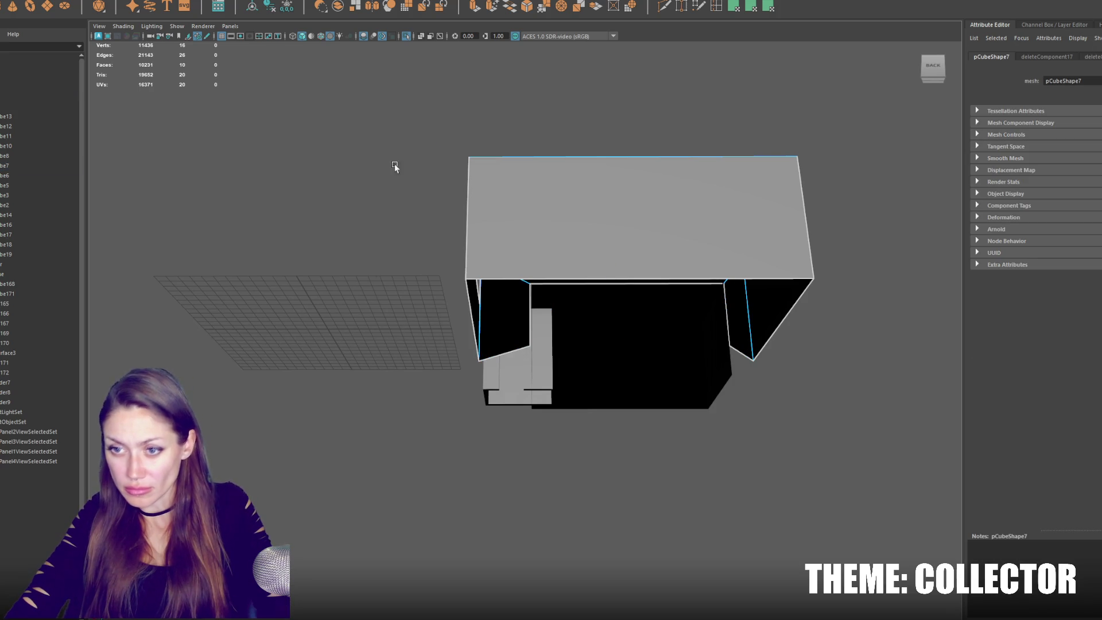
click(540, 345)
alt+drag(531, 321, 502, 253)
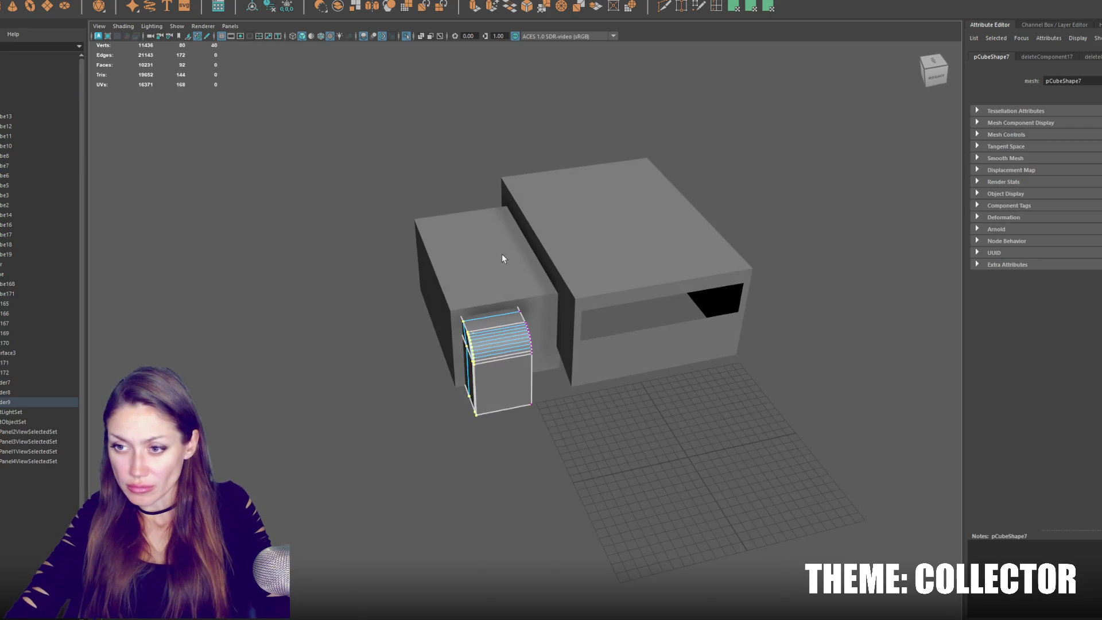
click(591, 232)
Lower pCube8's bottom vertices down in Y to the ground, viewed in textured mode.
right_drag(437, 123, 401, 120)
key(4)
mouse_move(401, 121)
alt+mouse_down()
mouse_move(727, 256)
mouse_move(697, 224)
alt+mouse_up()
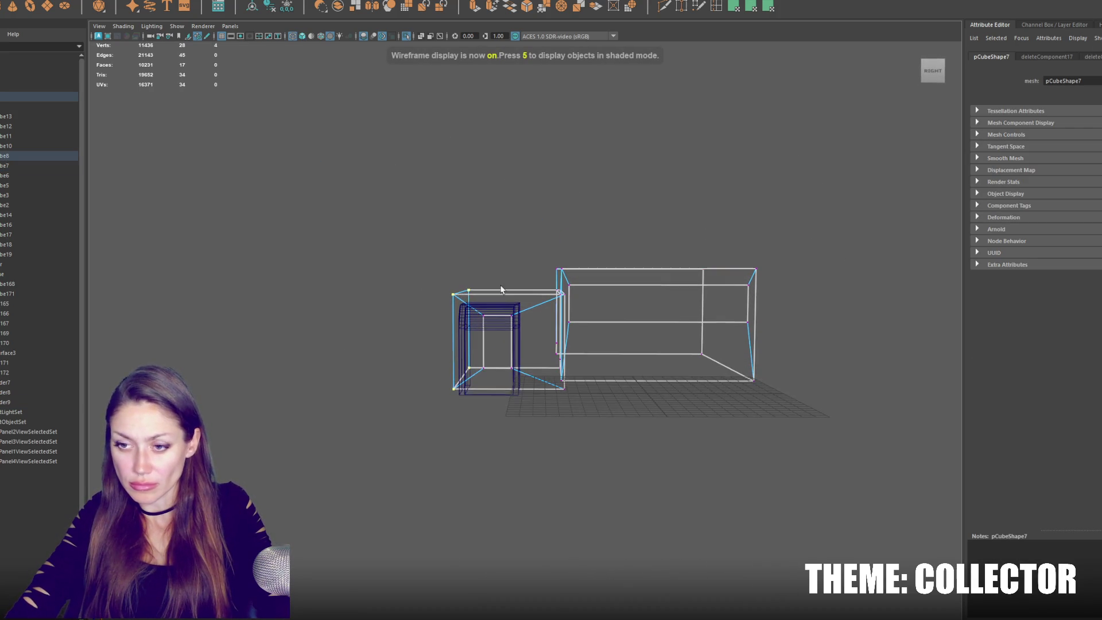
click(500, 380)
mouse_move(779, 330)
alt+mouse_down()
mouse_move(758, 341)
mouse_move(774, 346)
mouse_move(360, 463)
alt+mouse_up()
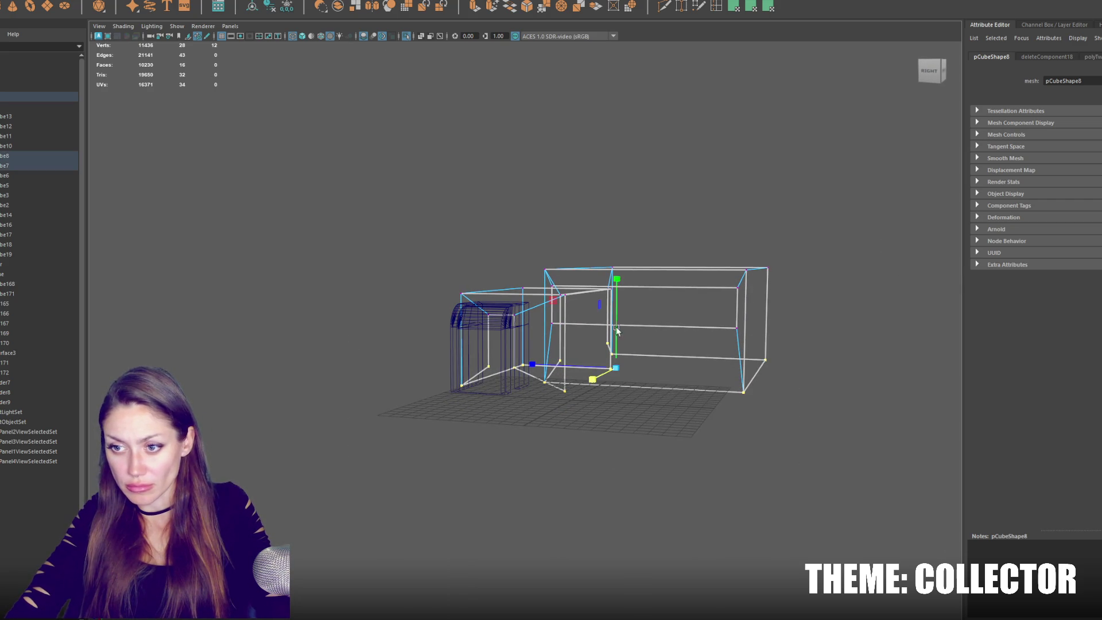
drag(617, 286, 615, 295)
key(6)
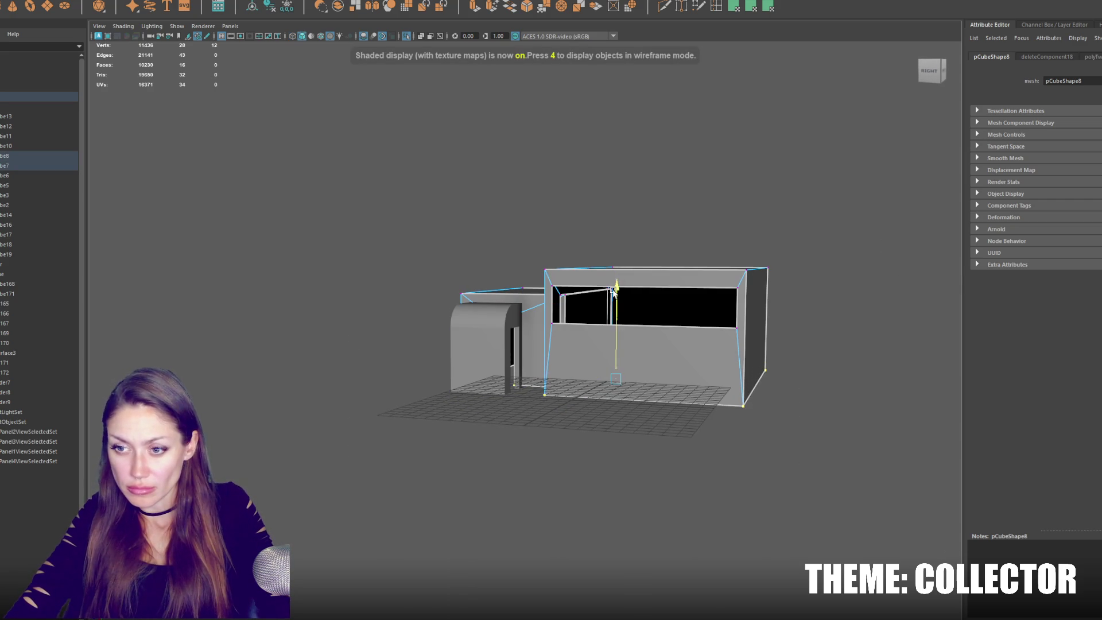
drag(615, 296, 616, 294)
click(634, 264)
mouse_move(633, 264)
alt+mouse_down()
mouse_move(699, 278)
mouse_move(716, 256)
mouse_move(573, 310)
alt+mouse_up()
click(595, 190)
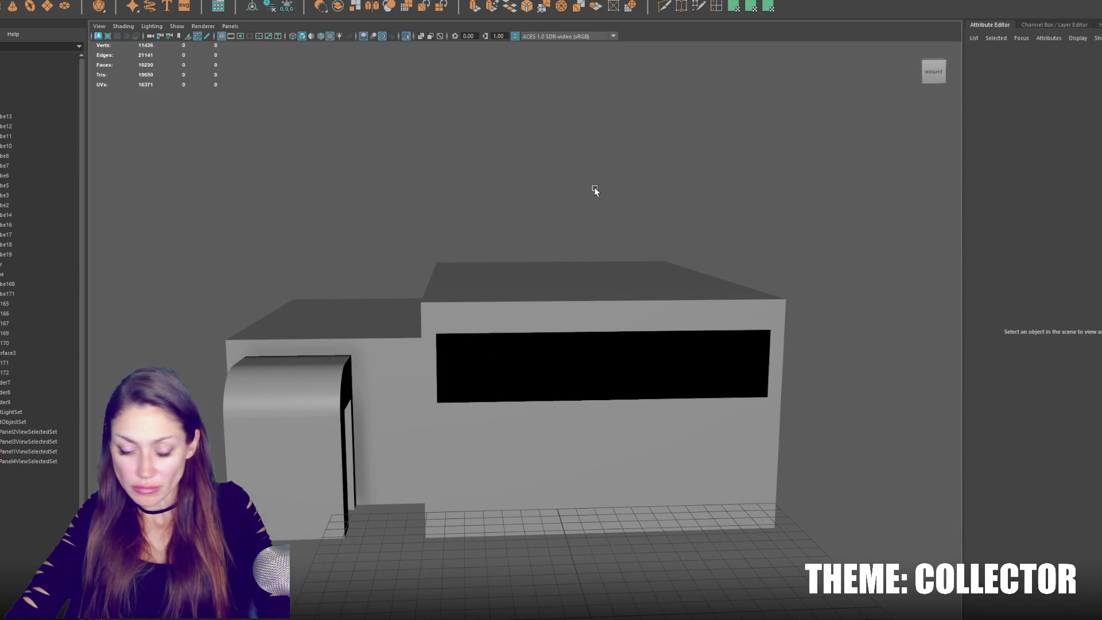
click(605, 331)
key(f)
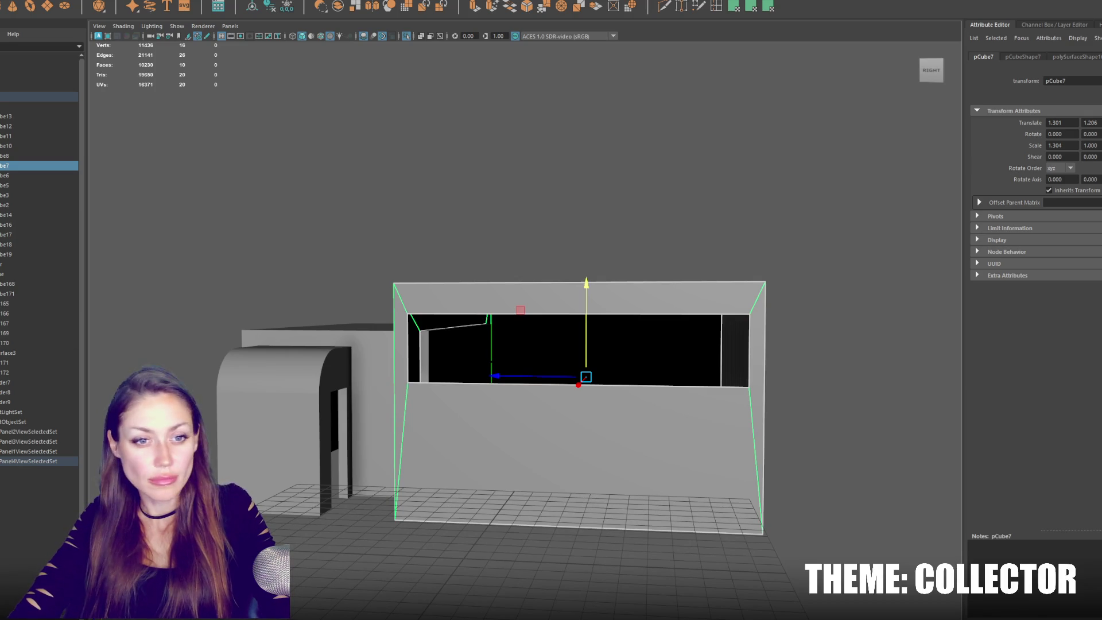
scroll(529, 329, up, 3)
scroll(552, 270, down, 3)
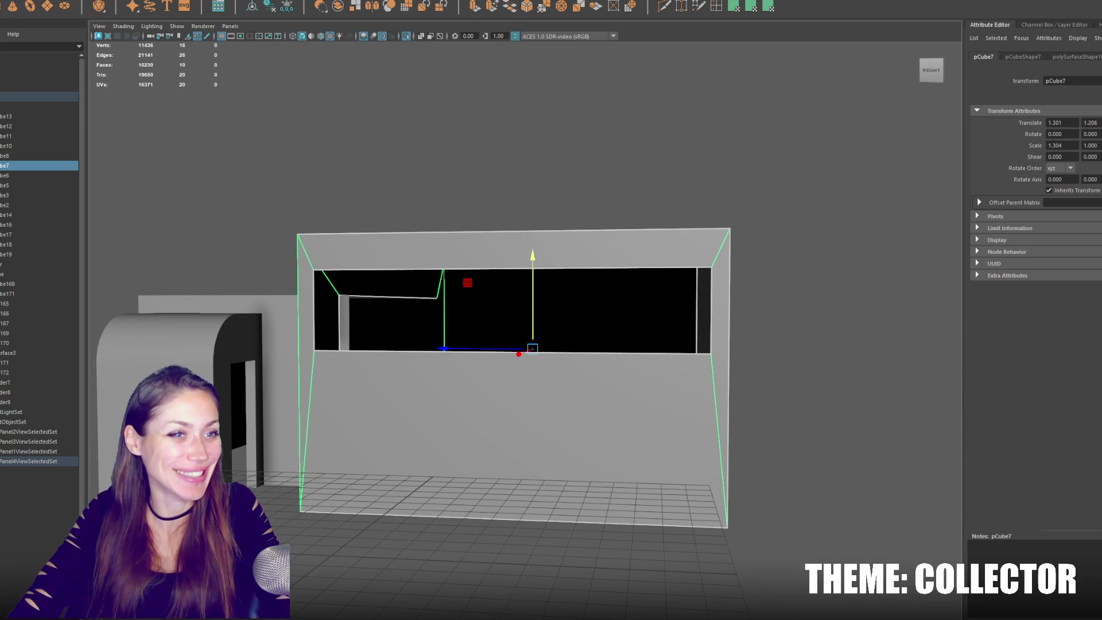
scroll(549, 227, up, 4)
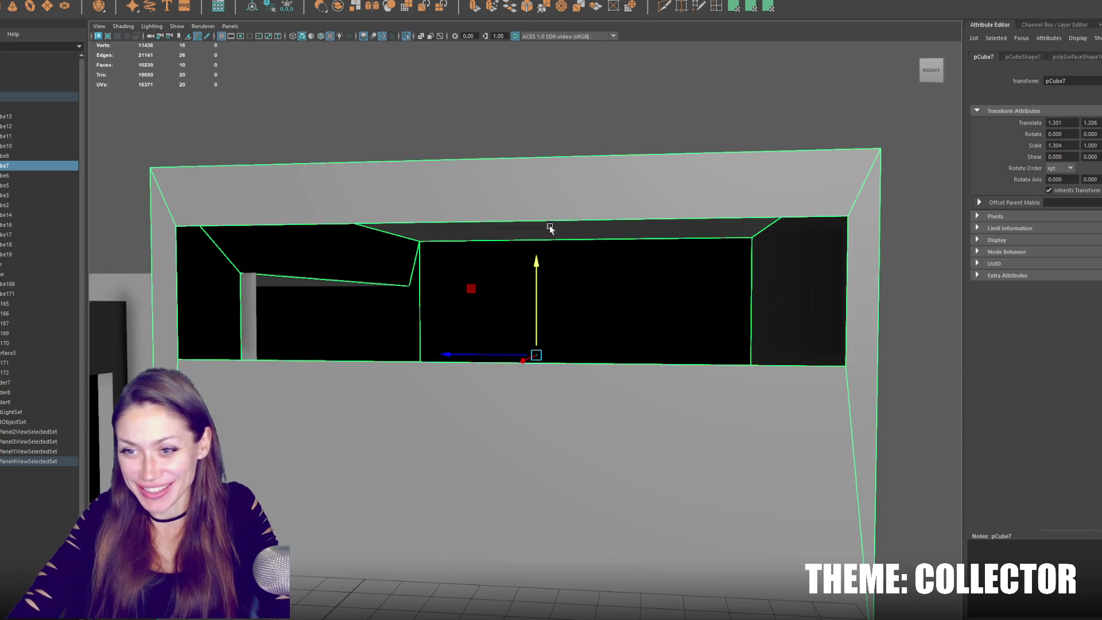
scroll(439, 166, down, 4)
scroll(439, 166, down, 4)
scroll(517, 172, up, 4)
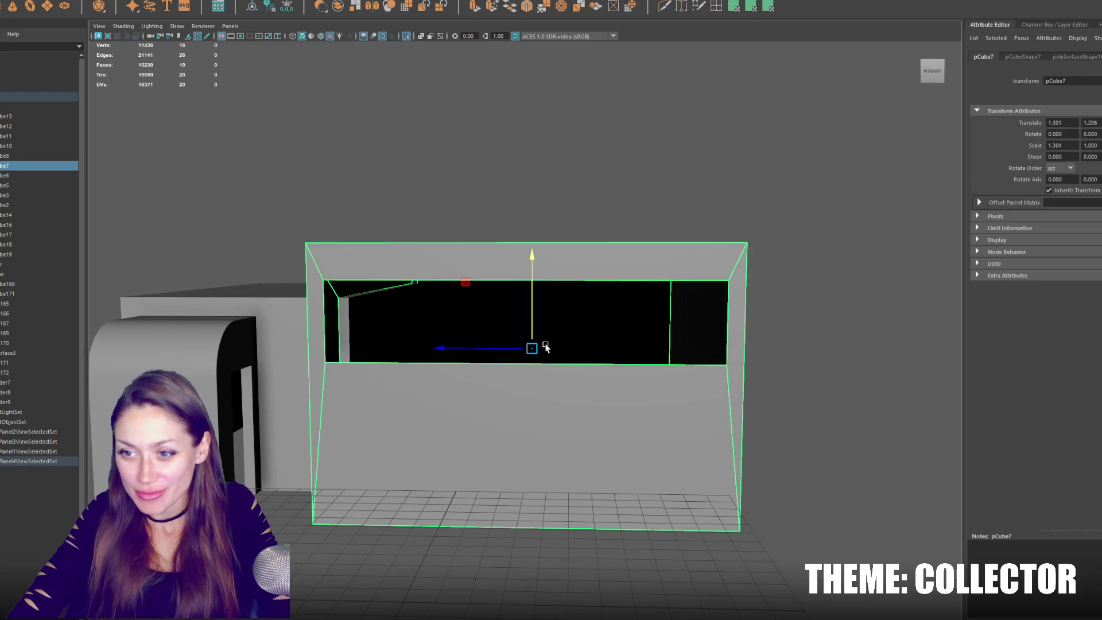
Duplicate the box and move its vertices to fit the window opening as a liner.
key(ctrl+d)
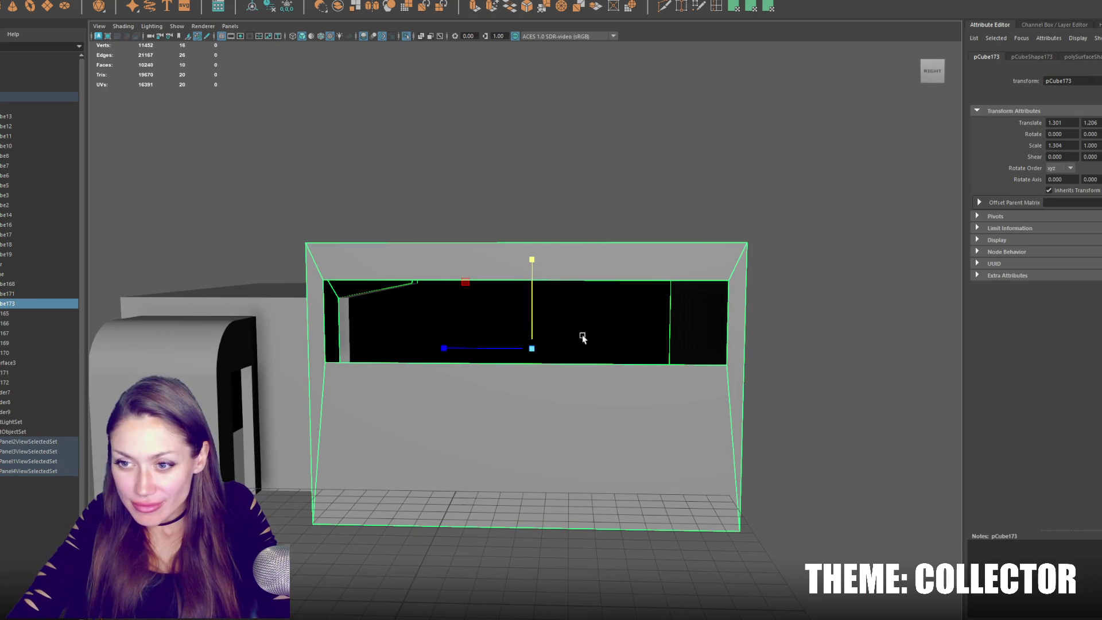
scroll(673, 342, down, 5)
alt+drag(752, 329, 477, 153)
click(460, 153)
key(4)
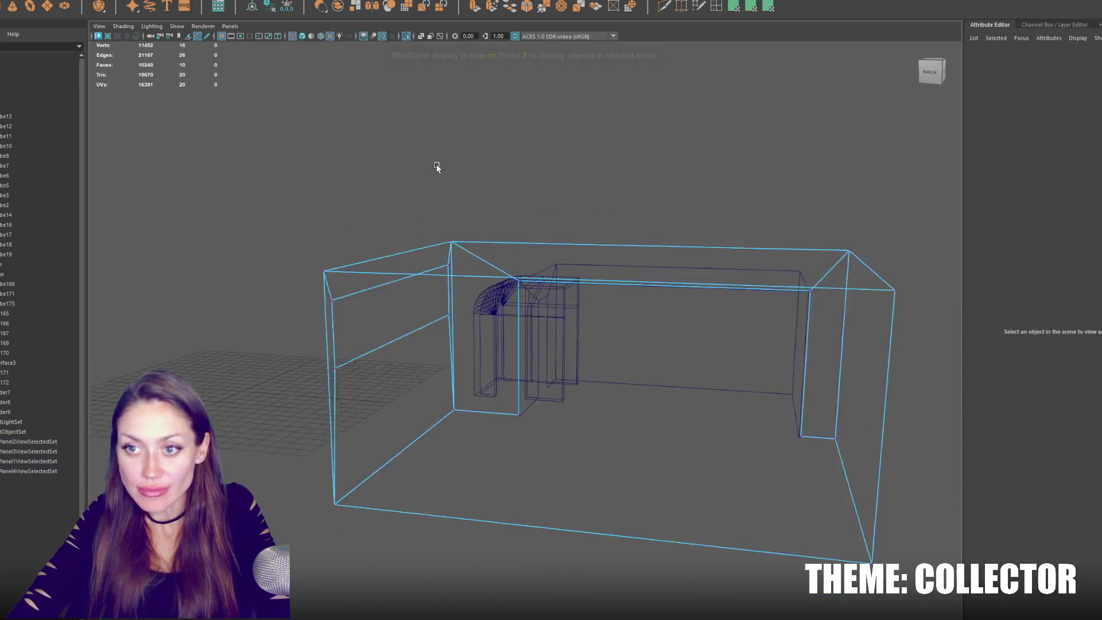
scroll(447, 213, down, 2)
drag(374, 209, 894, 525)
drag(529, 353, 507, 353)
alt+drag(787, 301, 374, 214)
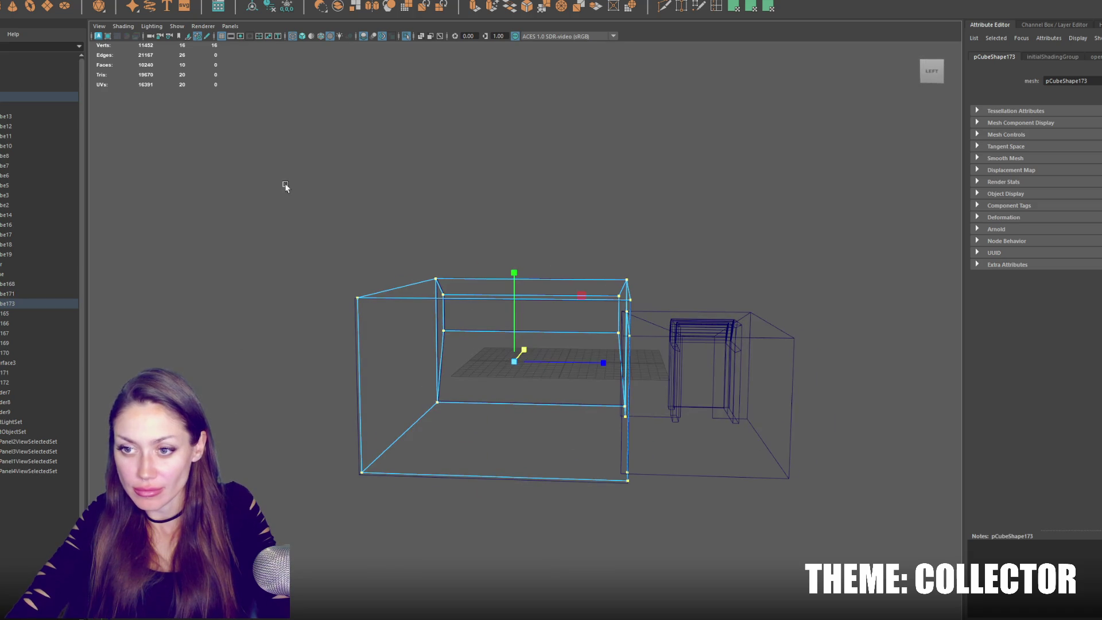
mouse_move(551, 364)
mouse_down()
mouse_move(663, 326)
mouse_move(740, 269)
mouse_move(746, 232)
mouse_up()
drag(750, 228, 233, 296)
drag(486, 218, 632, 239)
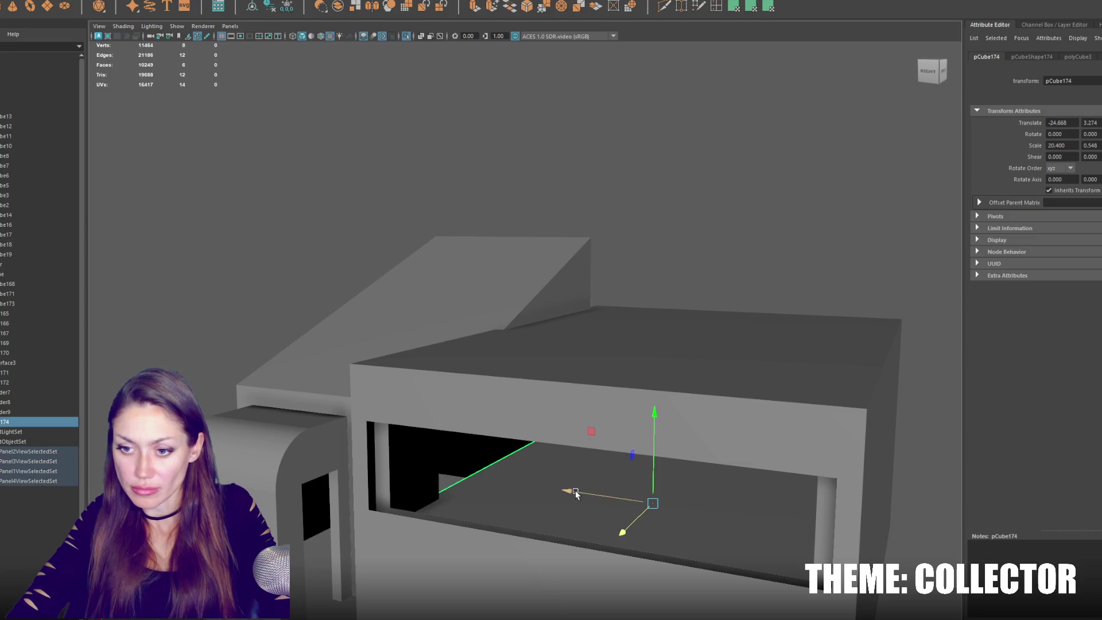
Reverse the liner's normals and add pCube7 to the selection.
click(382, 454)
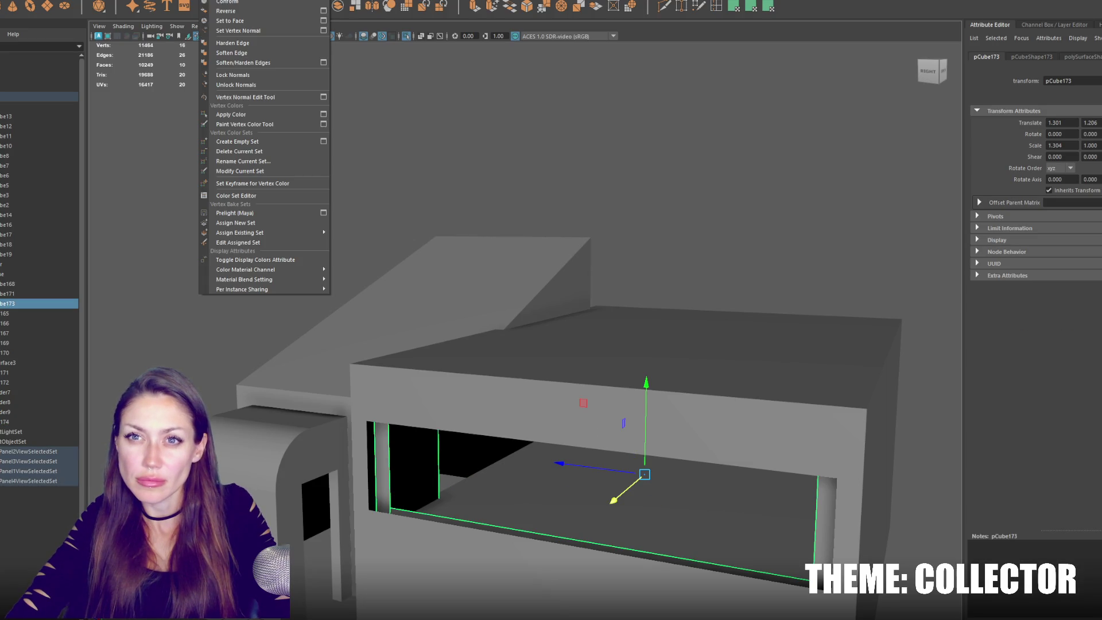
click(251, 14)
mouse_move(574, 264)
alt+mouse_down()
mouse_move(585, 267)
mouse_move(551, 270)
mouse_move(610, 274)
alt+mouse_up()
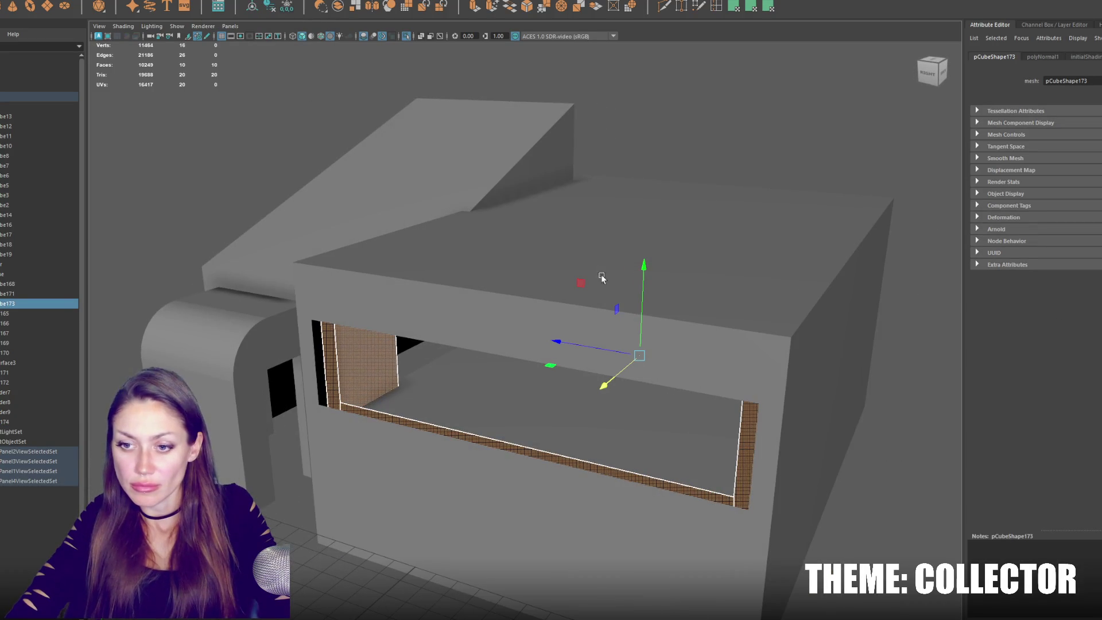
shift+click(372, 449)
click(120, 2)
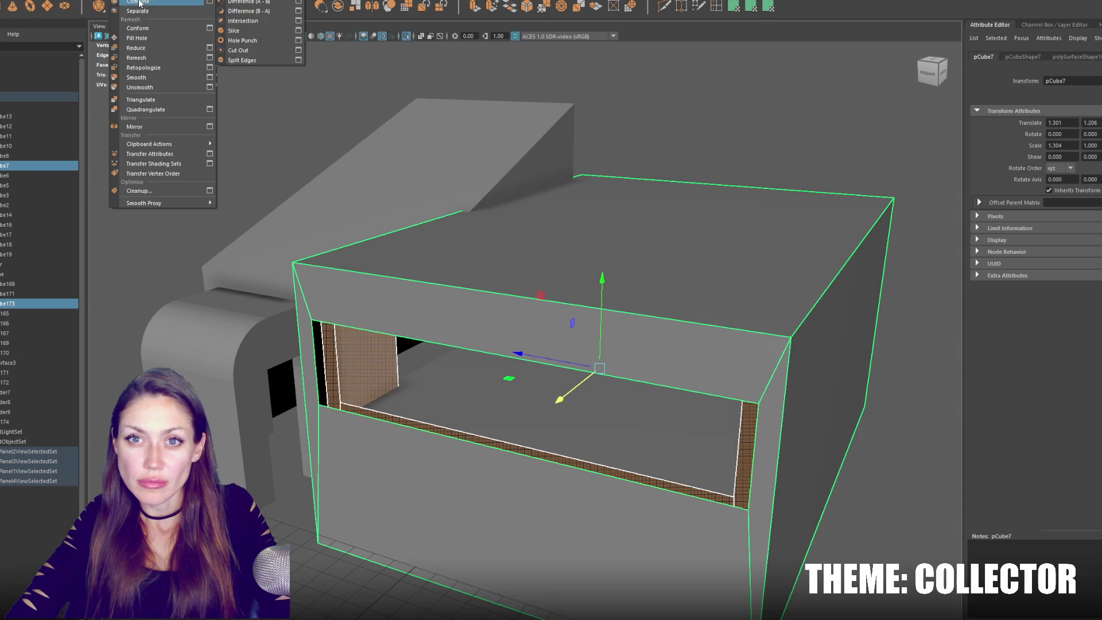
Combine the liner with the box and bridge the edge loop around the opening.
click(251, 11)
right_drag(287, 96, 287, 68)
double_click(411, 340)
alt+drag(412, 389, 442, 351)
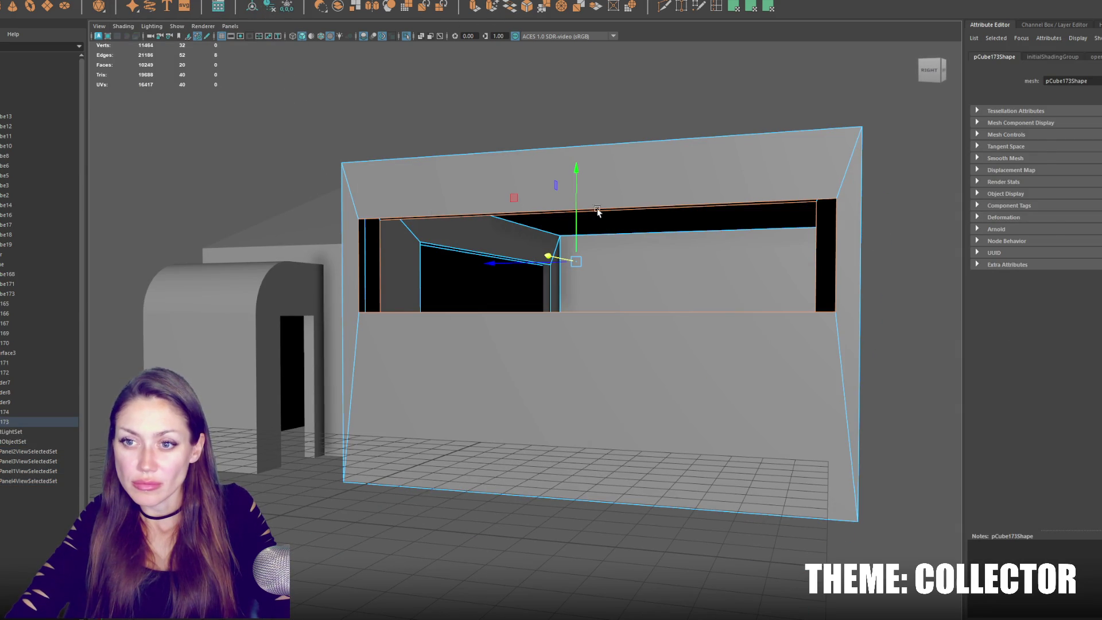
shift+right_drag(583, 199, 664, 198)
Multi-Cut a new edge on the opening's right side and slide it further right.
alt+drag(664, 198, 774, 246)
shift+right_drag(764, 118, 763, 322)
click(880, 291)
drag(861, 303, 967, 311)
Select the opening's side faces and pull them inward to narrow the opening.
click(417, 307)
mouse_move(597, 283)
alt+mouse_down()
mouse_move(624, 281)
mouse_move(632, 140)
alt+mouse_up()
click(632, 140)
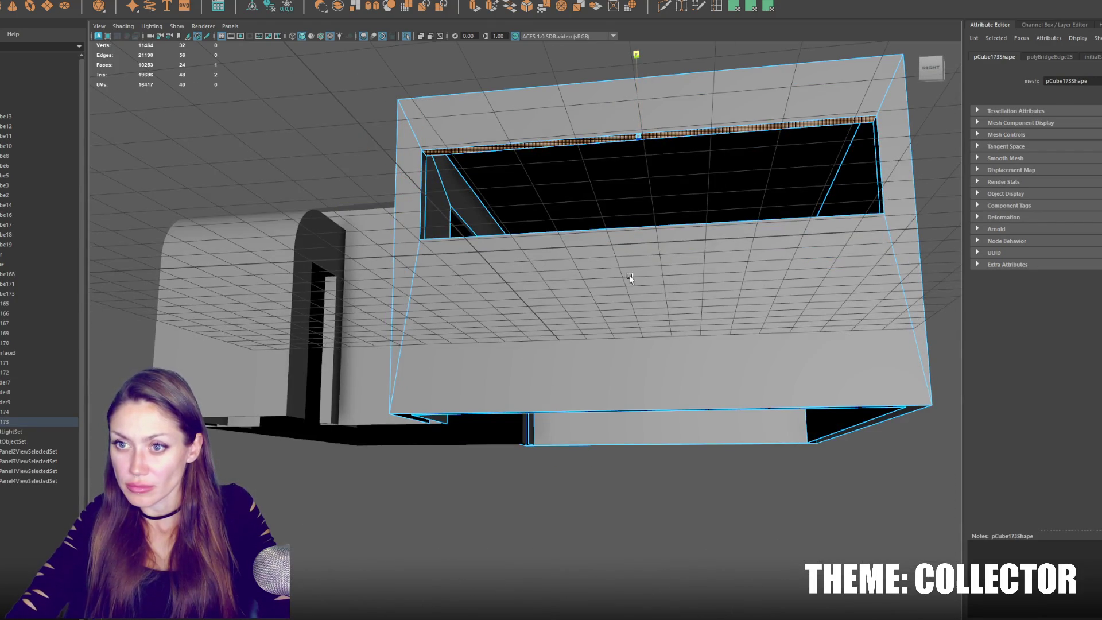
alt+drag(630, 271, 633, 316)
click(605, 366)
mouse_move(605, 366)
alt+mouse_down()
mouse_move(561, 363)
mouse_move(612, 361)
mouse_move(601, 362)
alt+mouse_up()
click(458, 318)
mouse_move(482, 315)
alt+mouse_down()
mouse_move(495, 329)
mouse_move(942, 327)
mouse_move(861, 326)
alt+mouse_up()
shift+click(857, 328)
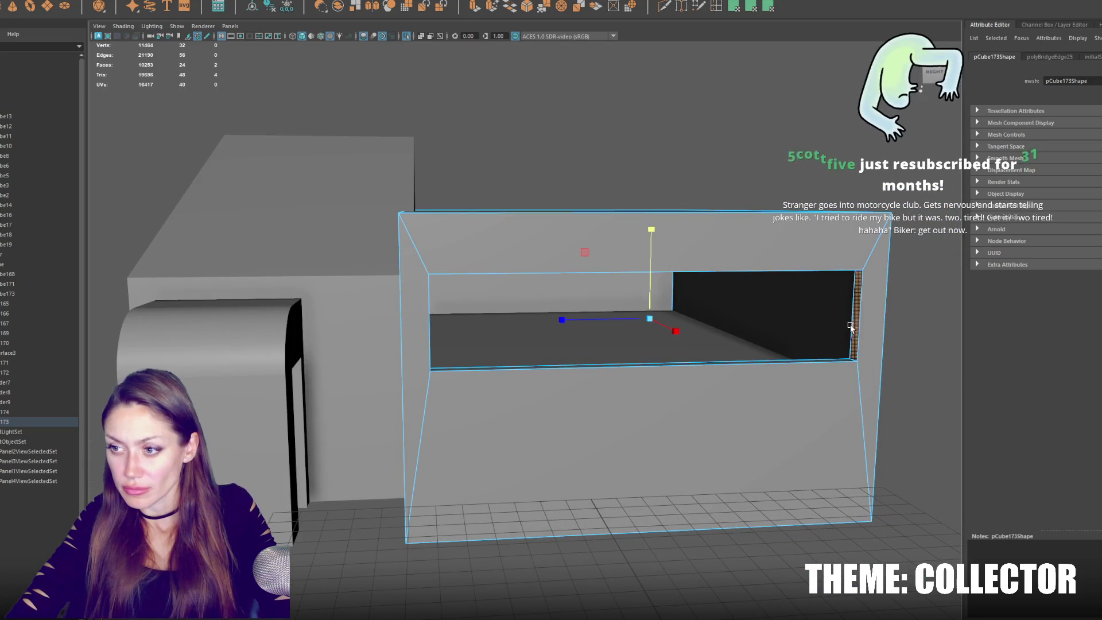
mouse_move(562, 320)
mouse_down()
mouse_move(694, 315)
mouse_move(604, 322)
mouse_move(615, 322)
mouse_up()
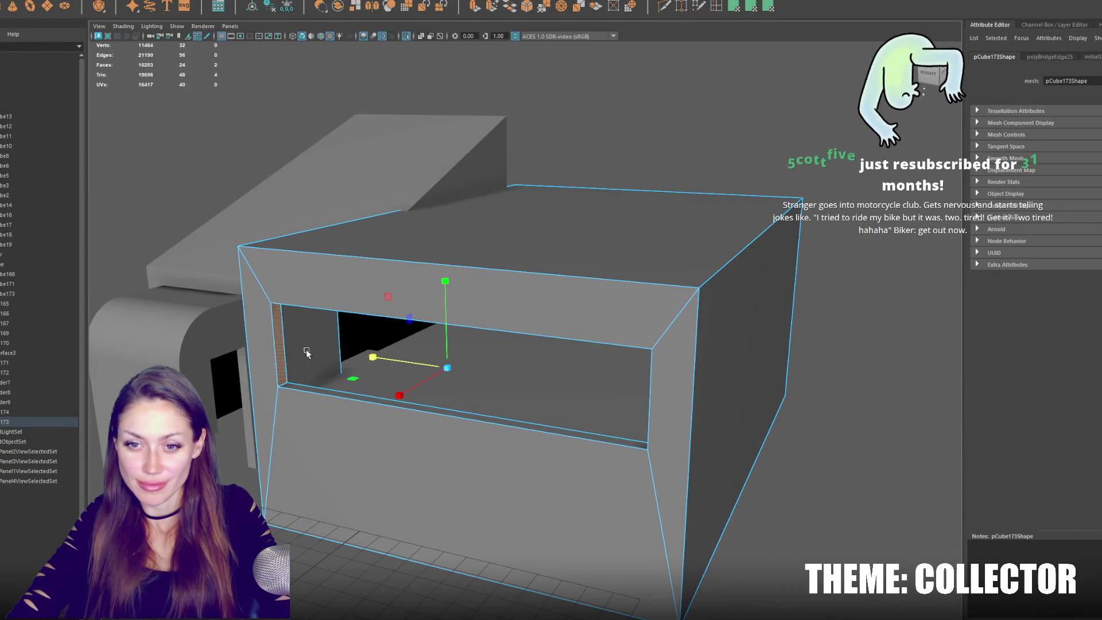
Select the rounded doorway object and frame it in wireframe.
scroll(399, 322, down, 3)
click(399, 322)
key(4)
key(f)
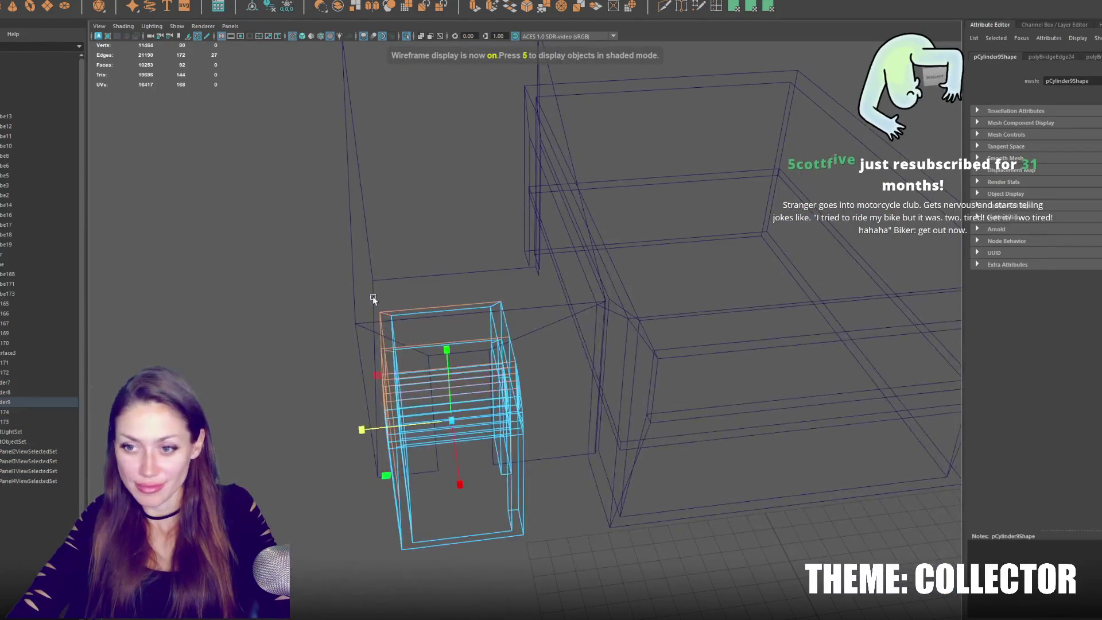
Return to object mode and shaded display, then select and frame side box pCube8.
right_click(271, 257)
click(319, 243)
key(5)
alt+drag(394, 278, 484, 316)
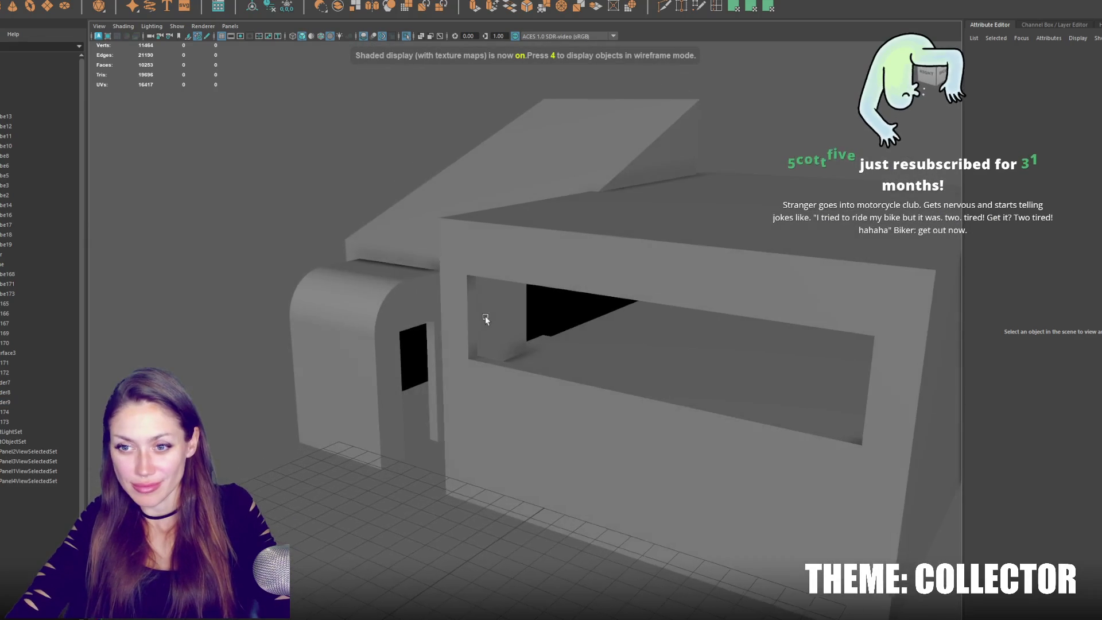
scroll(431, 304, down, 5)
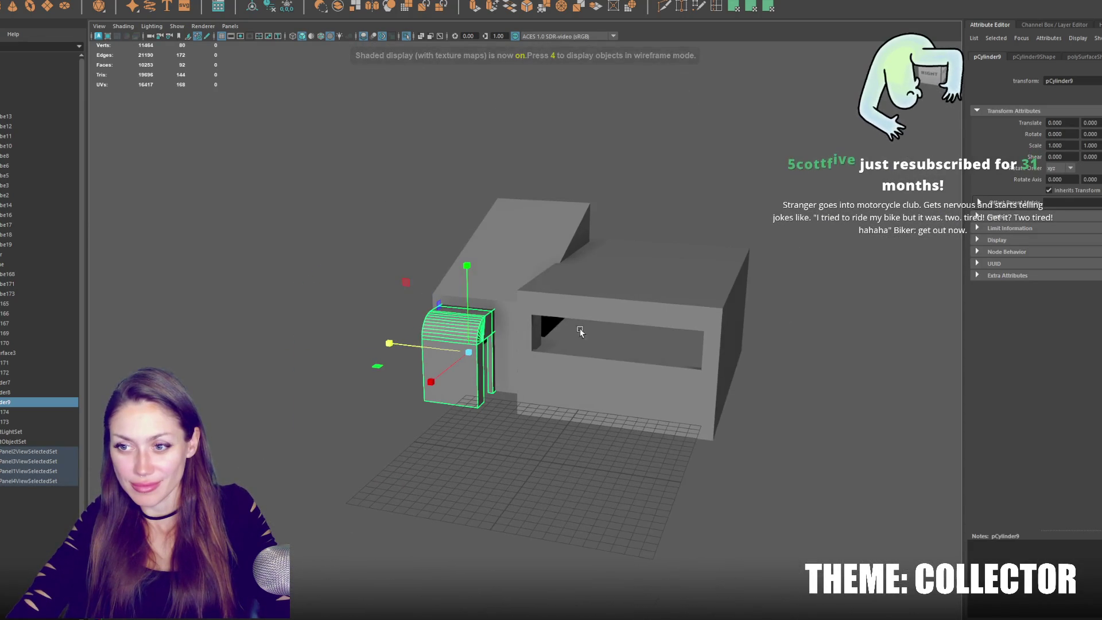
click(683, 283)
key(f)
mouse_move(594, 276)
alt+mouse_down()
mouse_move(563, 258)
mouse_move(685, 288)
mouse_move(740, 253)
mouse_move(666, 310)
alt+mouse_up()
click(741, 253)
key(f)
Duplicate pCube8 and nudge the copy's right-side vertices.
key(ctrl+d)
scroll(666, 307, down, 5)
key(F9)
drag(560, 212, 660, 494)
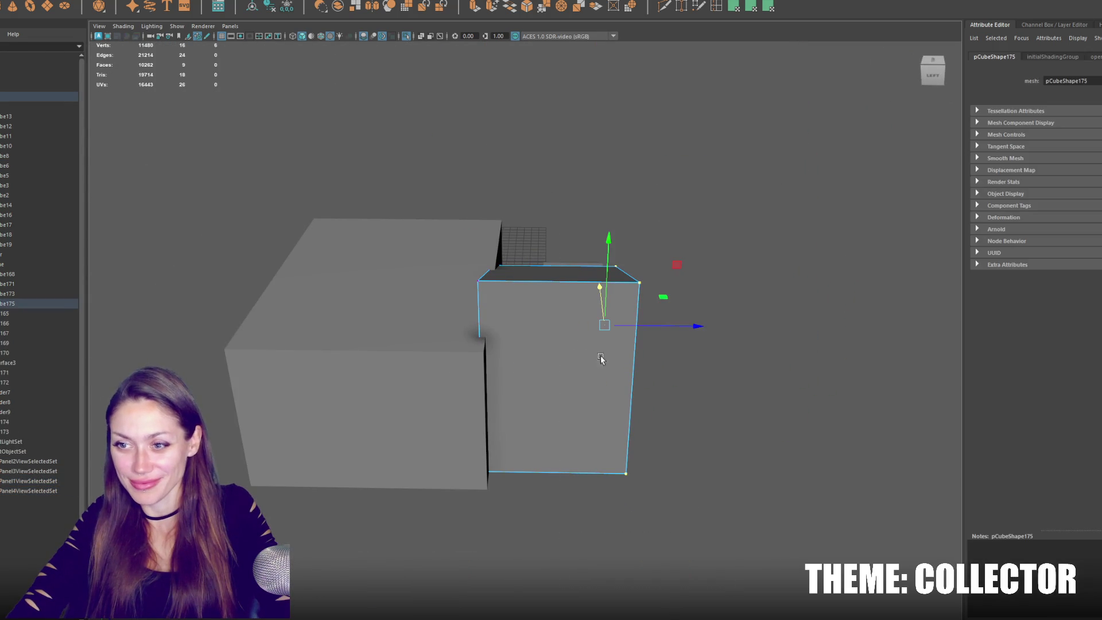
drag(670, 322, 667, 326)
drag(540, 225, 465, 417)
mouse_move(591, 330)
alt+mouse_down()
mouse_move(746, 308)
mouse_move(664, 293)
alt+mouse_up()
mouse_move(718, 97)
mouse_down()
mouse_move(222, 312)
mouse_move(464, 169)
mouse_move(515, 215)
mouse_up()
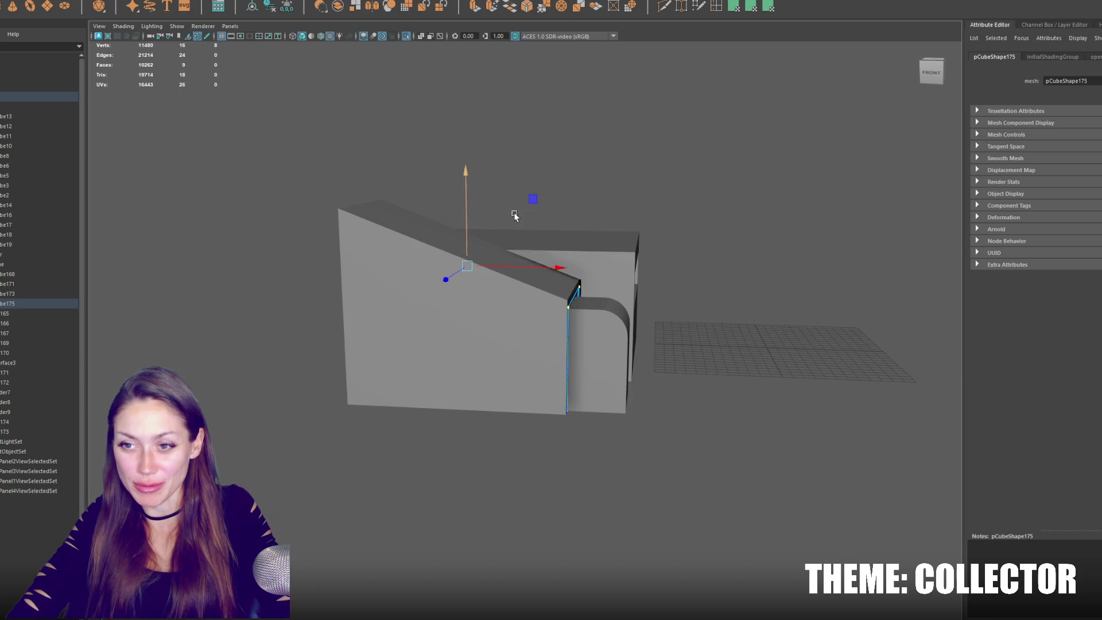
drag(524, 474, 523, 473)
Slide the duplicate's left-edge vertices to the right along X.
key(4)
click(657, 352)
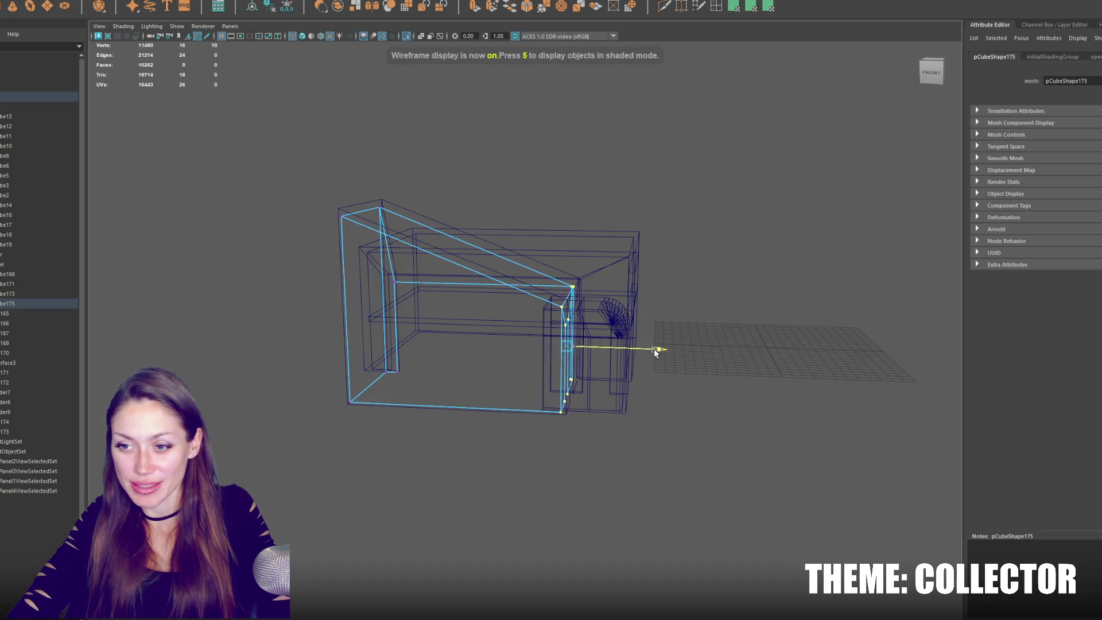
alt+drag(655, 352, 457, 290)
drag(414, 162, 262, 474)
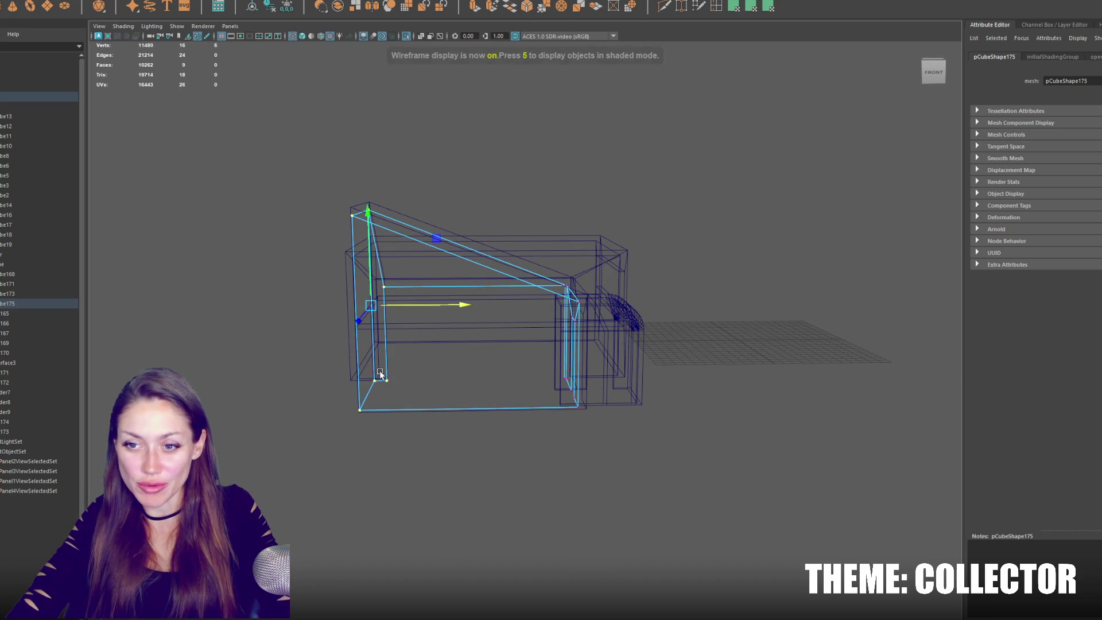
alt+drag(269, 196, 288, 186)
drag(447, 235, 447, 235)
shift+drag(320, 341, 378, 435)
drag(463, 303, 464, 309)
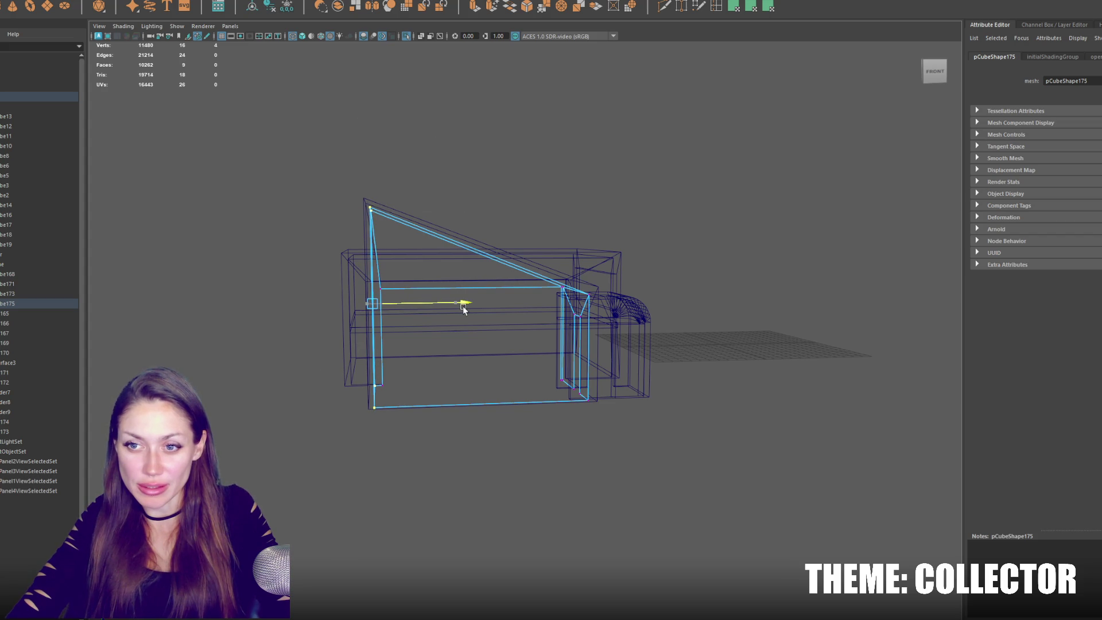
Move the top-left corner vertex to slope the block's top, then select all building pieces.
drag(361, 195, 415, 222)
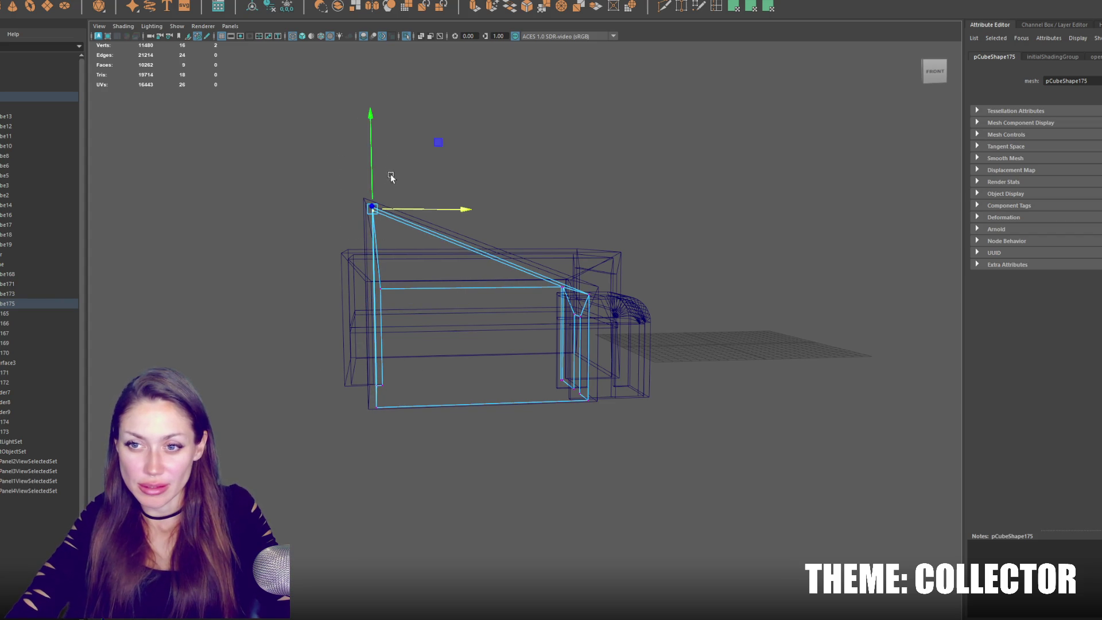
drag(372, 117, 368, 127)
alt+drag(612, 217, 585, 216)
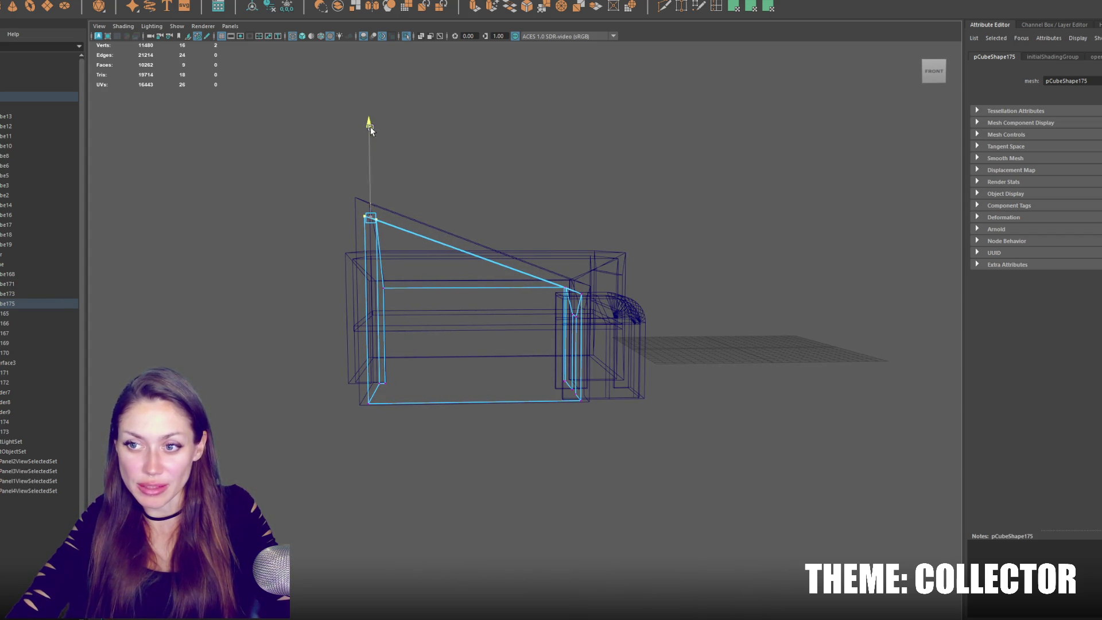
click(574, 195)
key(5)
mouse_move(609, 198)
alt+mouse_down()
mouse_move(477, 204)
mouse_move(467, 220)
mouse_move(525, 222)
alt+mouse_up()
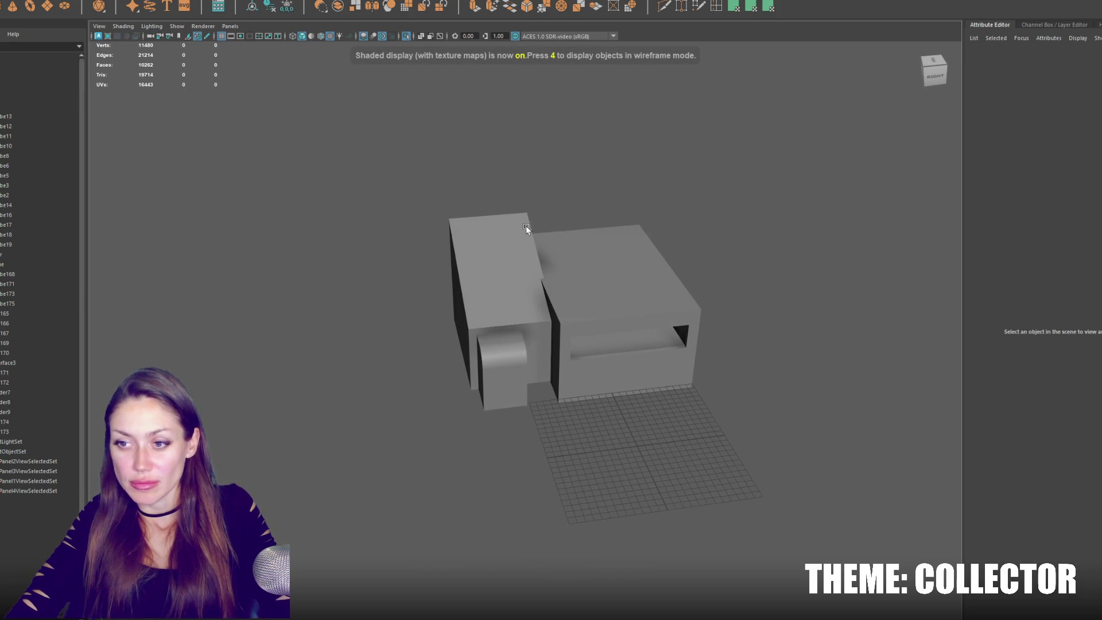
drag(404, 200, 574, 356)
click(123, 26)
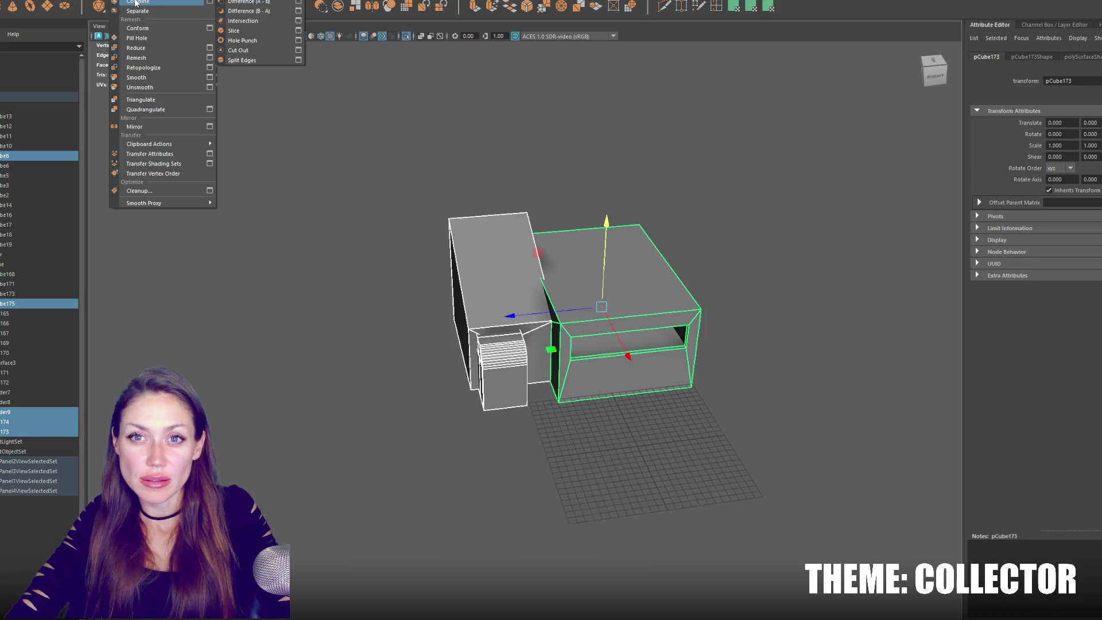
Create a new cube and delete its faces down to a single plane.
click(143, 115)
click(746, 173)
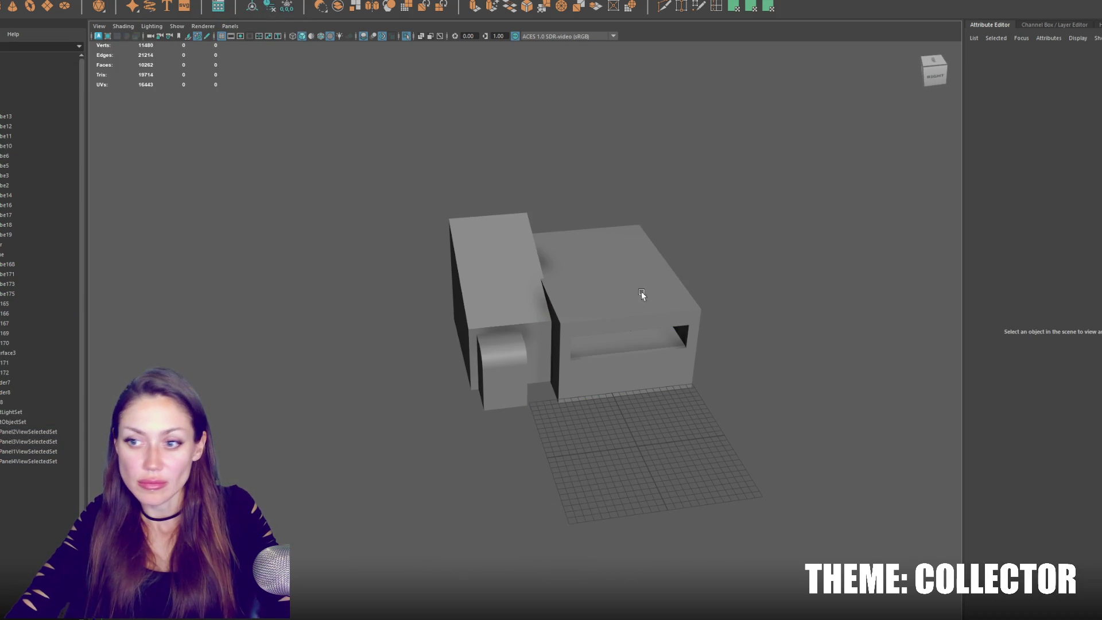
shift+right_drag(502, 256, 662, 466)
key(f)
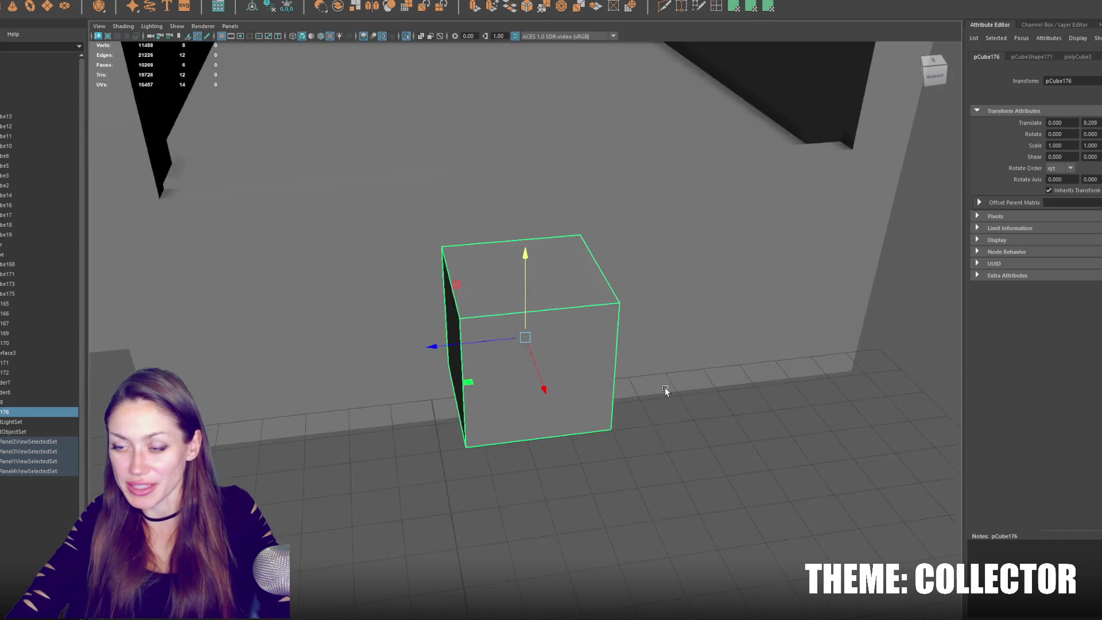
key(F11)
key(Delete)
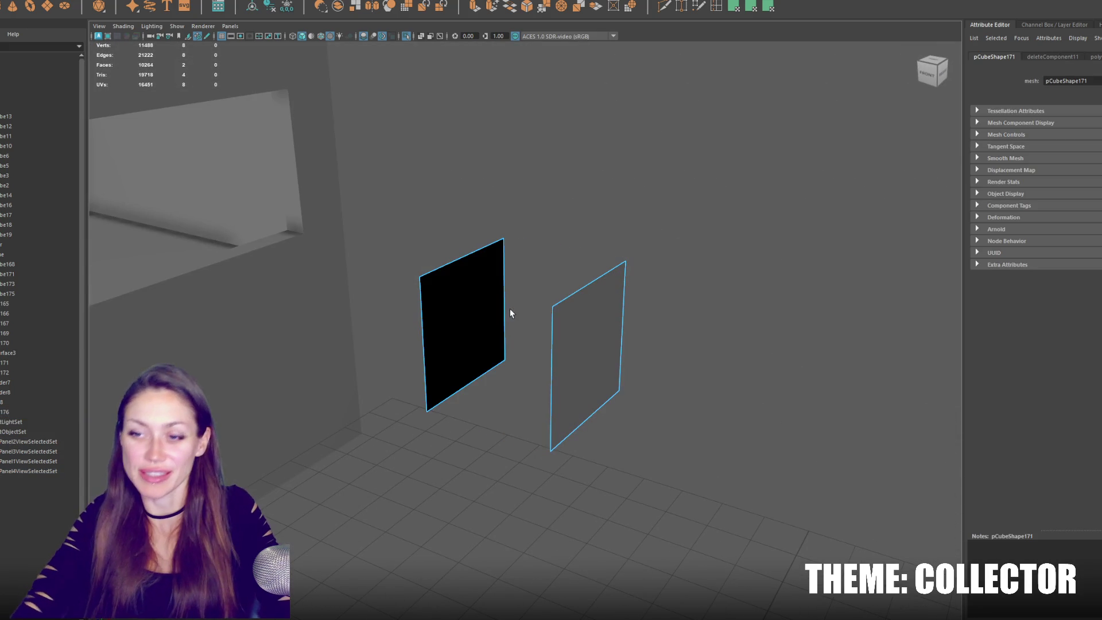
click(550, 245)
mouse_move(550, 245)
alt+mouse_down()
mouse_move(545, 354)
mouse_move(344, 311)
mouse_move(263, 232)
mouse_move(236, 45)
alt+mouse_up()
click(548, 345)
Move the plane far left along X into the long window opening.
key(w)
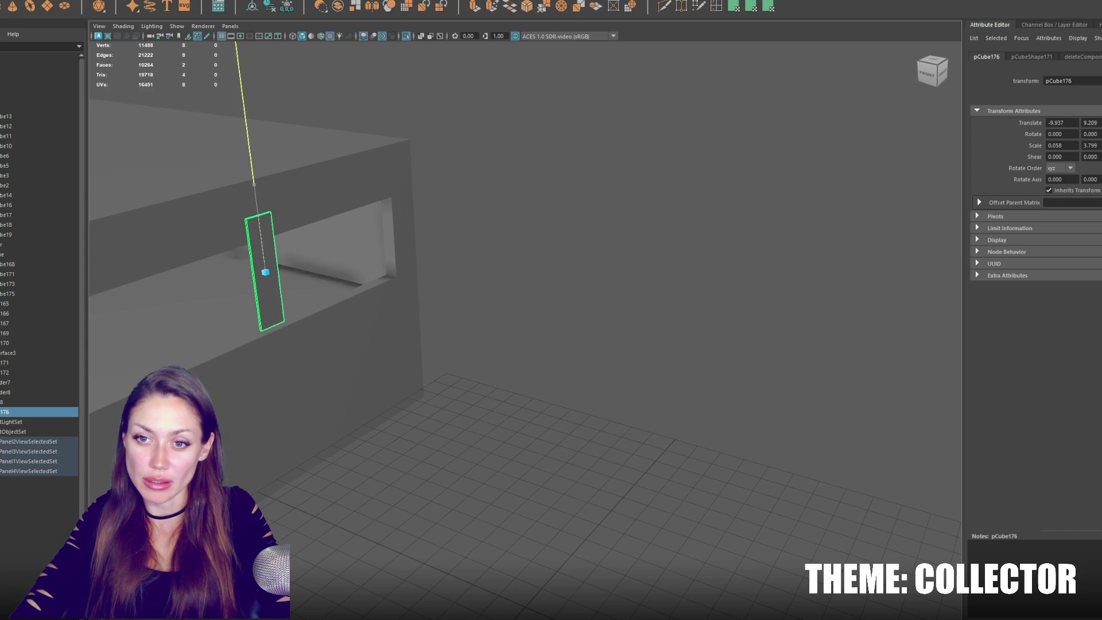
mouse_move(318, 296)
mouse_down()
mouse_move(319, 285)
mouse_move(228, 260)
mouse_move(453, 288)
mouse_move(499, 254)
mouse_move(481, 260)
mouse_move(475, 247)
mouse_move(453, 286)
mouse_move(525, 304)
mouse_move(527, 322)
mouse_up()
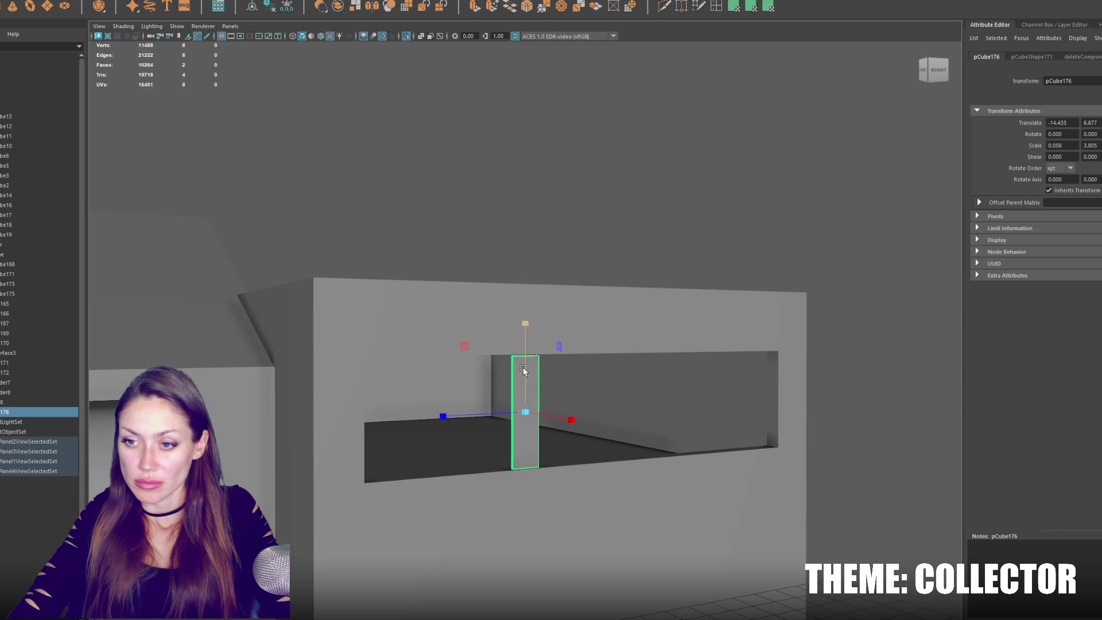
mouse_move(498, 418)
alt+mouse_down()
mouse_move(520, 411)
mouse_move(470, 384)
mouse_move(437, 396)
mouse_move(436, 385)
mouse_move(564, 397)
mouse_move(536, 406)
mouse_move(700, 396)
mouse_move(545, 407)
alt+mouse_up()
scroll(520, 411, down, 3)
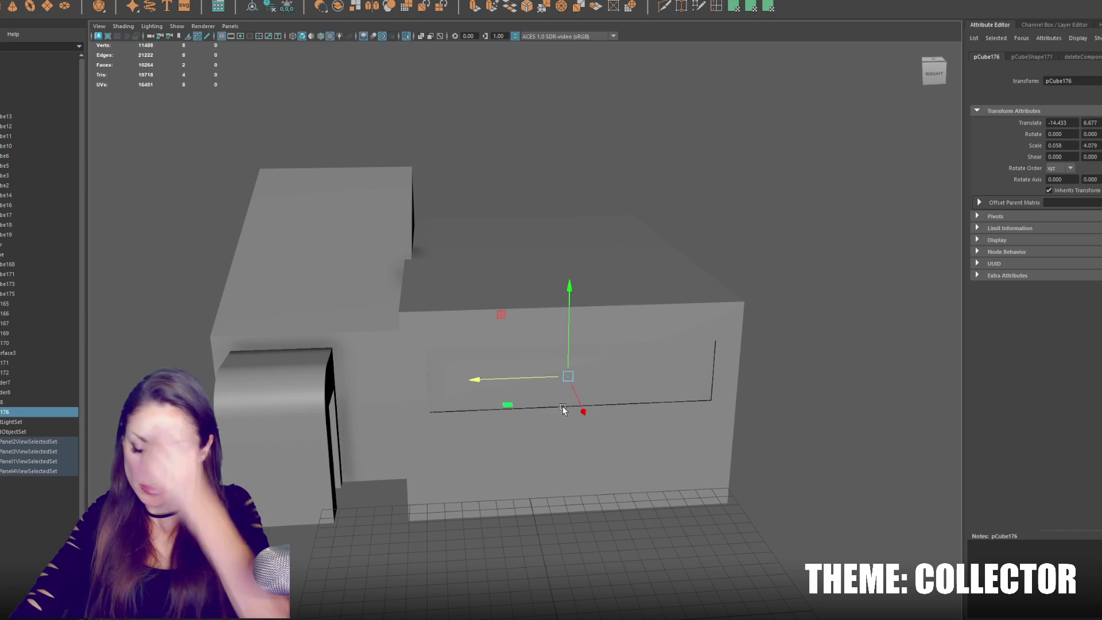
Select the building parts and merge them with Mesh > Combine.
click(270, 8)
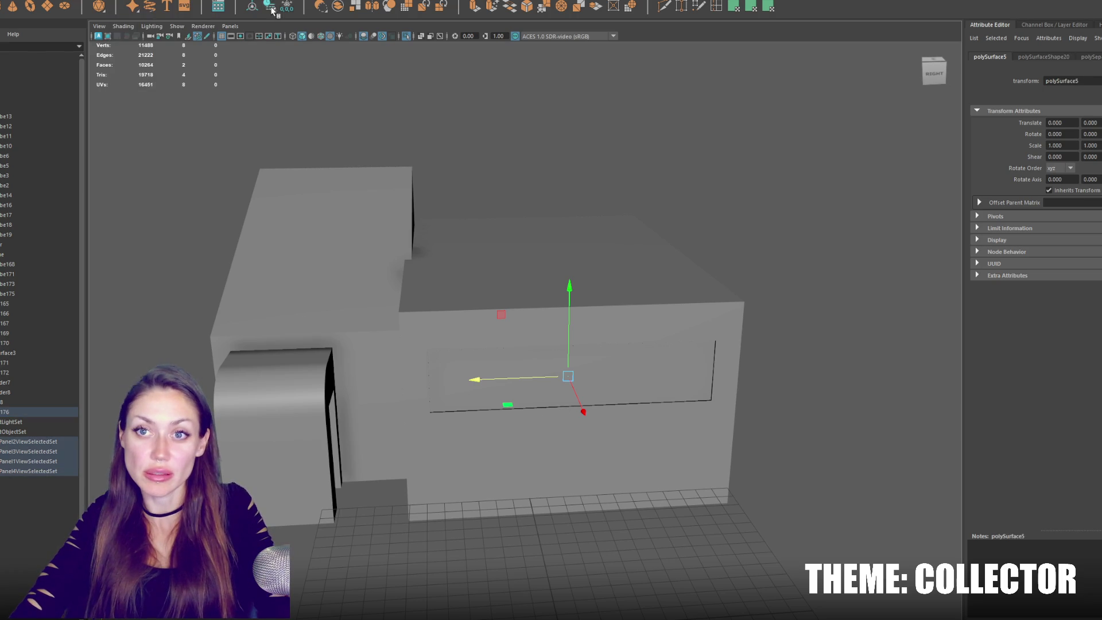
click(216, 108)
scroll(254, 238, down, 5)
click(502, 326)
mouse_move(502, 325)
alt+mouse_down()
mouse_move(478, 330)
mouse_move(485, 324)
alt+mouse_up()
click(120, 1)
click(144, 3)
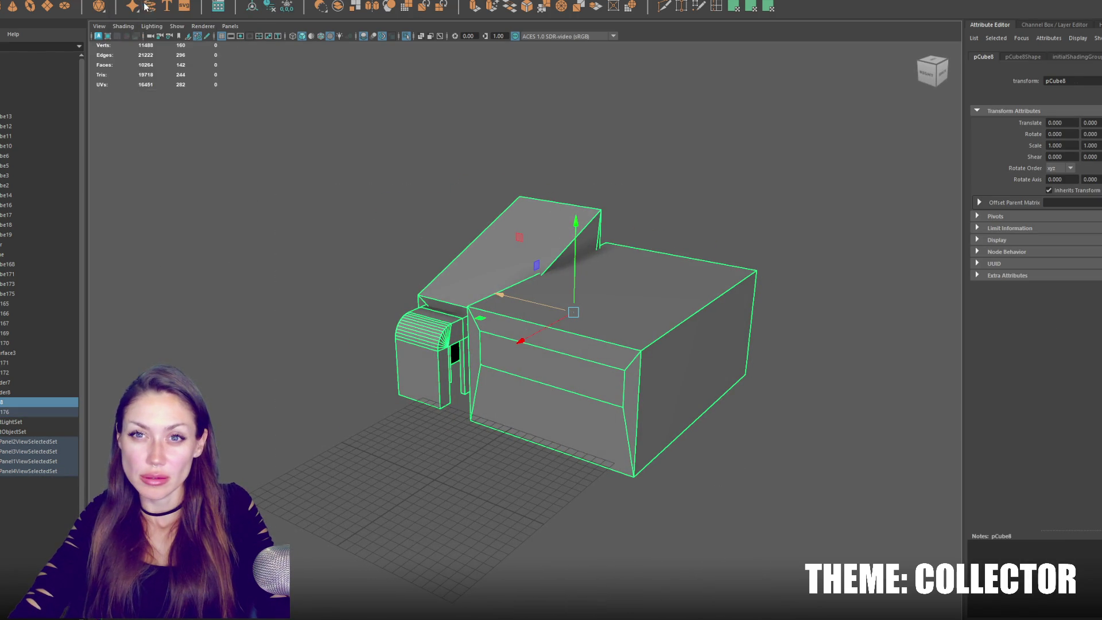
click(352, 167)
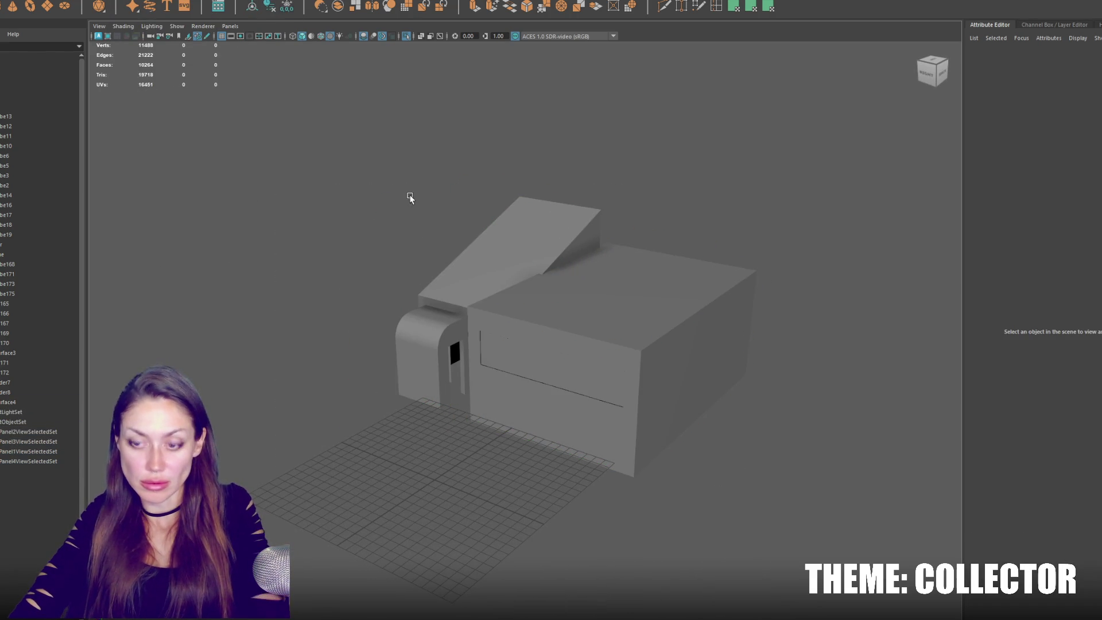
Duplicate the blue door, rotate the copy -90 degrees in Y, and slide it into the arched doorway.
key(ctrl+1)
mouse_move(522, 325)
alt+mouse_down()
mouse_move(598, 364)
mouse_move(652, 327)
mouse_move(479, 333)
alt+mouse_up()
click(647, 329)
key(ctrl+d)
key(f)
mouse_move(467, 374)
alt+mouse_down()
mouse_move(534, 320)
mouse_move(482, 295)
mouse_move(534, 320)
mouse_move(507, 328)
mouse_move(598, 359)
mouse_move(621, 330)
mouse_move(652, 370)
alt+mouse_up()
key(e)
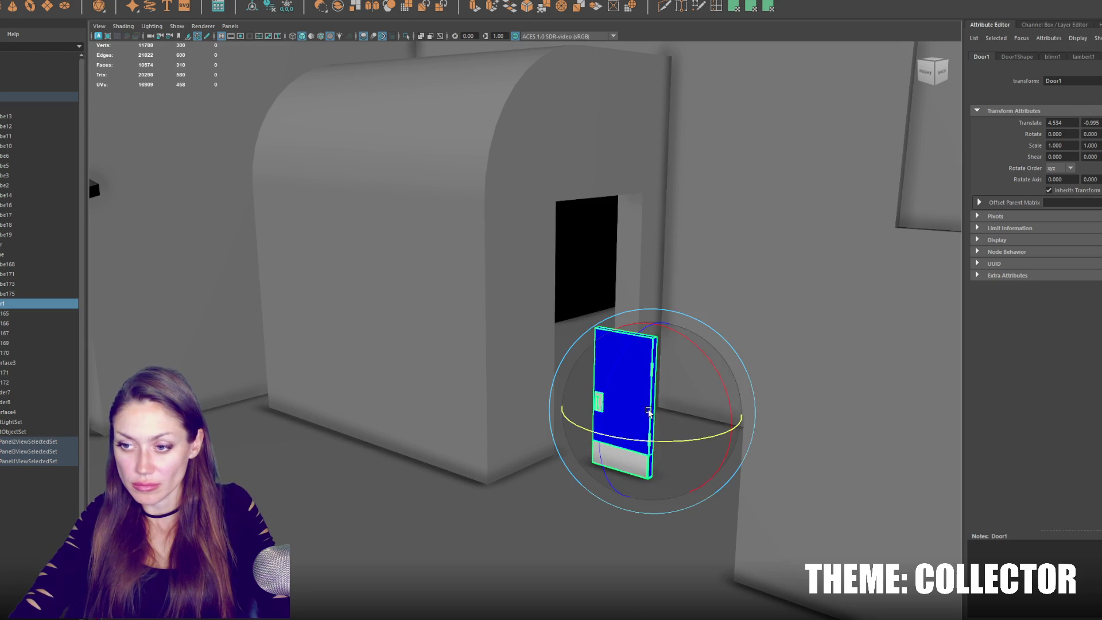
mouse_move(641, 440)
mouse_down()
mouse_move(716, 448)
mouse_move(583, 448)
mouse_up()
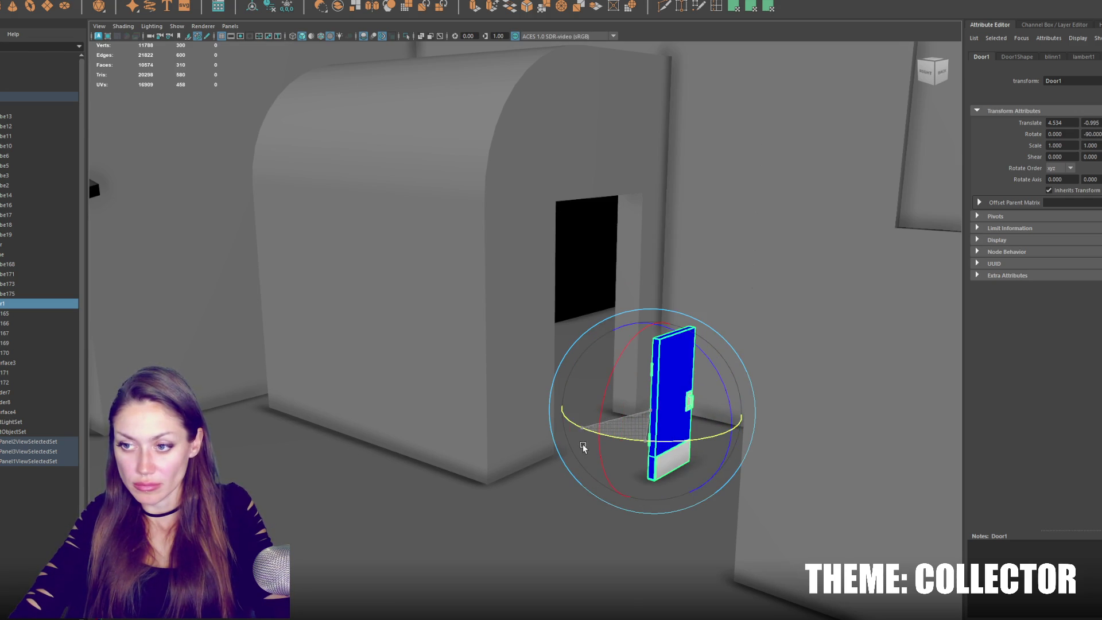
key(w)
drag(633, 410, 536, 386)
key(f)
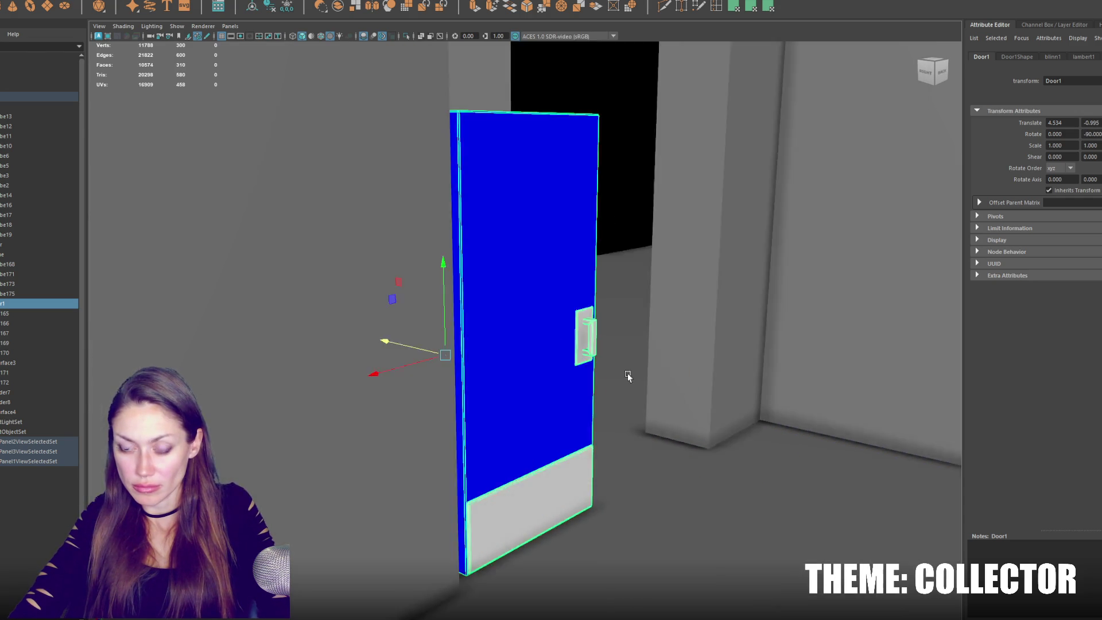
drag(406, 324, 380, 323)
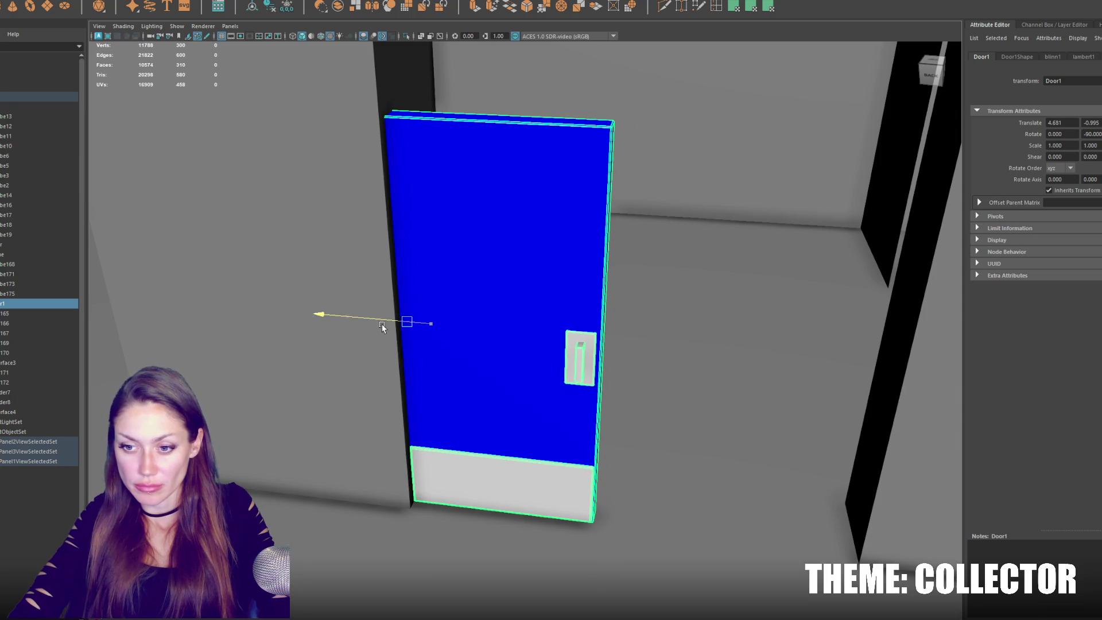
Move the entrance wall's right jamb face and header face in to meet the door's edge and top.
click(911, 406)
key(f)
scroll(610, 265, down, 5)
alt+drag(610, 266, 644, 373)
right_drag(644, 373, 644, 410)
click(644, 410)
drag(617, 452, 495, 516)
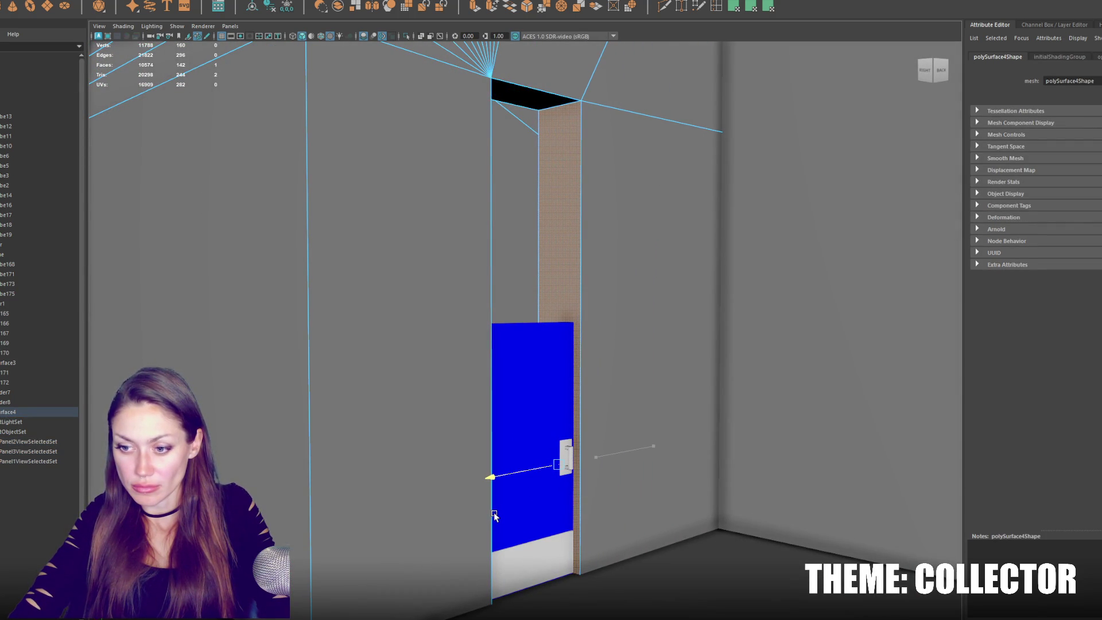
click(534, 93)
mouse_move(512, 66)
mouse_down()
mouse_move(511, 290)
mouse_move(524, 264)
mouse_move(525, 332)
mouse_up()
key(F8)
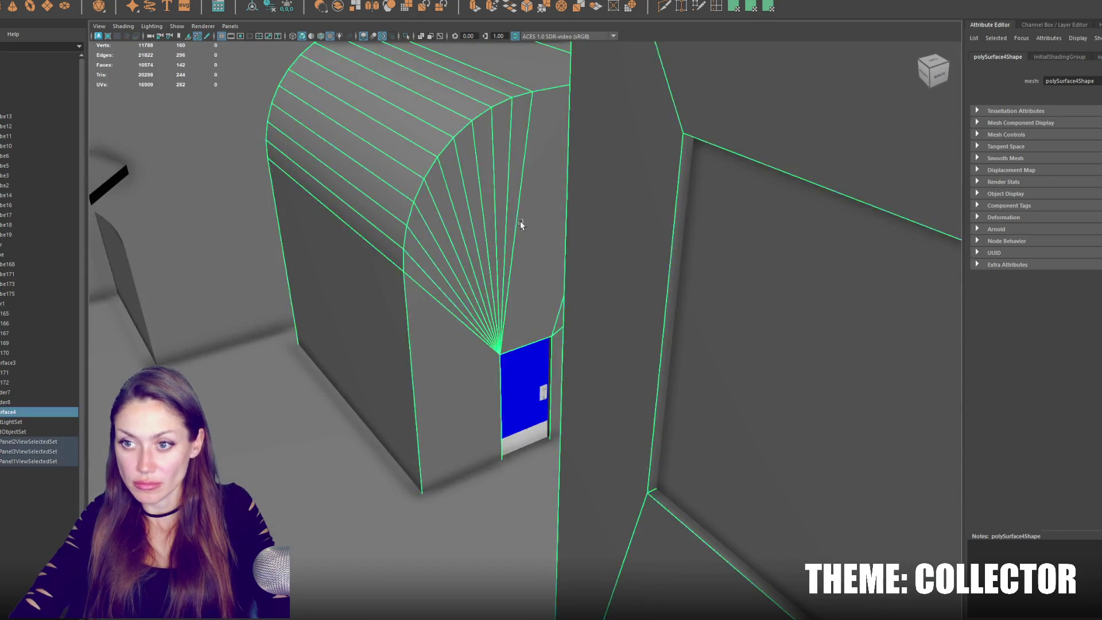
Duplicate a roof trim piece, move the copy down and right, and box-select its faces.
scroll(524, 367, up, 1)
click(511, 366)
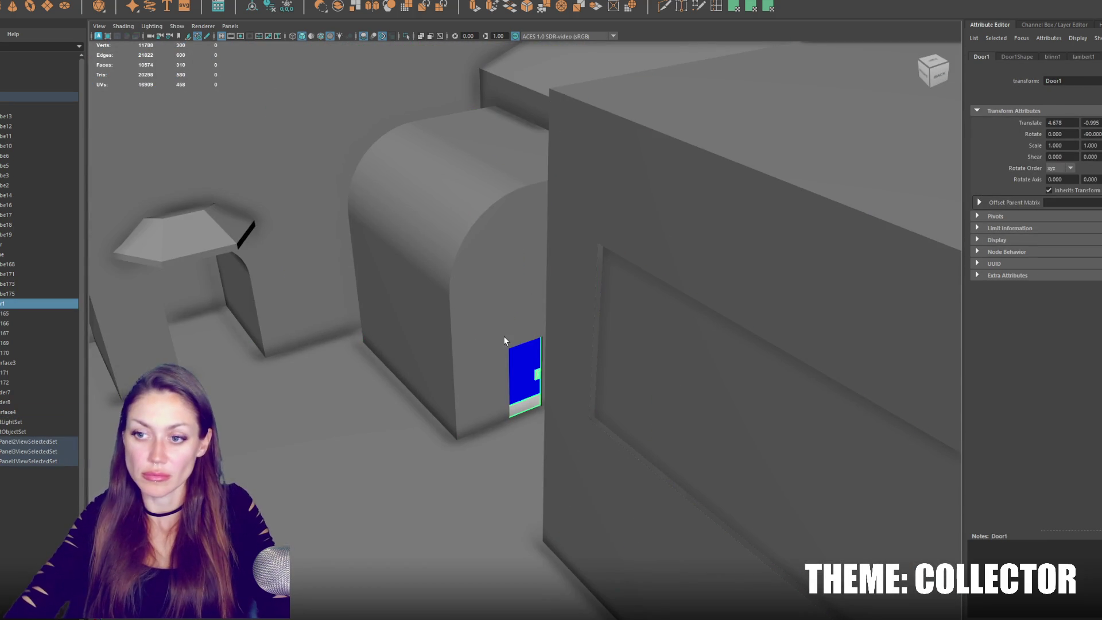
click(504, 335)
mouse_move(504, 336)
alt+mouse_down()
mouse_move(600, 335)
mouse_move(581, 339)
alt+mouse_up()
alt+right_drag(581, 339, 432, 292)
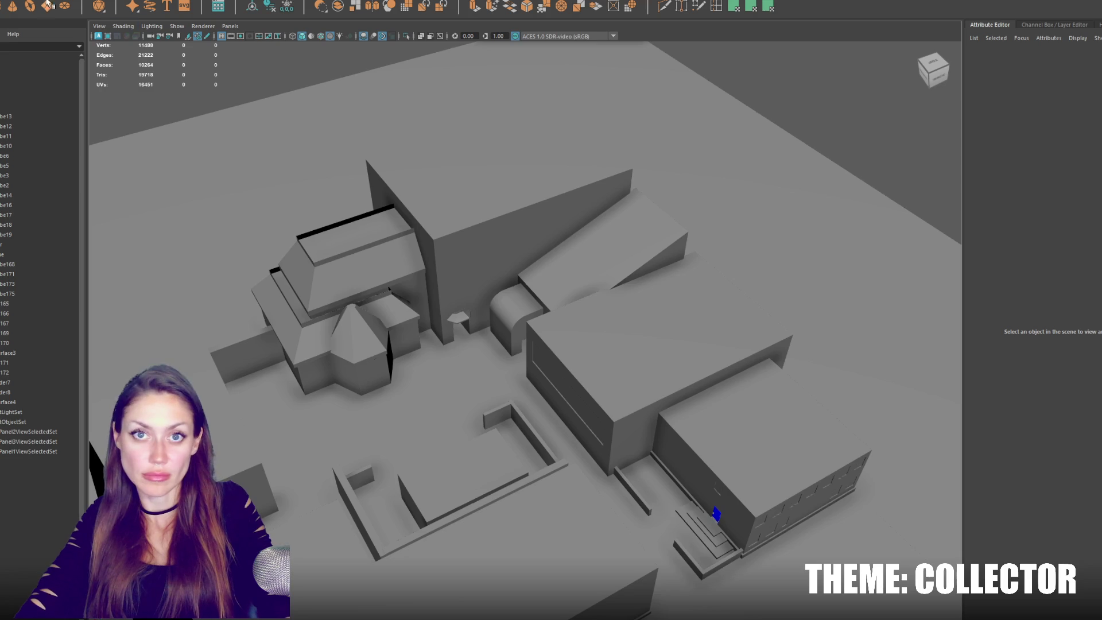
click(356, 248)
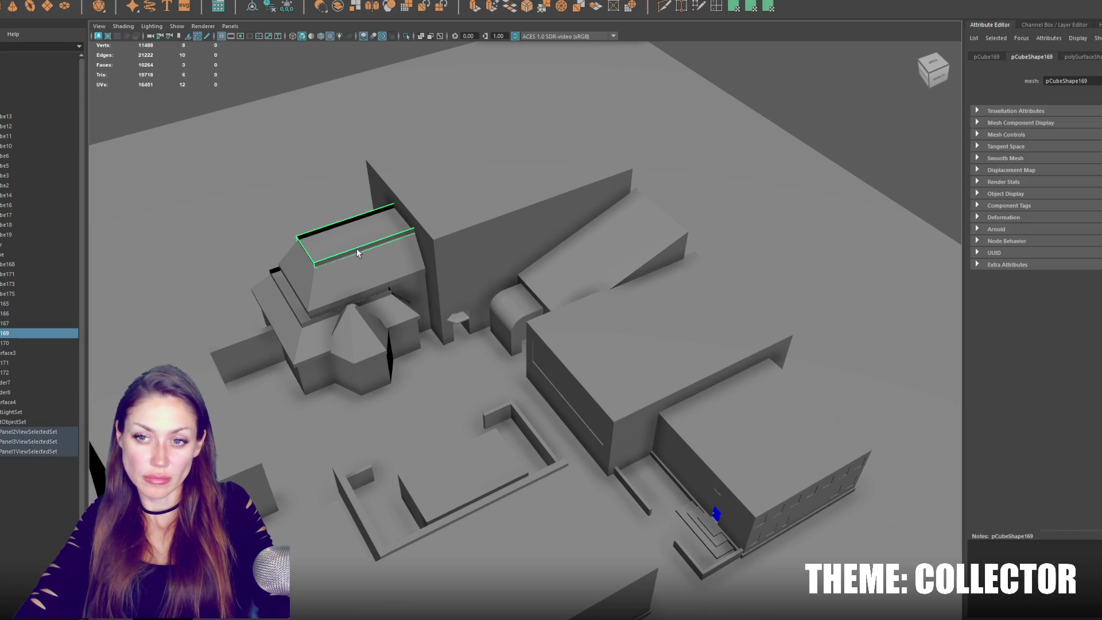
key(ctrl+d)
key(w)
drag(368, 245, 392, 267)
right_drag(244, 71, 247, 103)
mouse_move(294, 197)
mouse_down()
mouse_move(561, 370)
mouse_move(512, 256)
mouse_up()
Delete the selected trim faces to leave one thin strip, then lower it toward the ground.
key(Delete)
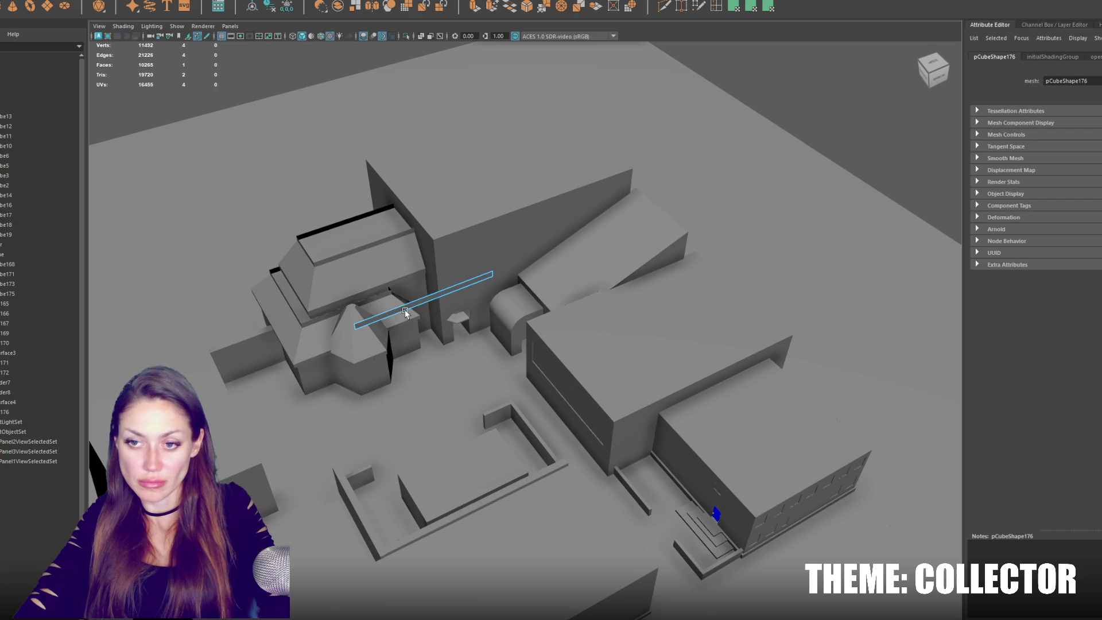
click(405, 309)
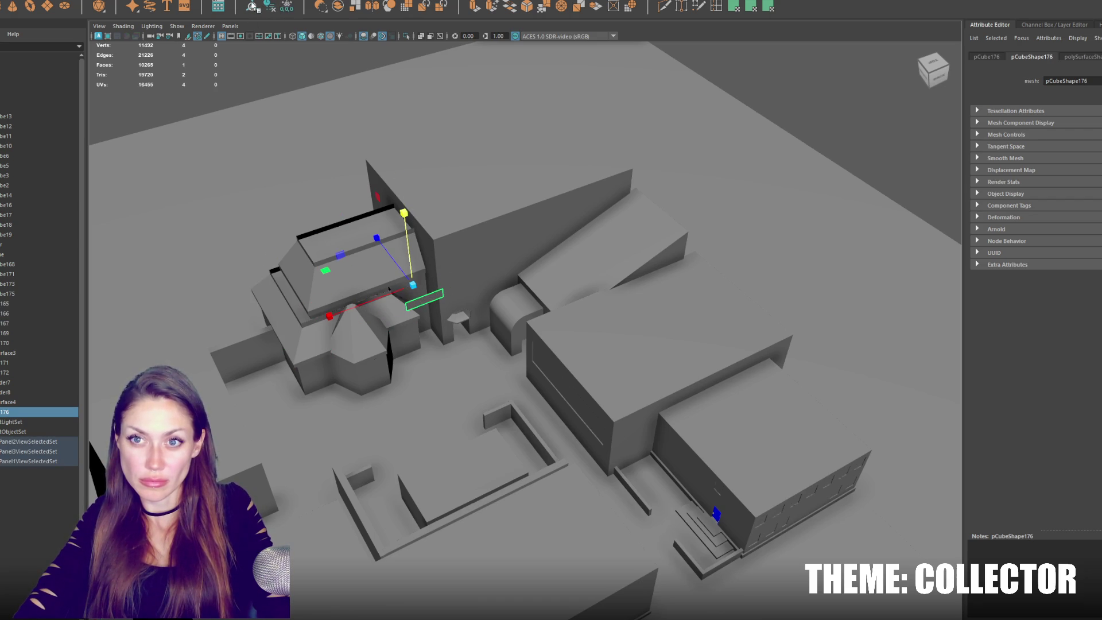
key(f)
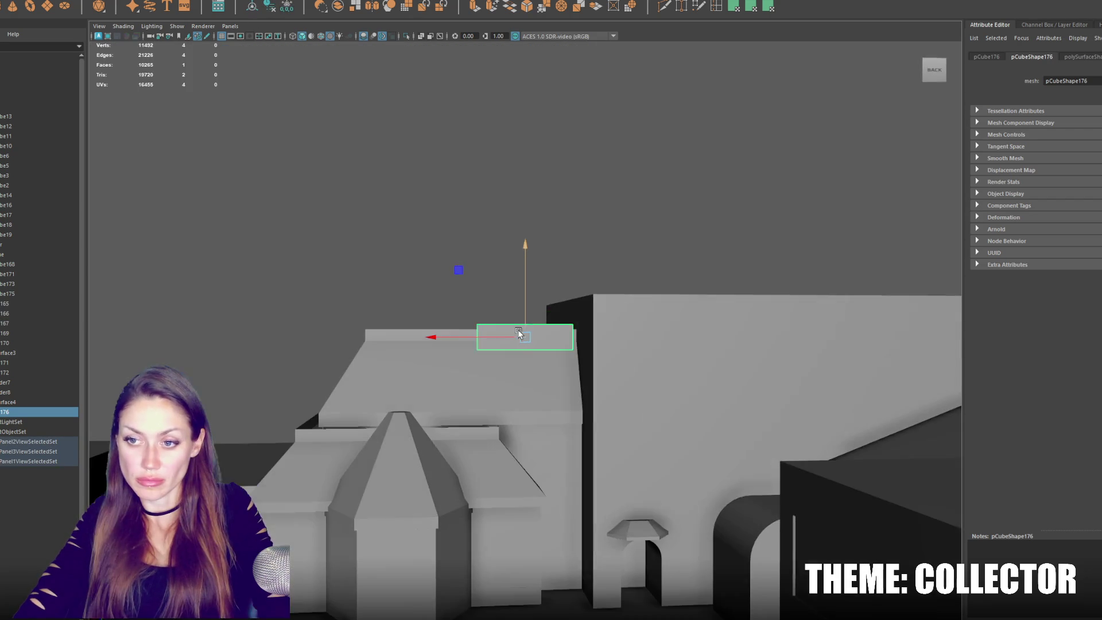
mouse_move(524, 298)
alt+mouse_down()
mouse_move(549, 177)
mouse_move(561, 185)
mouse_move(505, 428)
alt+mouse_up()
key(w)
mouse_move(509, 399)
mouse_down()
mouse_move(509, 413)
mouse_move(370, 446)
mouse_move(346, 445)
mouse_move(340, 406)
mouse_move(315, 454)
mouse_move(348, 454)
mouse_up()
Slide the panel slightly along X and select its face.
key(w)
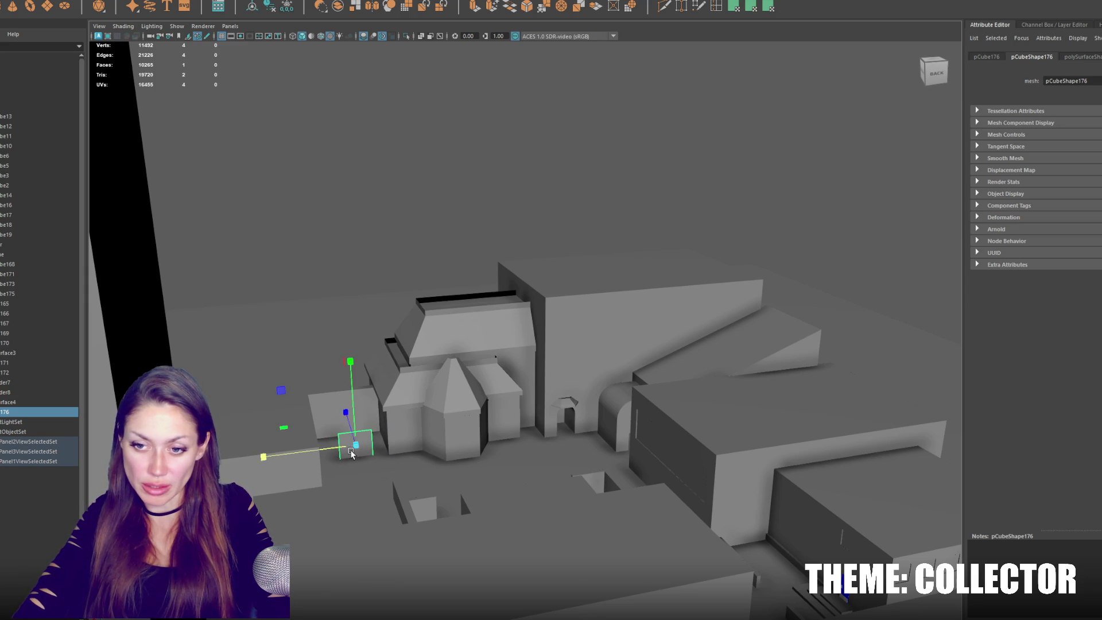
drag(267, 461, 281, 455)
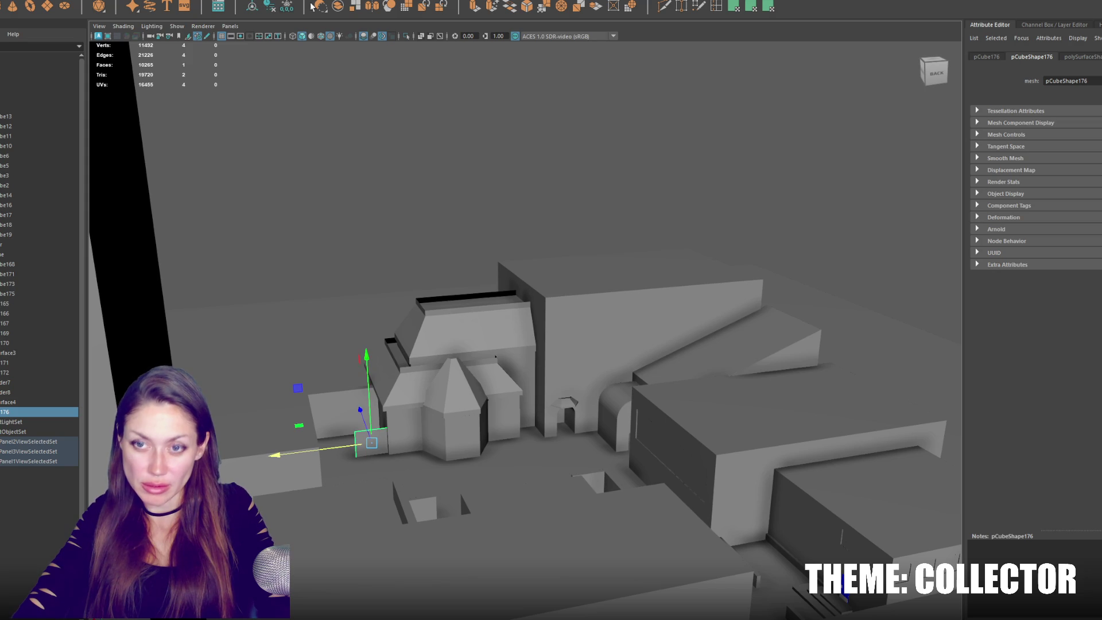
right_click(319, 7)
key(Escape)
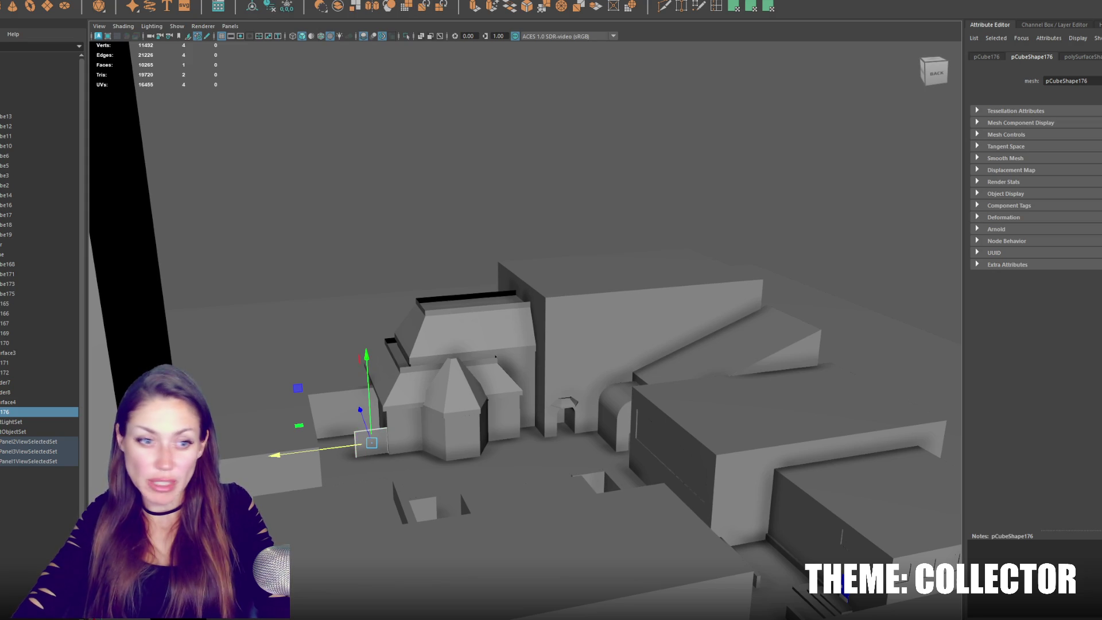
key(ctrl+F11)
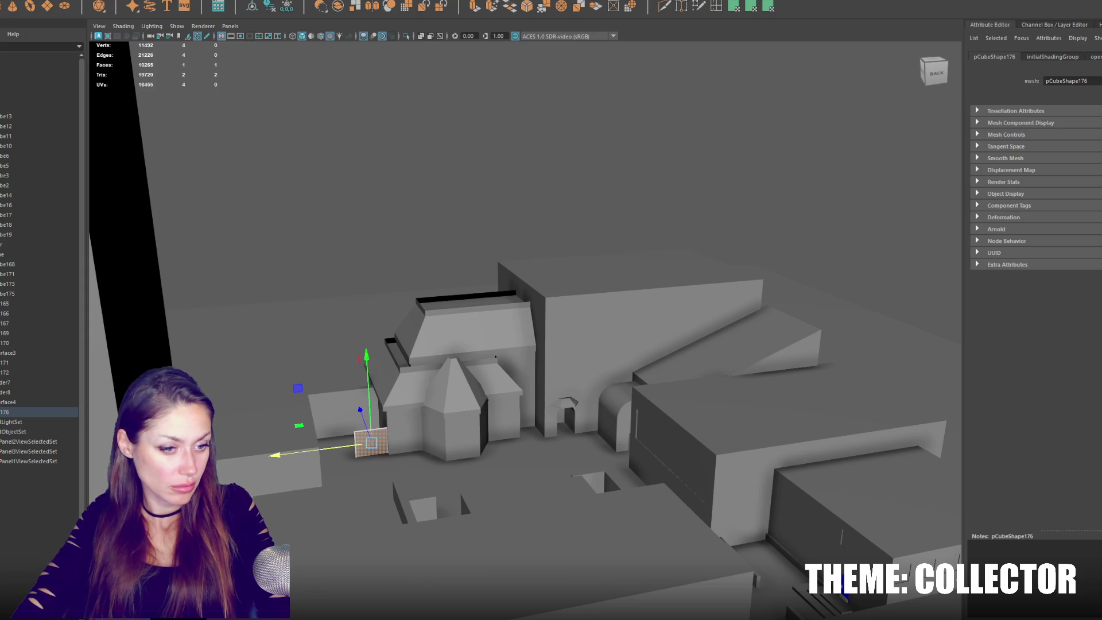
key(F10)
click(388, 442)
key(F9)
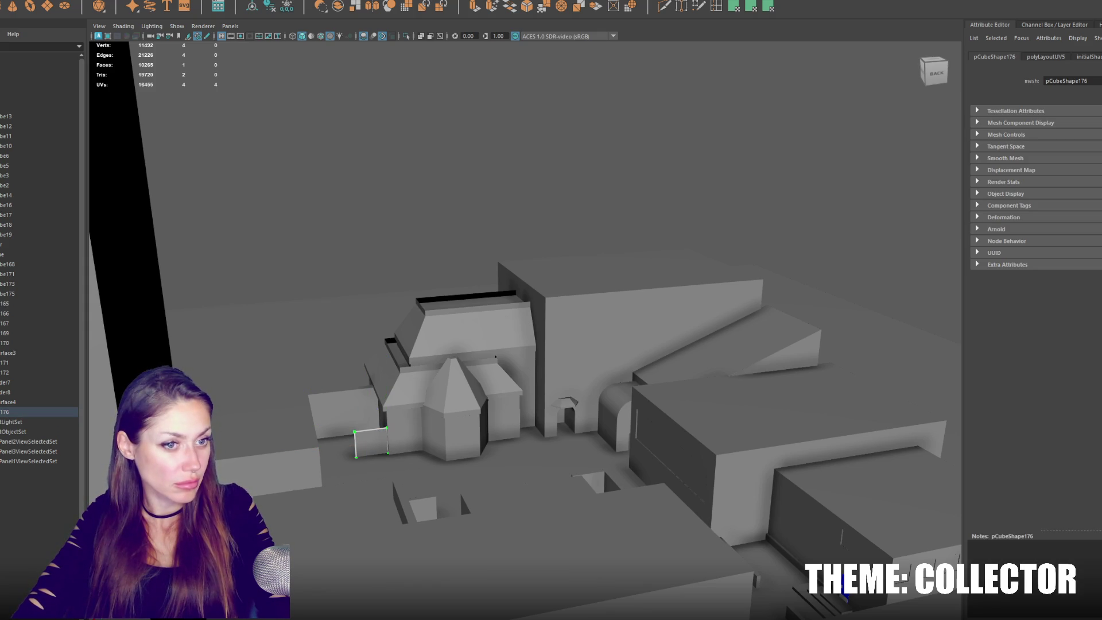
key(F10)
click(371, 429)
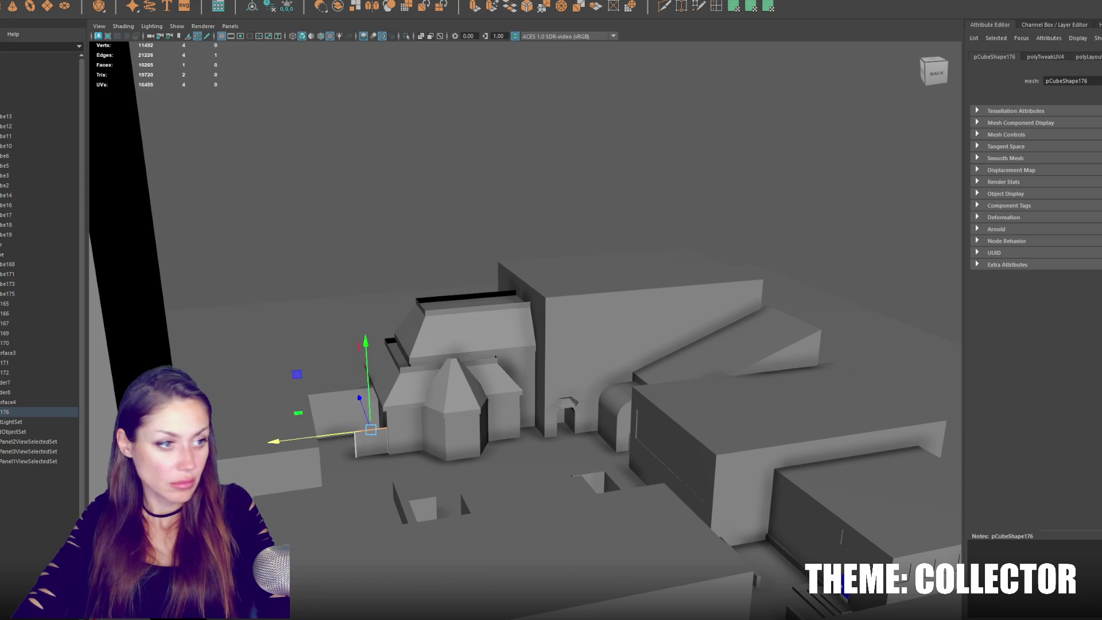
key(F11)
click(372, 443)
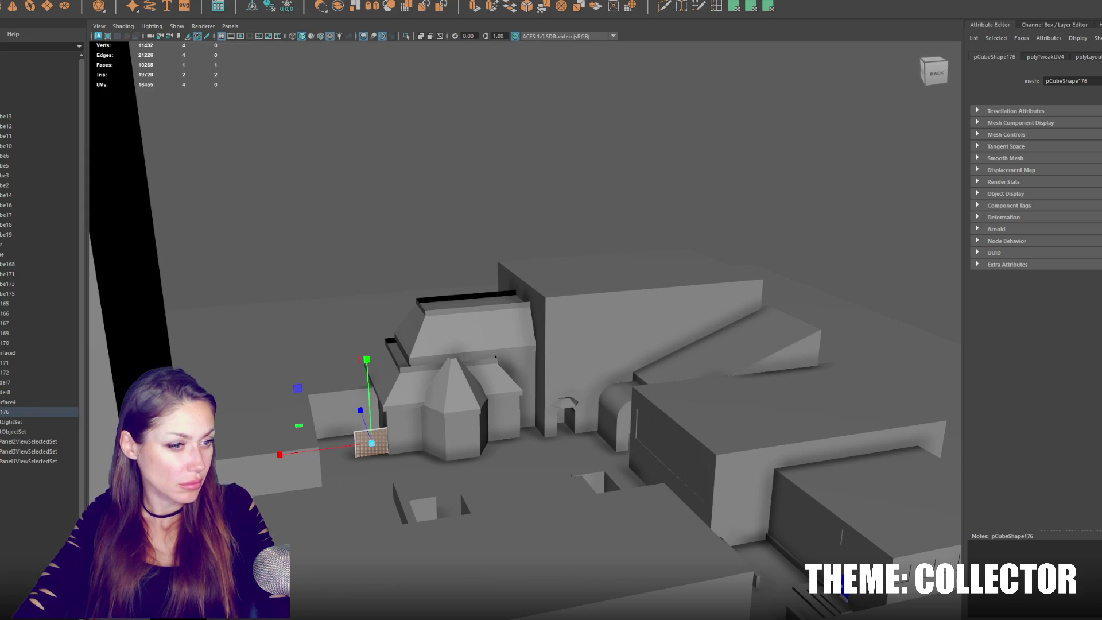
Apply a planar UV projection to the panel's face and frame the panel in view.
right_click(301, 246)
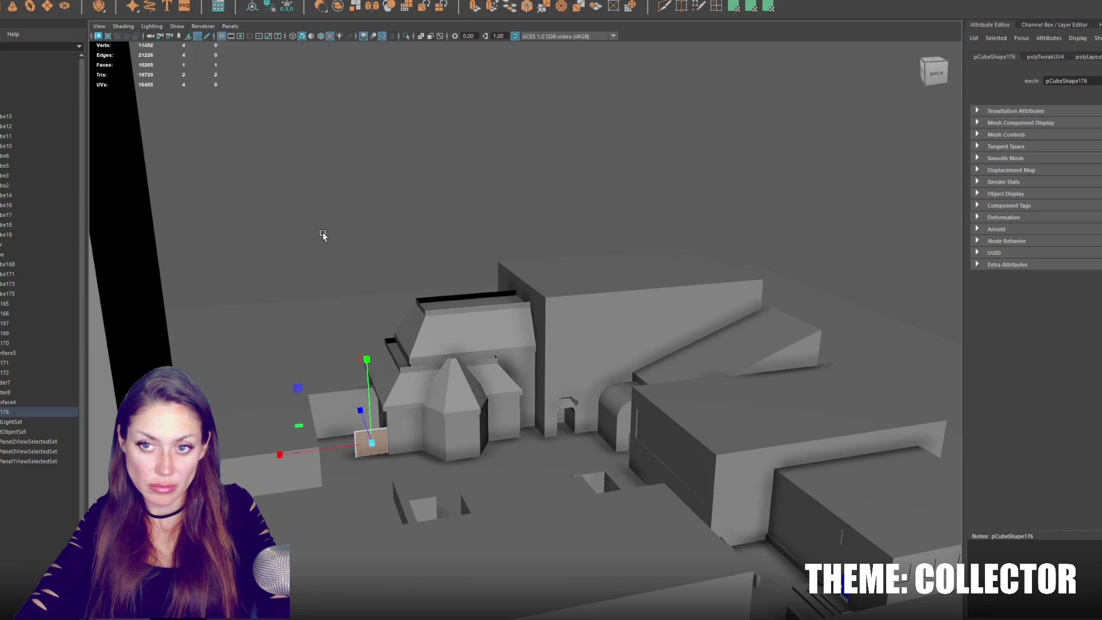
key(F8)
click(382, 453)
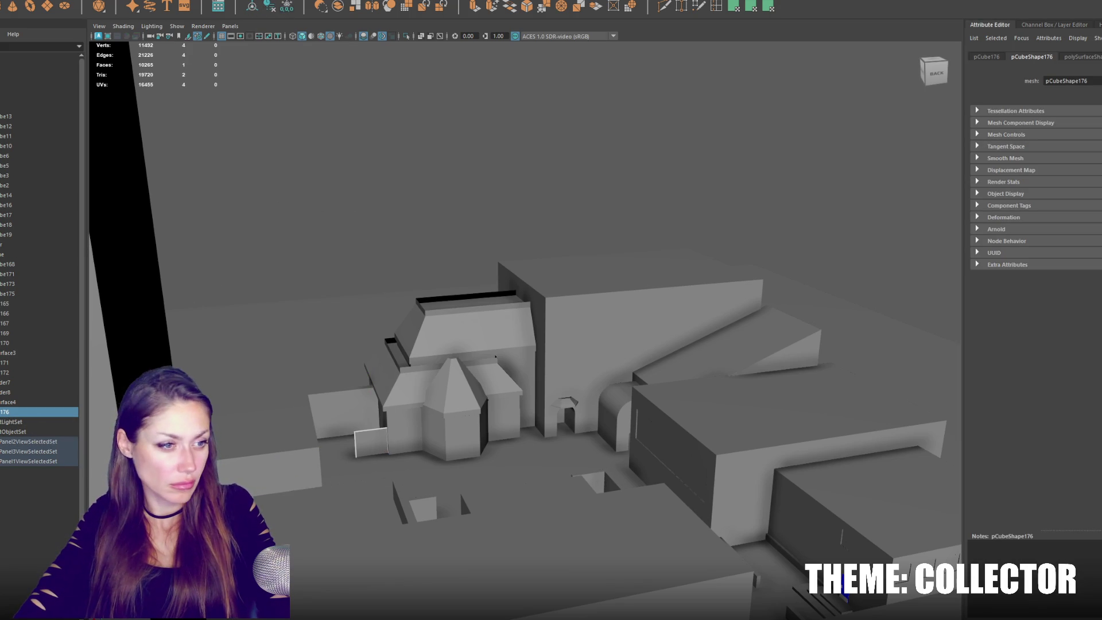
key(ctrl+F11)
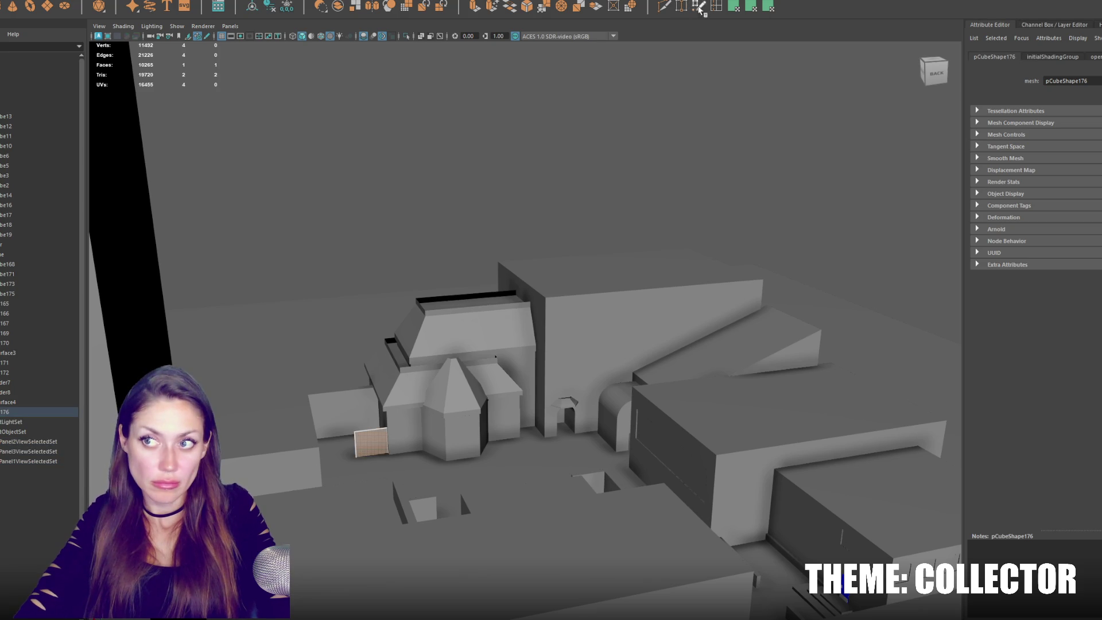
click(737, 12)
click(768, 7)
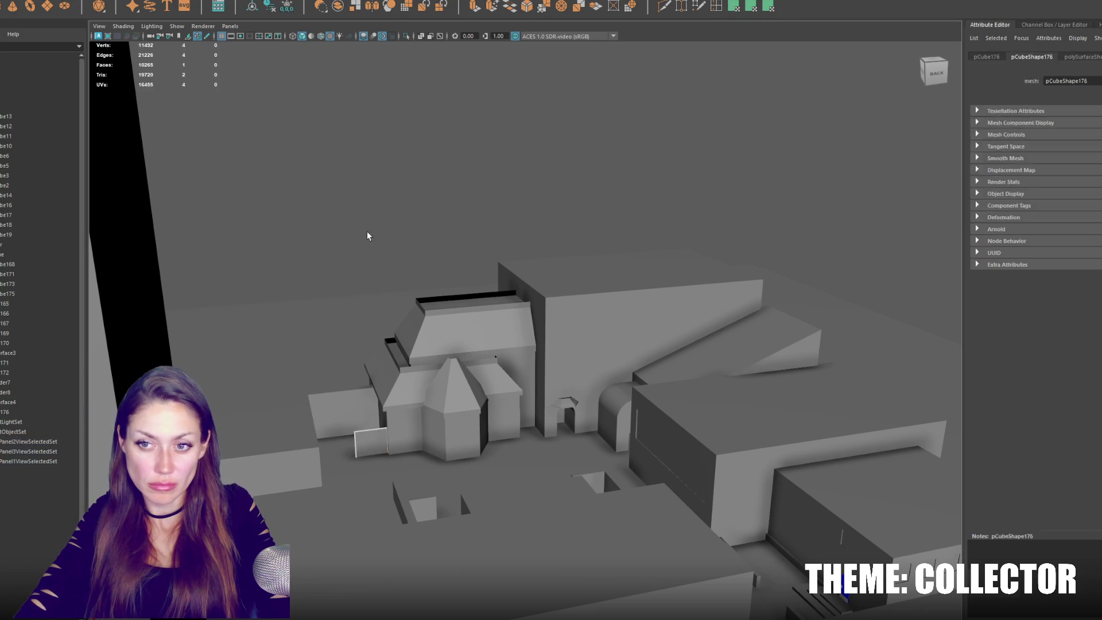
click(381, 448)
key(f)
scroll(484, 360, down, 10)
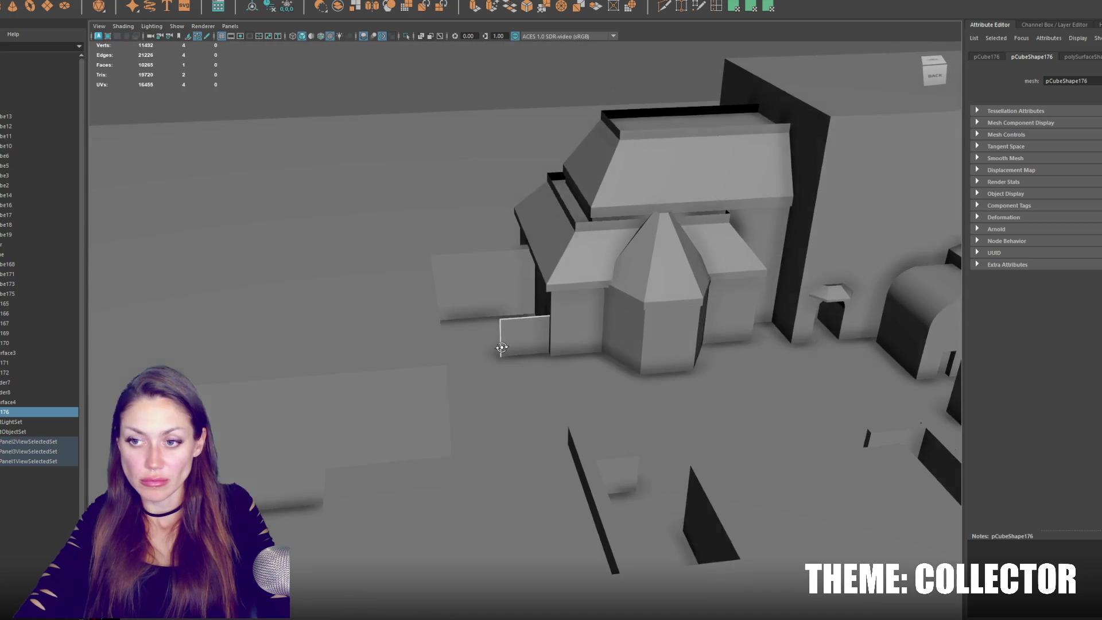
Slide the small panel left along the wall, undoing an accidental deletion.
alt+middle_drag(501, 348, 456, 372)
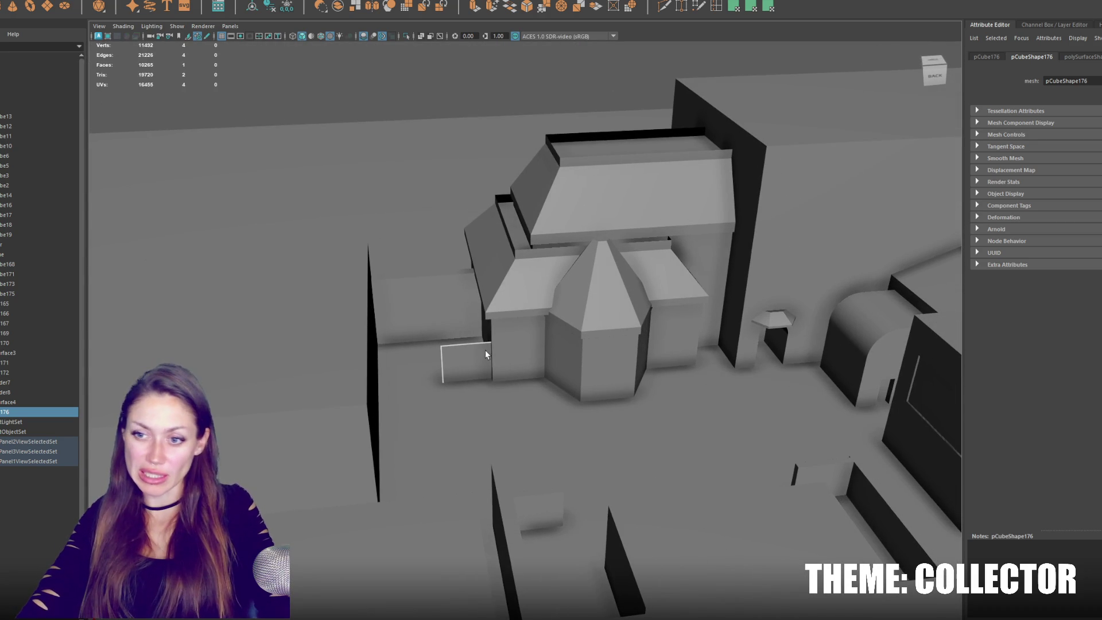
key(w)
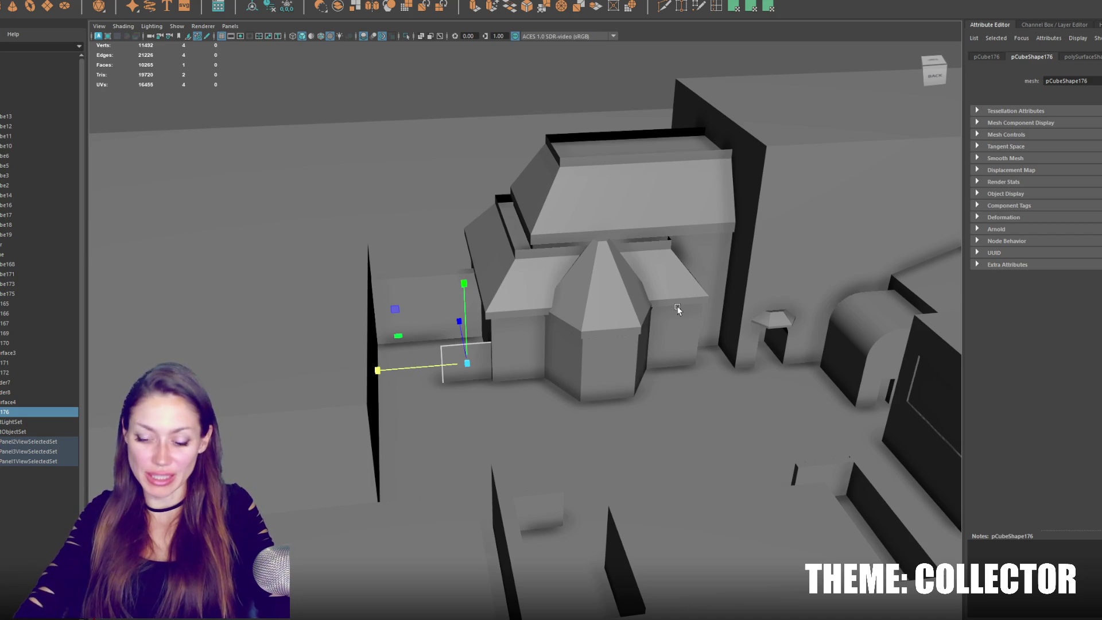
key(Delete)
scroll(408, 278, down, 5)
key(ctrl+z)
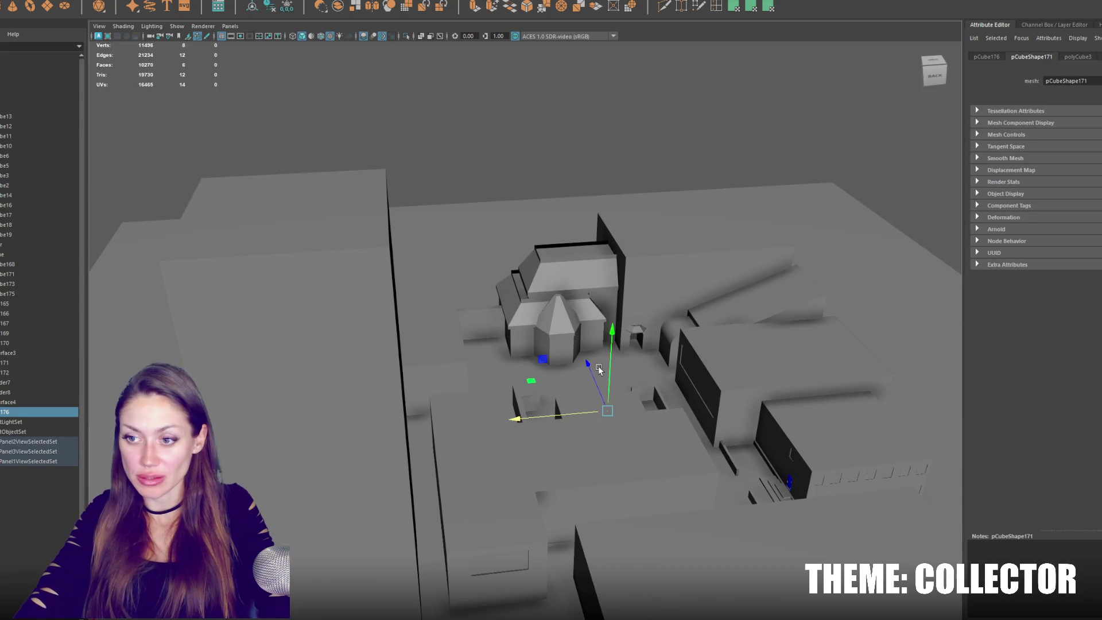
drag(561, 333, 488, 344)
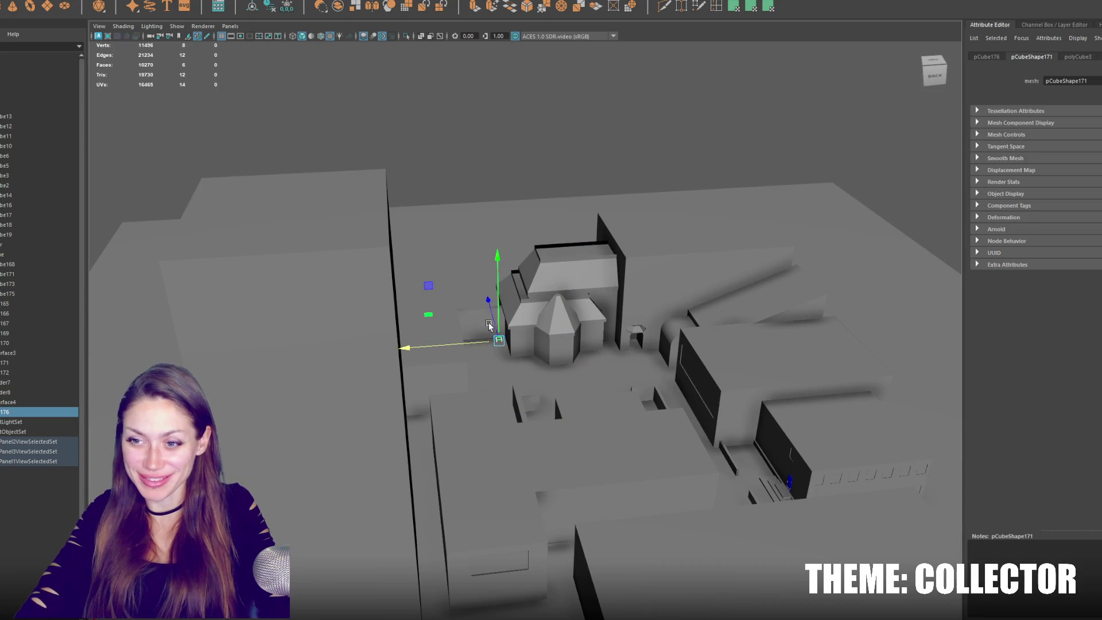
key(f)
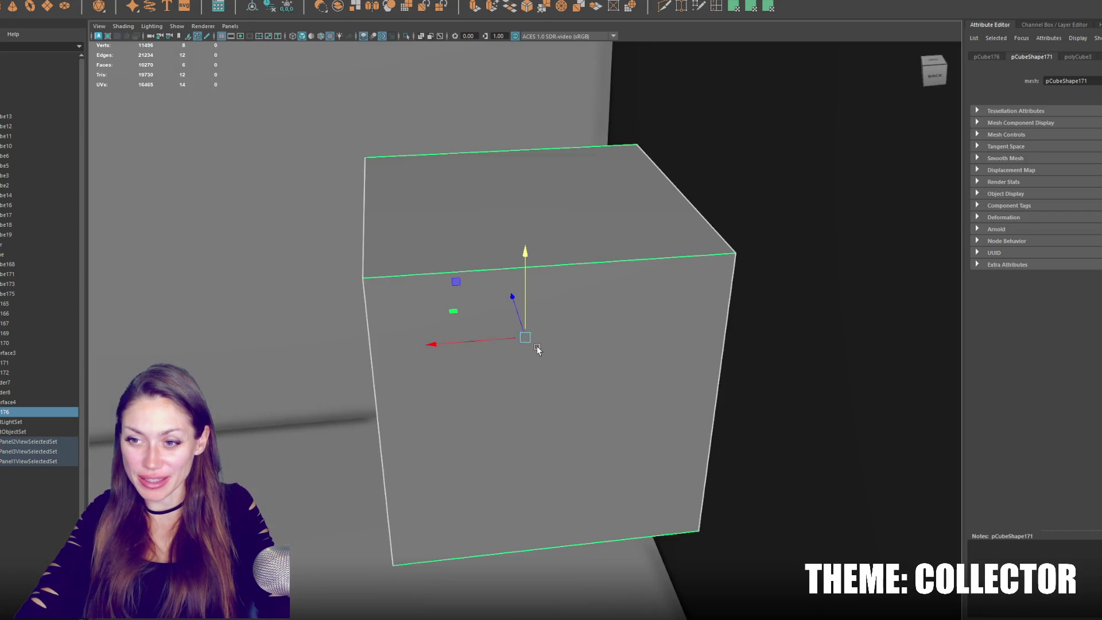
scroll(526, 344, down, 5)
Enlarge the small cube, shift it left, and delete five faces to leave one flat panel.
drag(527, 335, 627, 311)
key(w)
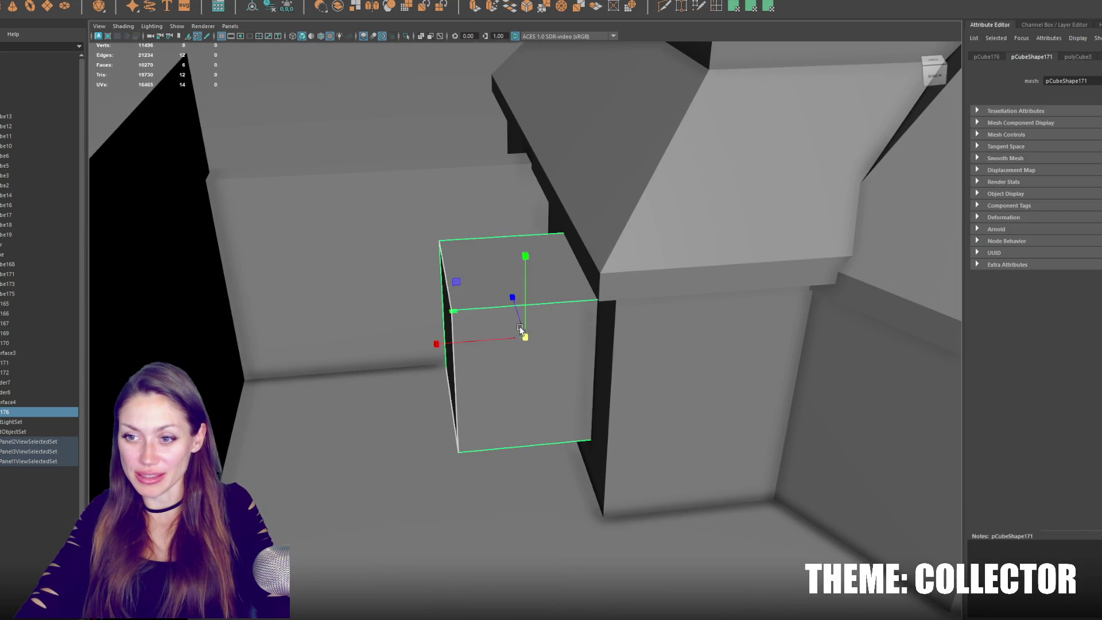
drag(490, 342, 512, 280)
right_drag(512, 279, 517, 295)
mouse_move(517, 295)
alt+mouse_down()
mouse_move(344, 364)
mouse_move(694, 204)
alt+mouse_up()
key(Delete)
scroll(515, 297, down, 3)
mouse_move(516, 297)
alt+mouse_down()
mouse_move(495, 273)
mouse_move(512, 348)
alt+mouse_up()
Lower the panel, set it against the building, and give its face a planar UV projection.
click(537, 325)
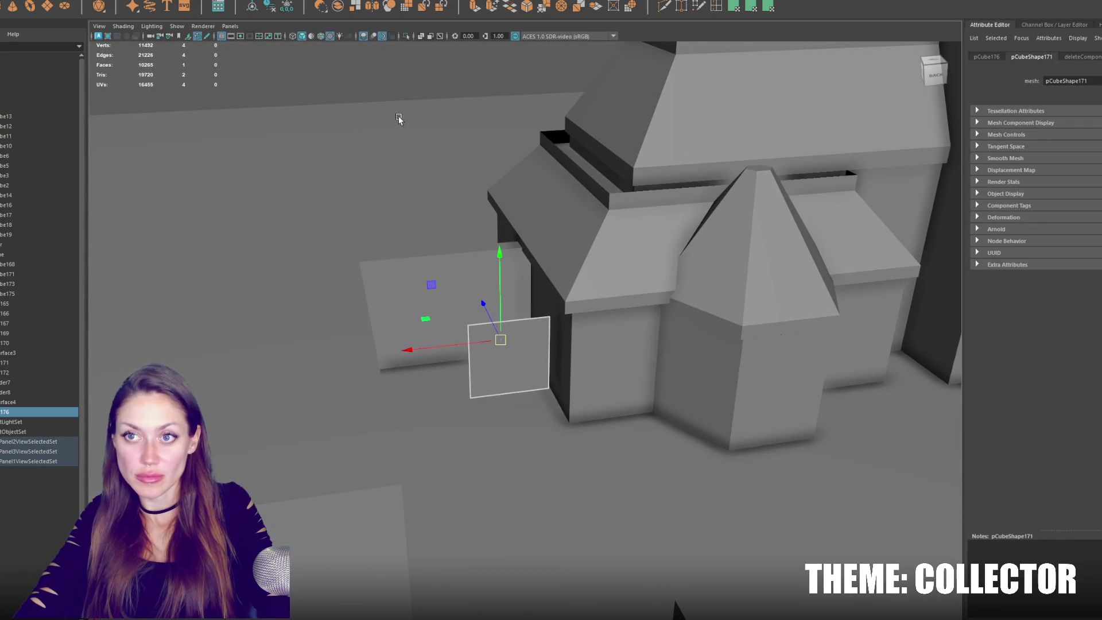
drag(509, 267, 511, 289)
drag(454, 367, 466, 366)
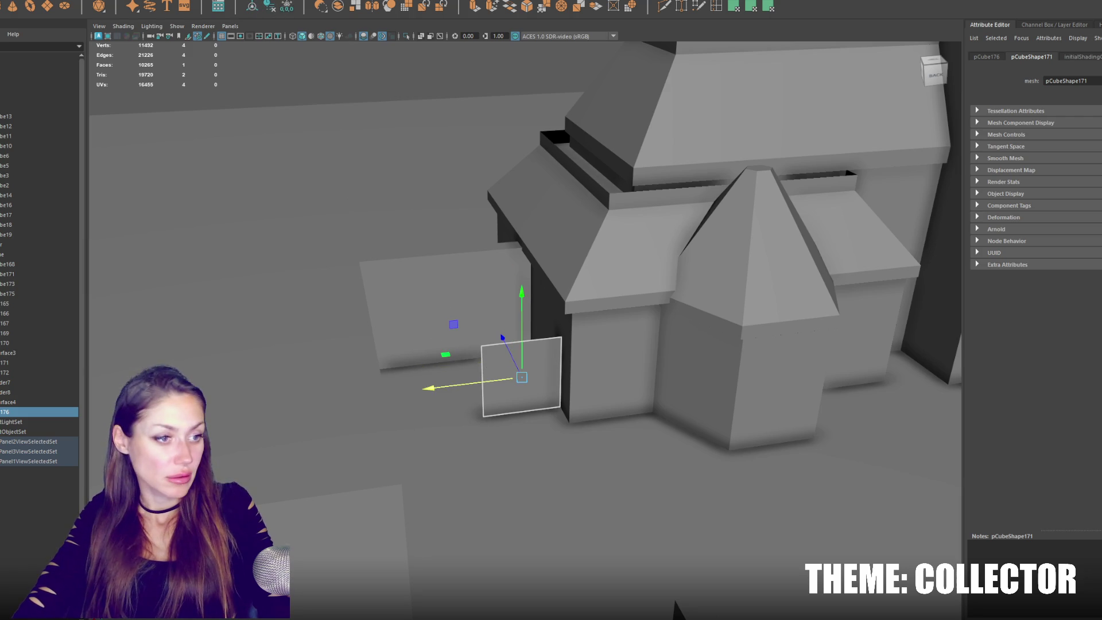
click(522, 378)
click(771, 6)
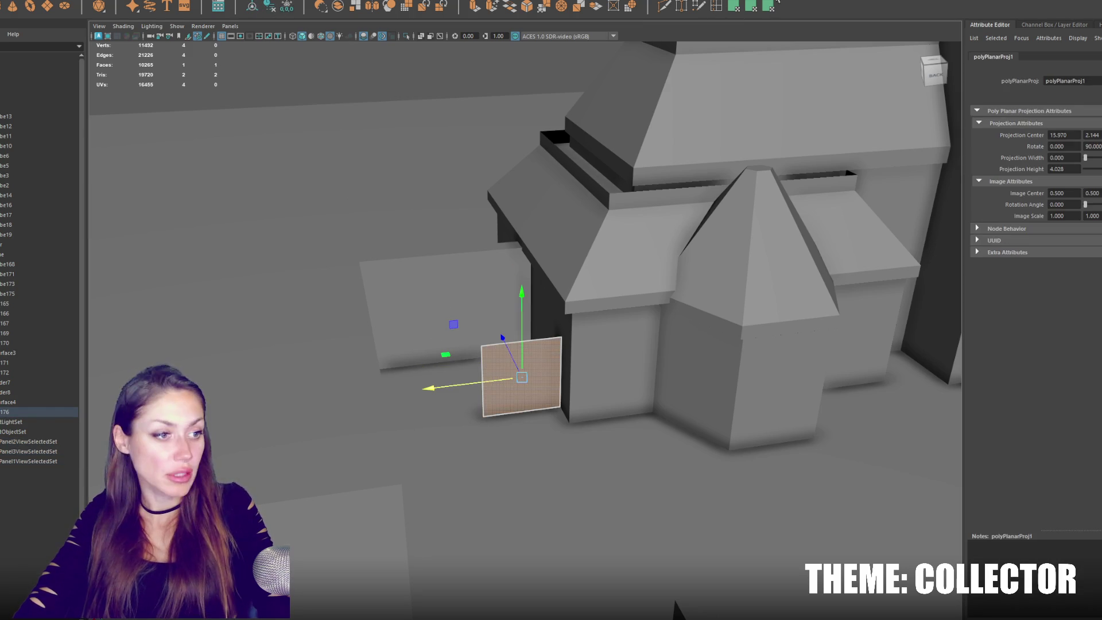
click(771, 6)
shift+right_click(455, 69)
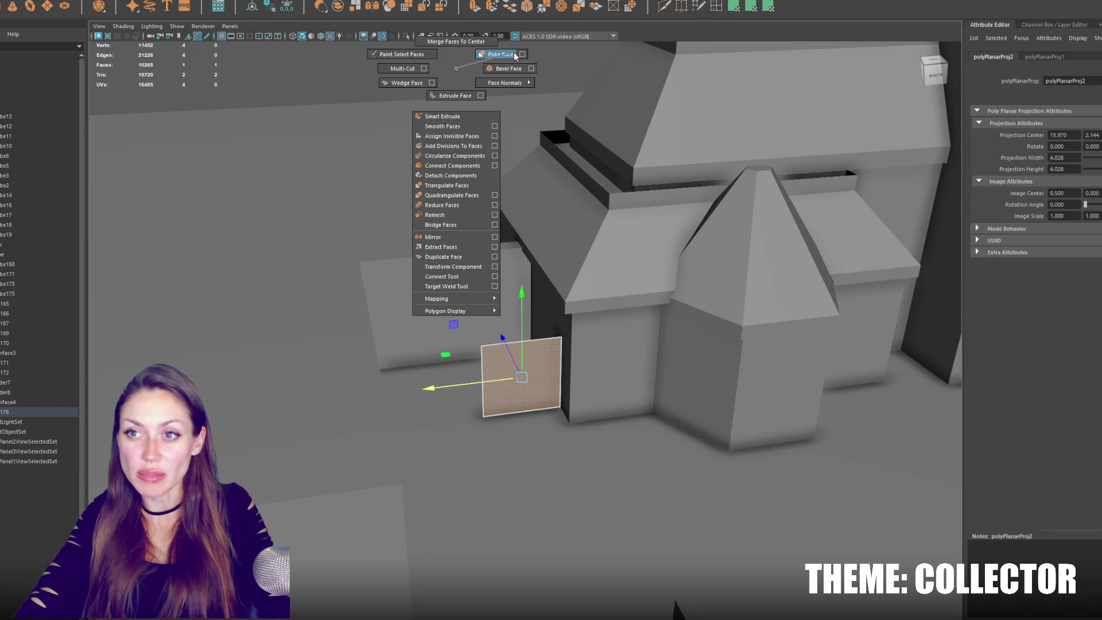
key(F8)
alt+drag(502, 273, 536, 143)
scroll(739, 320, down, 10)
click(518, 346)
Select the corridor floor object and isolate it in the view.
key(f)
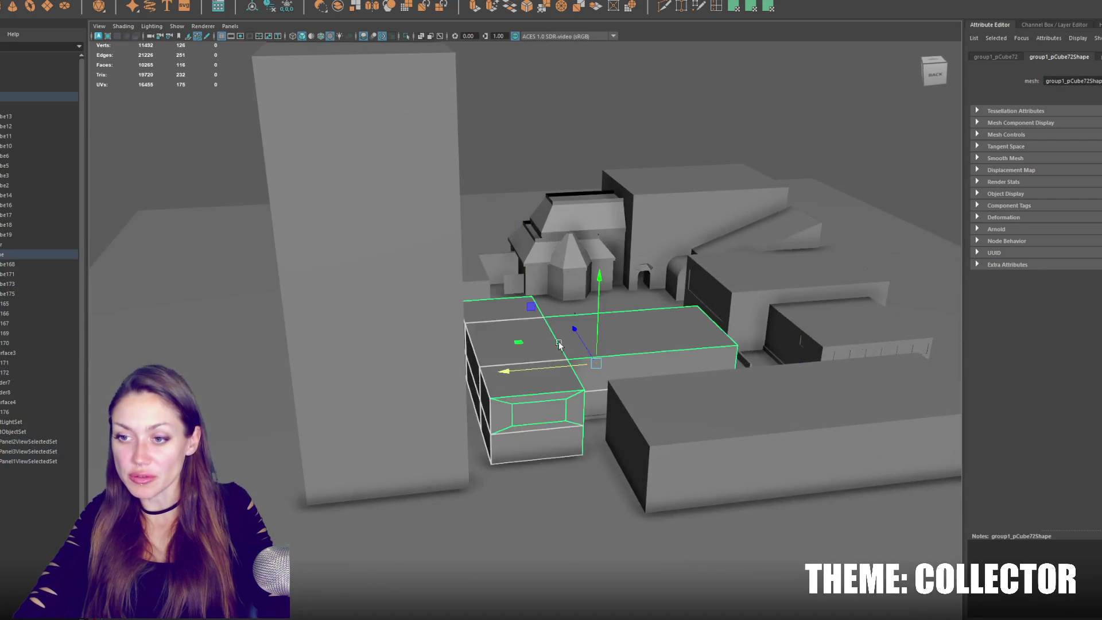
scroll(518, 347, down, 3)
click(423, 371)
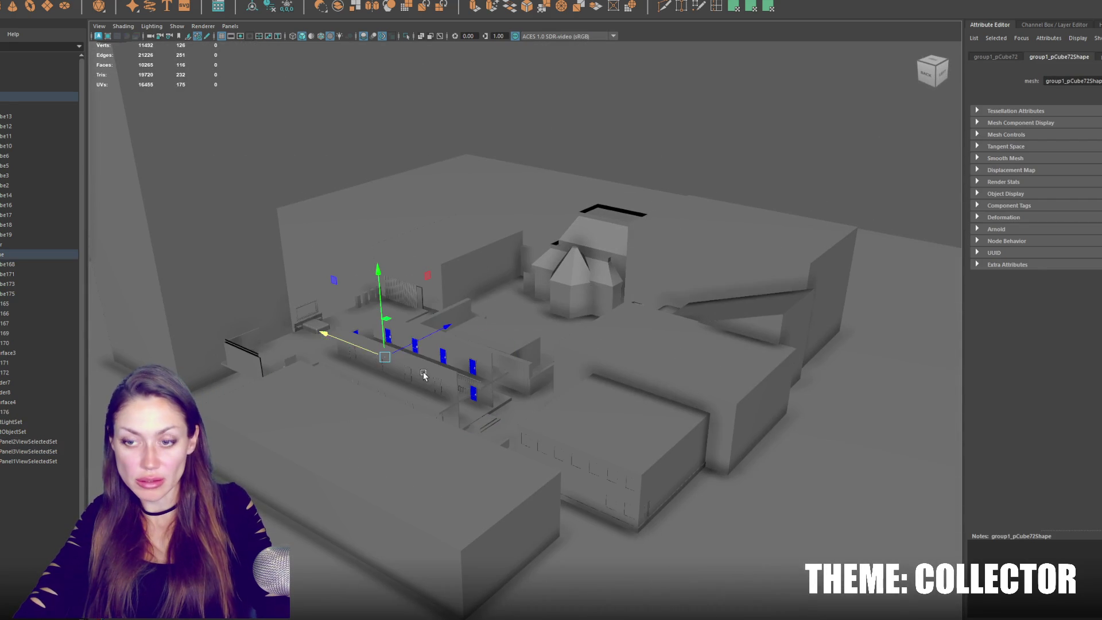
click(418, 390)
alt+drag(417, 390, 453, 357)
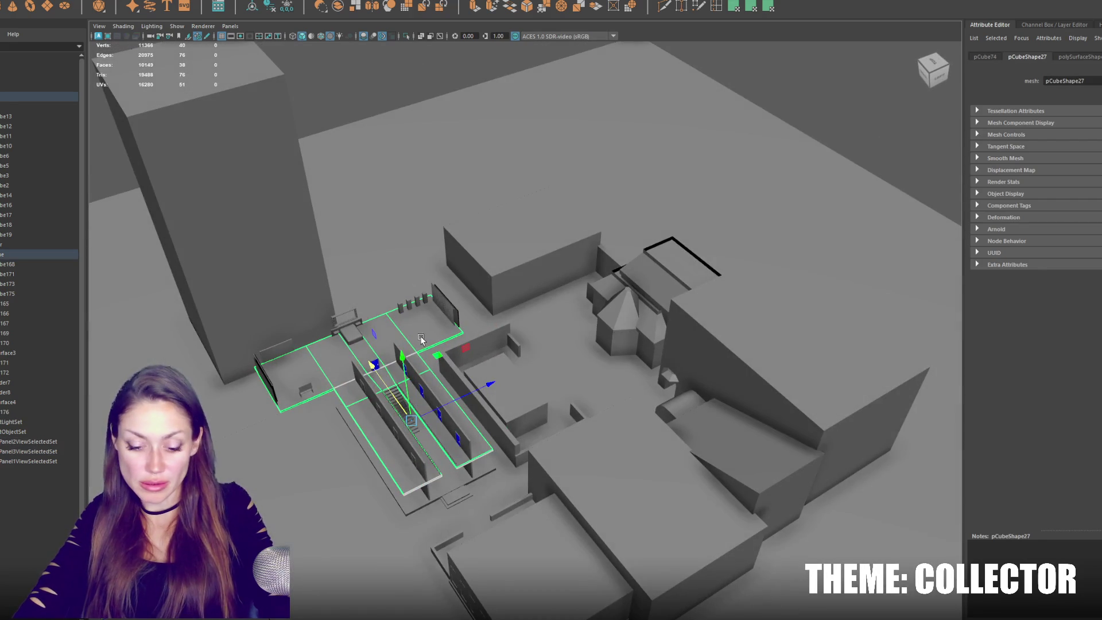
key(ctrl+1)
key(f)
Select every face of the T-shaped floor: end faces, top bar, middle and both legs.
right_drag(440, 245, 445, 288)
scroll(446, 288, up, 3)
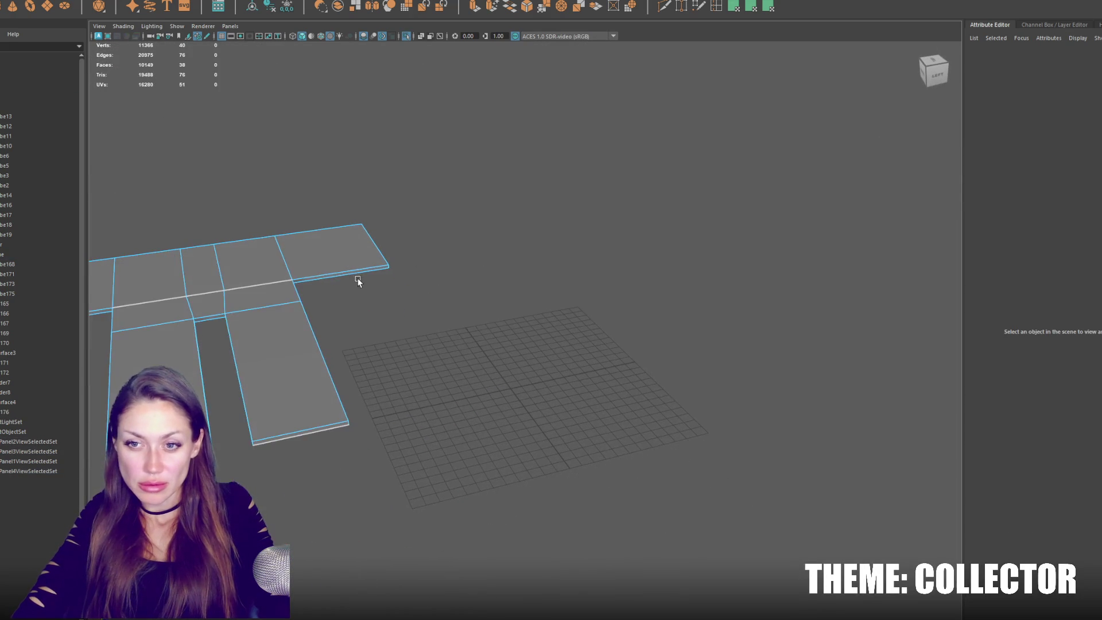
click(362, 269)
scroll(402, 276, down, 2)
shift+click(337, 292)
alt+drag(337, 293, 481, 338)
shift+drag(315, 348, 568, 363)
mouse_move(416, 443)
shift+mouse_down()
mouse_move(399, 492)
mouse_move(401, 551)
shift+mouse_up()
shift+click(482, 578)
alt+middle_drag(481, 579, 504, 481)
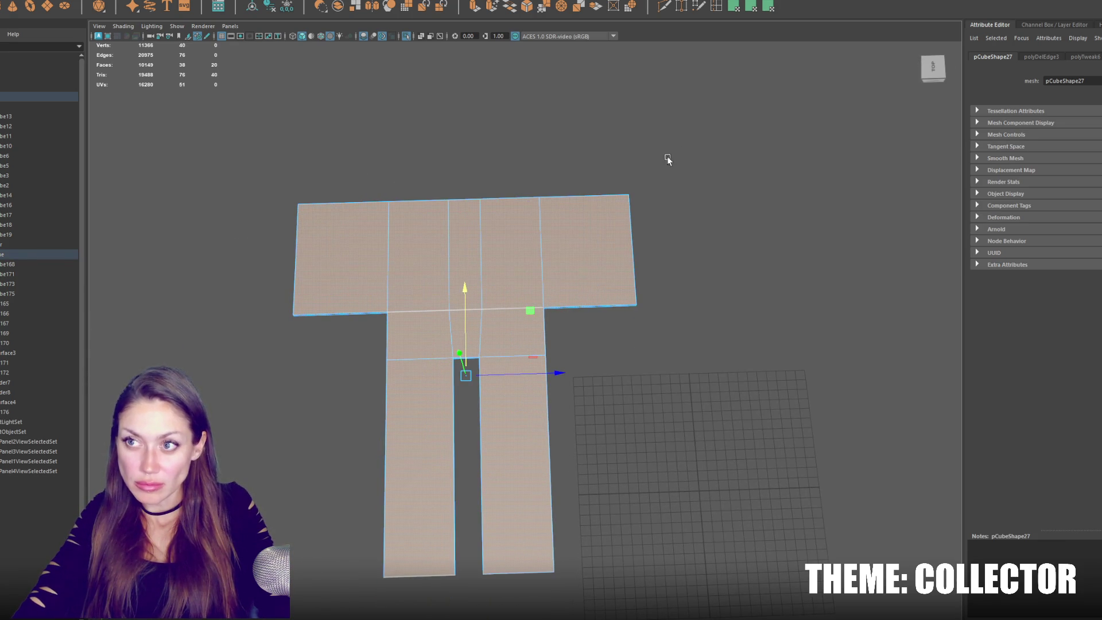
Apply a planar UV projection to the T-floor faces, then select detail panels from pCube165 onward.
click(756, 13)
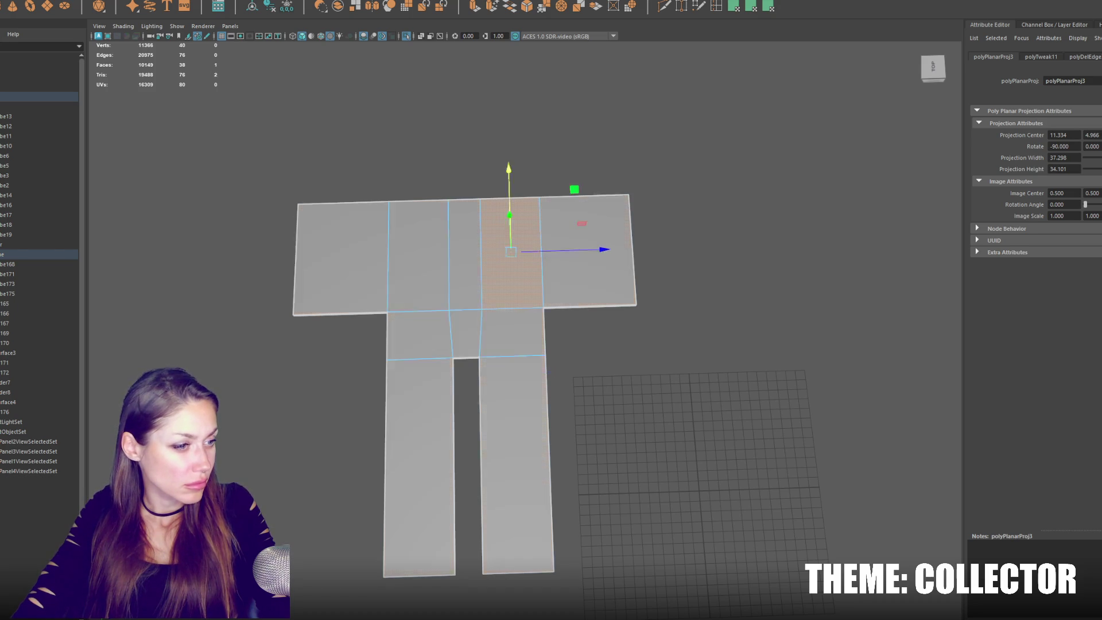
key(ctrl+z)
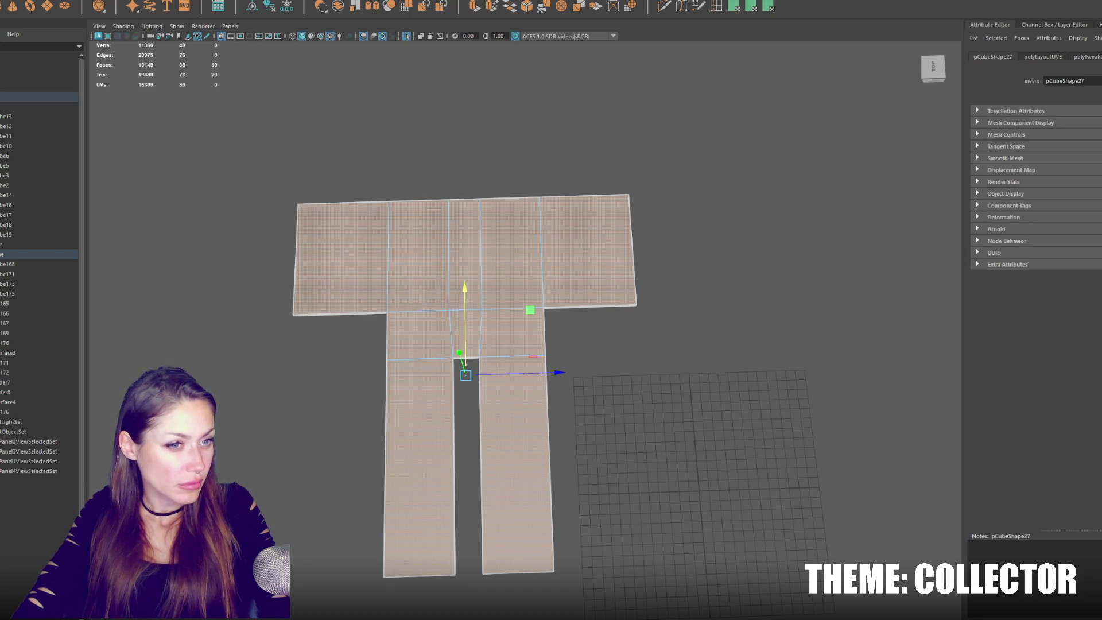
key(ctrl+z)
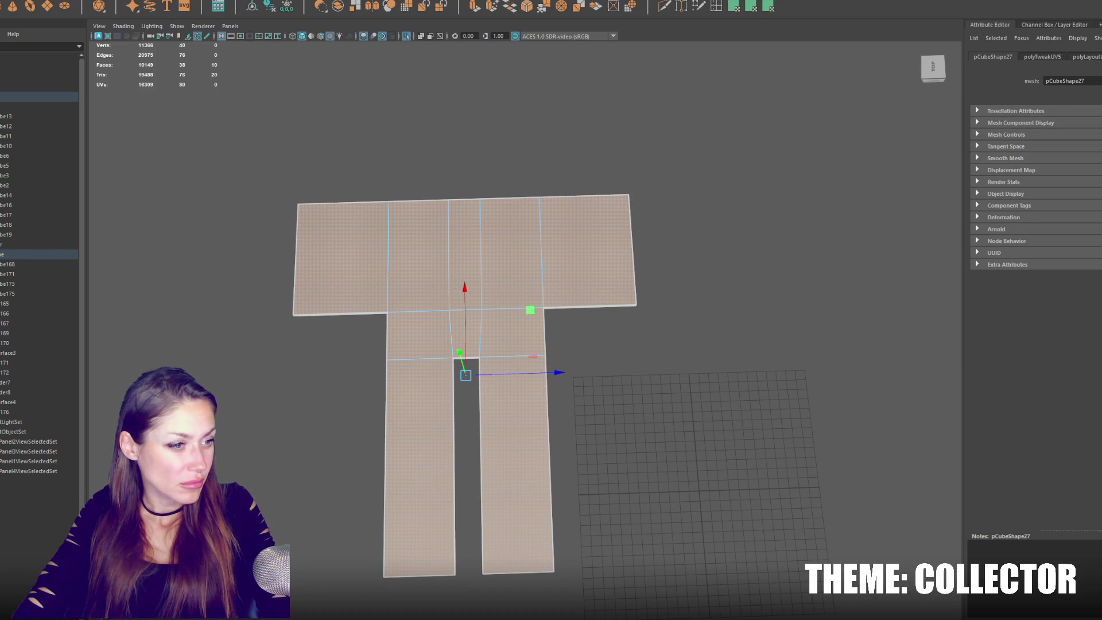
click(540, 138)
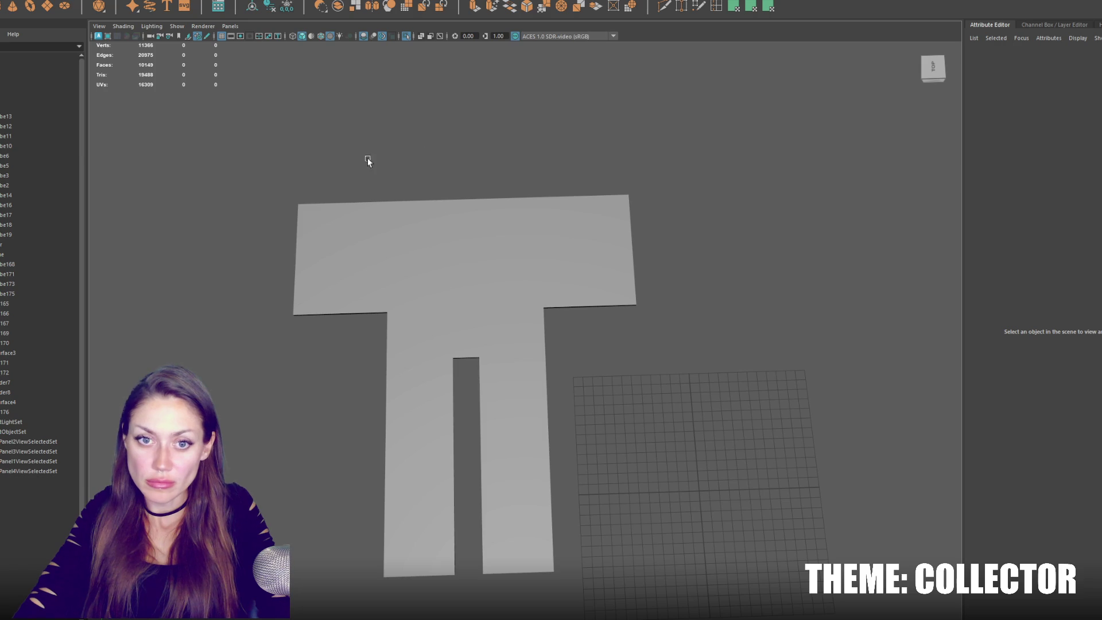
click(18, 304)
shift+click(15, 412)
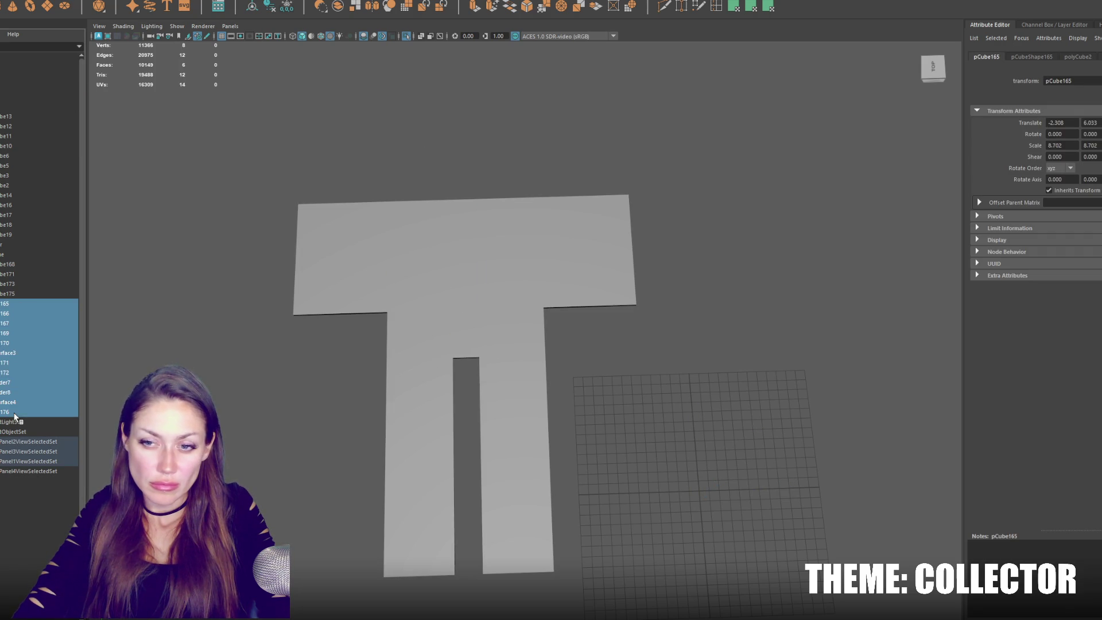
Exit isolation to show the full scene, then select the whole City group in the Outliner.
click(591, 123)
key(ctrl+1)
click(575, 274)
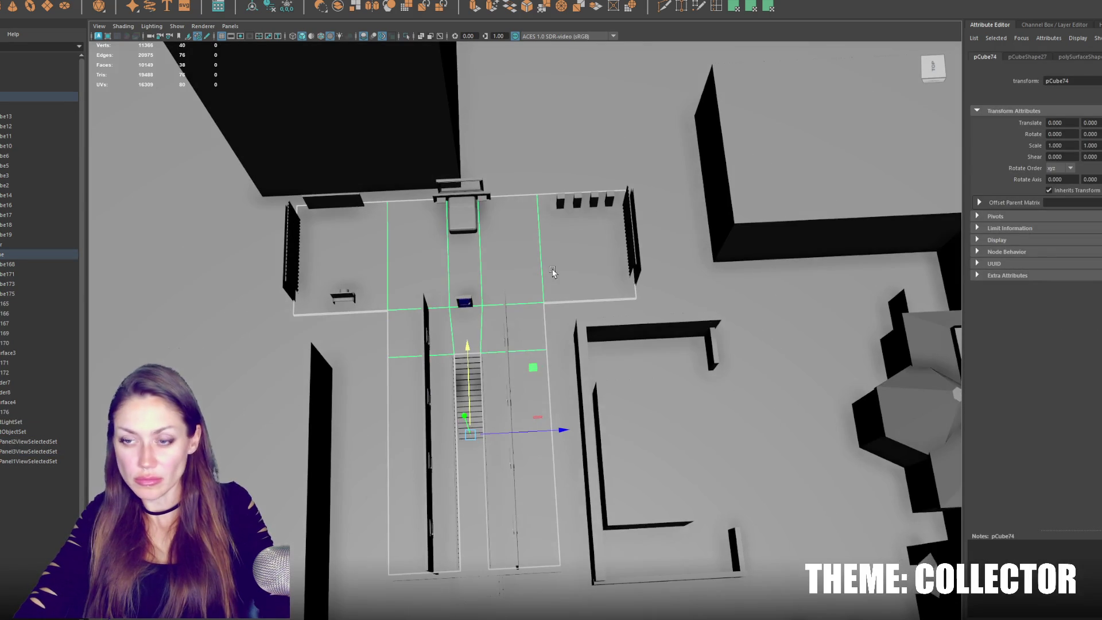
click(20, 313)
mouse_move(232, 347)
alt+mouse_down()
mouse_move(504, 382)
mouse_move(402, 344)
alt+mouse_up()
click(17, 304)
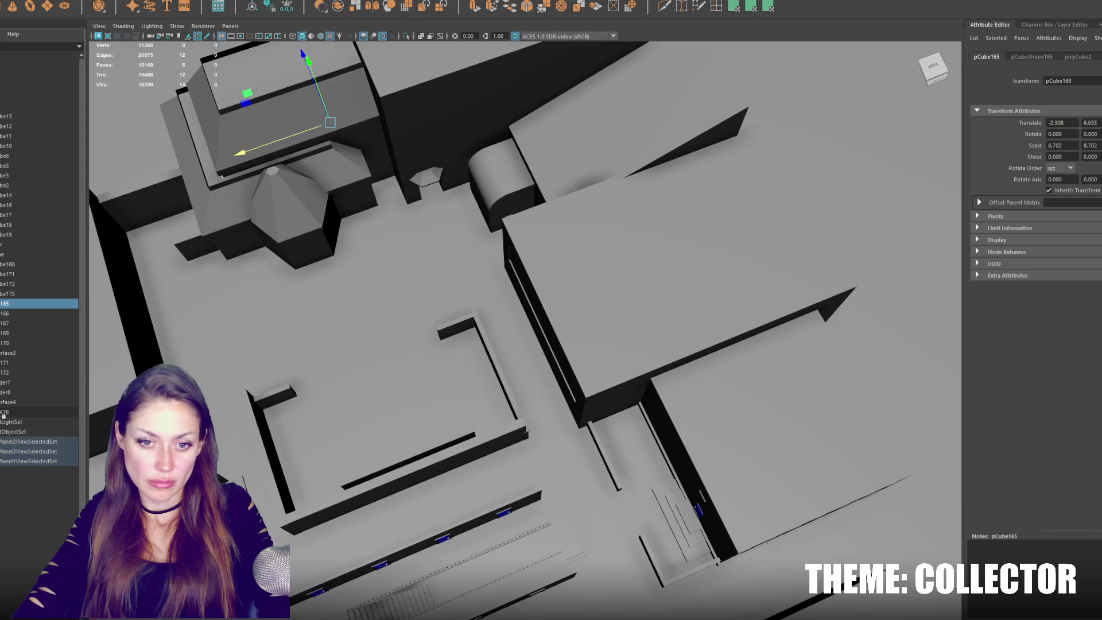
shift+click(11, 411)
click(11, 412)
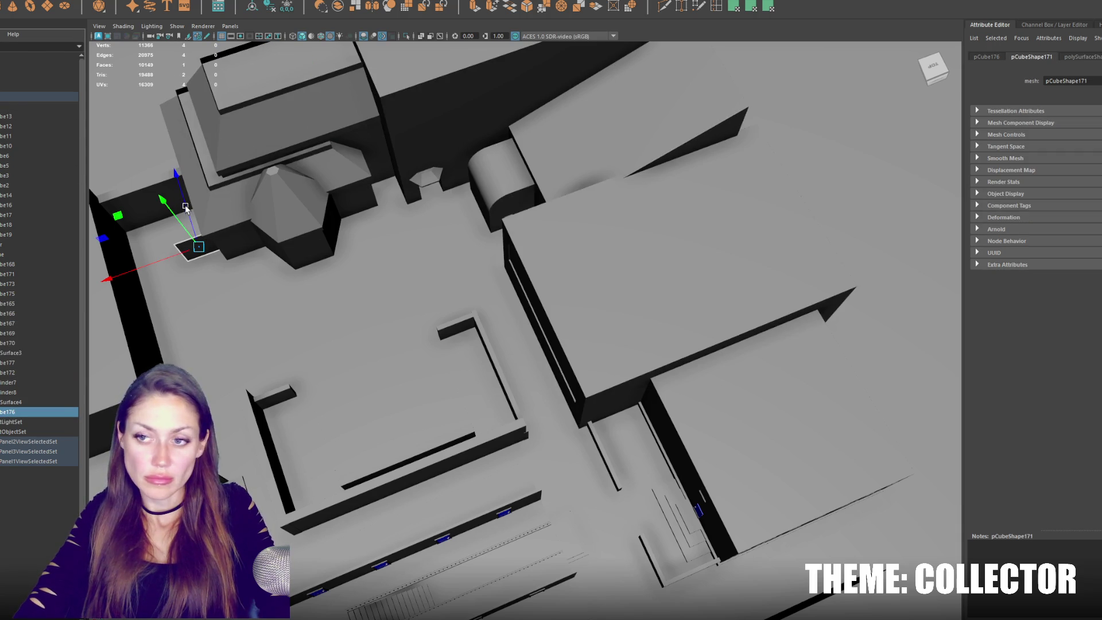
click(16, 62)
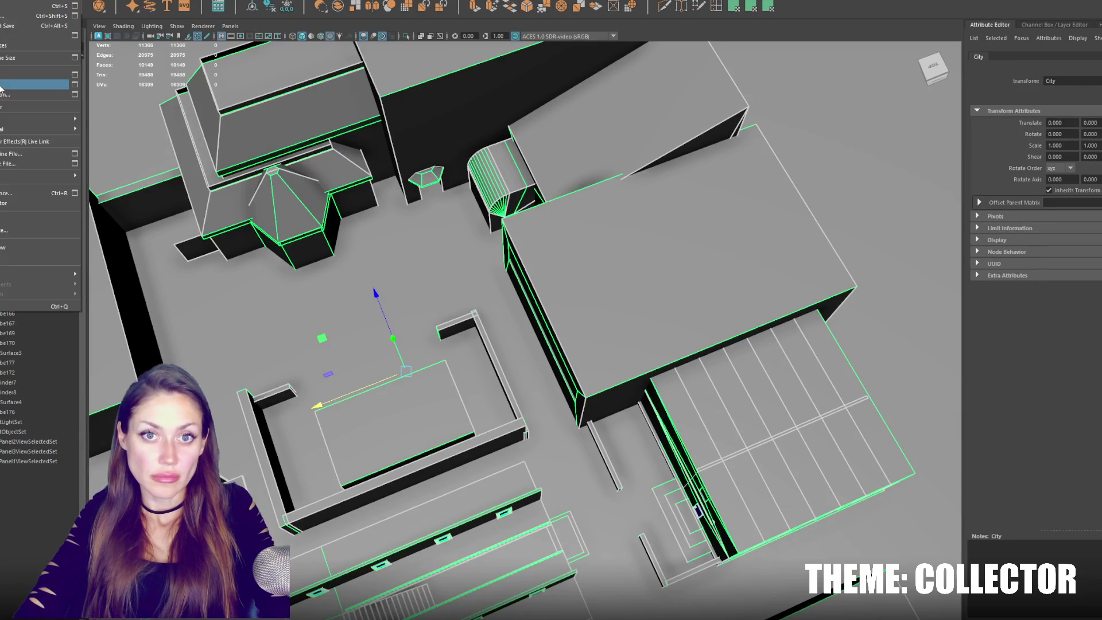
click(1, 84)
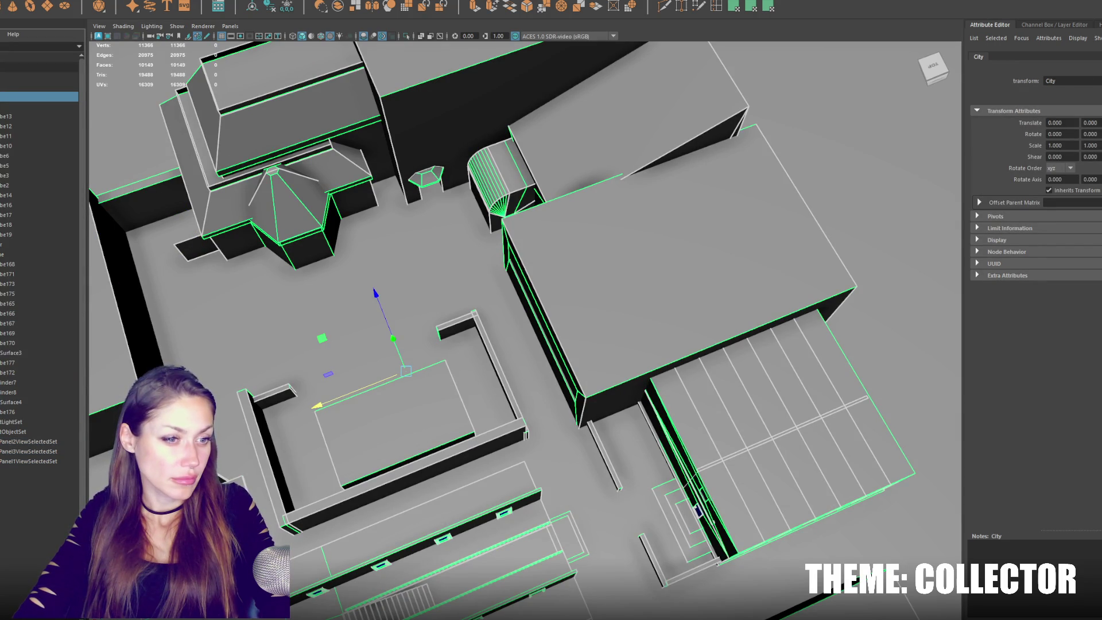
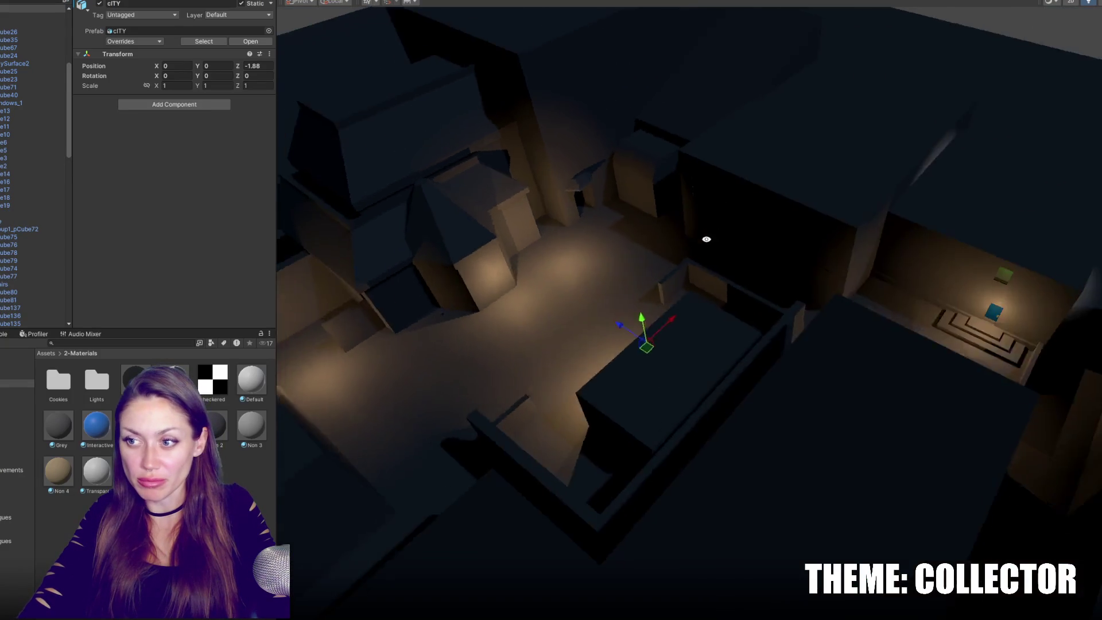
Orbit around the Unity city scene and bring up the GameObject > Light submenu.
mouse_move(707, 239)
alt+mouse_down()
mouse_move(972, 212)
mouse_move(975, 286)
mouse_move(808, 234)
mouse_move(541, 256)
alt+mouse_up()
scroll(541, 256, up, 3)
click(23, 0)
mouse_move(55, 45)
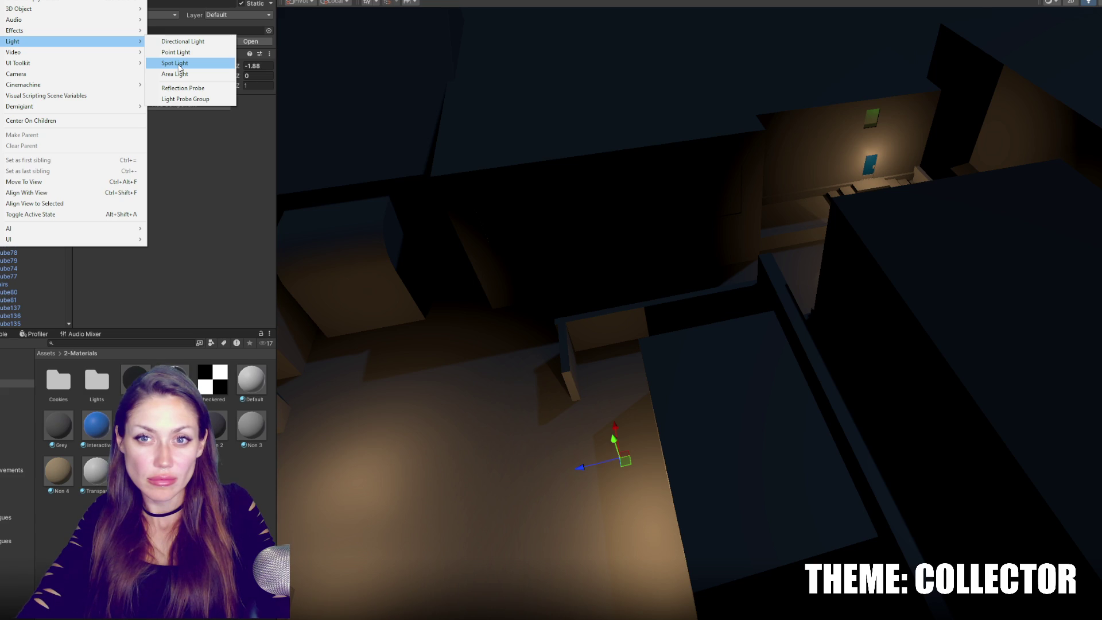
Add a spot light over the street, move it along X and switch to rotating it.
click(179, 63)
mouse_move(682, 325)
mouse_down()
mouse_move(451, 360)
mouse_move(554, 339)
mouse_move(560, 379)
mouse_up()
key(e)
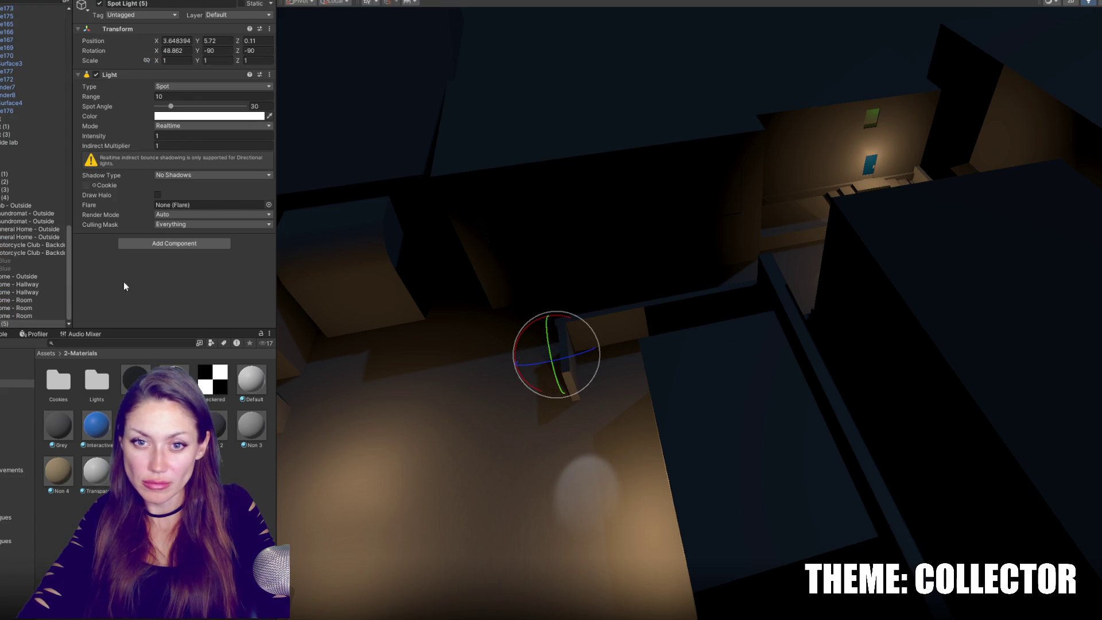
Create a new folder and a new material named Glass Club in 2-Materials.
right_click(211, 502)
mouse_move(315, 224)
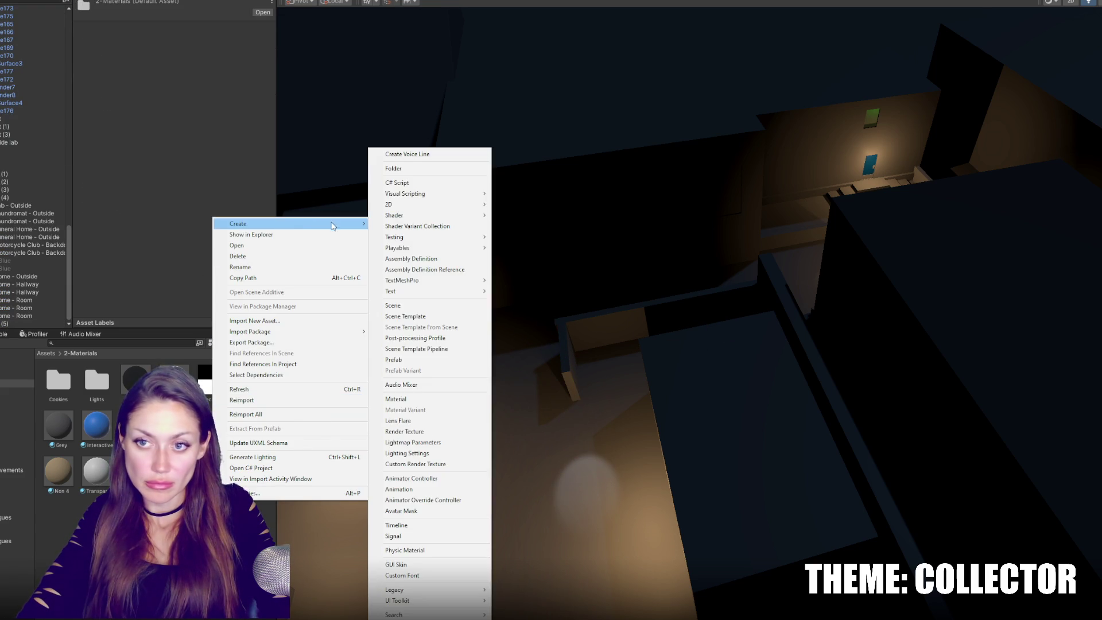
click(422, 168)
right_click(238, 486)
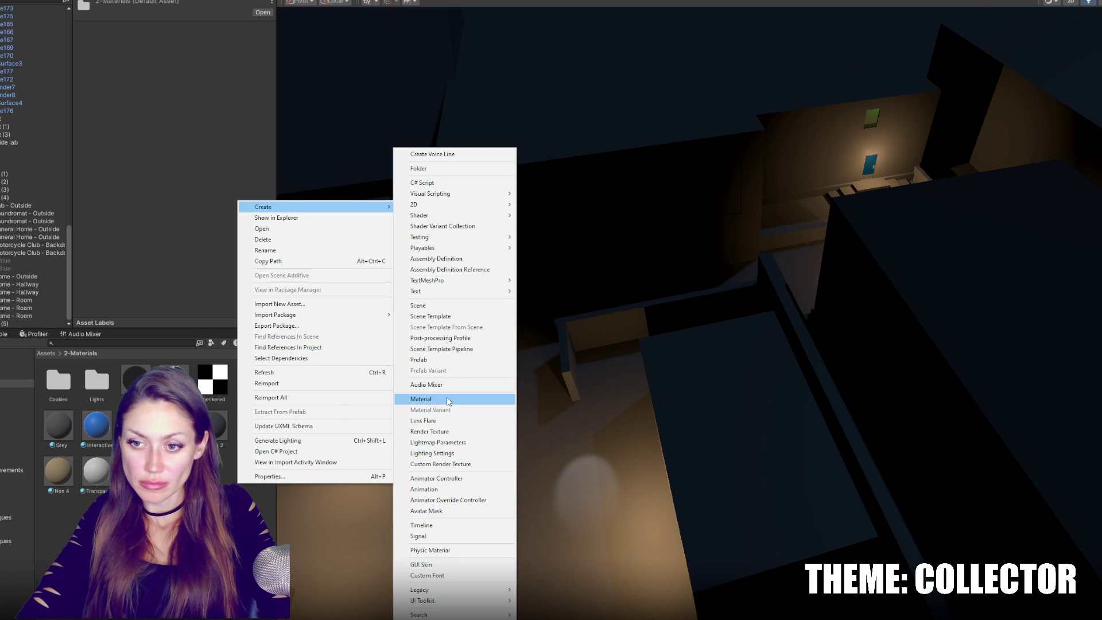
click(448, 399)
text(Glass Club)
key(Return)
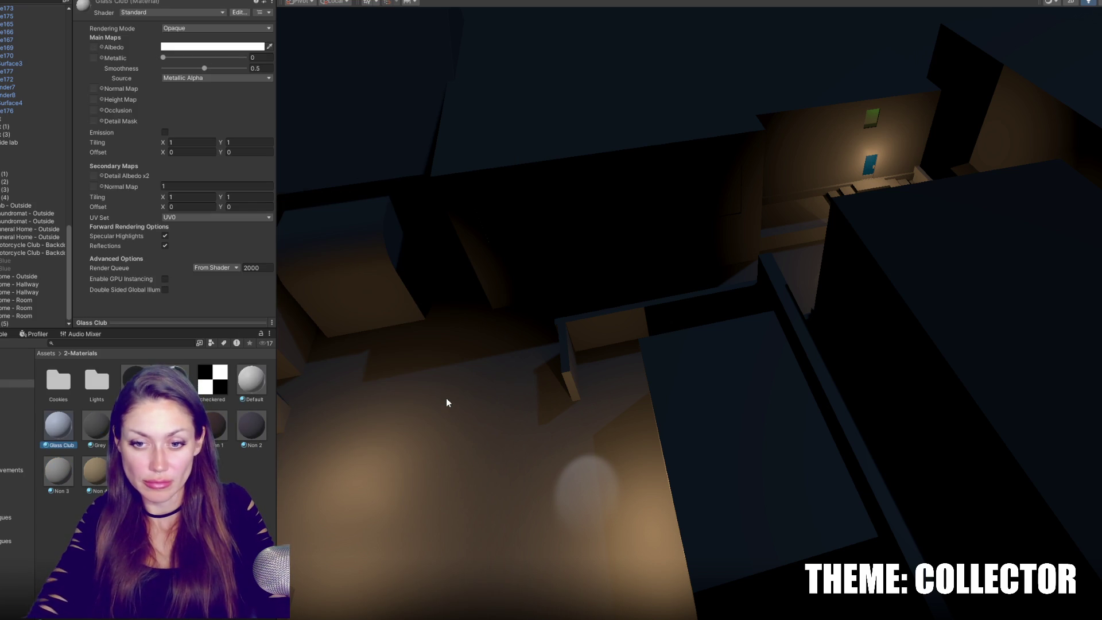
Apply Glass Club to a building, set its Rendering Mode to Transparent, and select the city prefab.
drag(63, 428, 603, 231)
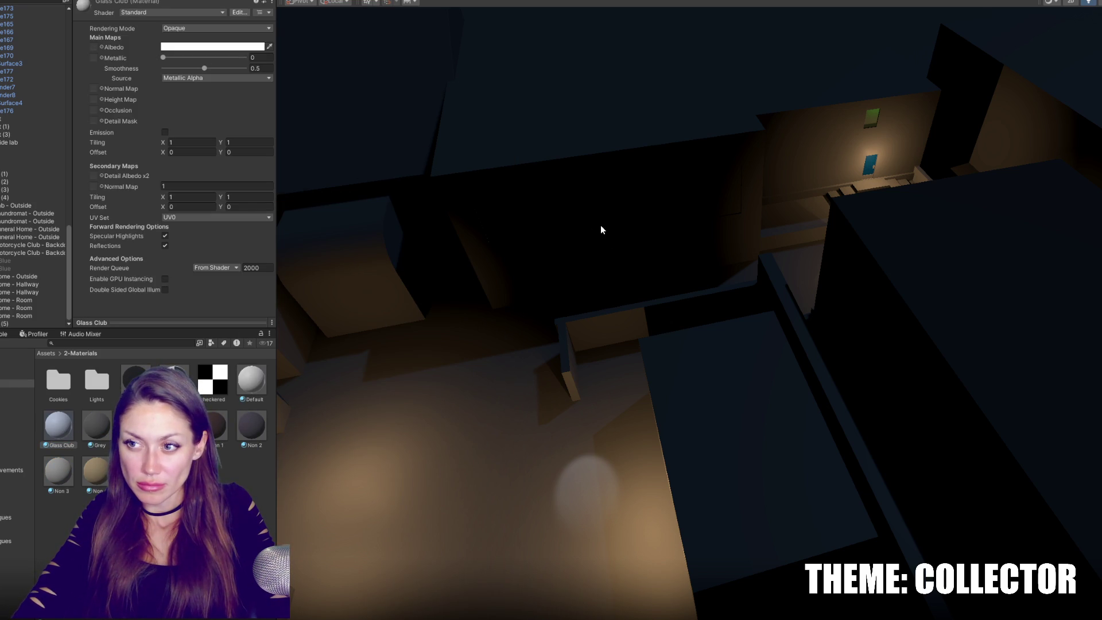
click(217, 28)
click(202, 73)
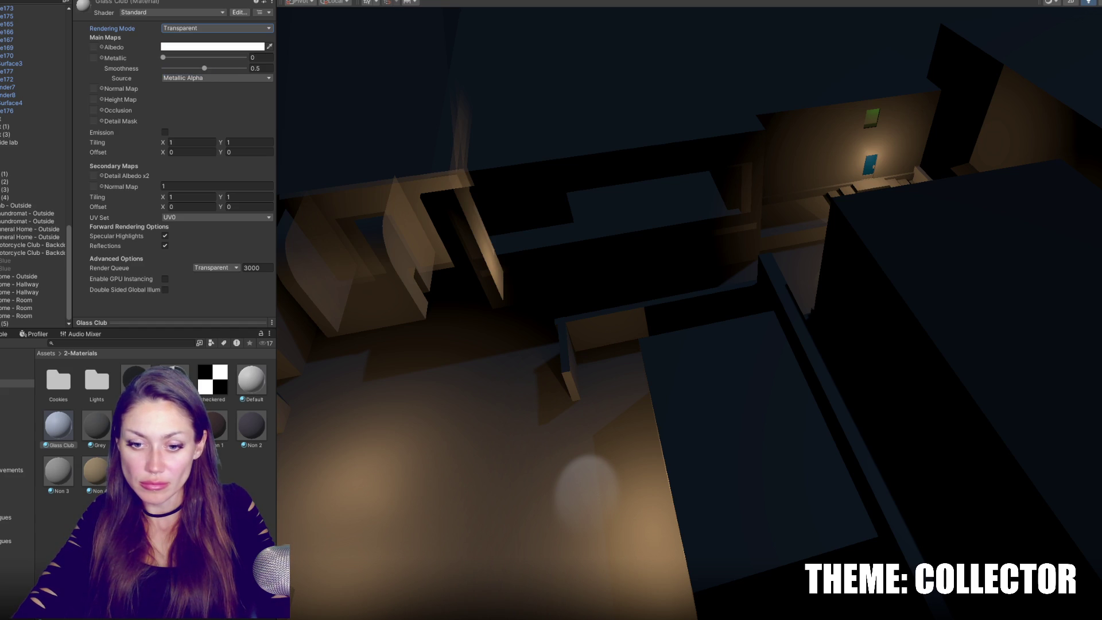
mouse_move(703, 305)
right_down()
mouse_move(770, 290)
mouse_move(628, 313)
right_up()
mouse_move(501, 445)
right_down()
mouse_move(598, 327)
mouse_move(681, 369)
mouse_move(568, 381)
right_up()
click(569, 381)
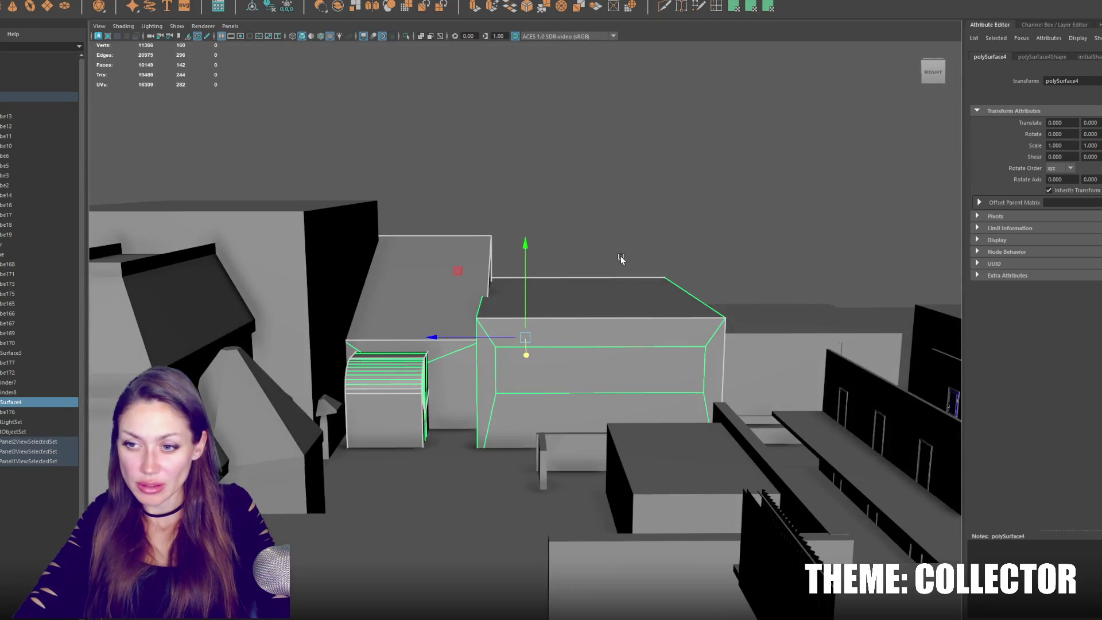
Isolate the building from the rest of the city with Ctrl+1.
right_drag(642, 202, 586, 226)
click(575, 375)
mouse_move(746, 182)
right_down()
mouse_move(764, 456)
mouse_move(794, 168)
right_up()
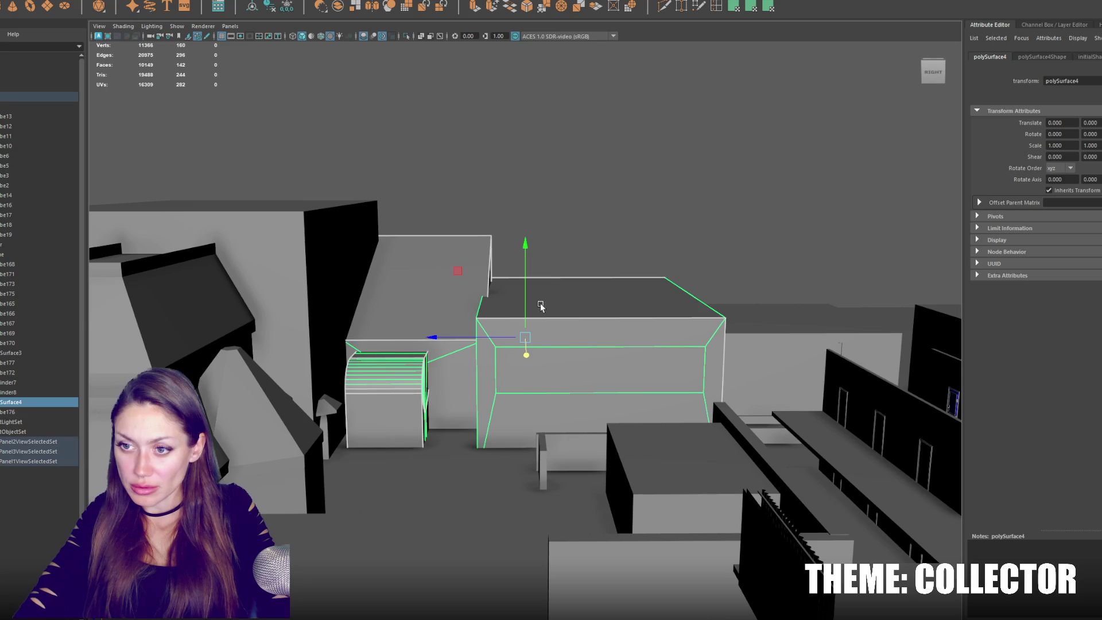
key(ctrl+h)
key(ctrl+z)
key(ctrl+1)
scroll(545, 305, up, 3)
In face mode, colour the building's faces blue, leaving the upper-left block pale beige.
right_click(625, 150)
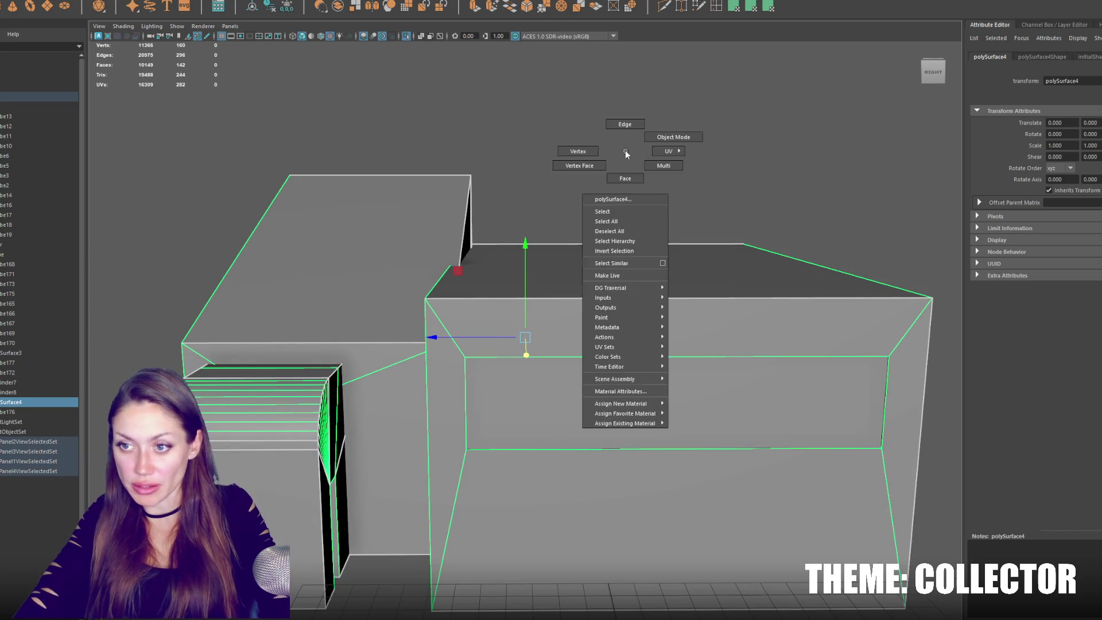
right_drag(654, 383, 672, 216)
mouse_move(672, 158)
right_down()
mouse_move(696, 467)
mouse_move(704, 419)
right_up()
scroll(622, 388, down, 5)
drag(367, 230, 749, 473)
mouse_move(640, 220)
right_down()
mouse_move(681, 389)
mouse_move(666, 491)
mouse_move(705, 495)
right_up()
scroll(640, 398, up, 3)
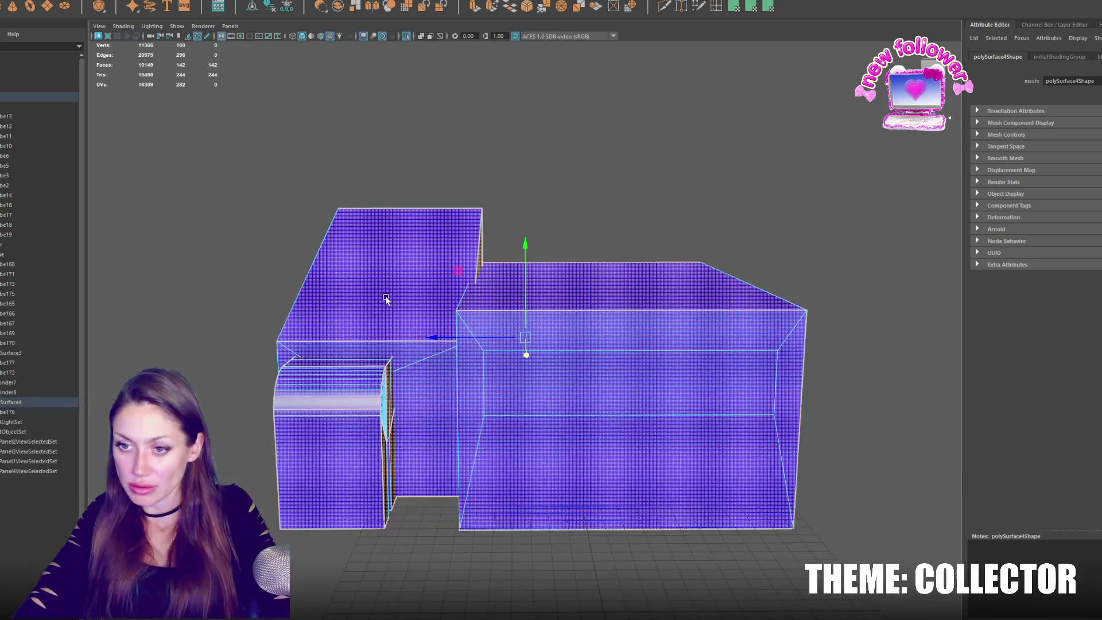
click(385, 299)
mouse_move(601, 199)
right_down()
mouse_move(624, 465)
mouse_move(678, 482)
right_up()
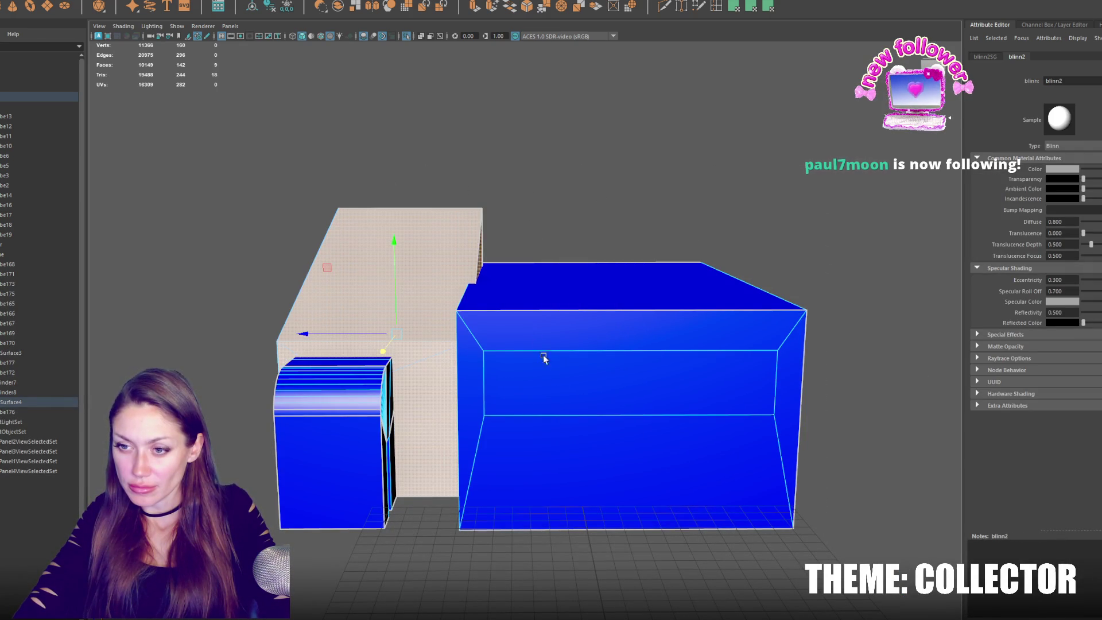
Assign the pale openPBR_shader1 material to the recessed middle front strip.
scroll(537, 344, up, 3)
click(564, 386)
right_drag(645, 177, 644, 177)
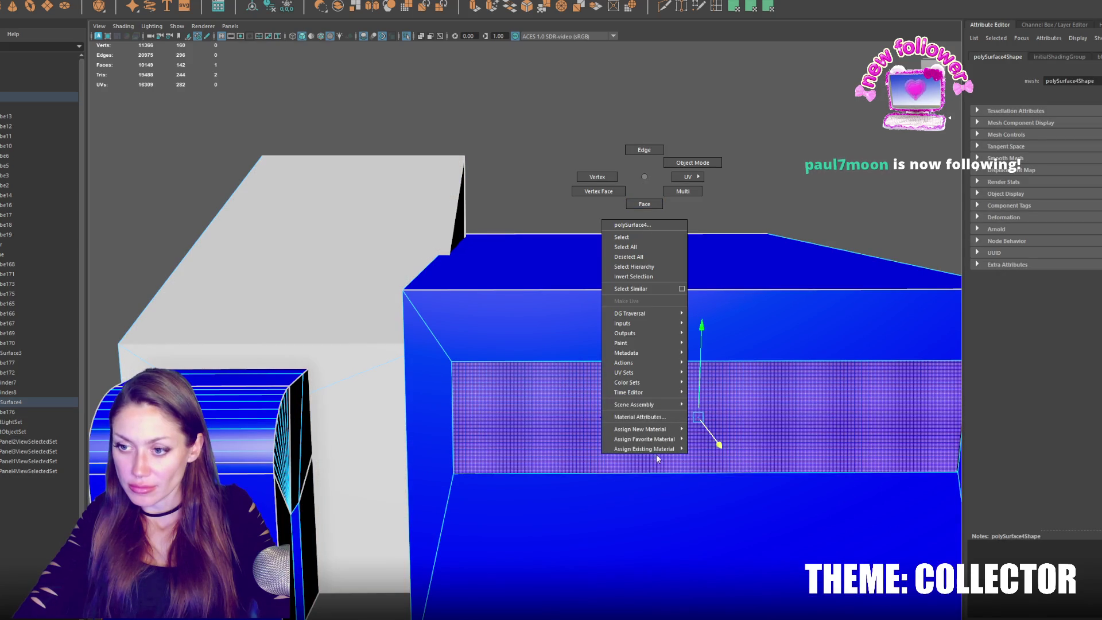
mouse_move(677, 449)
click(723, 477)
scroll(613, 440, up, 5)
scroll(463, 395, down, 5)
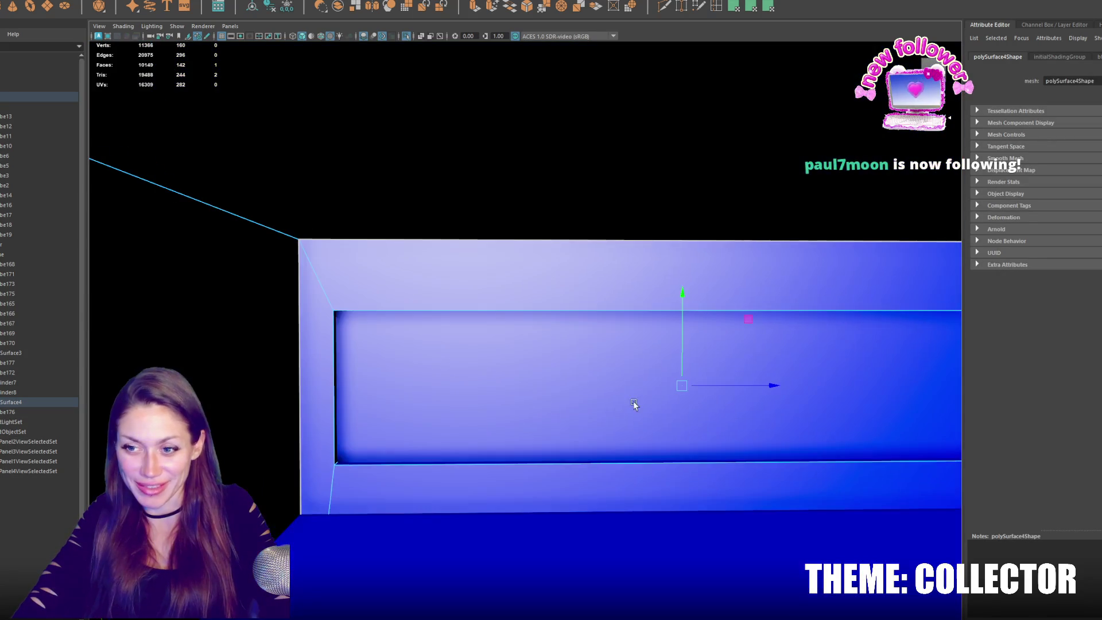
right_drag(562, 346, 575, 467)
mouse_move(567, 618)
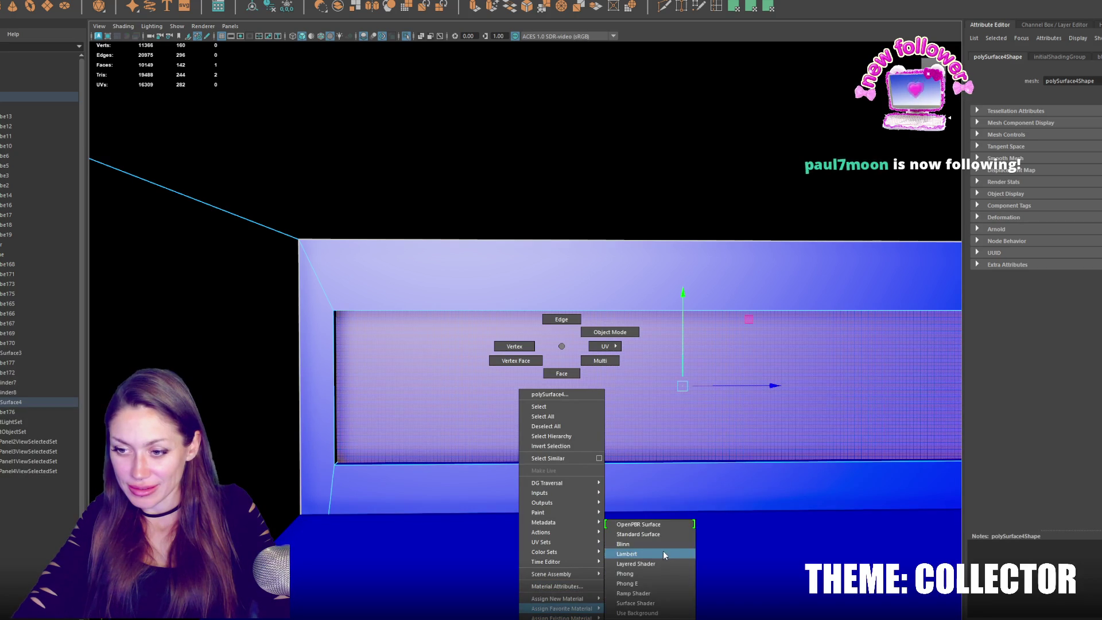
click(663, 548)
Clear the face selection, exit isolation to show the whole city, and select the City group.
scroll(507, 374, down, 5)
click(697, 166)
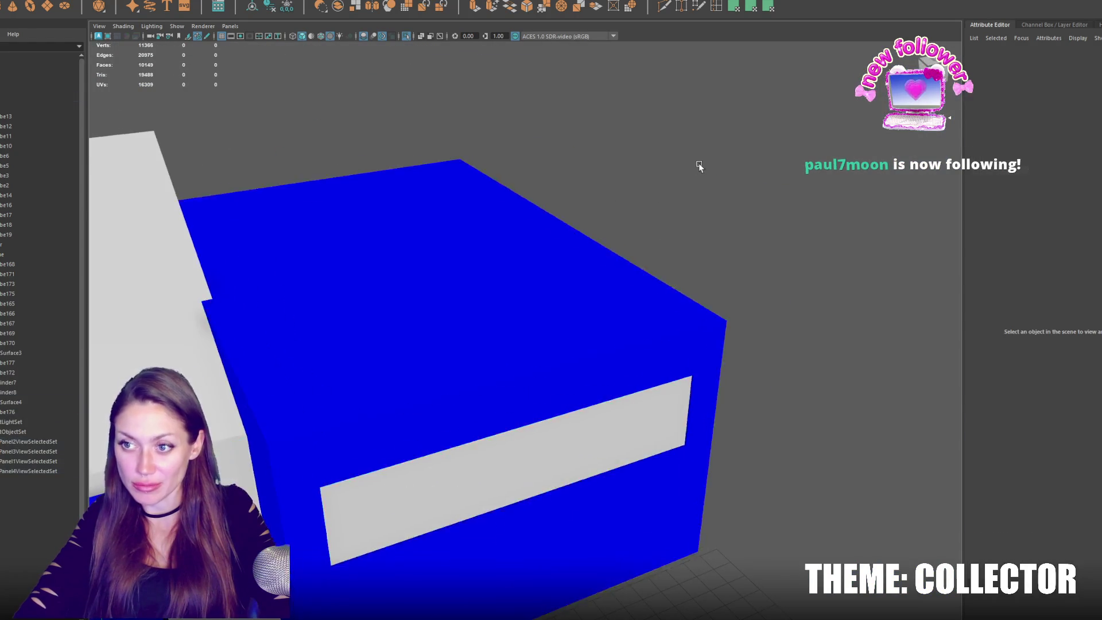
scroll(608, 182, down, 3)
key(ctrl+1)
click(17, 97)
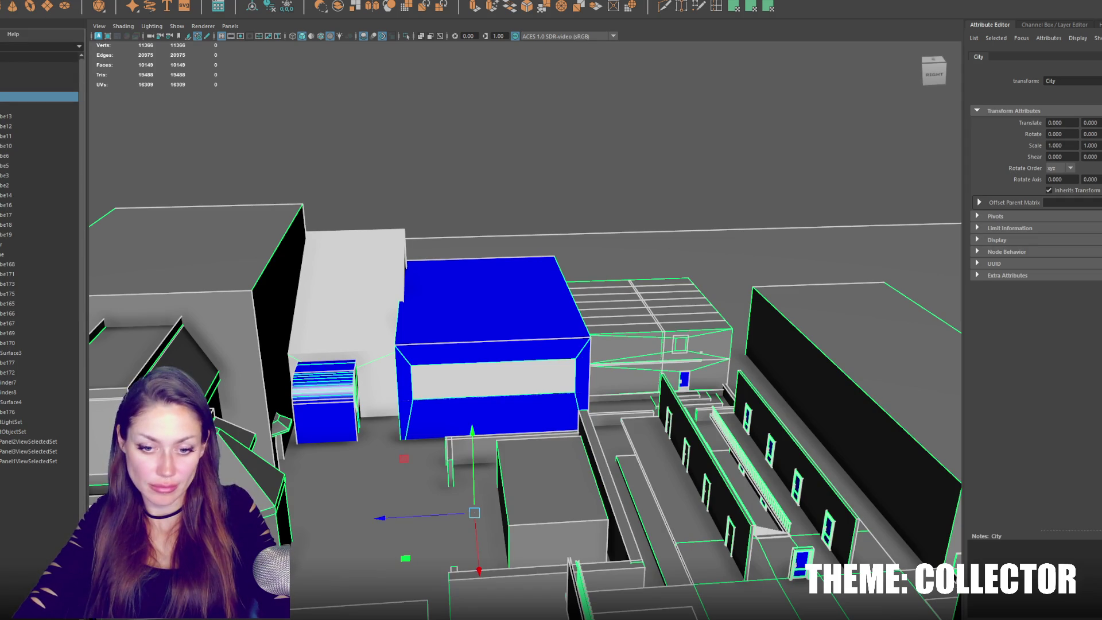
key(alt+Tab)
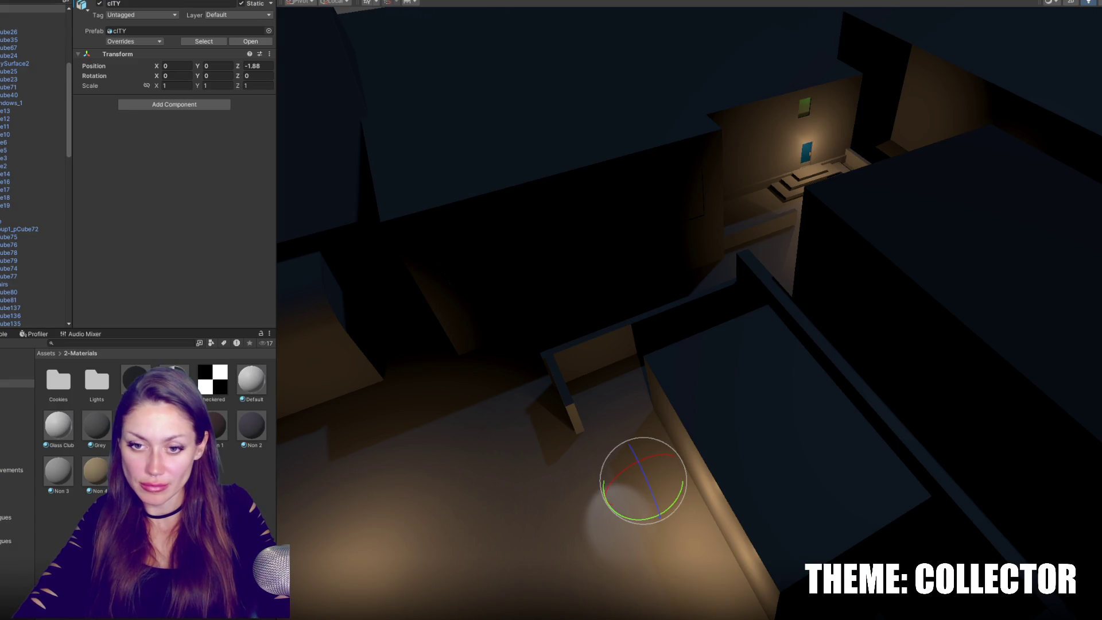
Apply the Glass Club material to another building.
click(59, 426)
click(190, 47)
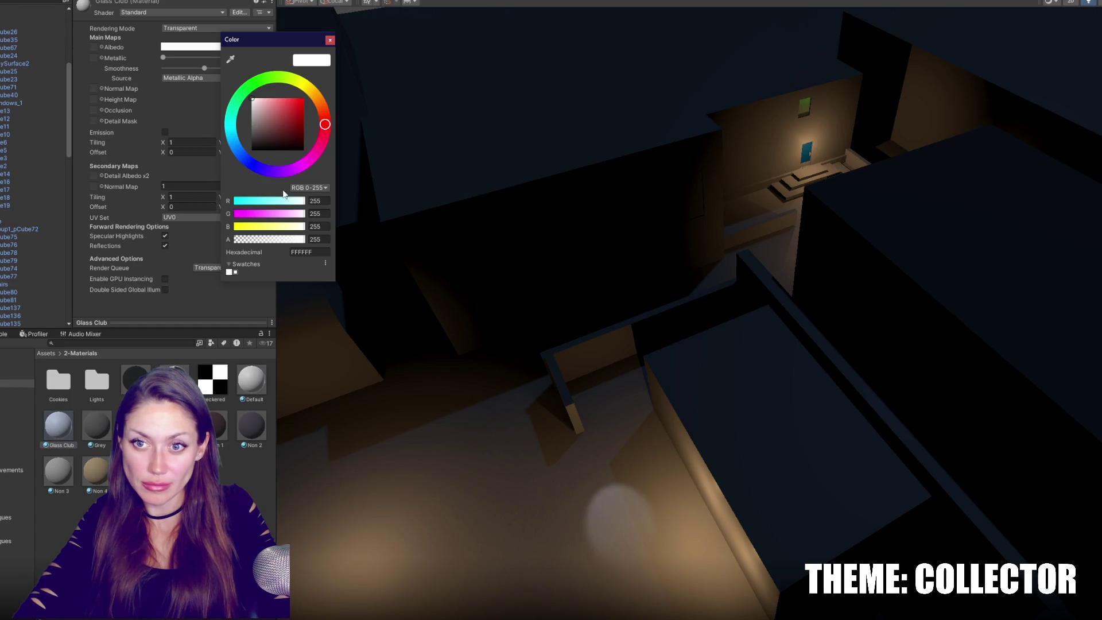
mouse_move(61, 434)
mouse_down()
mouse_move(524, 239)
mouse_move(503, 263)
mouse_move(556, 246)
mouse_move(696, 339)
mouse_move(682, 184)
mouse_up()
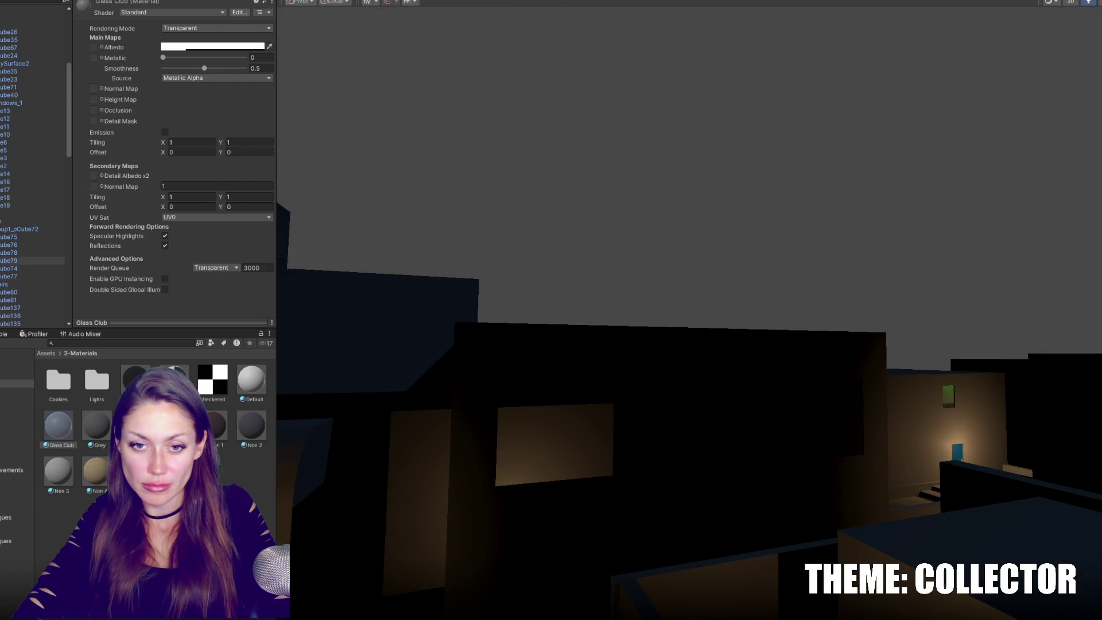
scroll(32, 172, down, 10)
Move the spot light up the street, change it to a Point light, and zero its rotation.
click(29, 324)
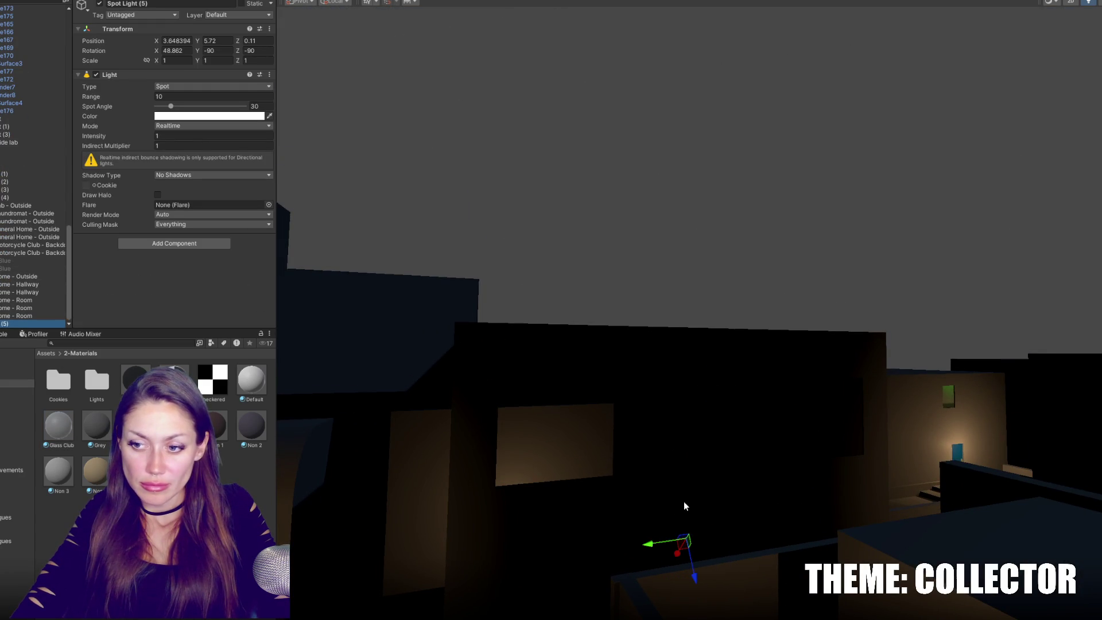
mouse_move(674, 481)
mouse_down()
mouse_move(683, 468)
mouse_move(802, 513)
mouse_up()
click(220, 88)
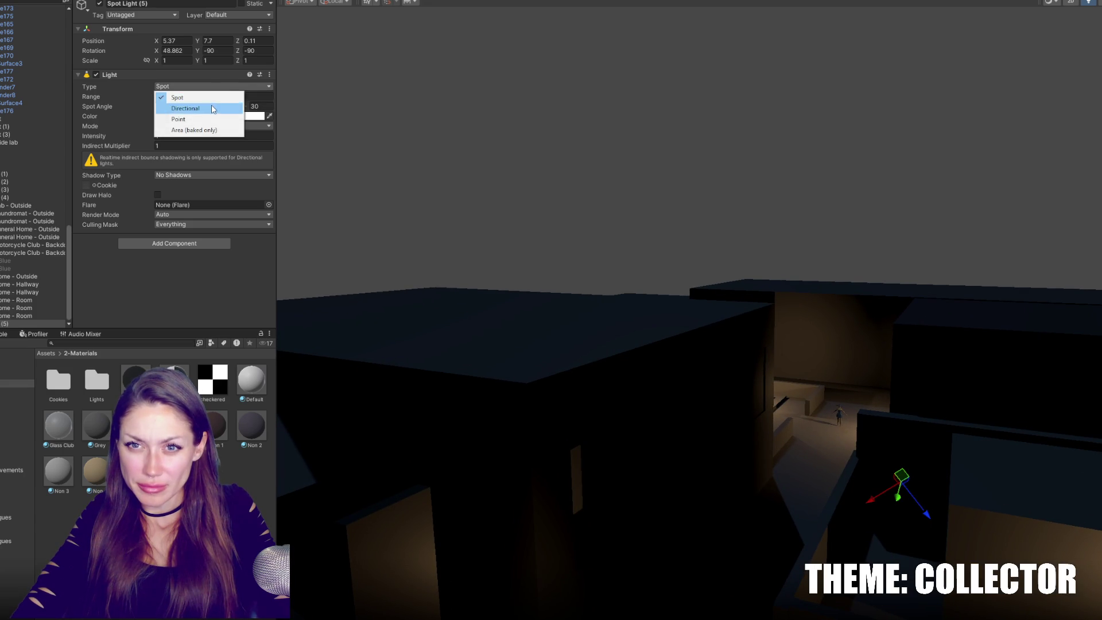
click(208, 119)
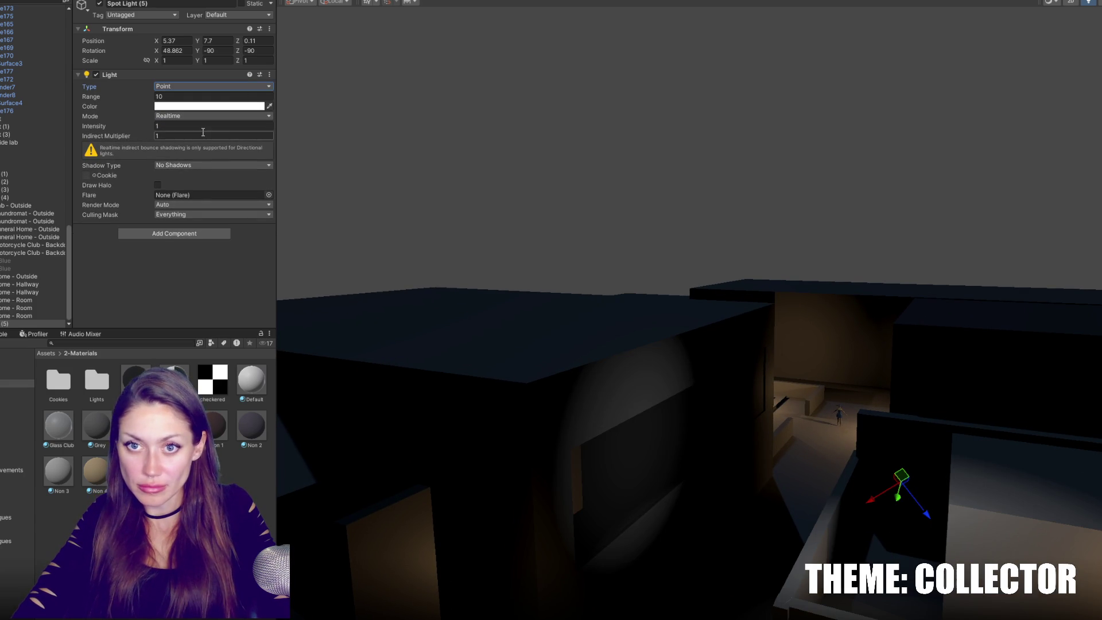
text(0)
key(Tab)
text(0)
key(Tab)
text(0)
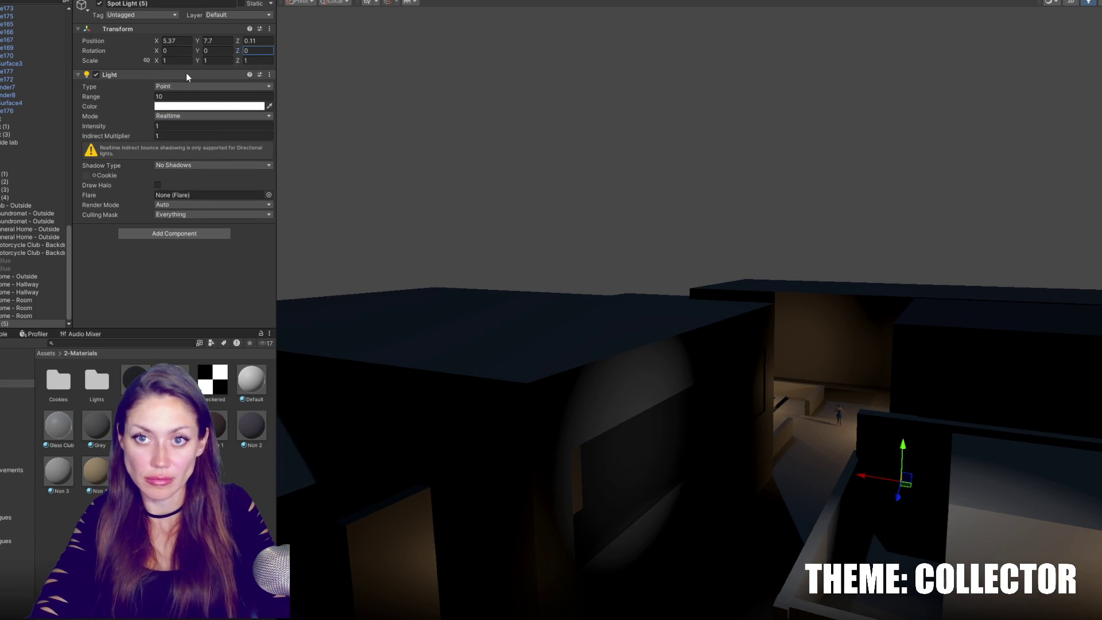
click(194, 118)
click(248, 126)
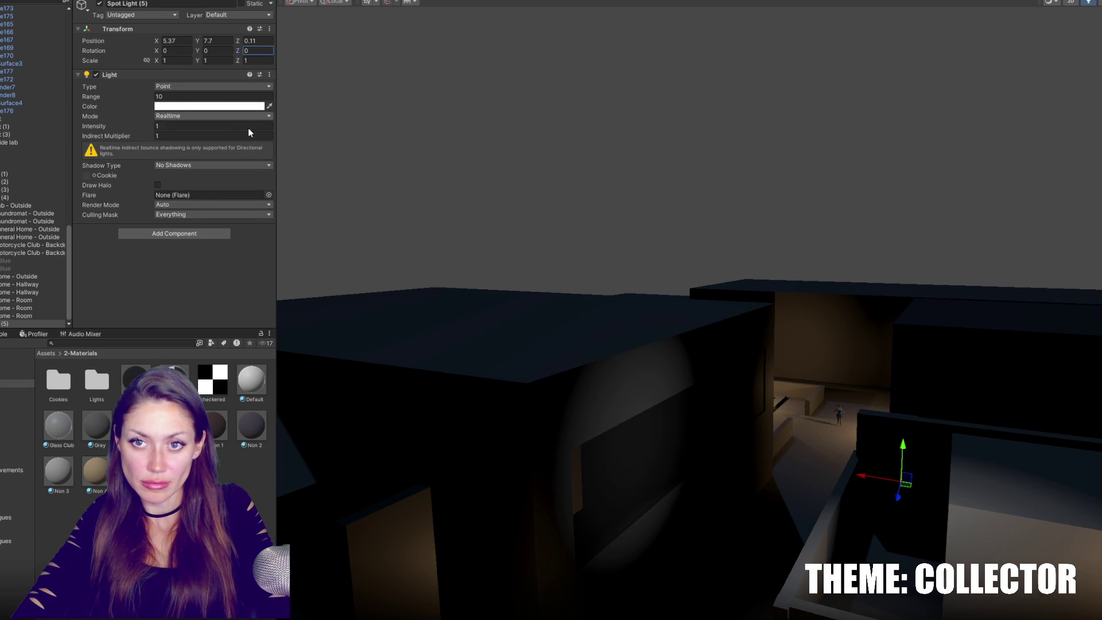
Set the point light's intensity to 6 and move it further down and lower along the street.
text(6)
mouse_move(810, 426)
mouse_down()
mouse_move(649, 396)
mouse_move(659, 325)
mouse_move(661, 425)
mouse_move(661, 371)
mouse_up()
mouse_move(661, 370)
right_down()
mouse_move(574, 403)
mouse_move(581, 376)
right_up()
mouse_move(600, 380)
mouse_down()
mouse_move(688, 355)
mouse_move(673, 329)
mouse_up()
mouse_move(674, 330)
right_down()
mouse_move(704, 430)
mouse_move(668, 335)
mouse_move(696, 295)
mouse_move(1100, 315)
mouse_move(1013, 396)
right_up()
Select polySurface4, then in Maya select the blue building on its own.
click(1011, 394)
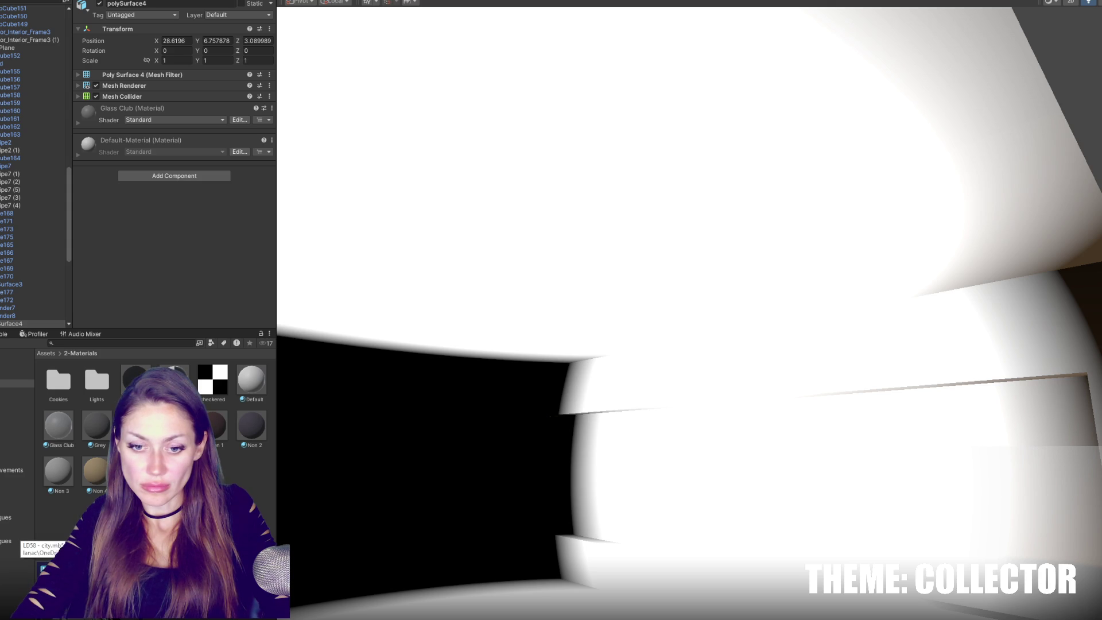
click(57, 550)
click(507, 371)
scroll(553, 406, up, 3)
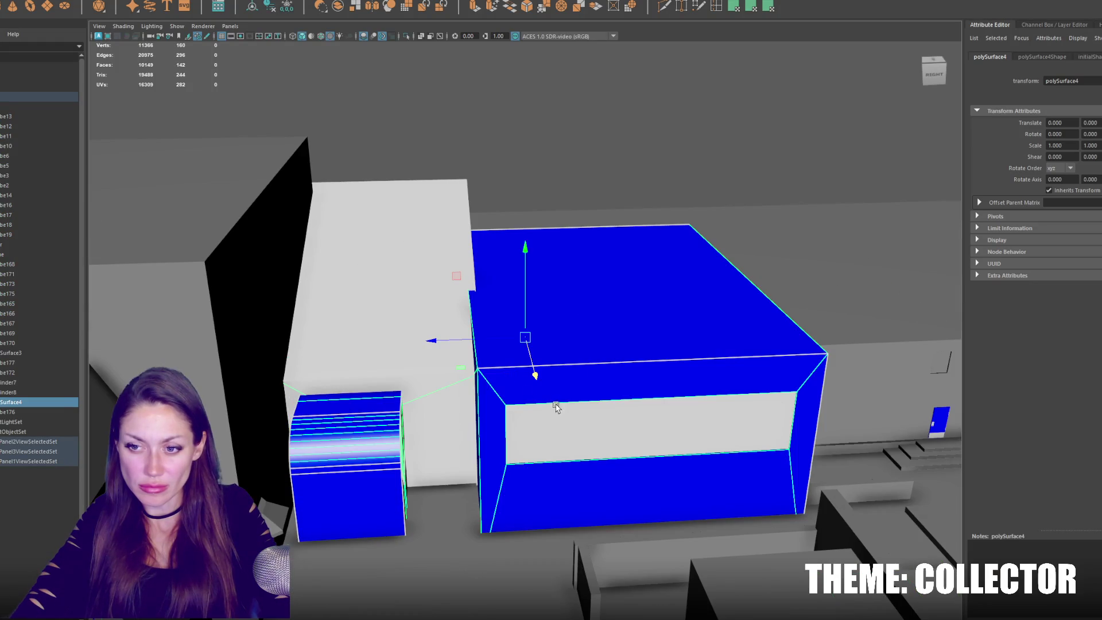
Isolate the building and assign the existing grey lambert1 material to the blue polySurface8 piece.
key(ctrl+1)
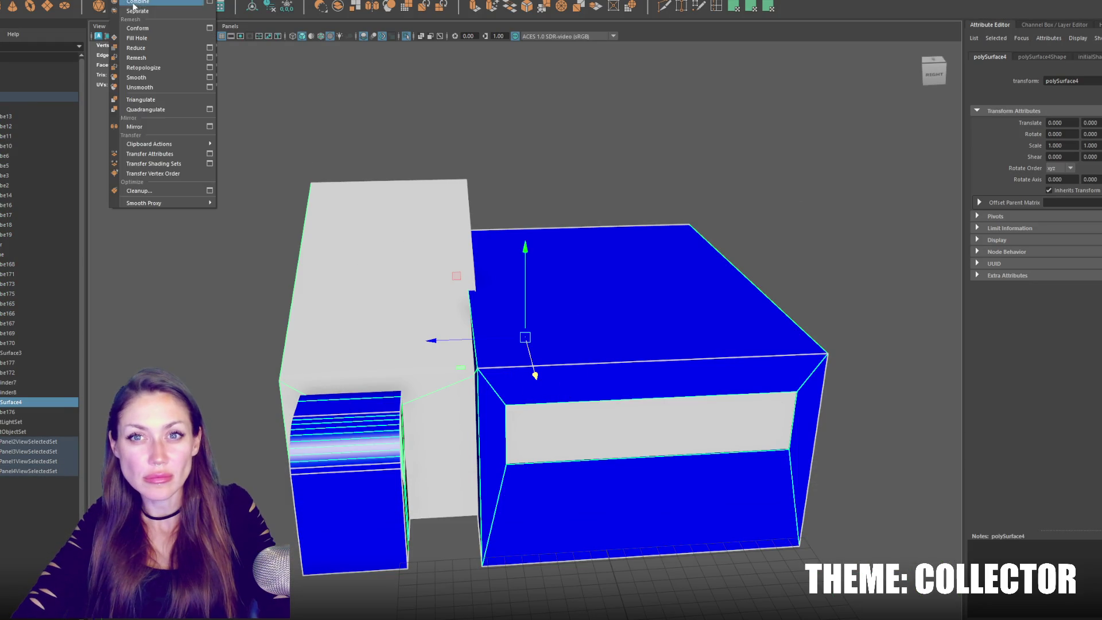
click(170, 13)
click(384, 155)
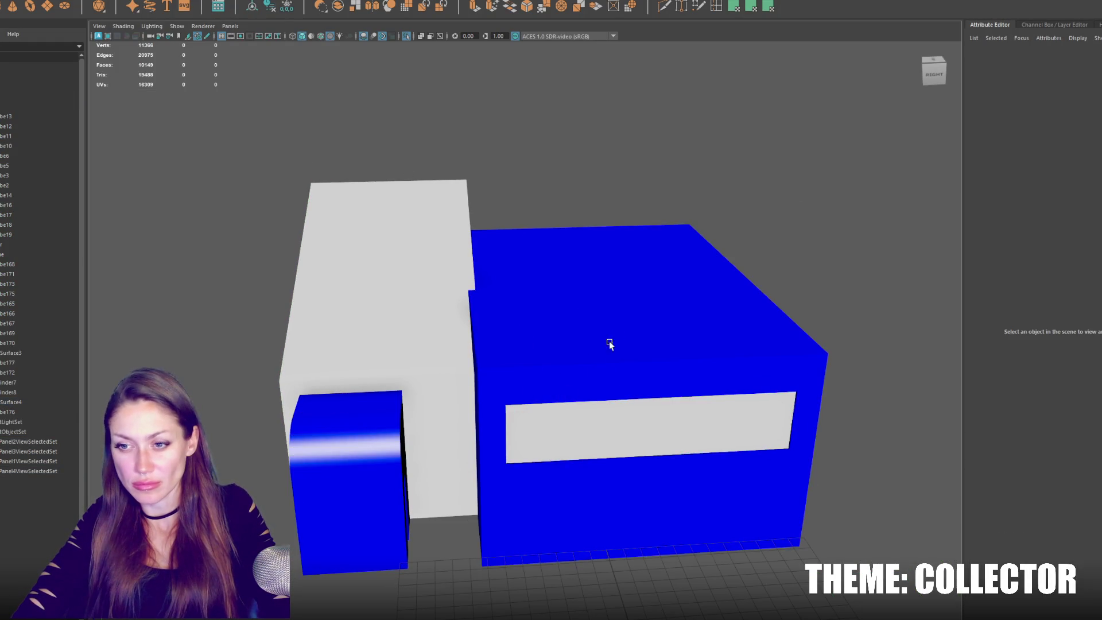
alt+drag(593, 361, 288, 246)
click(697, 553)
right_click(325, 134)
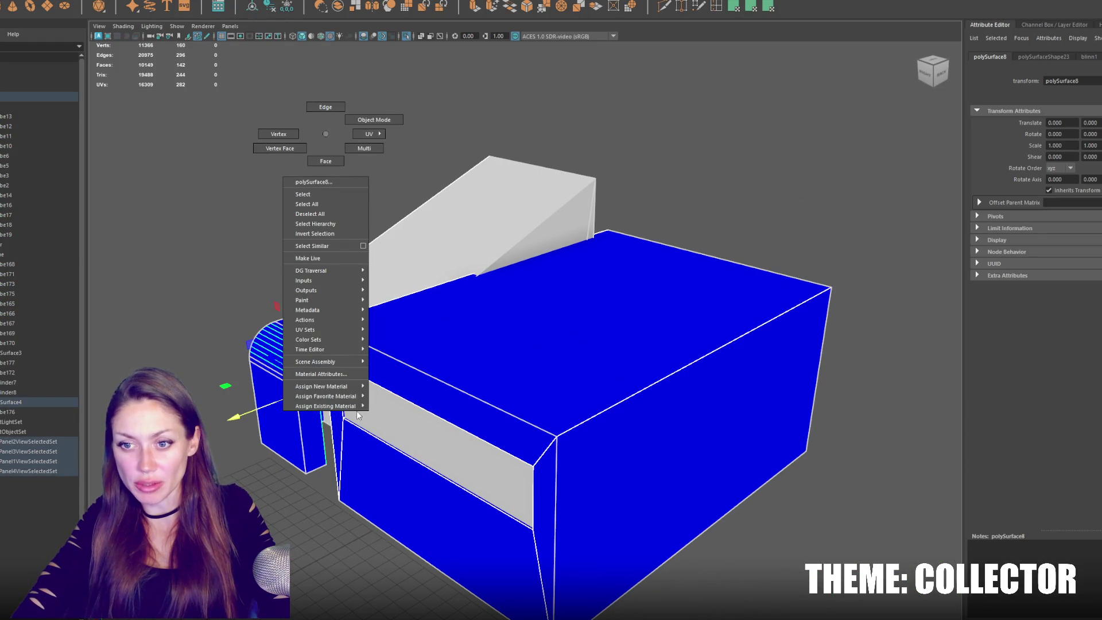
mouse_move(359, 406)
click(402, 451)
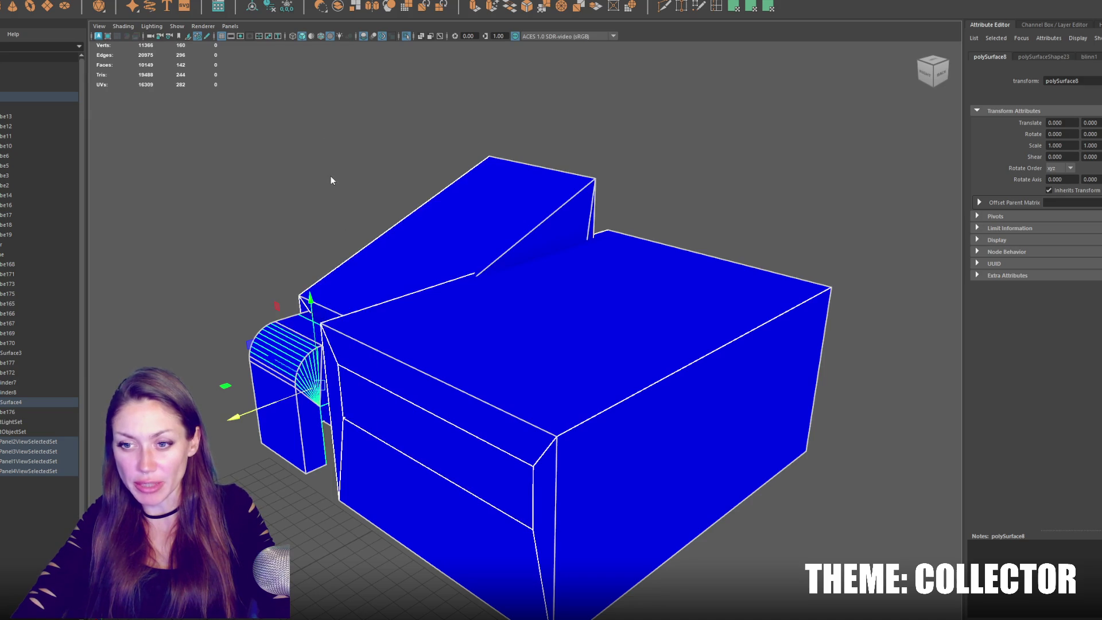
right_click(287, 177)
mouse_move(287, 449)
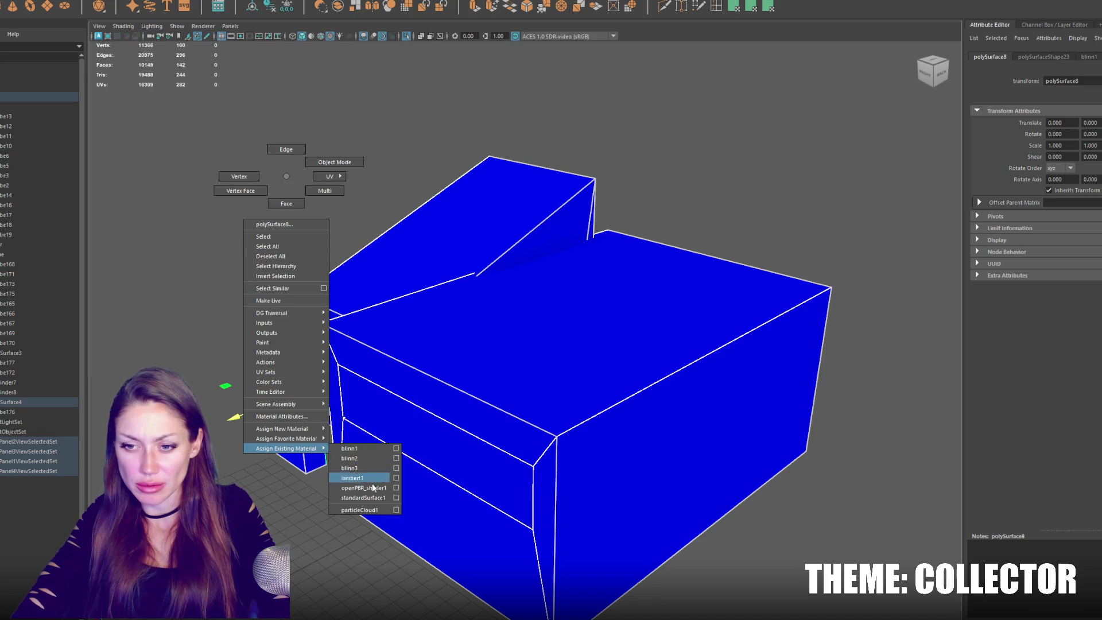
click(367, 498)
Group all the building pieces together as group3.
alt+drag(329, 205, 471, 242)
click(551, 454)
drag(723, 487, 369, 113)
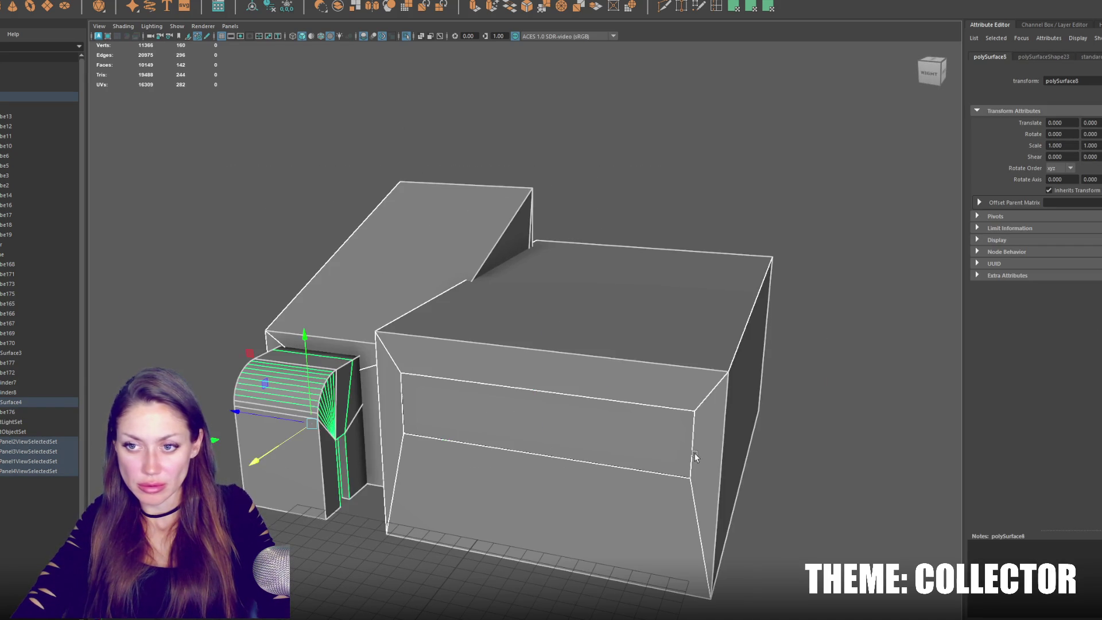
click(286, 10)
Lower the group's pivot down the box front and rename the front panel to Window.
key(w)
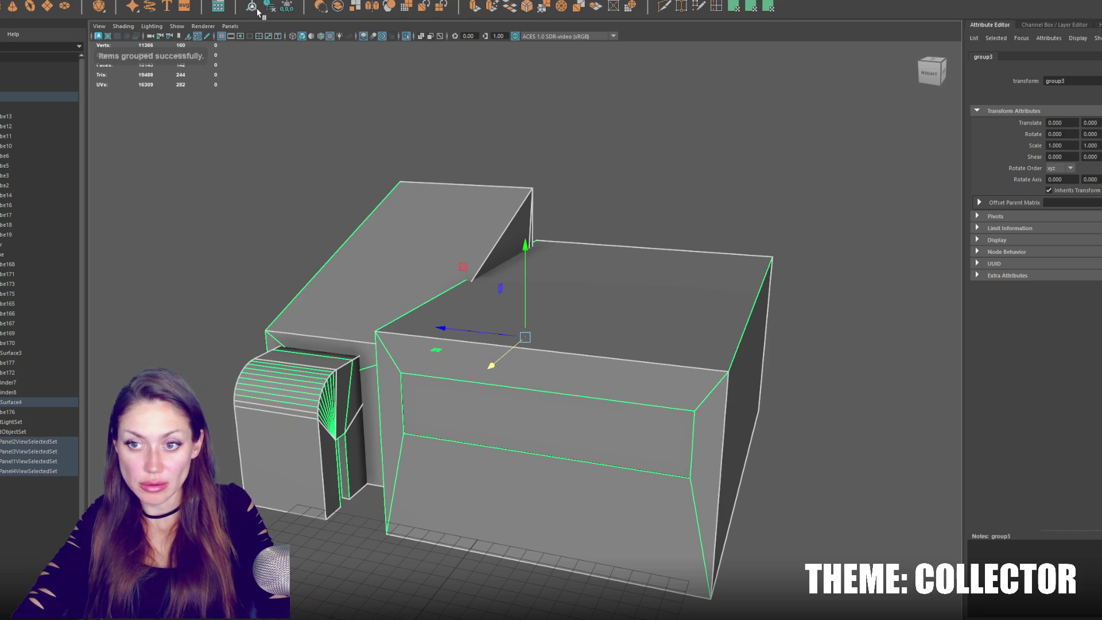
mouse_move(555, 320)
alt+mouse_down()
mouse_move(522, 402)
mouse_move(521, 520)
alt+mouse_up()
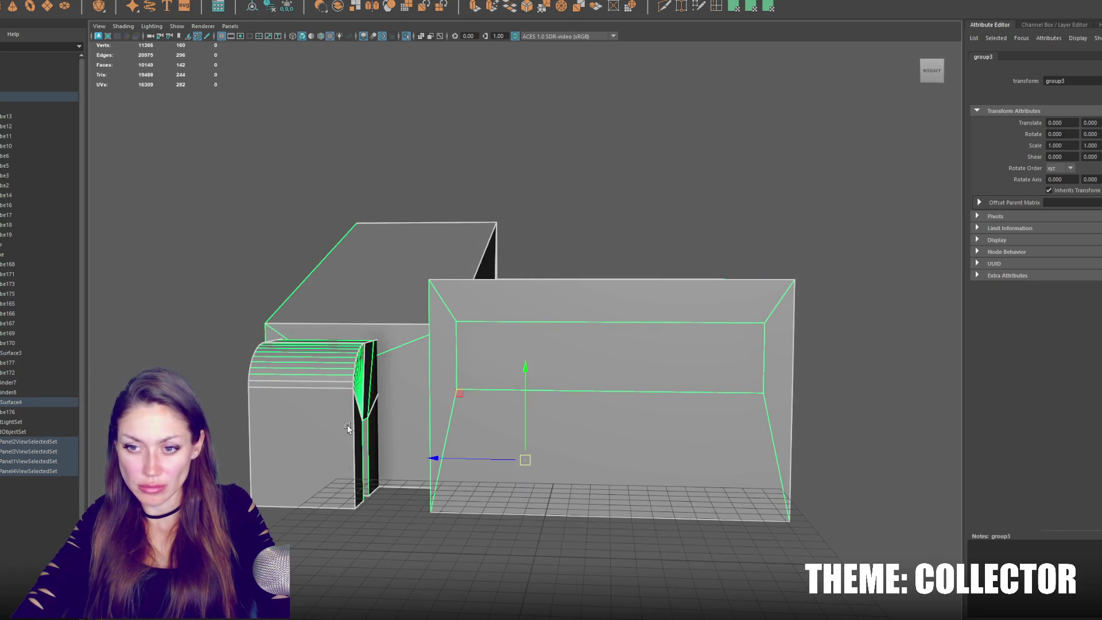
alt+drag(428, 509, 345, 470)
click(10, 402)
double_click(10, 402)
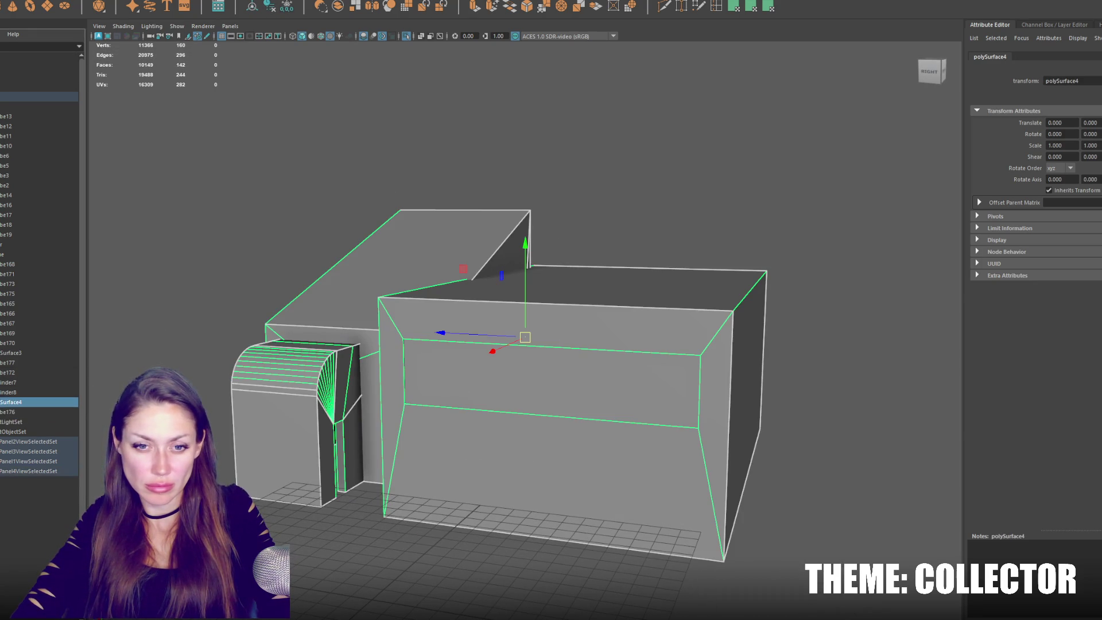
key(Escape)
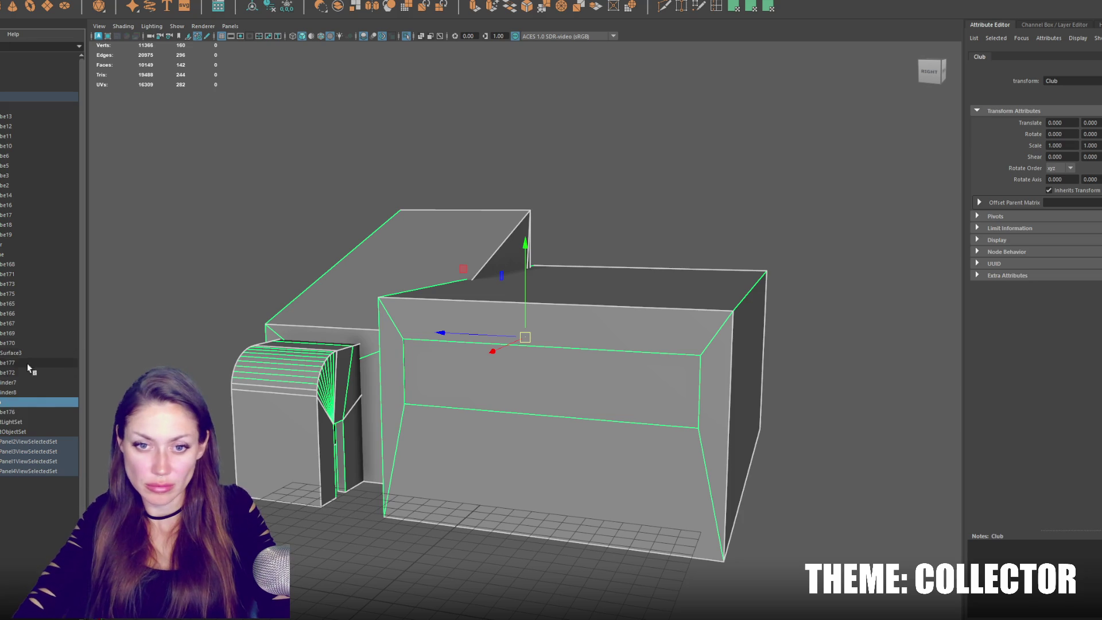
click(498, 395)
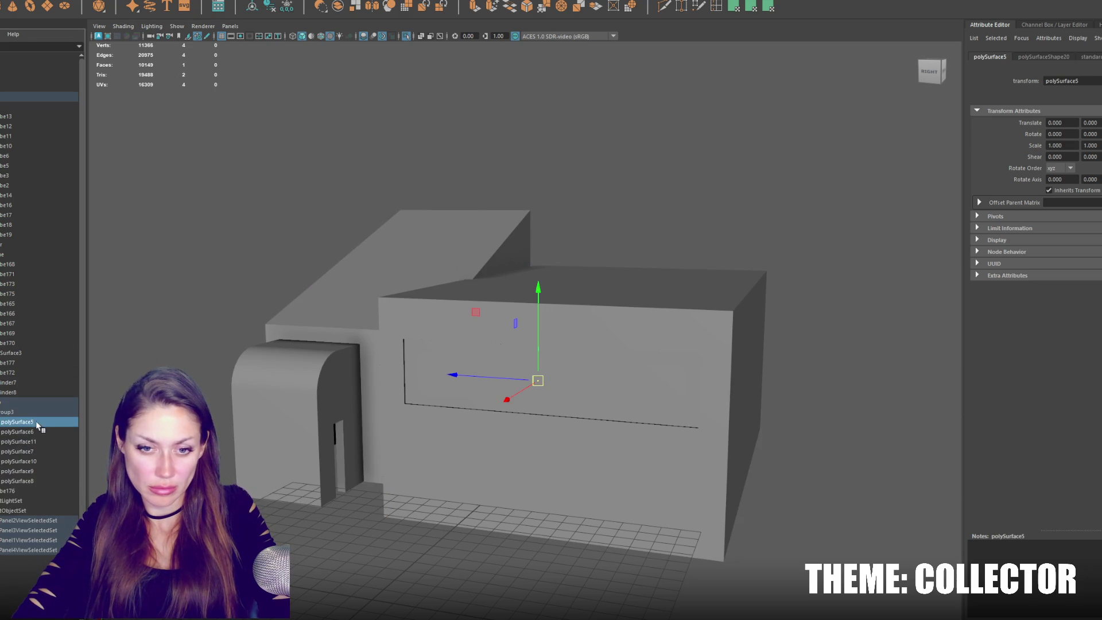
text(Window)
key(Return)
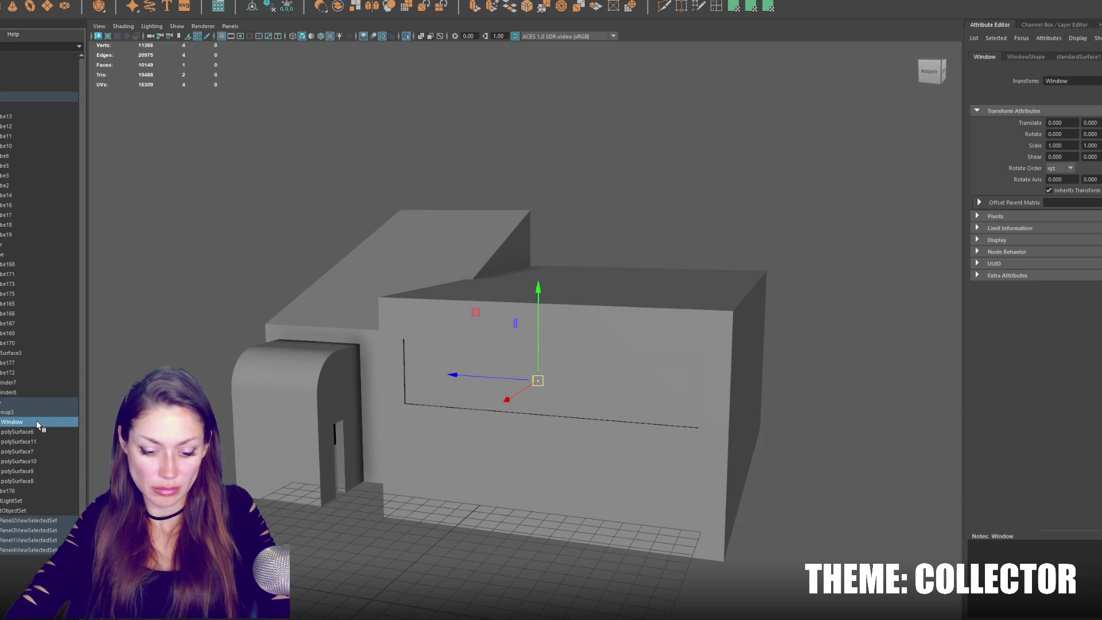
Rename polySurface6 to Window2.
click(29, 432)
double_click(18, 432)
text(Window2)
key(Return)
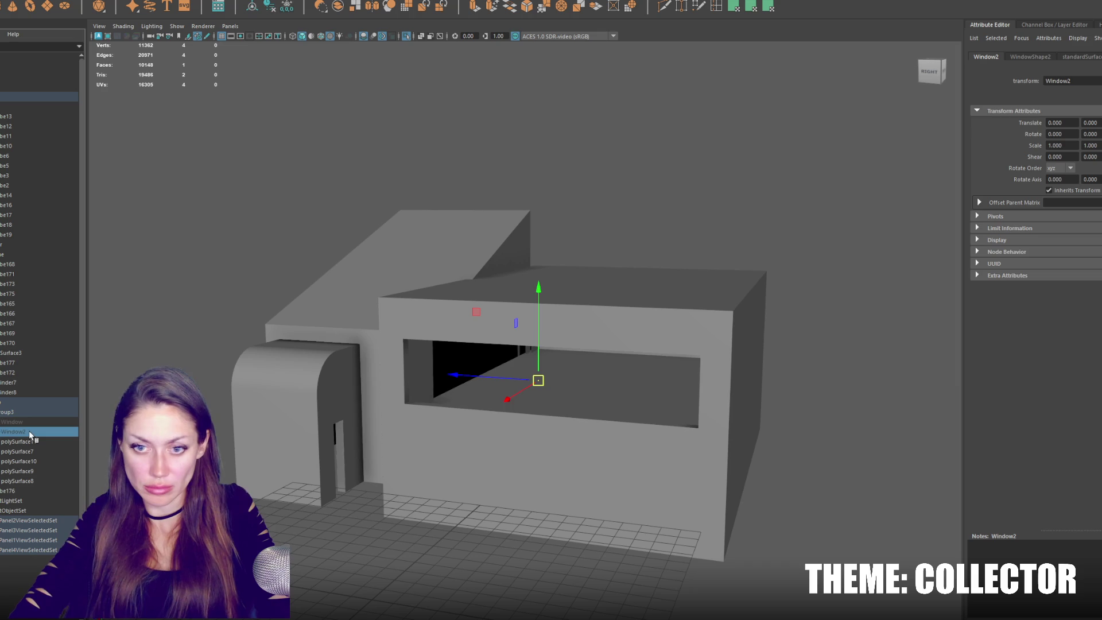
Dissolve group3 so the building pieces are no longer grouped.
click(15, 420)
click(19, 412)
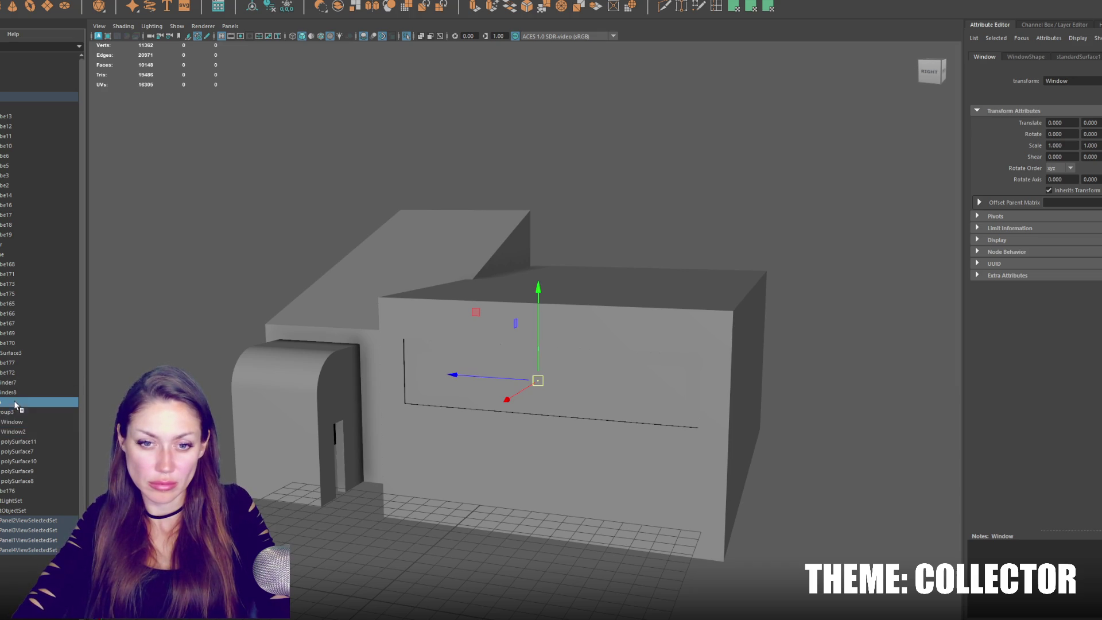
click(16, 422)
shift+click(14, 482)
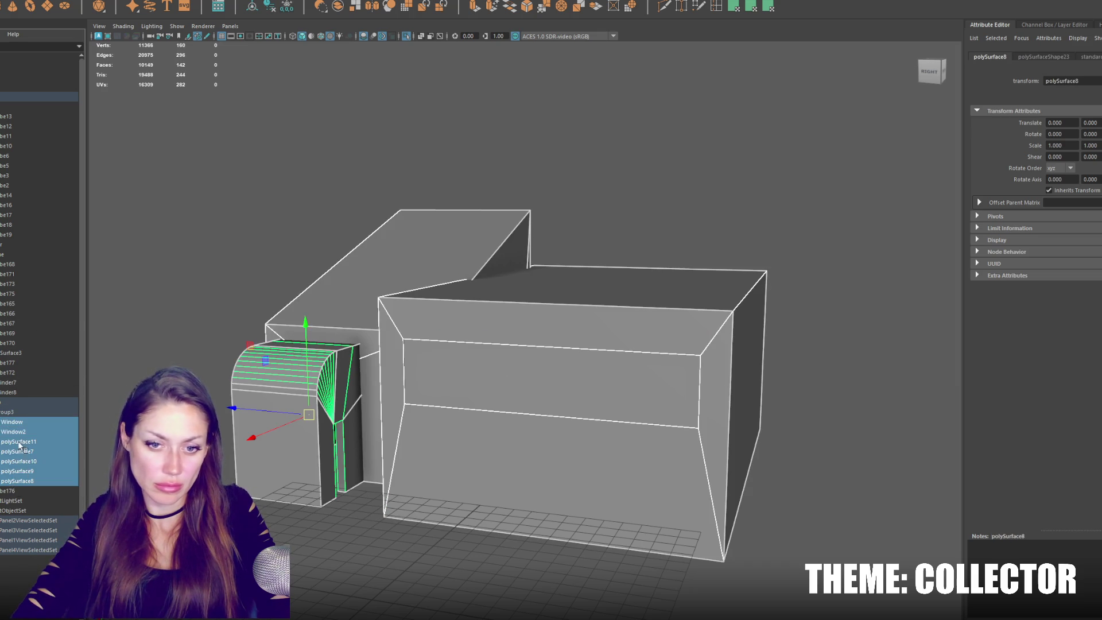
click(10, 412)
key(Delete)
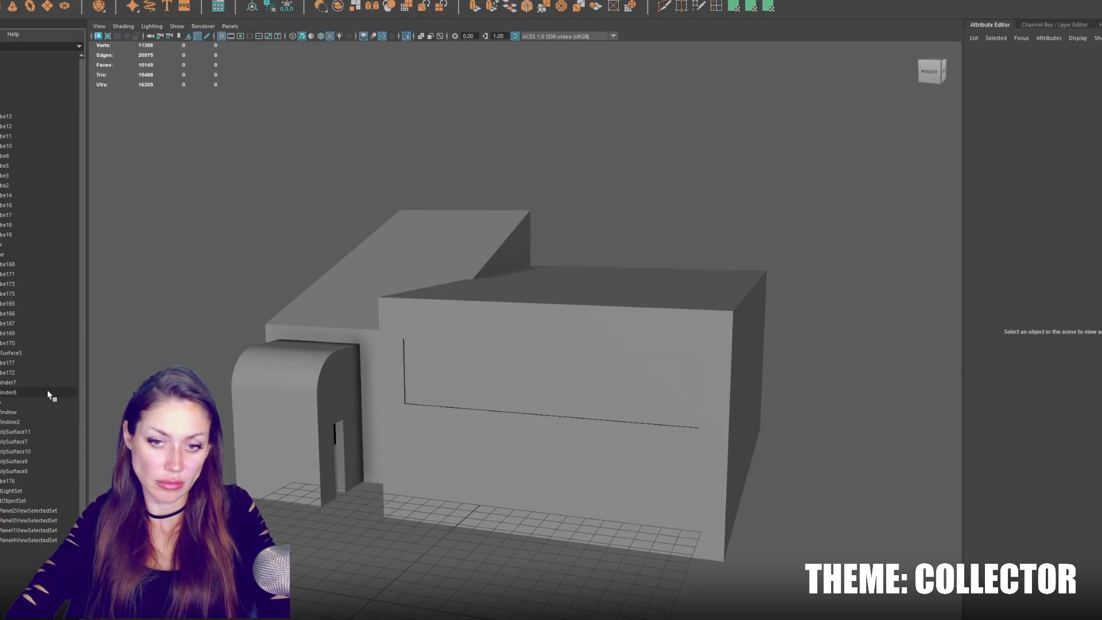
key(ctrl+z)
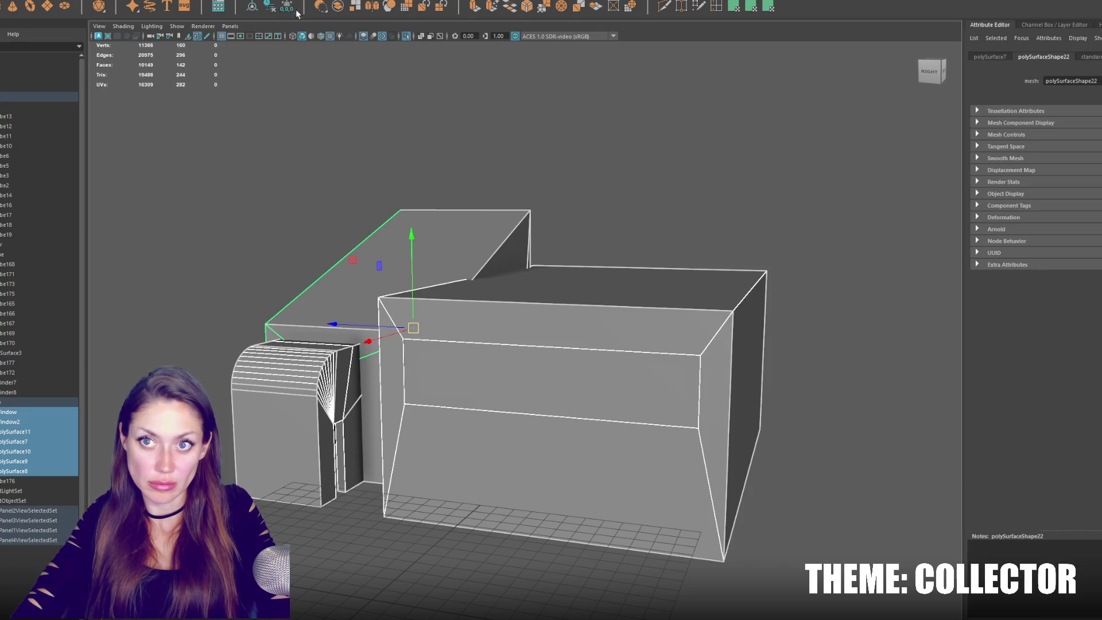
Select the Club model and move its pivot down near the ground.
click(45, 402)
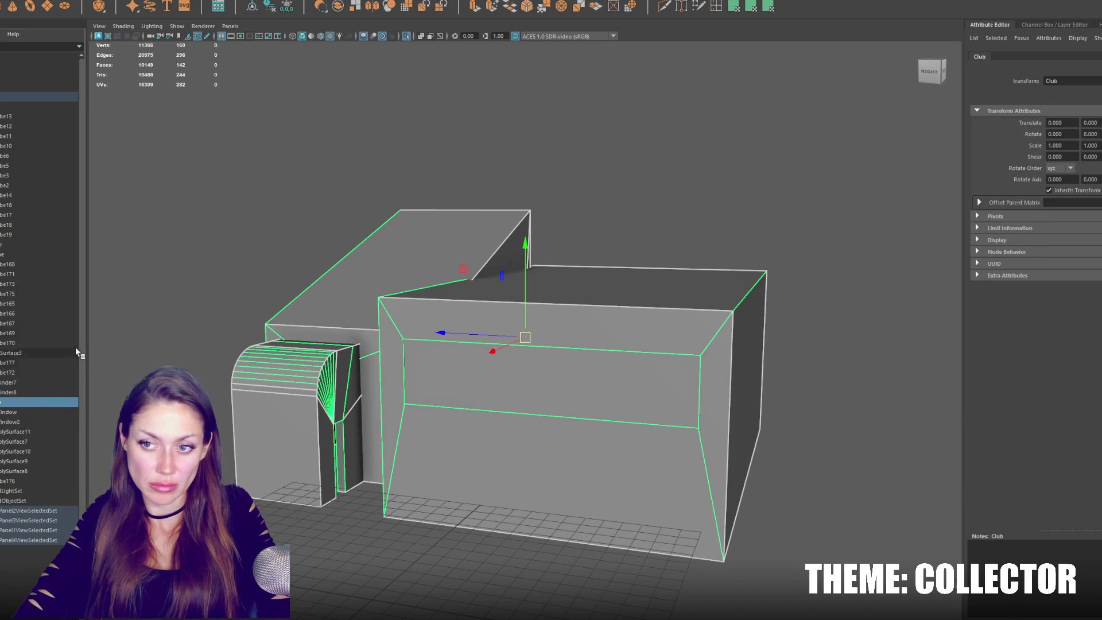
alt+drag(190, 149, 251, 31)
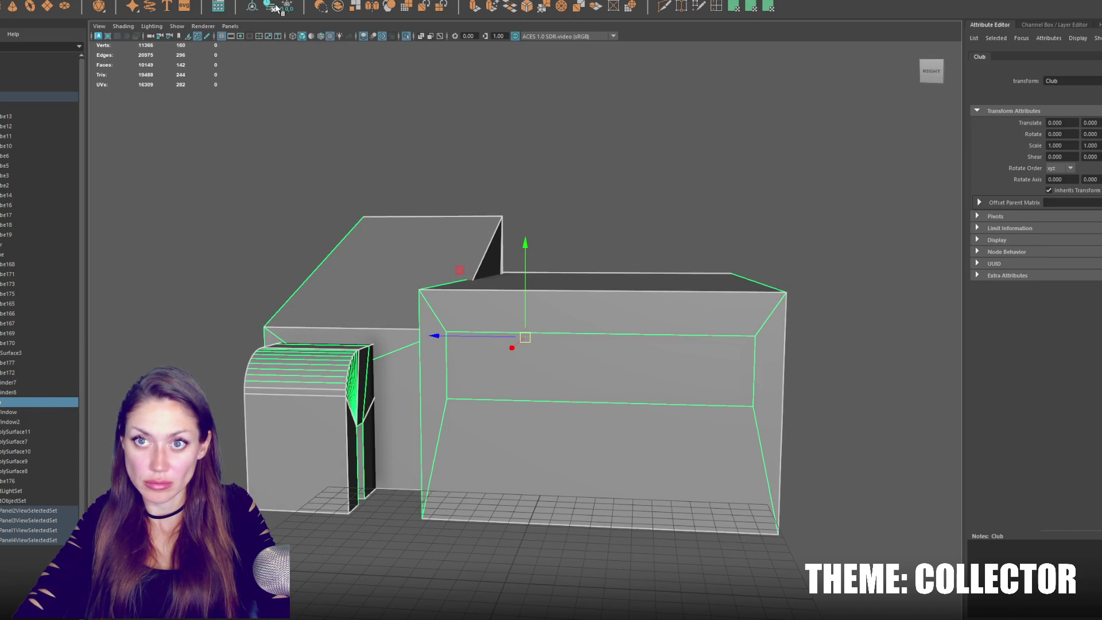
key(e)
middle_drag(499, 345, 429, 549)
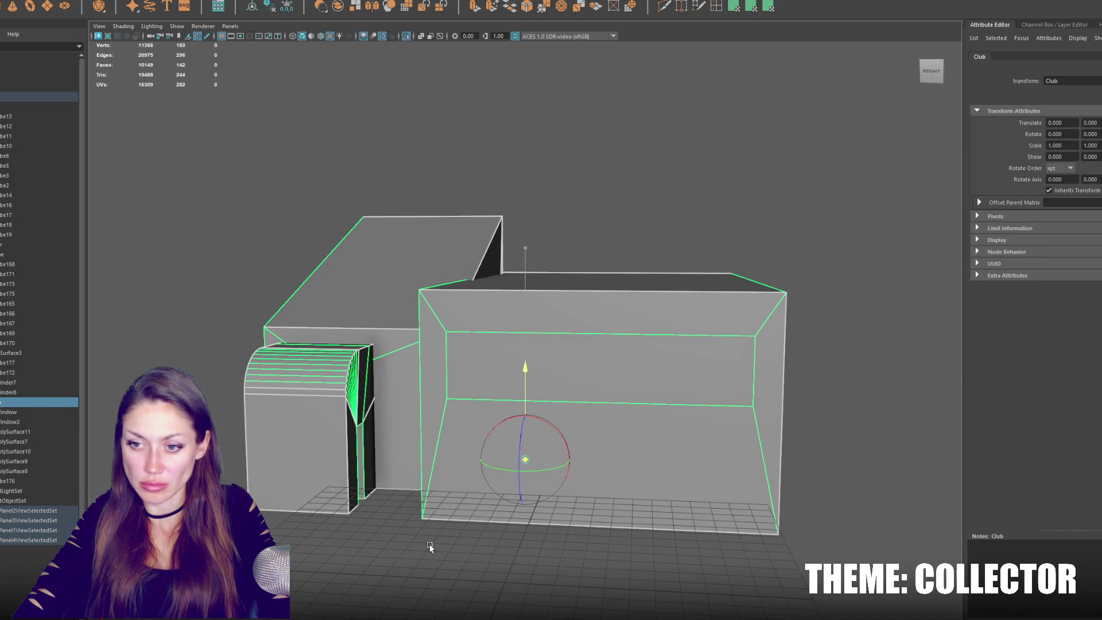
Export the City model via File > Send to Unity > Selection, then select Door01 in Unity.
key(w)
click(41, 97)
click(6, 1)
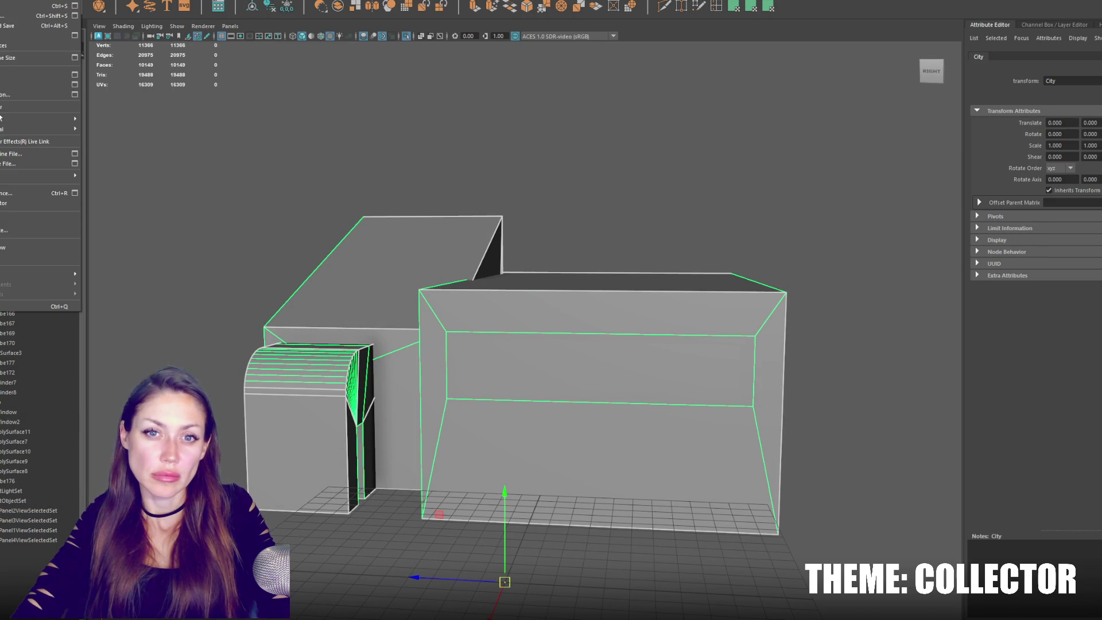
click(8, 93)
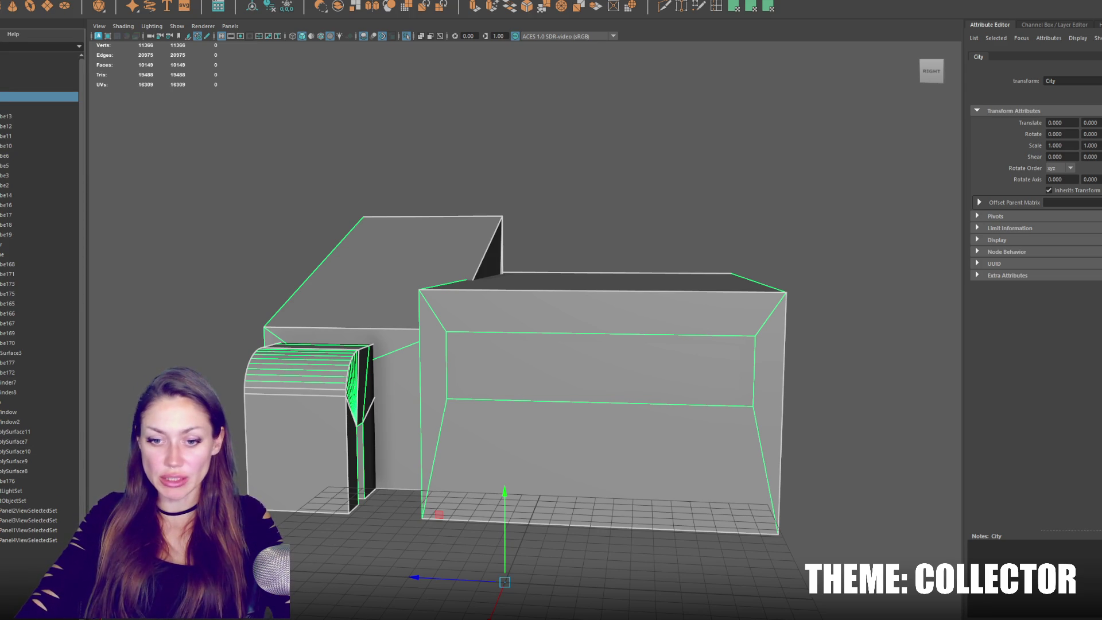
click(1, 1)
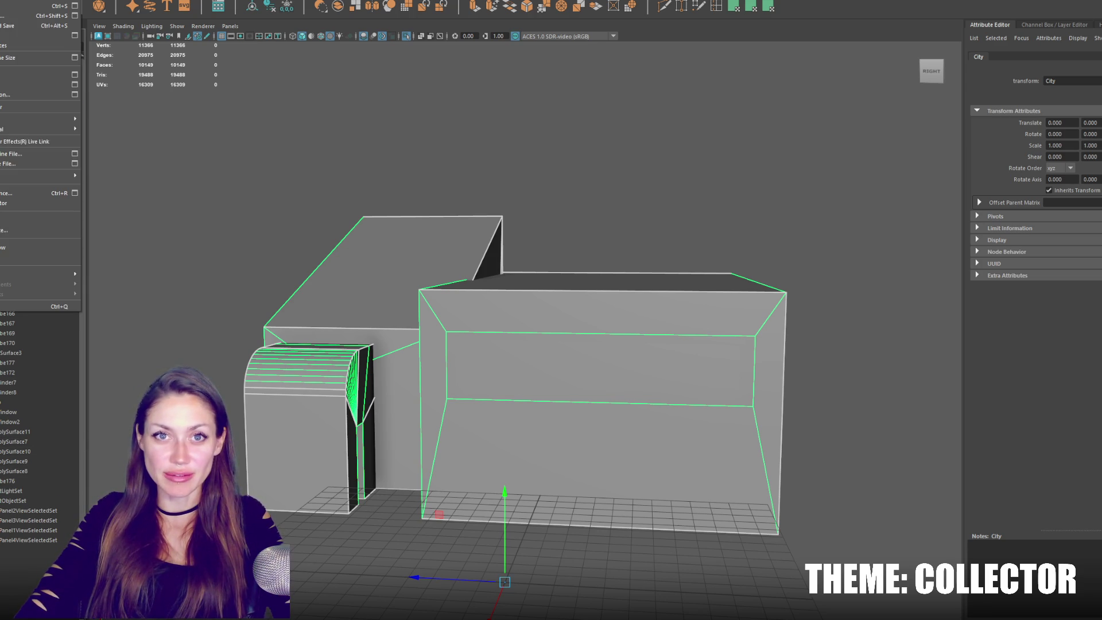
mouse_move(15, 130)
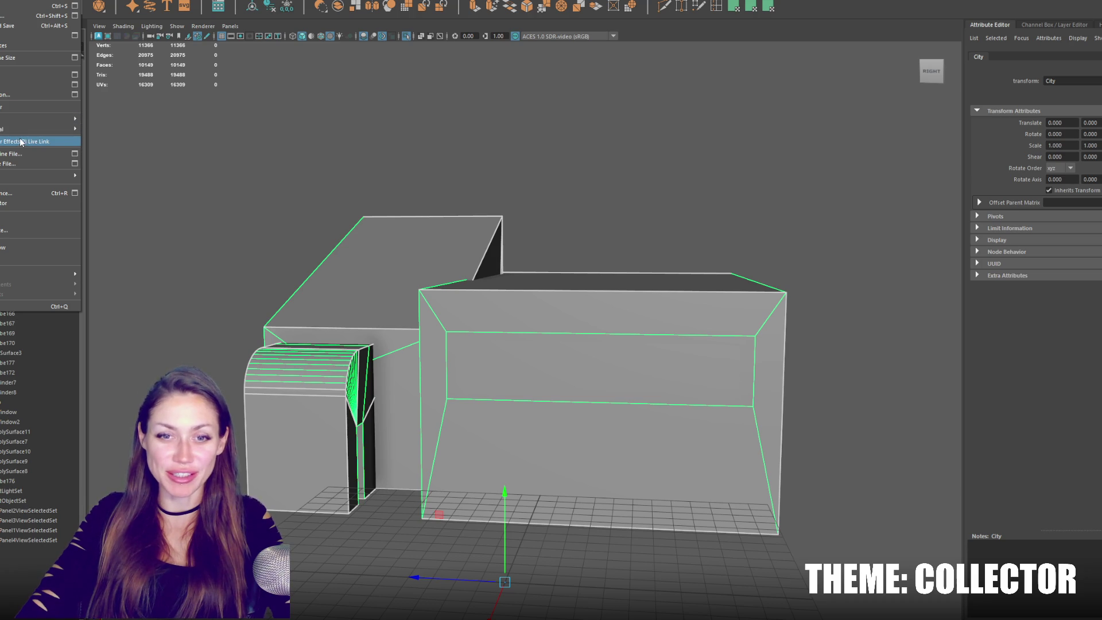
click(123, 140)
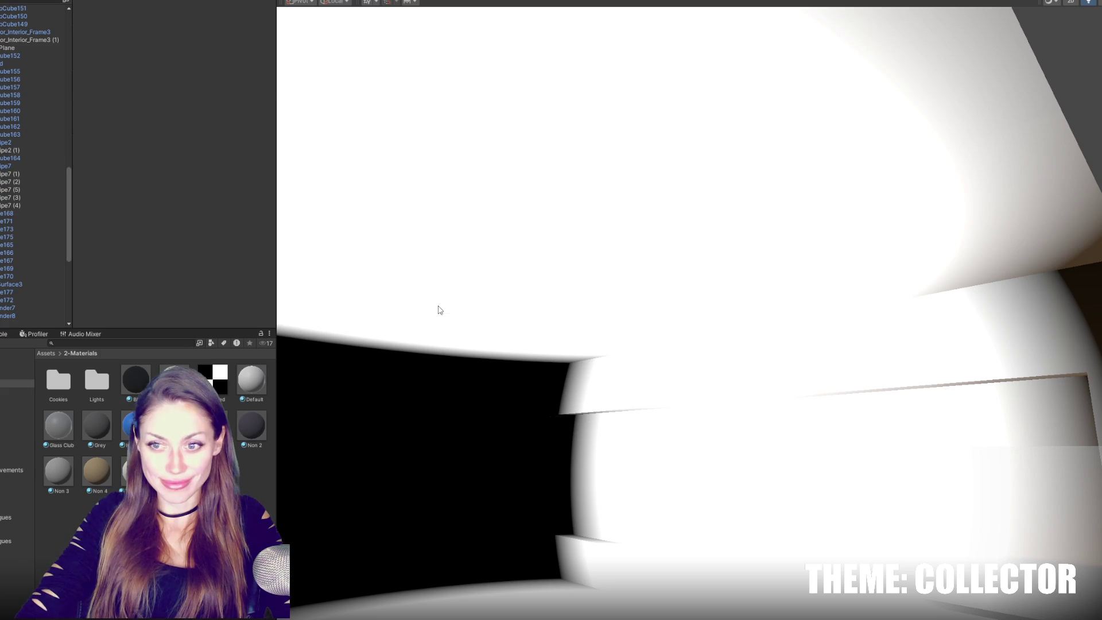
mouse_move(438, 308)
right_down()
mouse_move(697, 328)
mouse_move(522, 386)
mouse_move(665, 394)
mouse_move(369, 167)
mouse_move(595, 197)
mouse_move(731, 239)
mouse_move(775, 293)
mouse_move(527, 292)
mouse_move(631, 251)
mouse_move(510, 234)
mouse_move(580, 317)
mouse_move(820, 204)
mouse_move(852, 202)
mouse_move(608, 212)
mouse_move(603, 229)
mouse_move(787, 273)
mouse_move(857, 345)
mouse_move(907, 335)
right_up()
click(858, 345)
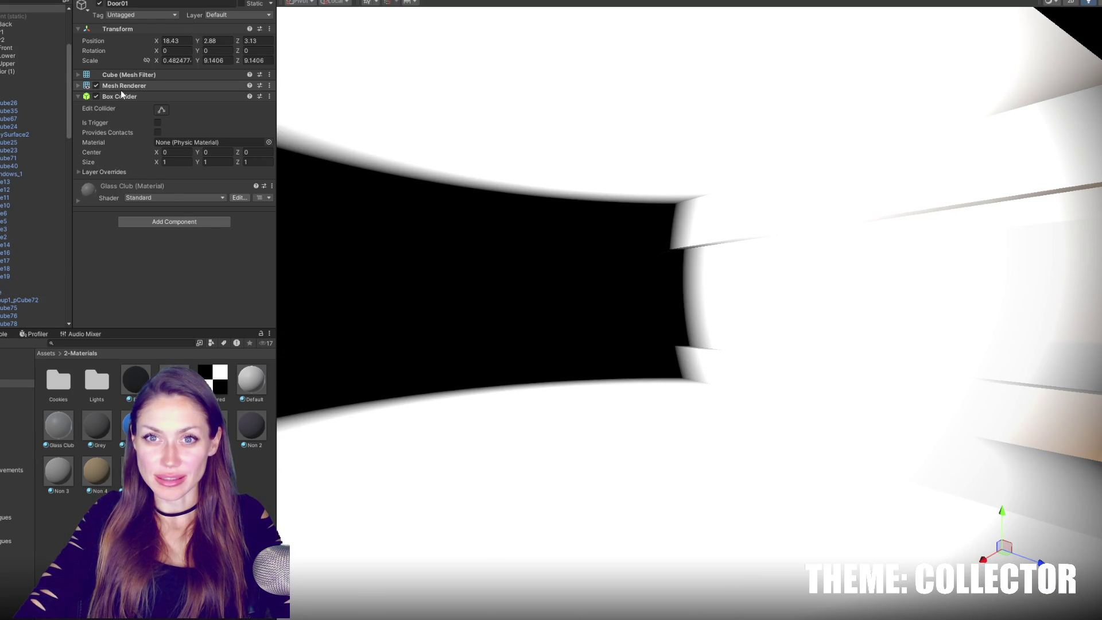
Set Window2's Mesh Renderer Cast Shadows to Off.
click(943, 354)
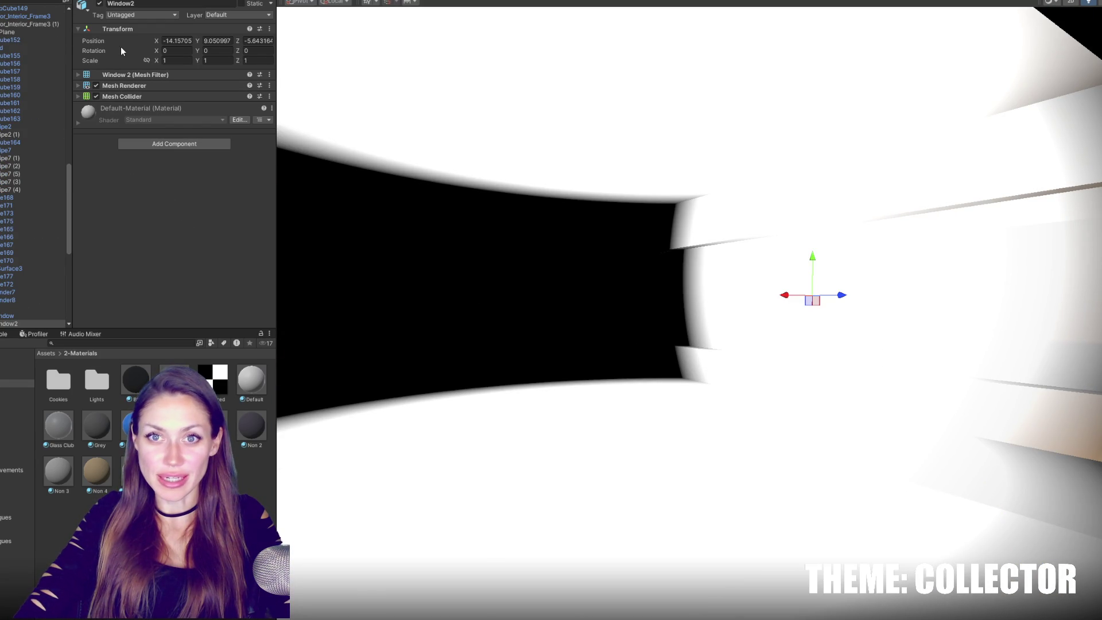
click(161, 86)
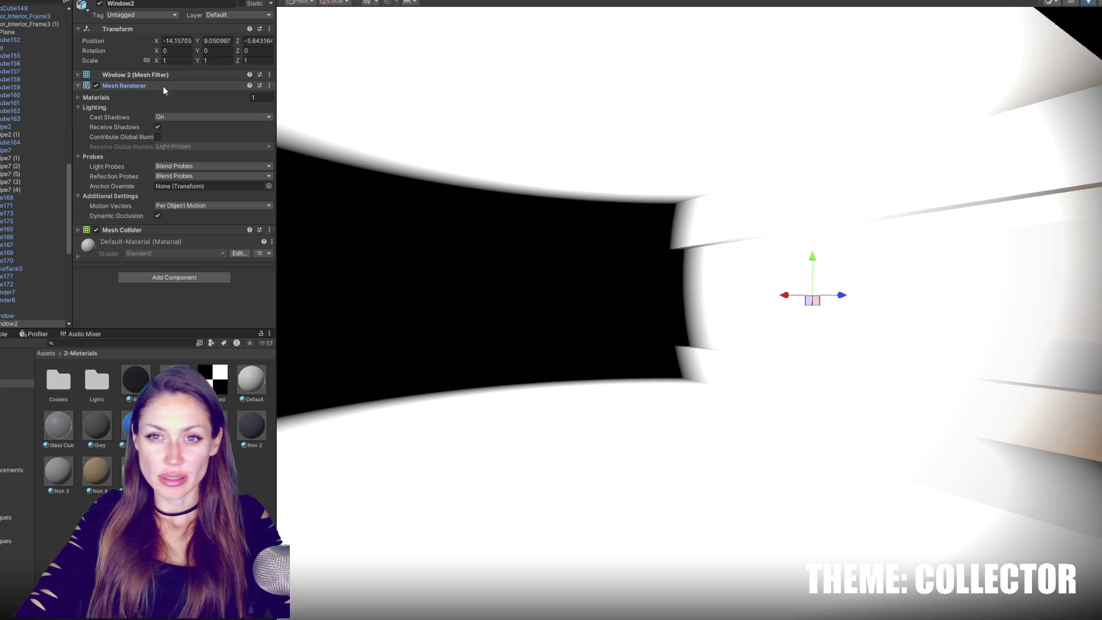
click(162, 117)
click(188, 130)
scroll(498, 244, down, 5)
Select the Window panel and set its Cast Shadows to Off as well.
mouse_move(517, 252)
alt+mouse_down()
mouse_move(498, 244)
mouse_move(531, 308)
alt+mouse_up()
click(531, 308)
click(529, 292)
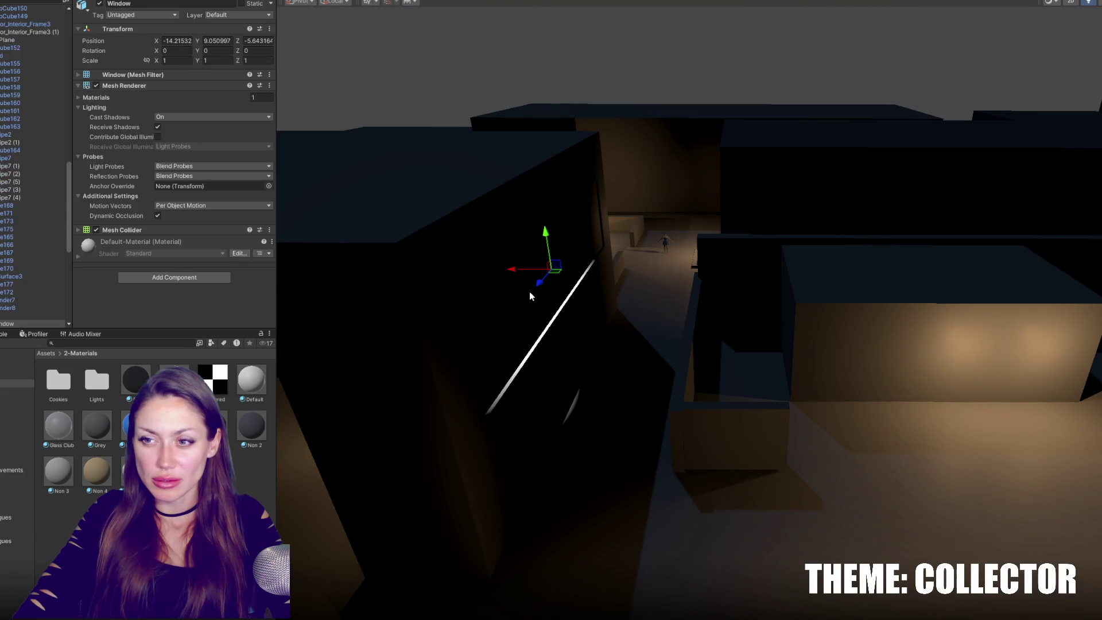
click(241, 117)
click(224, 128)
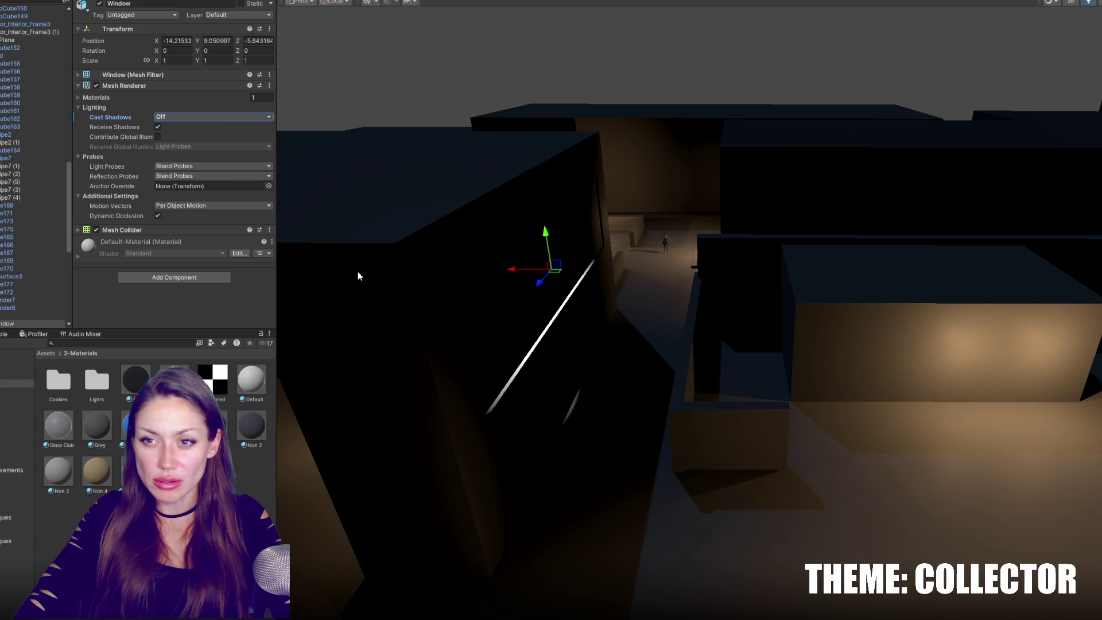
Orbit around the building to face the window opening and frame pCube24.
alt+drag(402, 257, 425, 253)
alt+drag(576, 257, 641, 303)
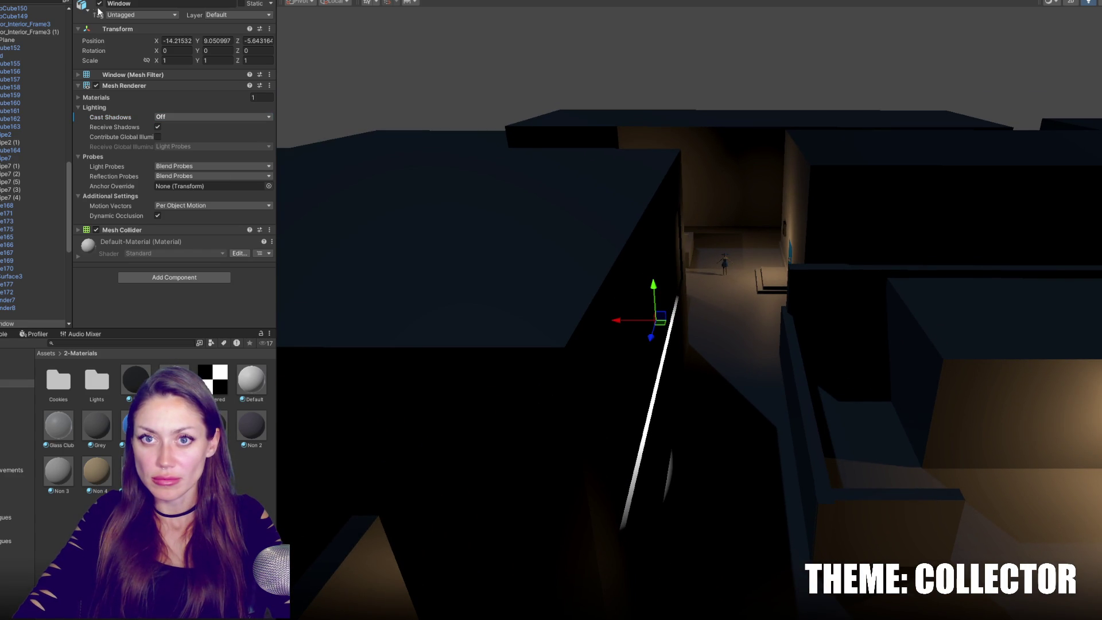
alt+drag(516, 298, 595, 310)
click(505, 339)
mouse_move(504, 339)
alt+mouse_down()
mouse_move(647, 295)
mouse_move(645, 305)
mouse_move(897, 305)
alt+mouse_up()
click(590, 367)
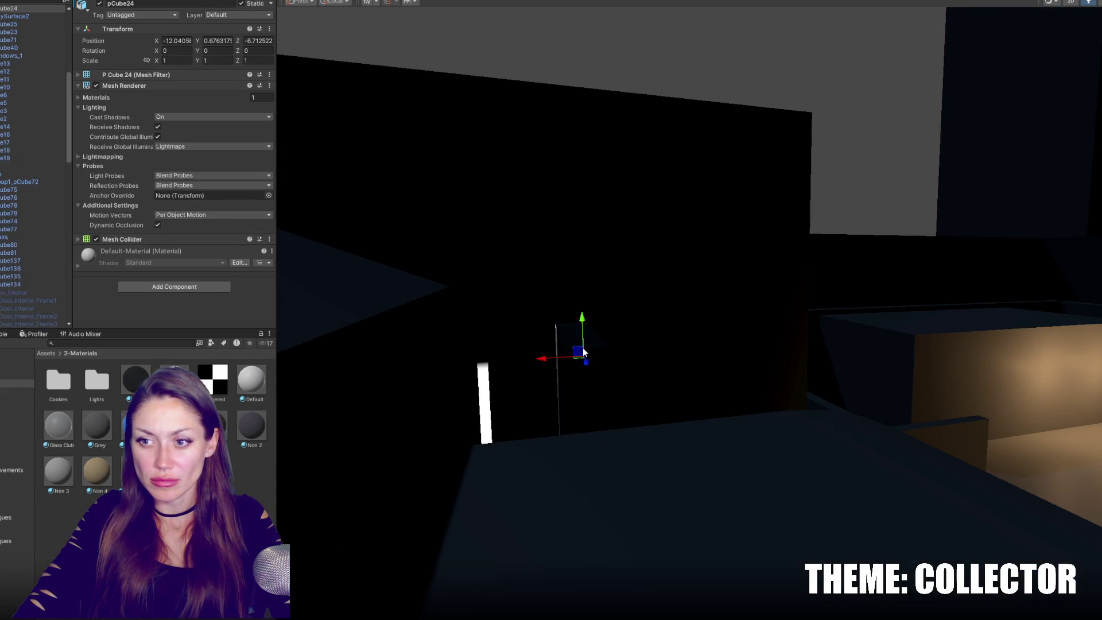
key(f)
Frame Door01 and toggle its active checkbox off and back on.
alt+drag(751, 305, 581, 340)
click(555, 319)
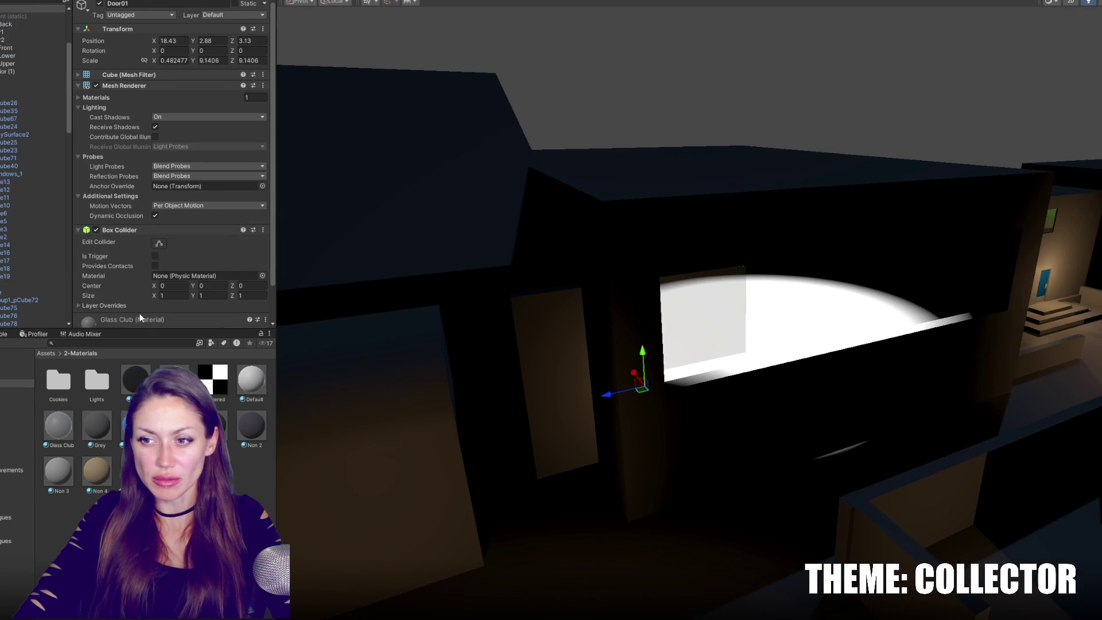
key(f)
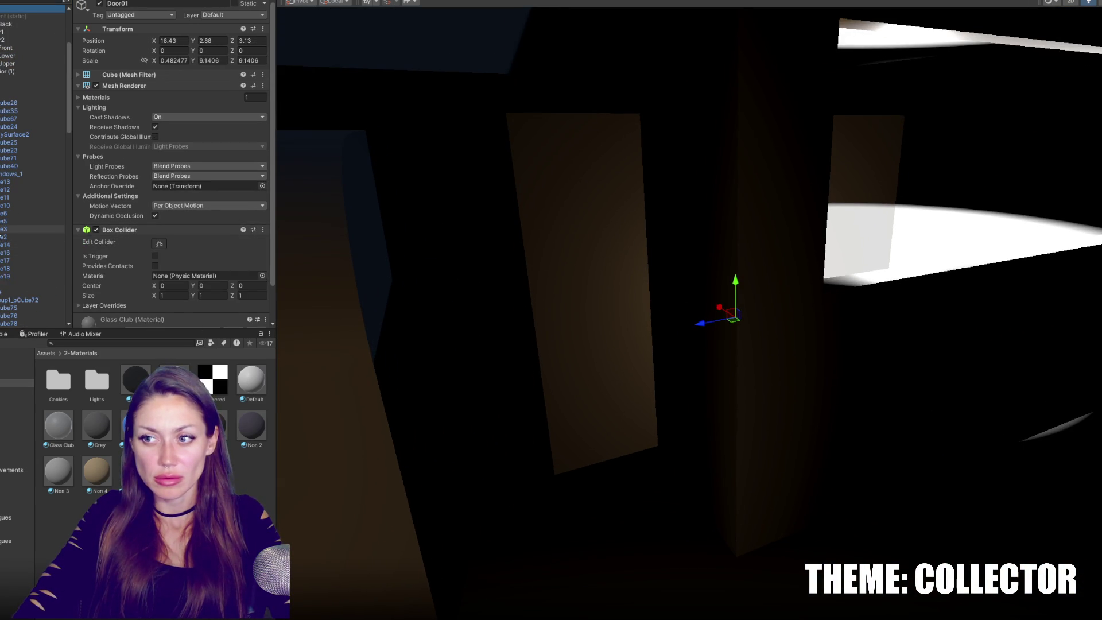
click(100, 4)
click(100, 4)
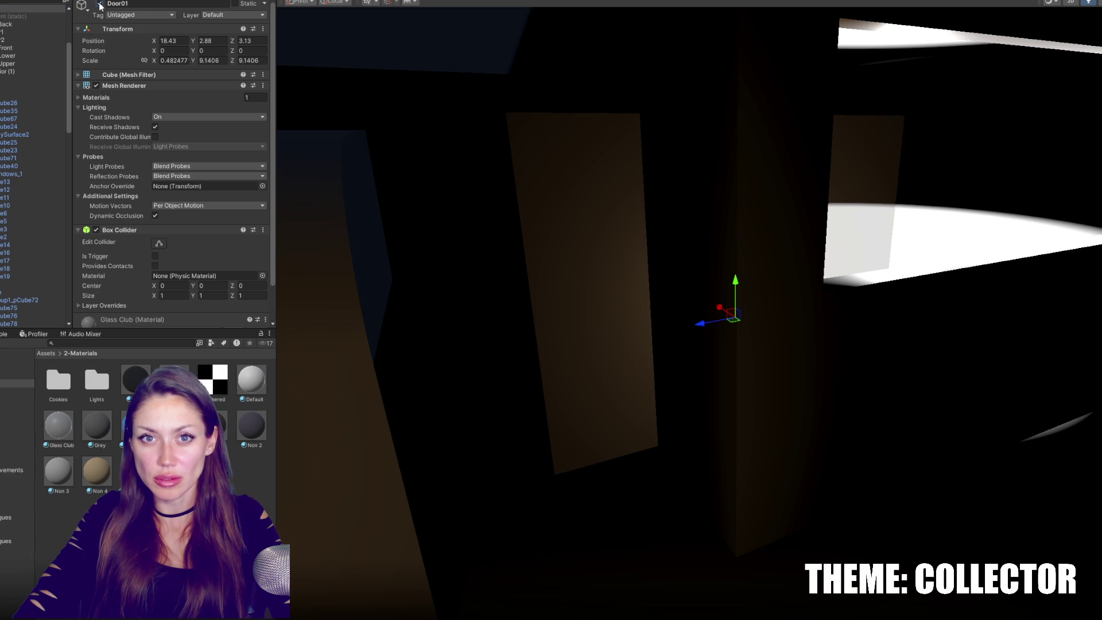
scroll(45, 49, up, 5)
click(5, 123)
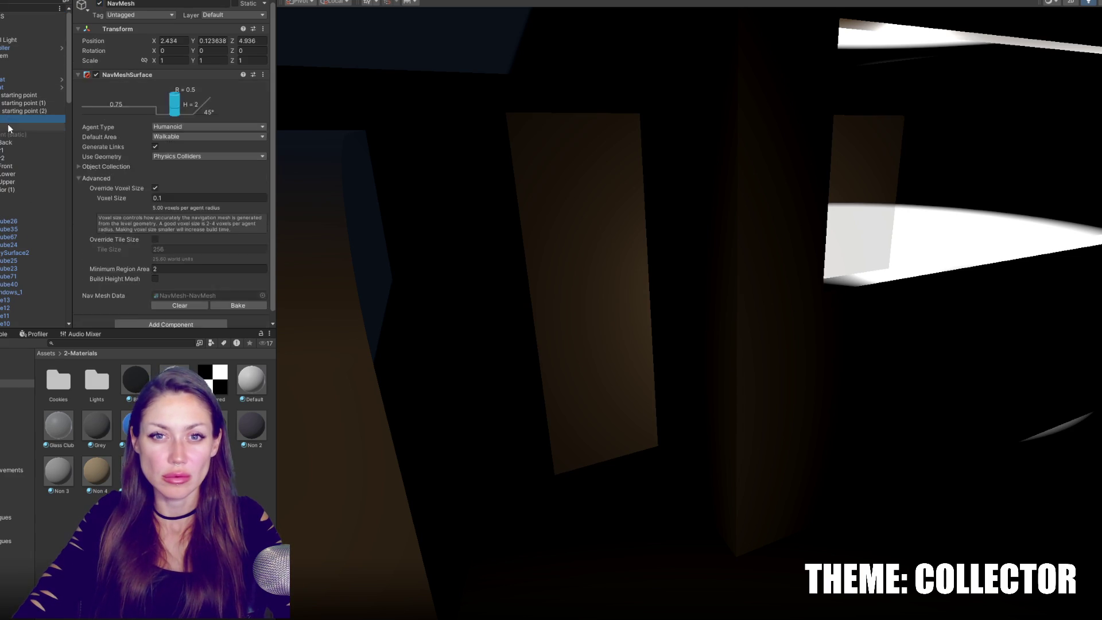
Select the point light and give it Hard Shadows with a Range of 20.
middle_drag(322, 367, 394, 400)
mouse_move(394, 400)
right_down()
mouse_move(706, 298)
mouse_move(593, 291)
mouse_move(789, 273)
mouse_move(698, 285)
mouse_move(712, 281)
right_up()
click(714, 208)
mouse_move(714, 209)
right_down()
mouse_move(597, 190)
mouse_move(593, 176)
right_up()
scroll(580, 189, up, 2)
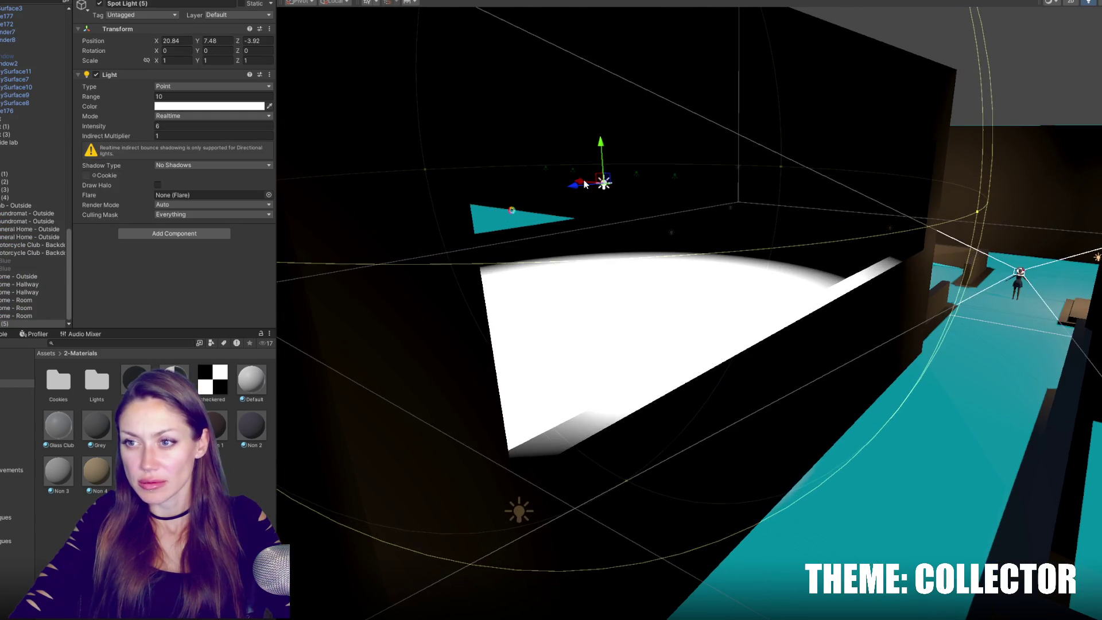
text(30)
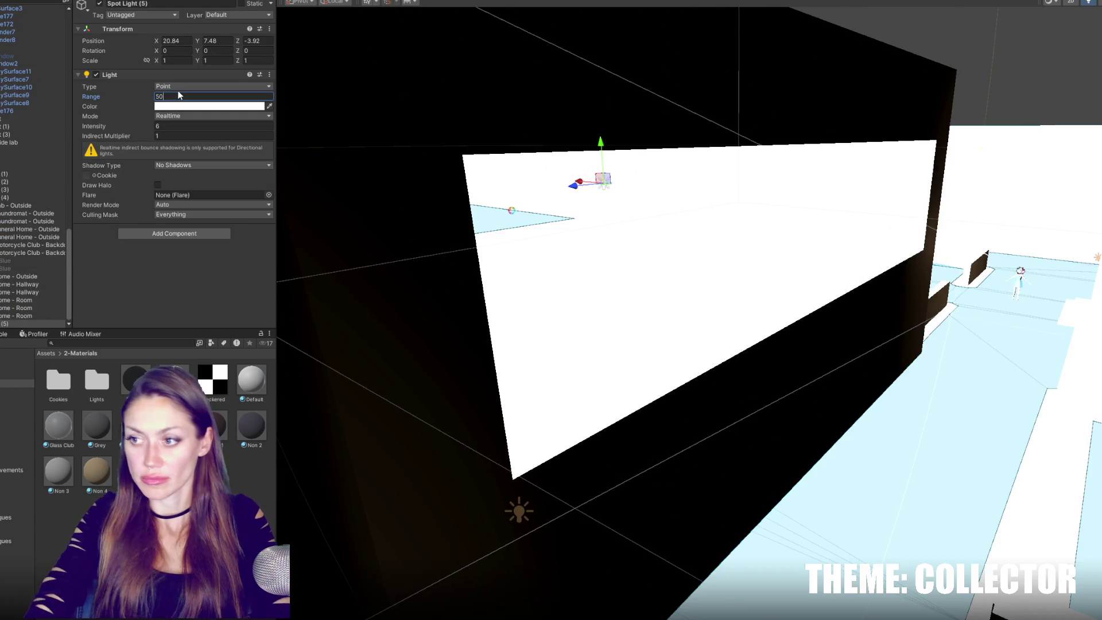
key(Return)
key(f)
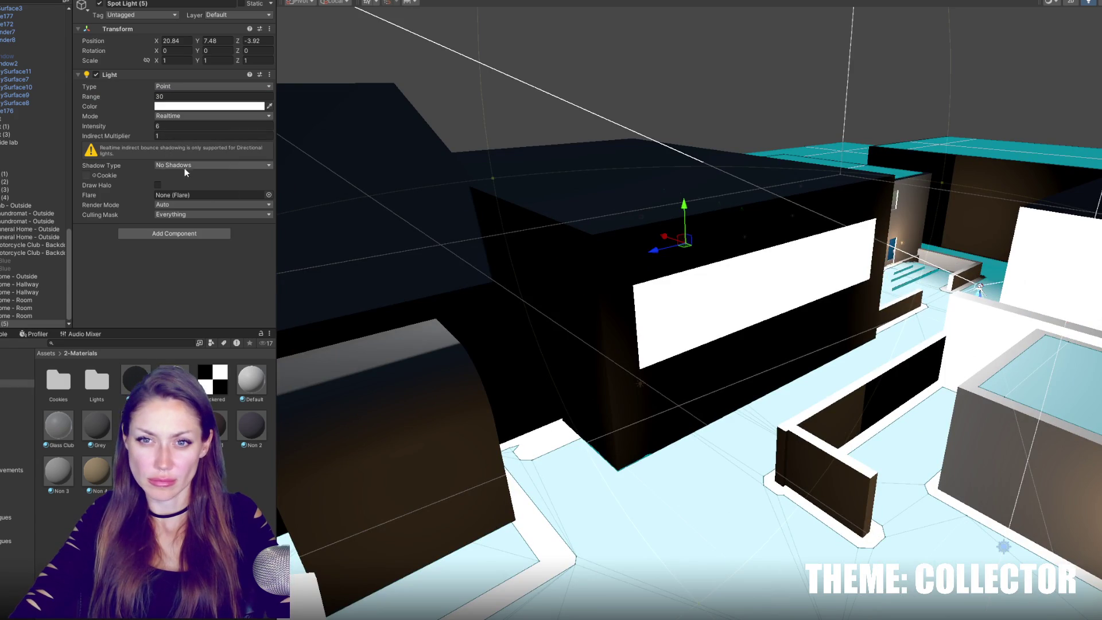
click(185, 168)
click(190, 189)
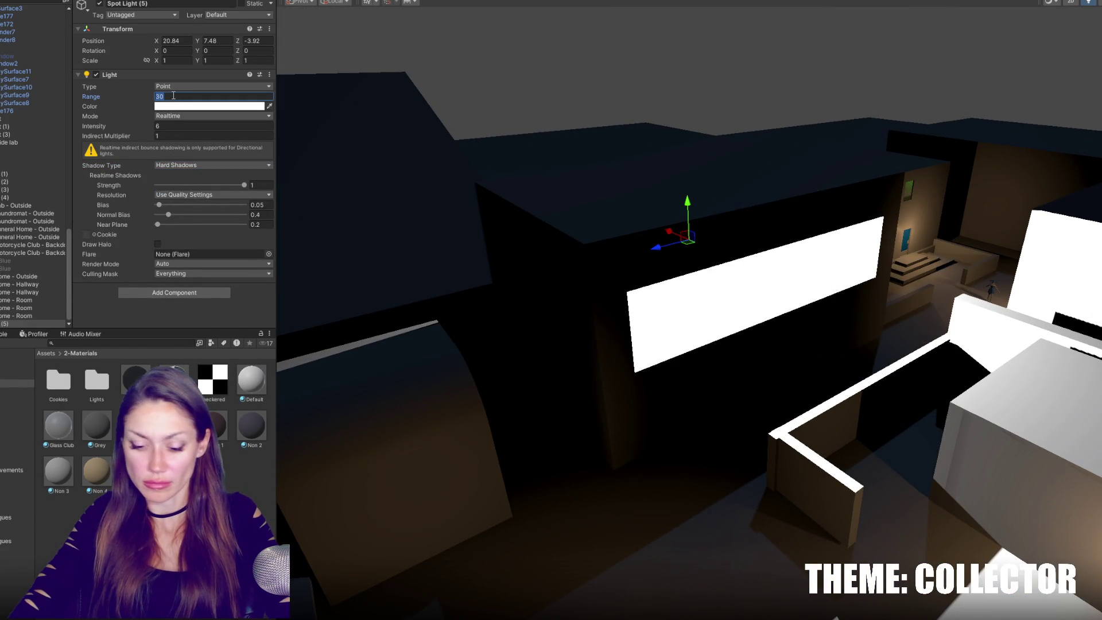
text(20)
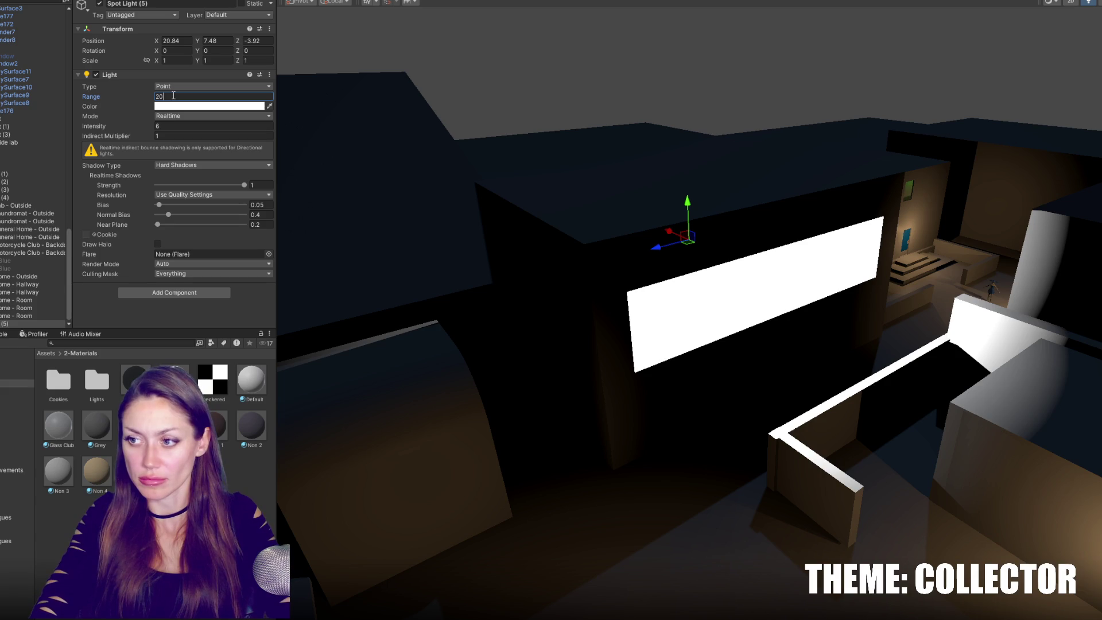
Lower the light into the window band, to X 17.44, Y 6.68.
mouse_move(505, 299)
right_down()
mouse_move(536, 310)
mouse_move(569, 302)
mouse_move(404, 271)
mouse_move(553, 304)
mouse_move(725, 258)
mouse_move(539, 280)
right_up()
right_drag(707, 322, 682, 307)
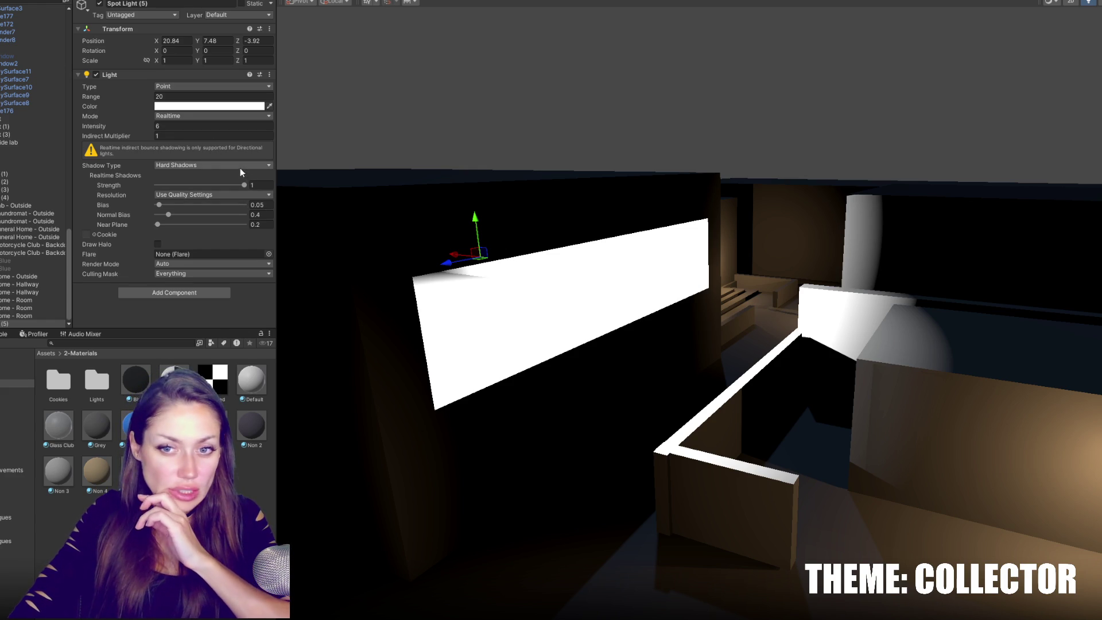
mouse_move(374, 209)
right_down()
mouse_move(539, 243)
mouse_move(664, 187)
mouse_move(564, 180)
mouse_move(631, 186)
right_up()
drag(505, 112, 507, 147)
mouse_move(491, 184)
mouse_down()
mouse_move(707, 184)
mouse_move(538, 191)
mouse_move(660, 192)
mouse_move(573, 191)
mouse_up()
mouse_move(573, 191)
right_down()
mouse_move(670, 196)
mouse_move(516, 189)
right_up()
mouse_move(517, 190)
middle_down()
mouse_move(660, 192)
mouse_move(487, 193)
middle_up()
mouse_move(487, 193)
right_down()
mouse_move(576, 234)
mouse_move(558, 236)
mouse_move(684, 234)
mouse_move(635, 241)
mouse_move(721, 226)
mouse_move(636, 172)
right_up()
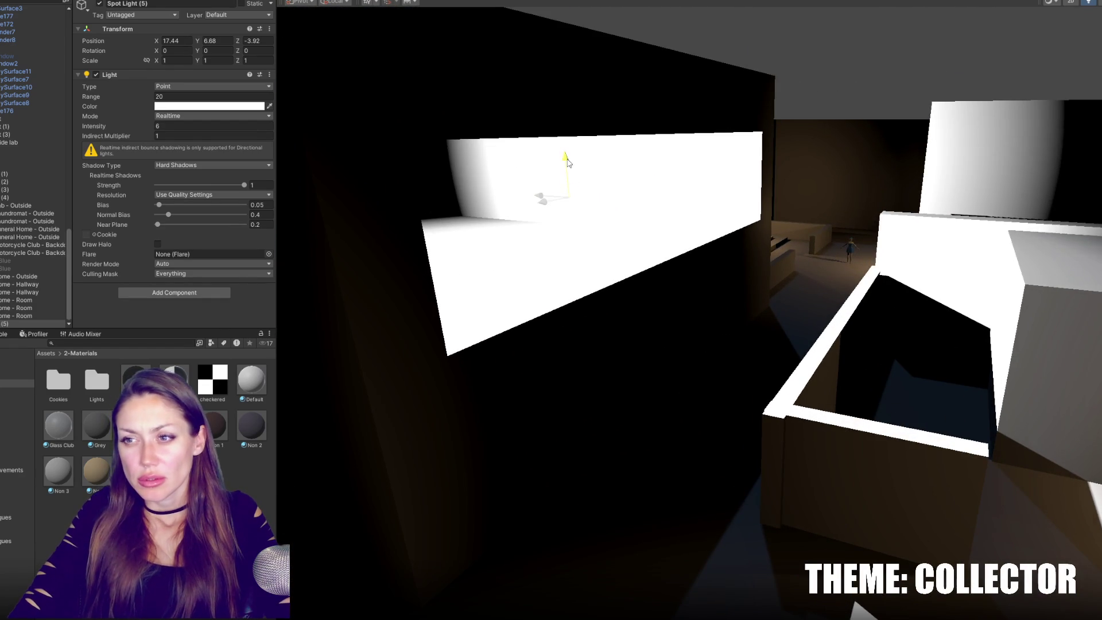
drag(565, 158, 565, 164)
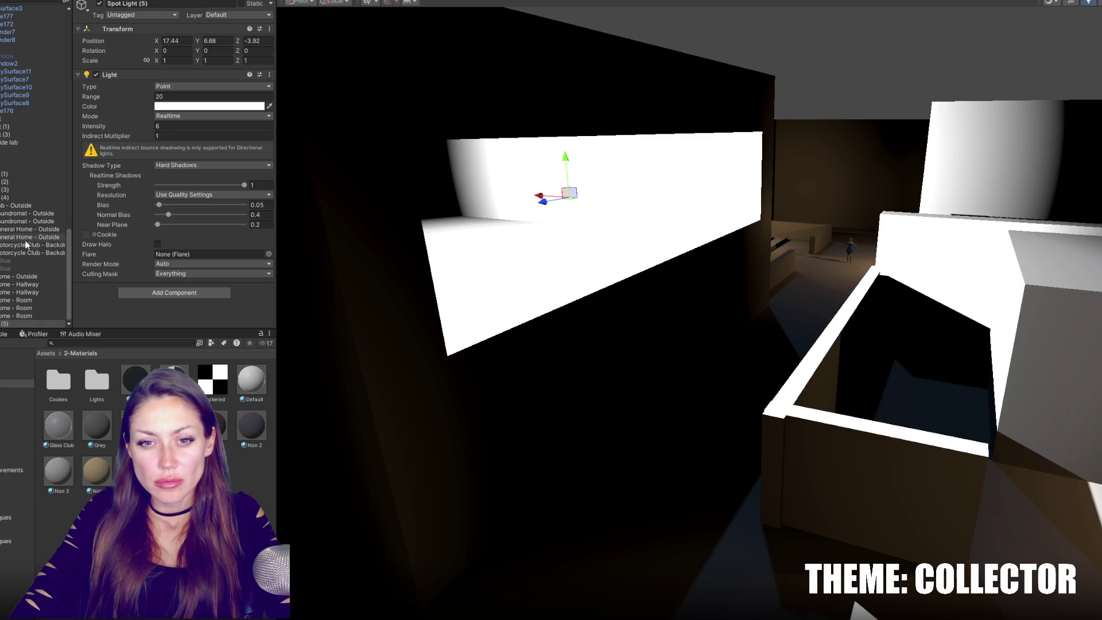
click(550, 123)
Apply the Glass Club material to the Window plane.
scroll(19, 156, down, 5)
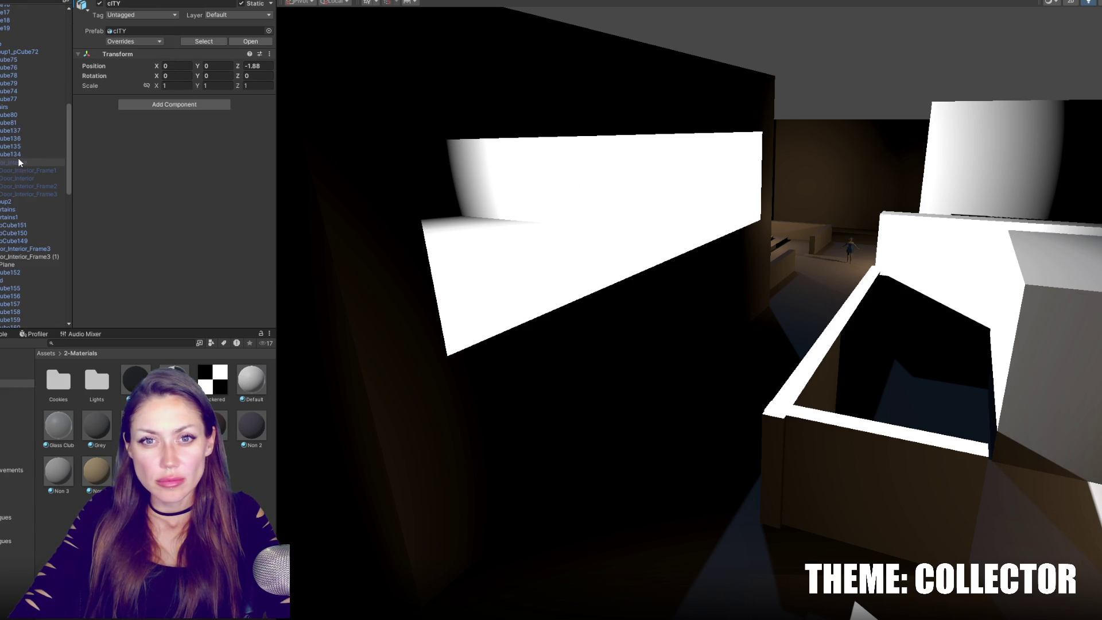
scroll(22, 166, down, 5)
scroll(23, 169, down, 5)
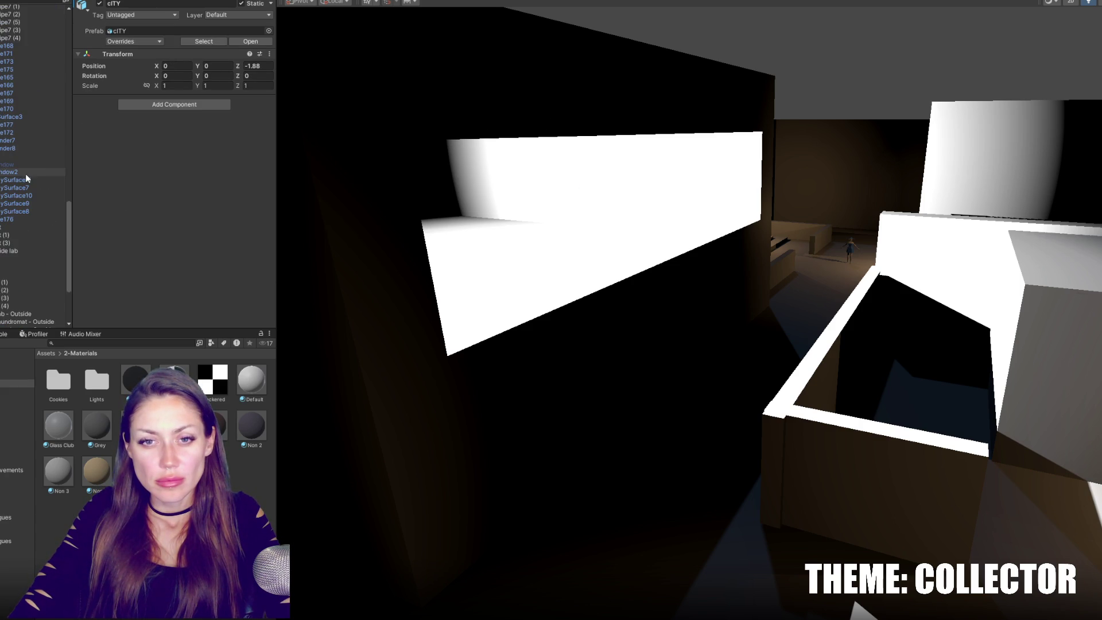
click(449, 89)
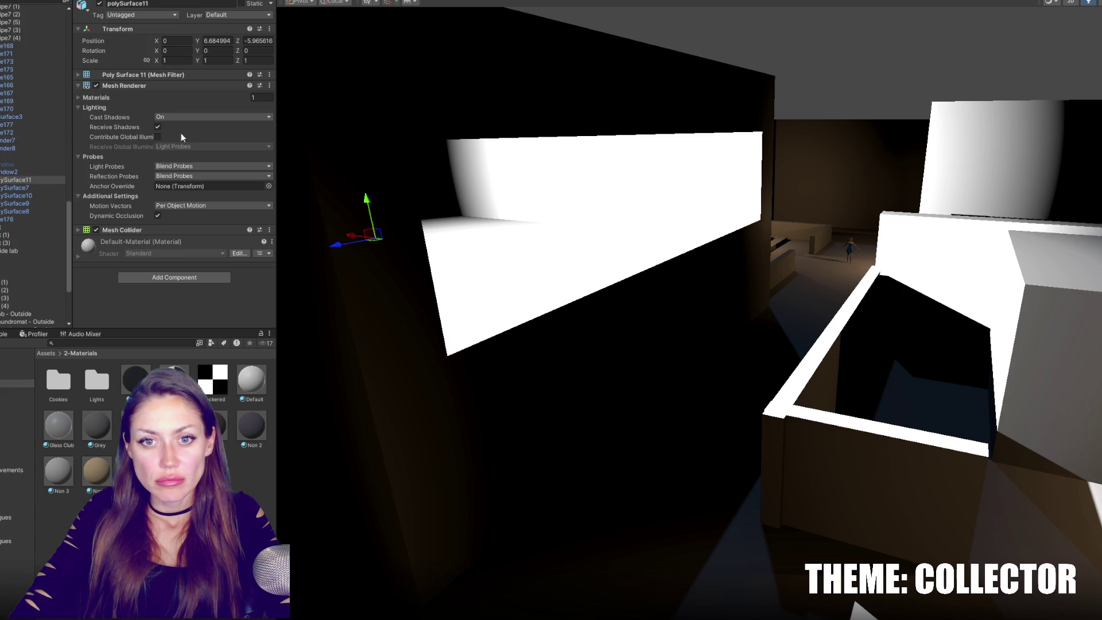
click(100, 4)
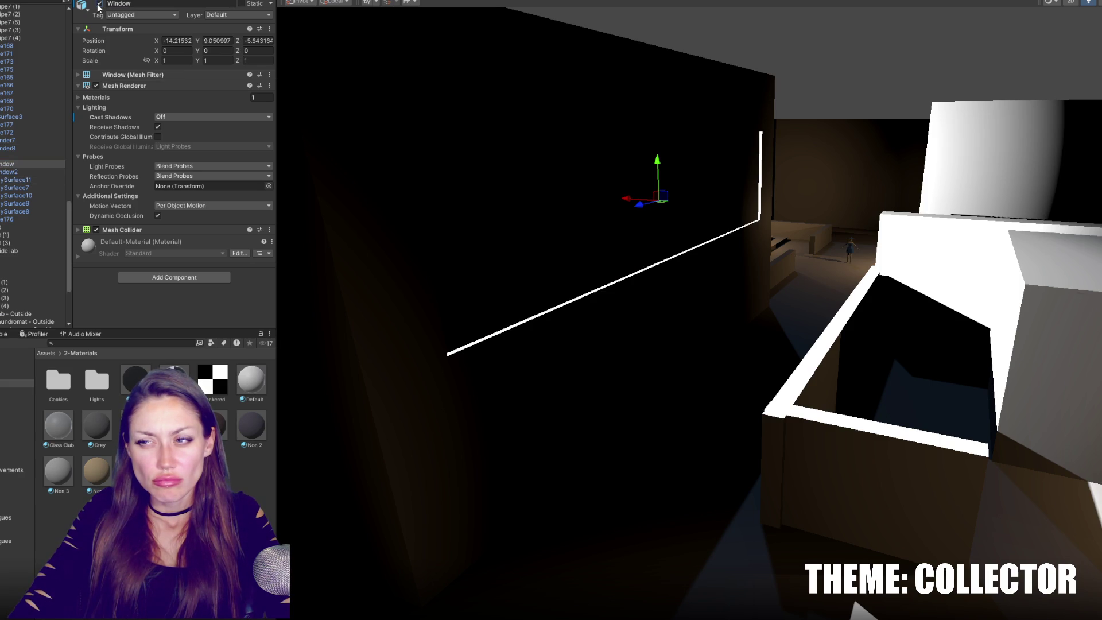
mouse_move(442, 105)
alt+mouse_down()
mouse_move(611, 111)
mouse_move(637, 153)
mouse_move(510, 109)
mouse_move(431, 160)
alt+mouse_up()
mouse_move(58, 426)
mouse_down()
mouse_move(276, 344)
mouse_move(527, 227)
mouse_up()
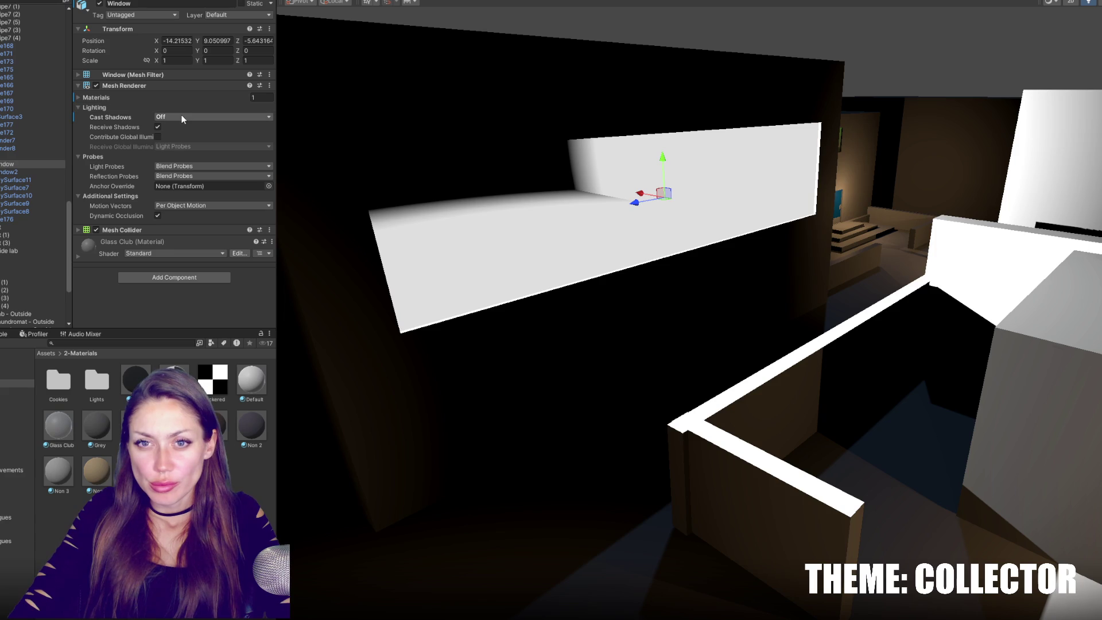
Make the Glass Club albedo near-black (0A0A0A) and mostly opaque.
click(58, 426)
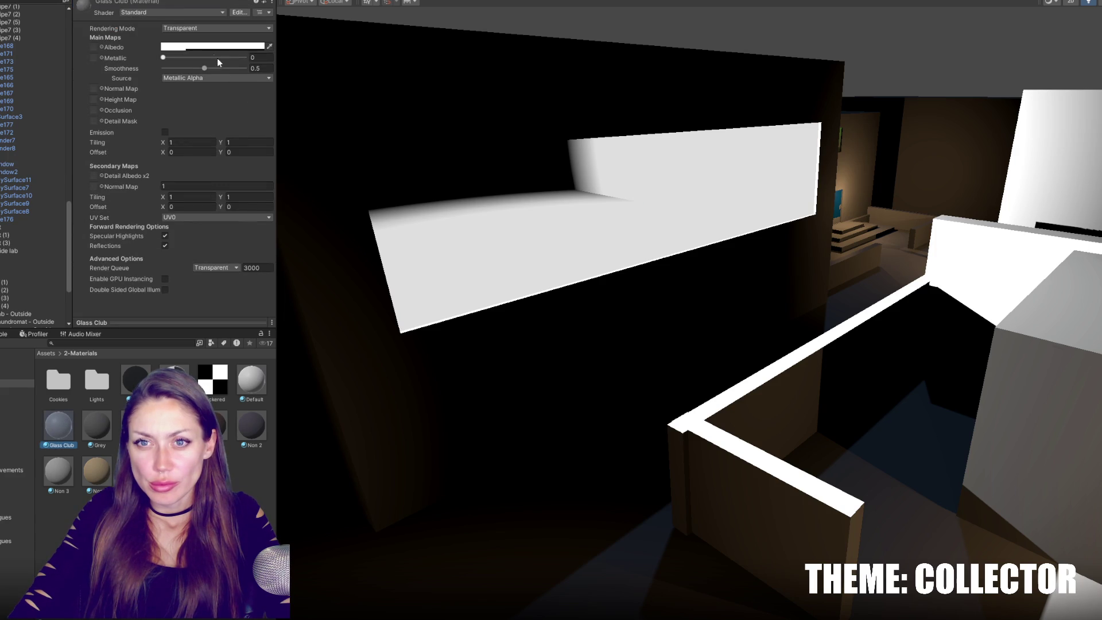
click(183, 47)
drag(249, 238, 286, 243)
mouse_move(322, 247)
right_down()
mouse_move(475, 229)
mouse_move(529, 192)
mouse_move(611, 229)
mouse_move(499, 229)
mouse_move(672, 241)
mouse_move(696, 254)
mouse_move(937, 238)
mouse_move(692, 236)
mouse_move(1019, 229)
mouse_move(902, 240)
mouse_move(746, 230)
mouse_move(543, 165)
right_up()
scroll(19, 253, down, 5)
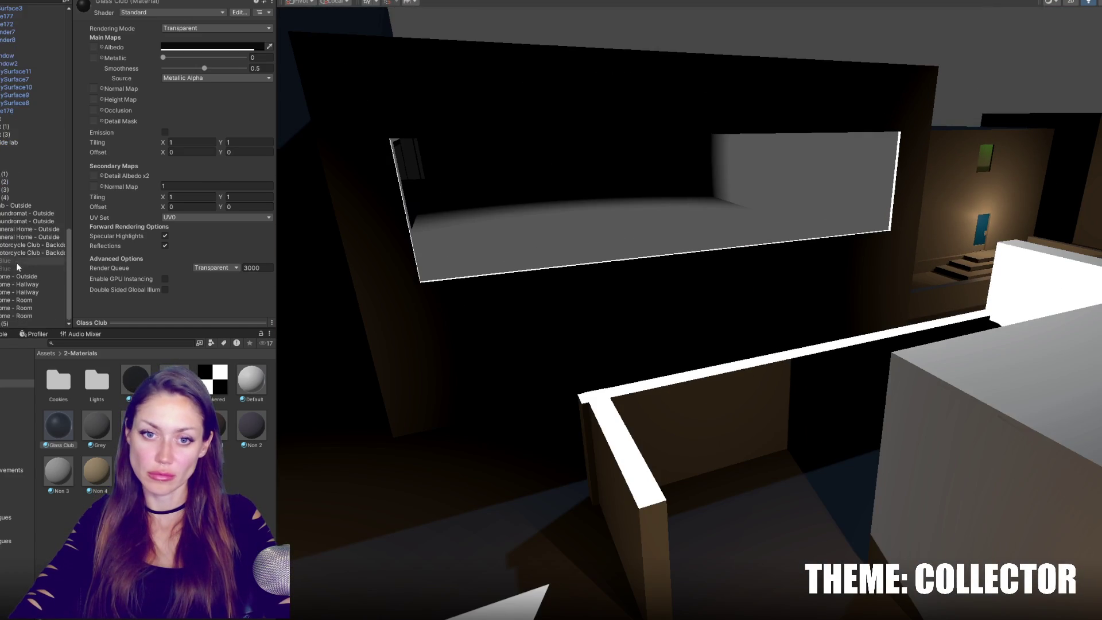
click(9, 323)
double_click(9, 324)
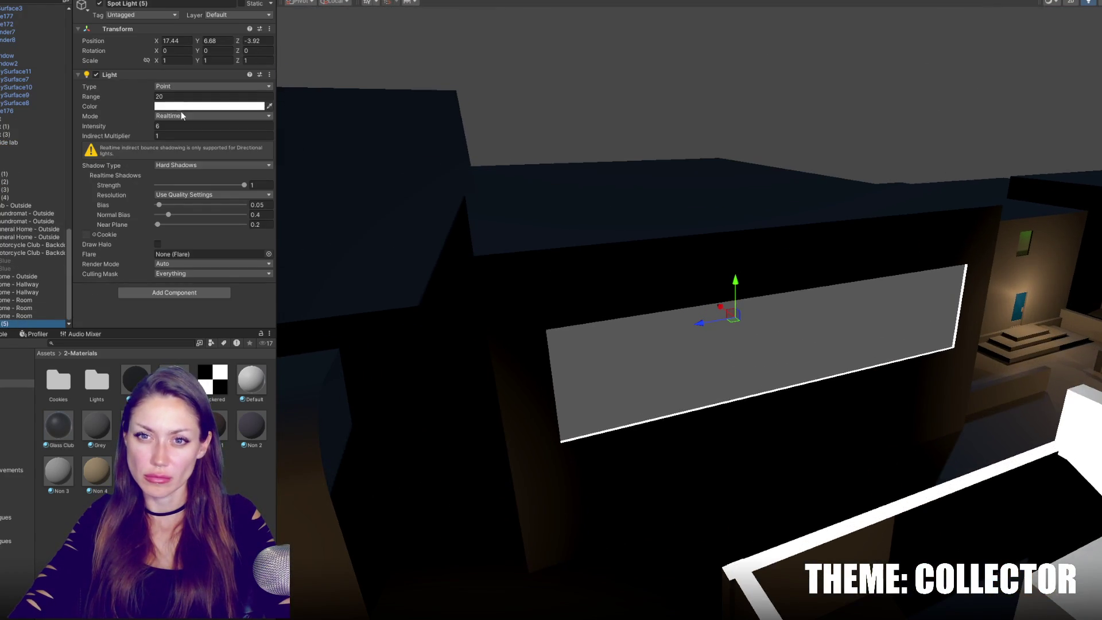
Set Spot Light (5) intensity to 5 and slide it beside the window to X 23.73.
click(175, 122)
text(3)
mouse_move(631, 201)
right_down()
mouse_move(665, 175)
mouse_move(708, 206)
right_up()
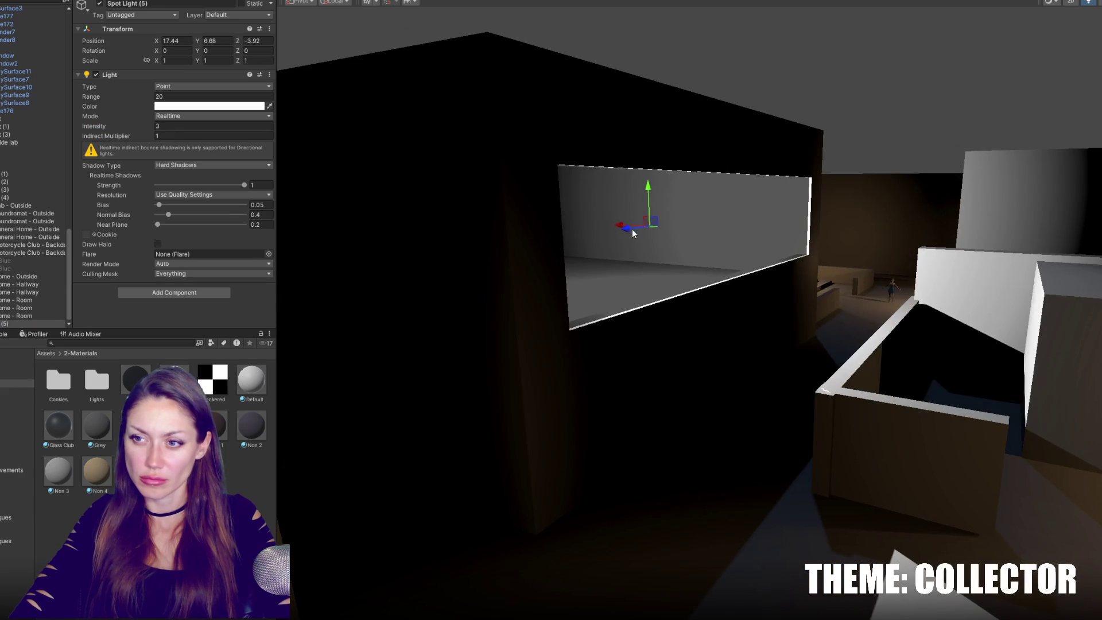
mouse_move(614, 231)
mouse_down()
mouse_move(478, 214)
mouse_move(503, 216)
mouse_up()
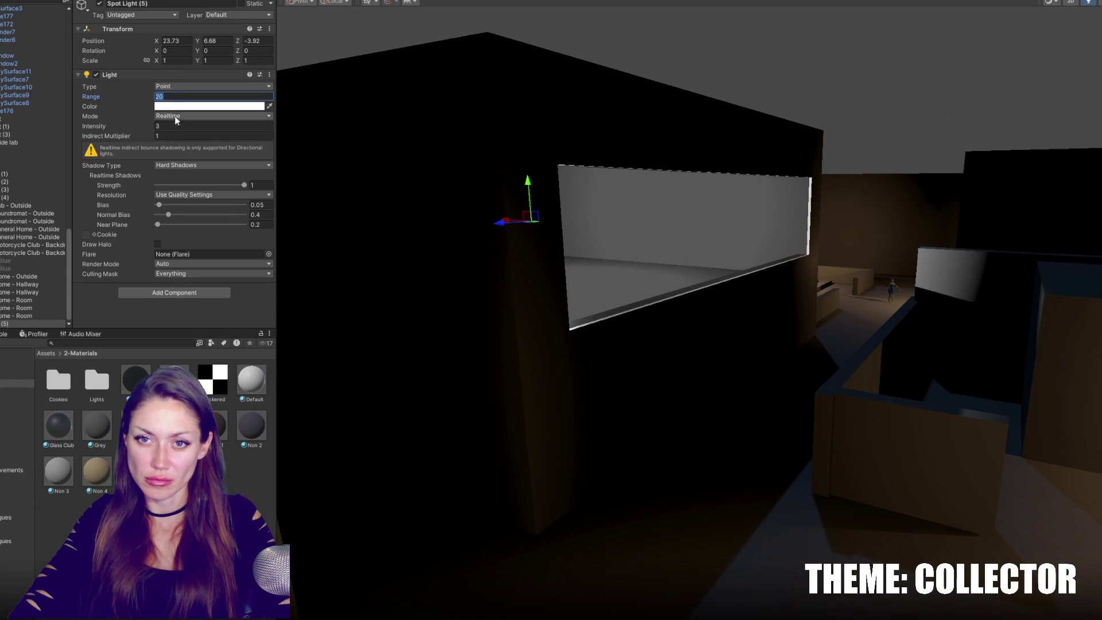
text(5)
Change the light colour to red, FF0000, and check the red-lit room.
click(210, 107)
drag(253, 164, 294, 154)
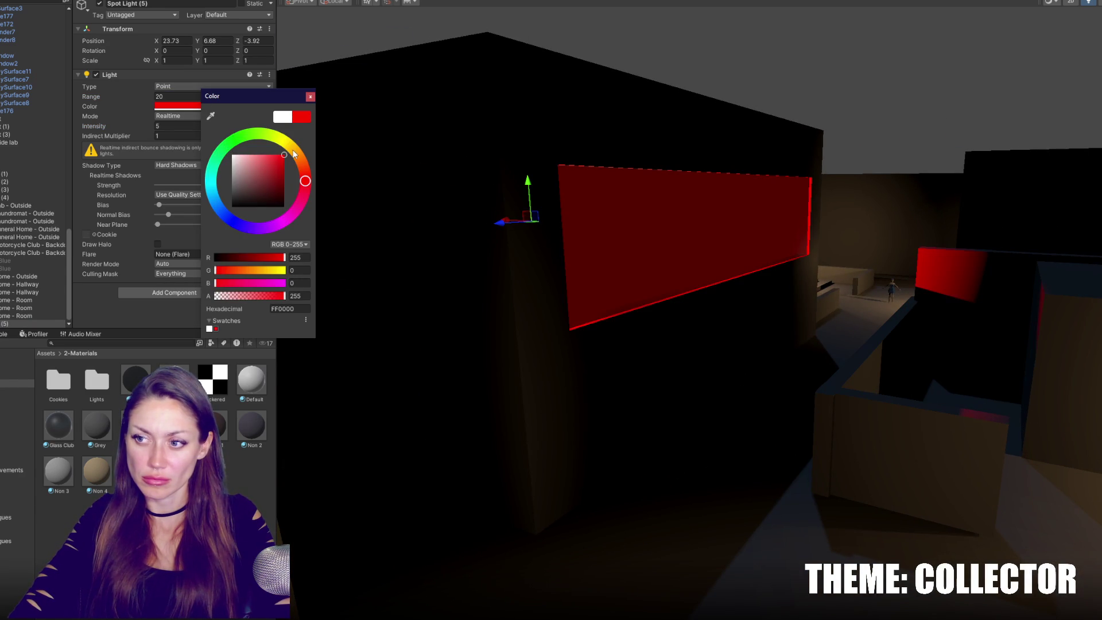
right_drag(437, 230, 368, 218)
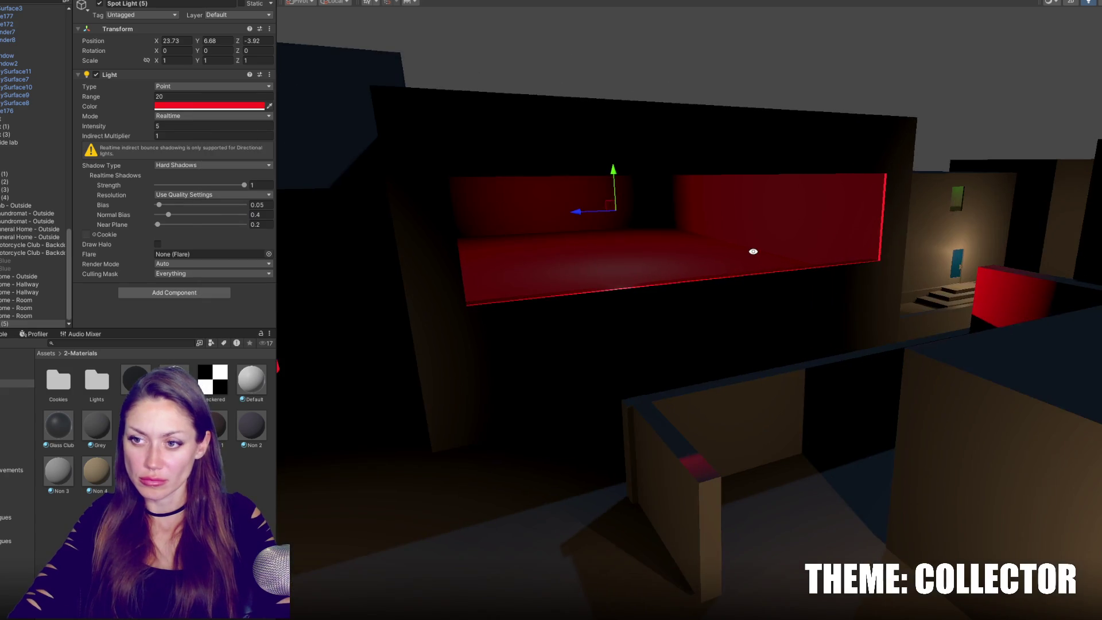
click(246, 107)
mouse_move(368, 138)
right_down()
mouse_move(591, 184)
mouse_move(632, 172)
mouse_move(652, 185)
mouse_move(634, 195)
mouse_move(706, 197)
right_up()
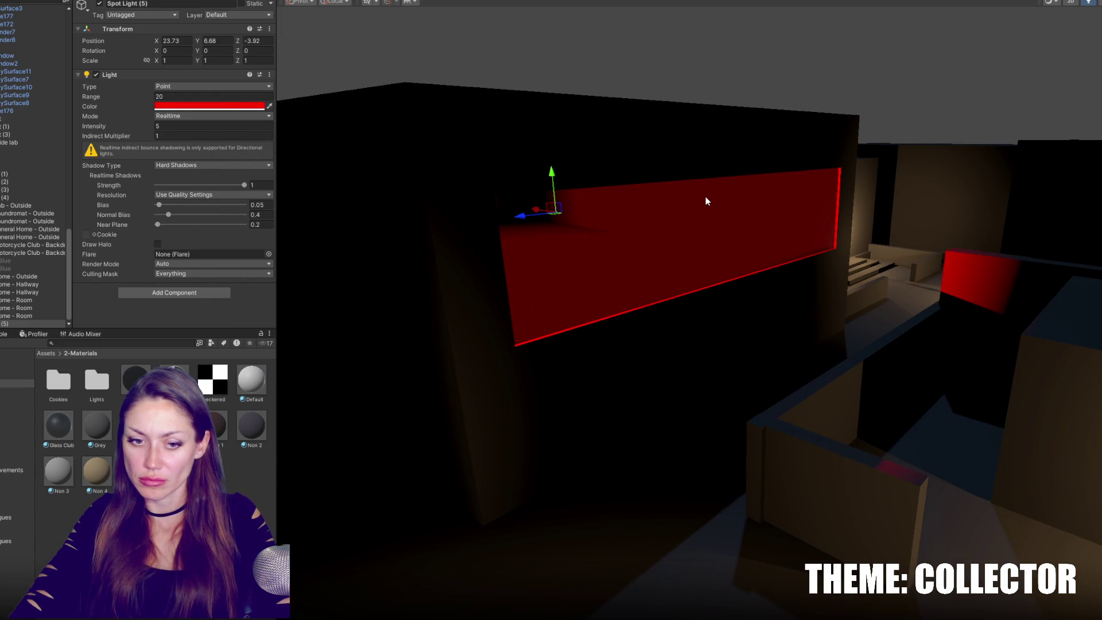
scroll(701, 247, up, 3)
click(702, 257)
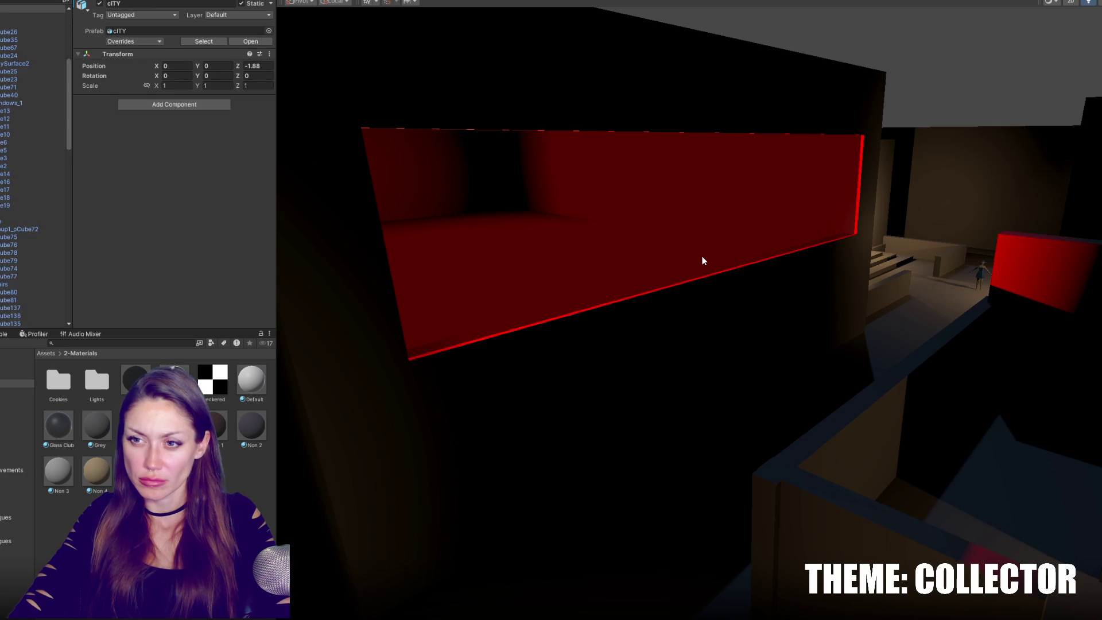
Set Glass Club Metallic 0.696 and Smoothness 0.883, and lower its albedo alpha.
click(62, 431)
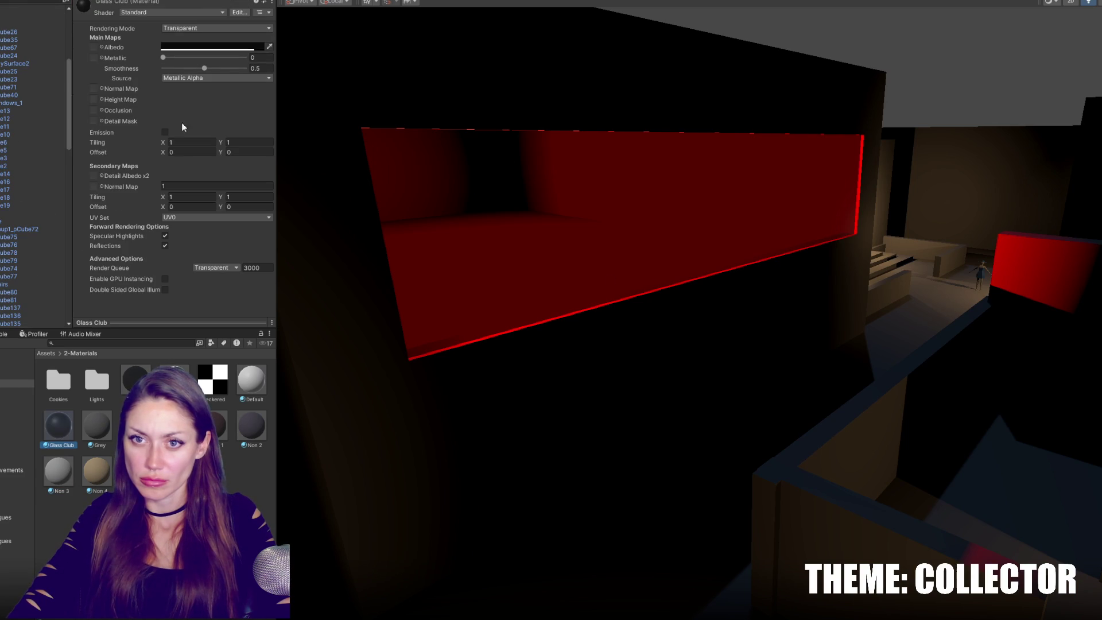
drag(205, 68, 236, 68)
click(221, 58)
click(222, 48)
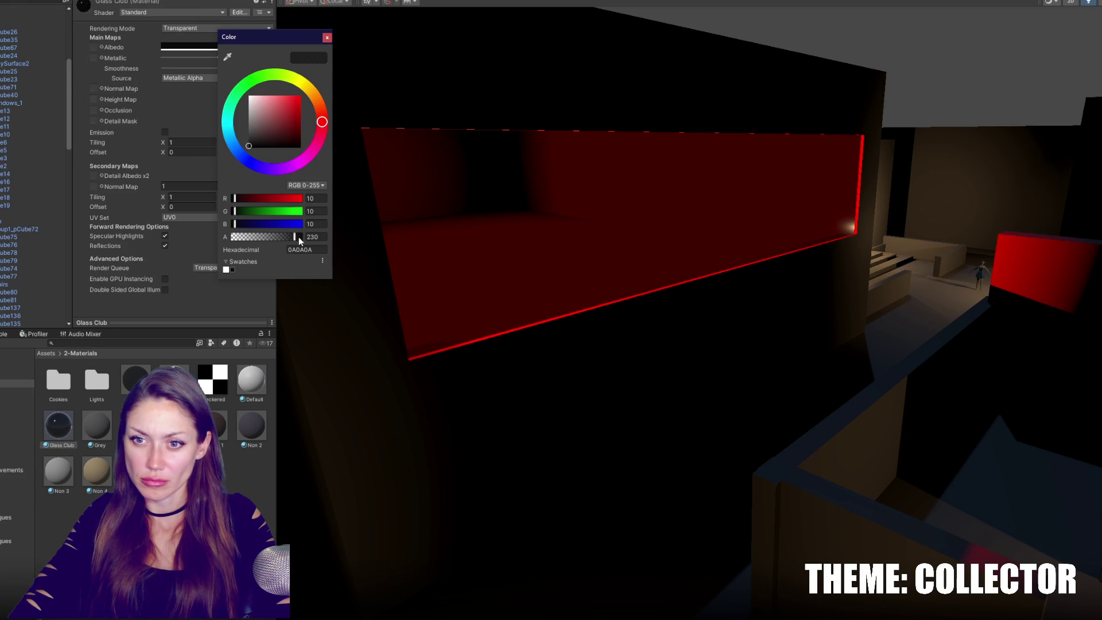
mouse_move(298, 235)
mouse_down()
mouse_move(271, 235)
mouse_move(290, 235)
mouse_up()
click(331, 59)
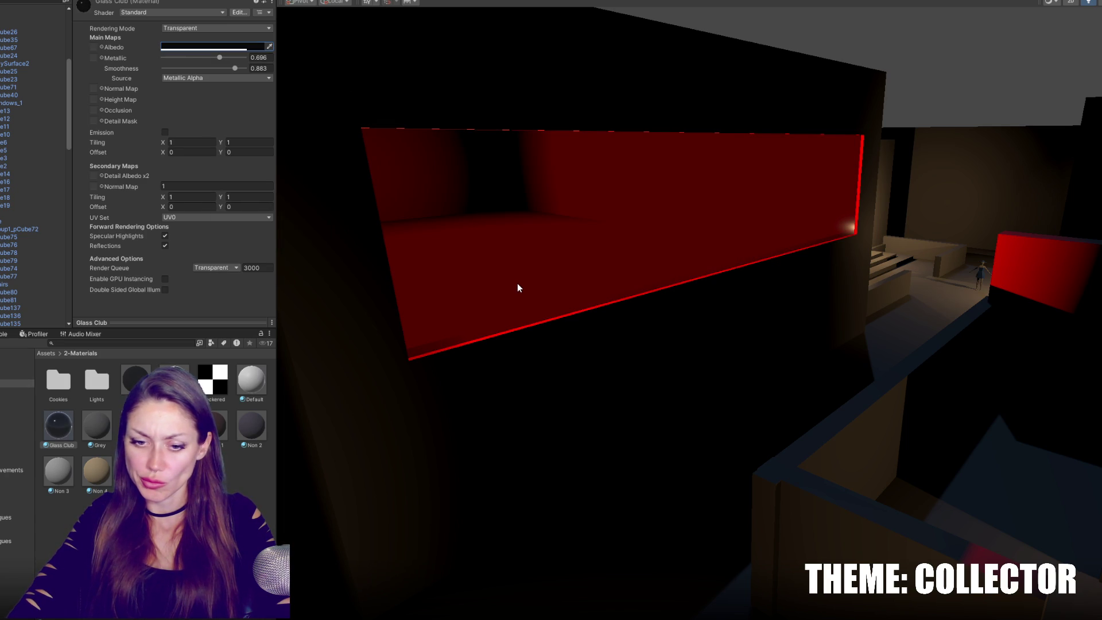
Rename the red point light to 'Lights - Club - Red'.
mouse_move(518, 285)
right_down()
mouse_move(859, 346)
mouse_move(777, 256)
mouse_move(901, 300)
mouse_move(935, 300)
mouse_move(725, 298)
mouse_move(711, 249)
mouse_move(801, 274)
right_up()
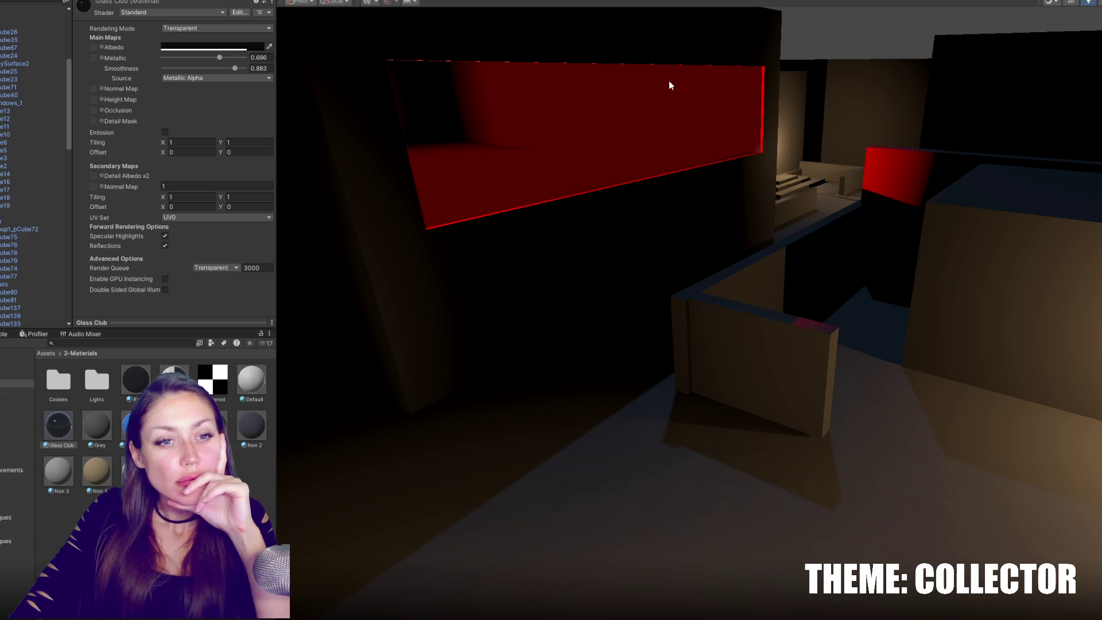
mouse_move(852, 227)
right_down()
mouse_move(772, 266)
mouse_move(578, 261)
mouse_move(639, 197)
mouse_move(795, 185)
mouse_move(731, 204)
right_up()
scroll(34, 266, down, 10)
click(35, 266)
click(164, 4)
text(Lights - C)
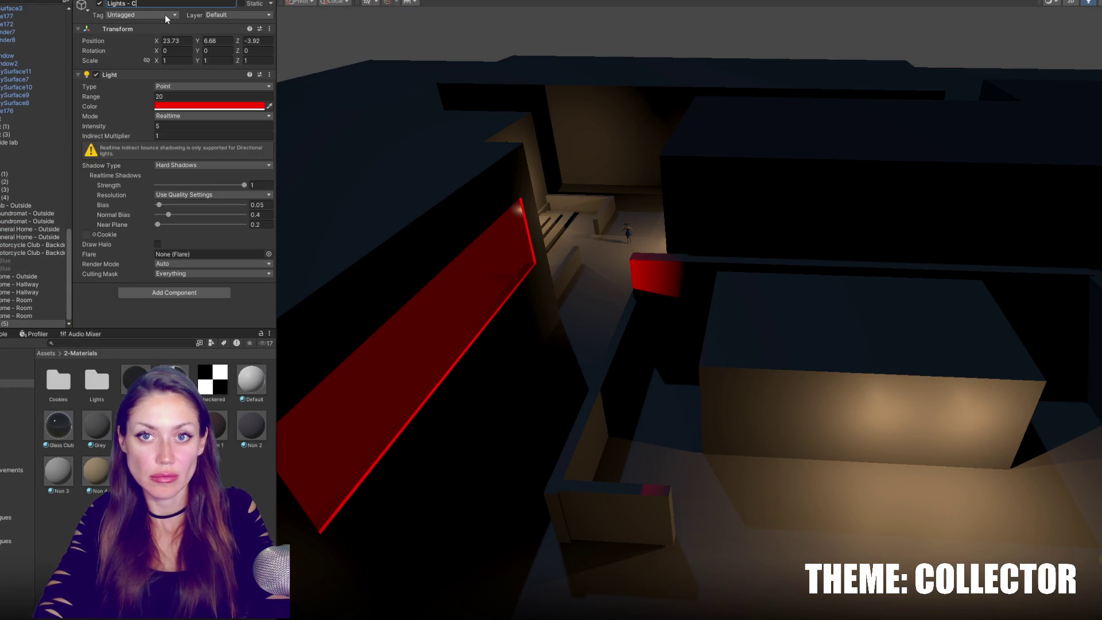
text(d)
key(Return)
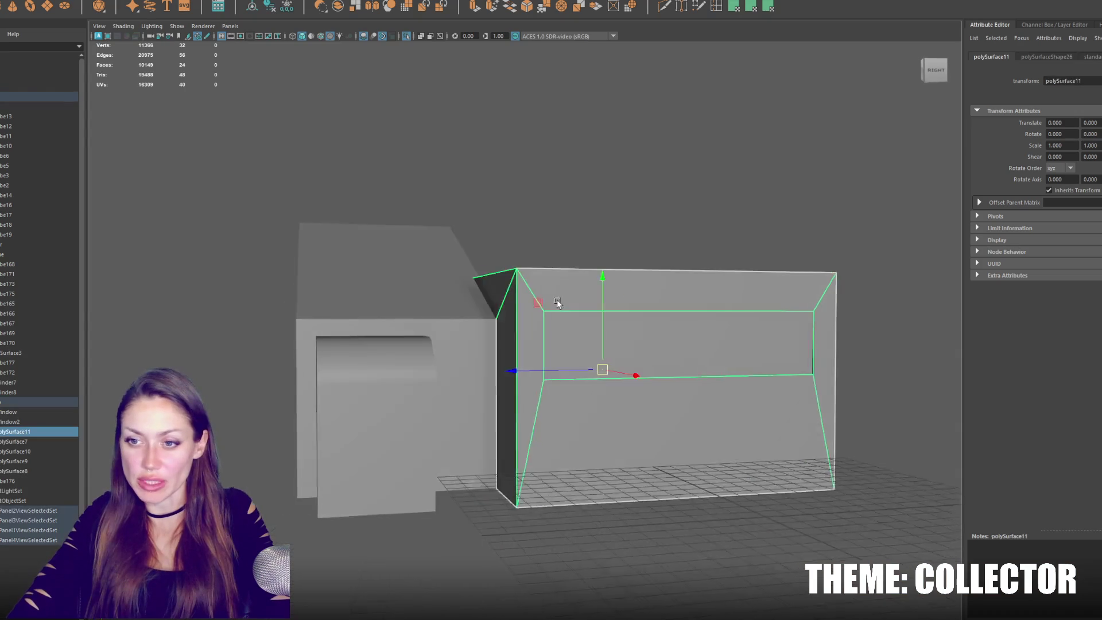
In wireframe, select the box's upper vertices and lower them.
key(4)
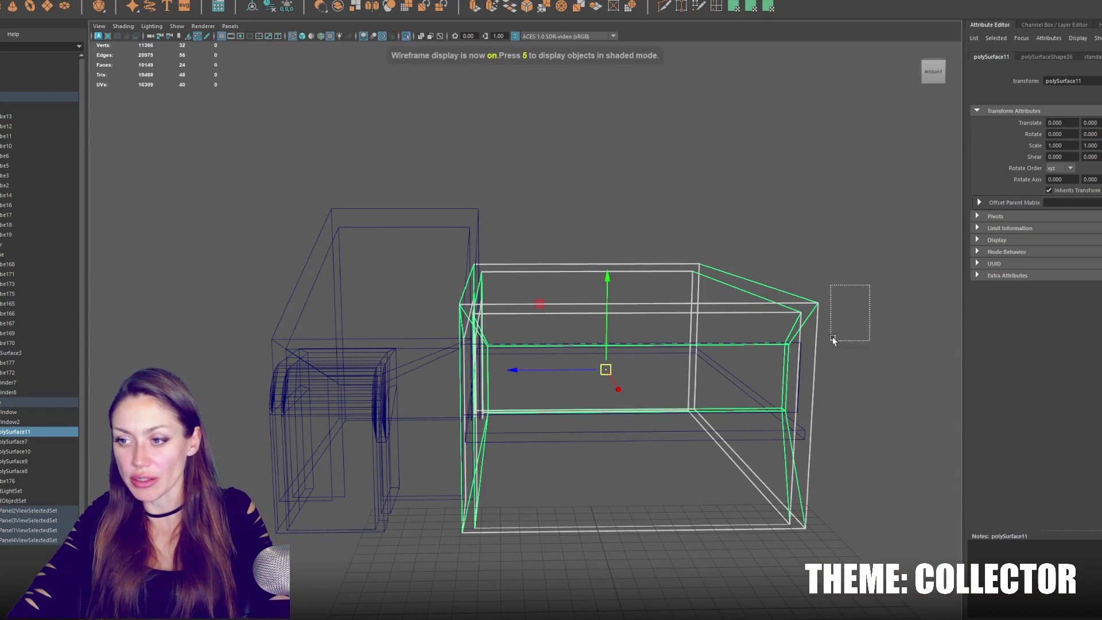
shift+drag(863, 294, 725, 443)
key(F9)
mouse_move(786, 184)
alt+mouse_down()
mouse_move(745, 170)
mouse_move(877, 217)
mouse_move(470, 408)
mouse_move(484, 397)
alt+mouse_up()
mouse_move(611, 247)
mouse_down()
mouse_move(597, 307)
mouse_move(616, 283)
mouse_move(635, 304)
mouse_move(649, 303)
mouse_up()
scroll(647, 301, up, 5)
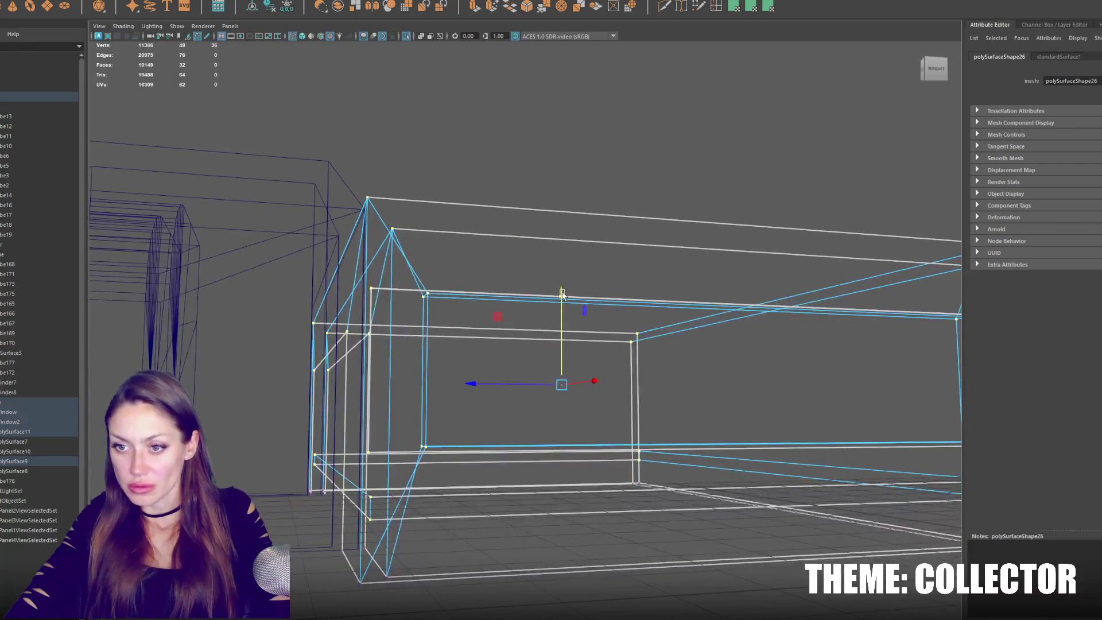
click(432, 271)
Select Window and Window2 and pull Window2's left edge inward.
click(410, 292)
mouse_move(408, 290)
alt+mouse_down()
mouse_move(505, 320)
mouse_move(448, 413)
alt+mouse_up()
shift+click(426, 426)
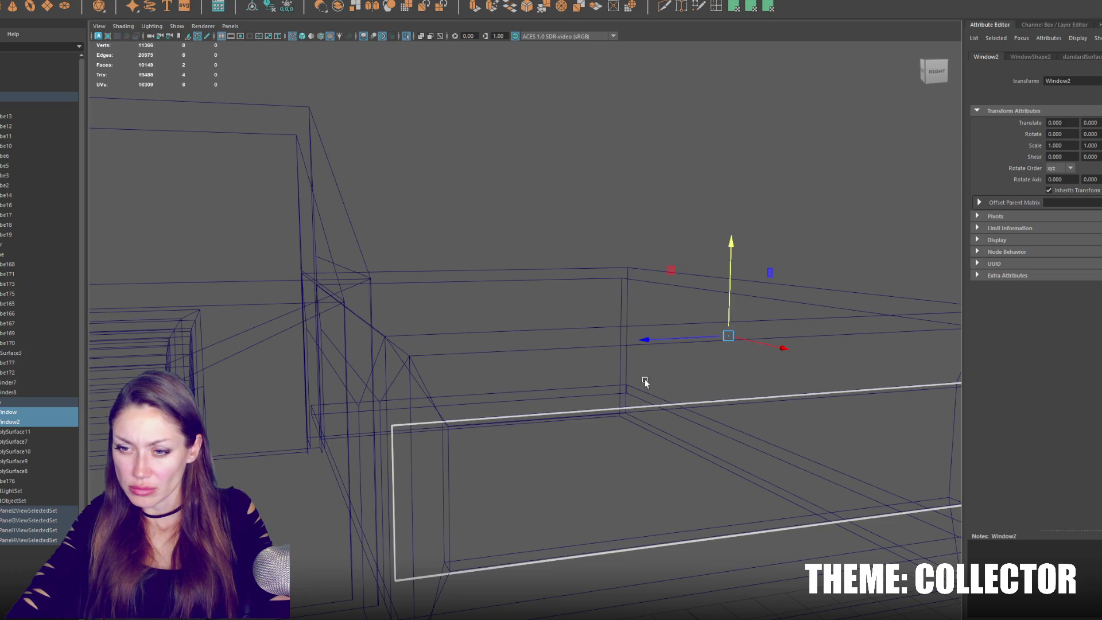
alt+drag(787, 352, 677, 323)
mouse_move(481, 303)
mouse_down()
mouse_move(495, 301)
mouse_move(471, 280)
mouse_up()
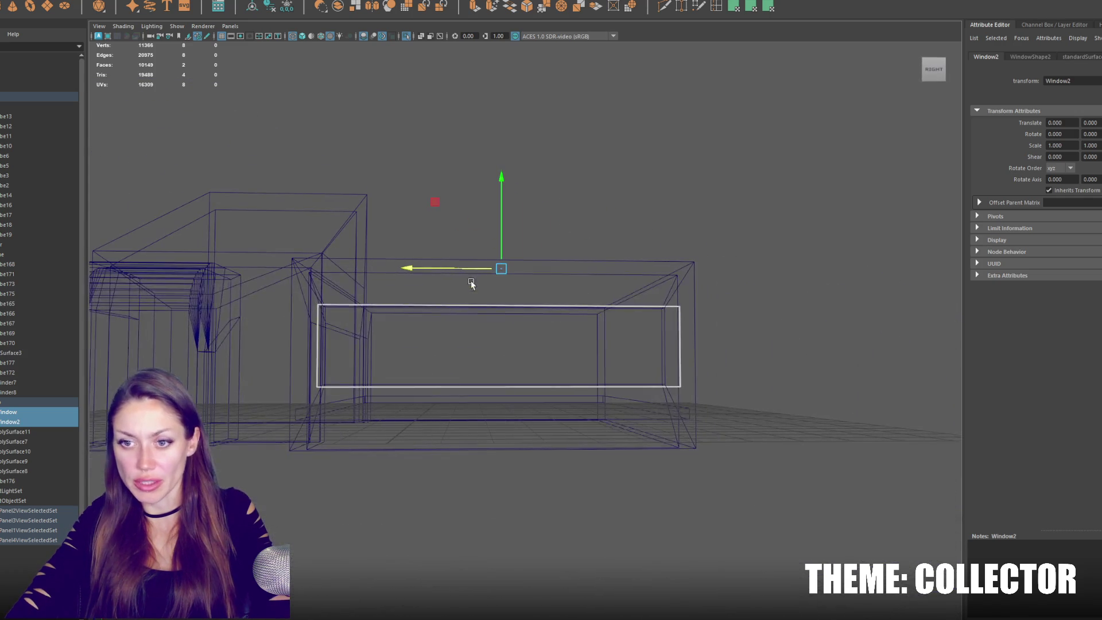
Apply UV Planar Mapping to the window faces.
click(253, 7)
click(738, 8)
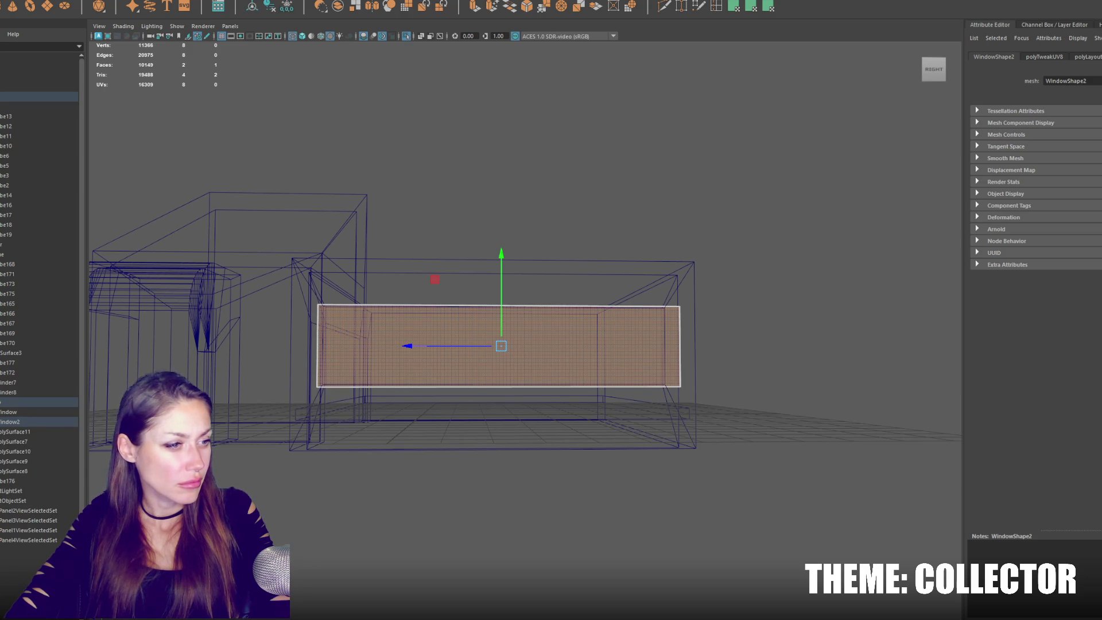
ctrl+click(9, 412)
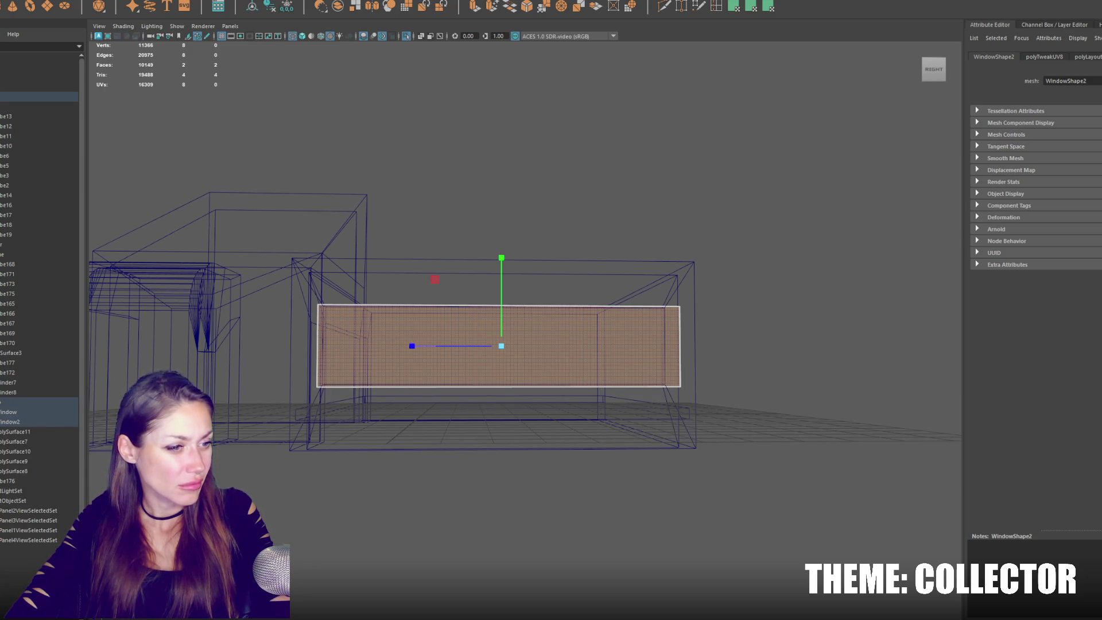
click(574, 306)
click(454, 306)
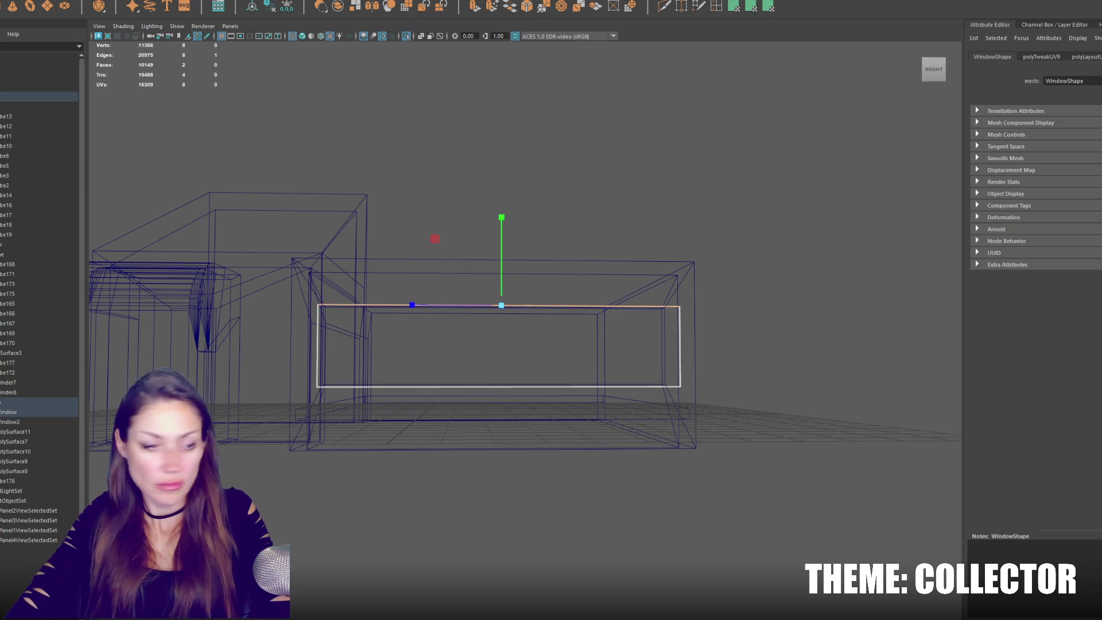
Scale polySurface11's window-opening vertices vertically into a thin horizontal slot.
key(6)
alt+drag(448, 190, 487, 189)
click(508, 307)
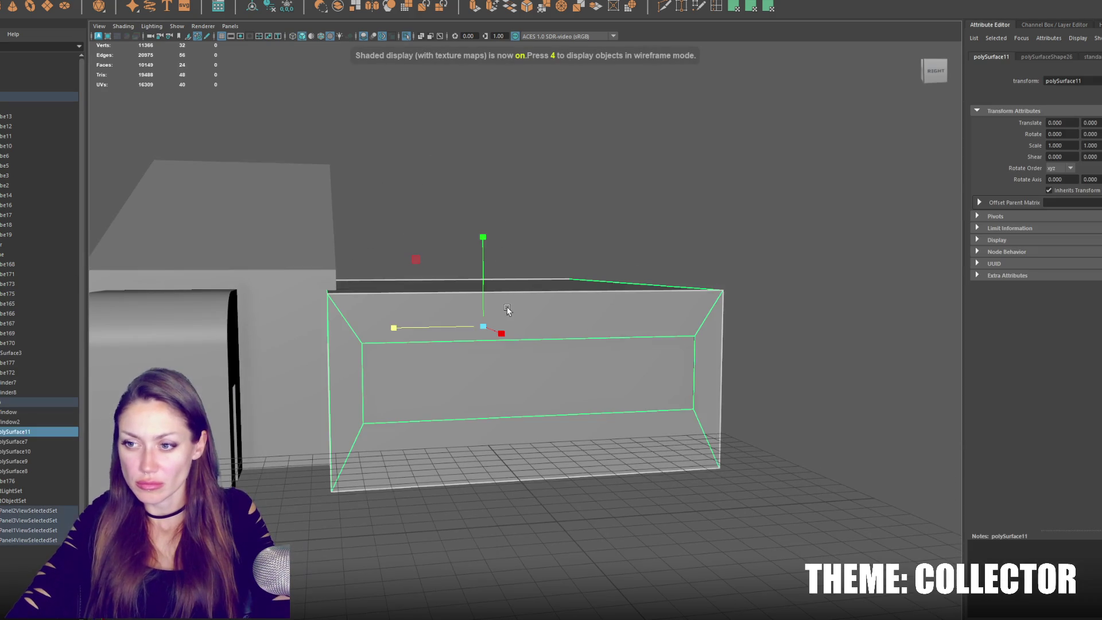
key(4)
right_drag(739, 234, 694, 229)
click(693, 372)
shift+drag(350, 404, 350, 404)
drag(535, 293, 529, 315)
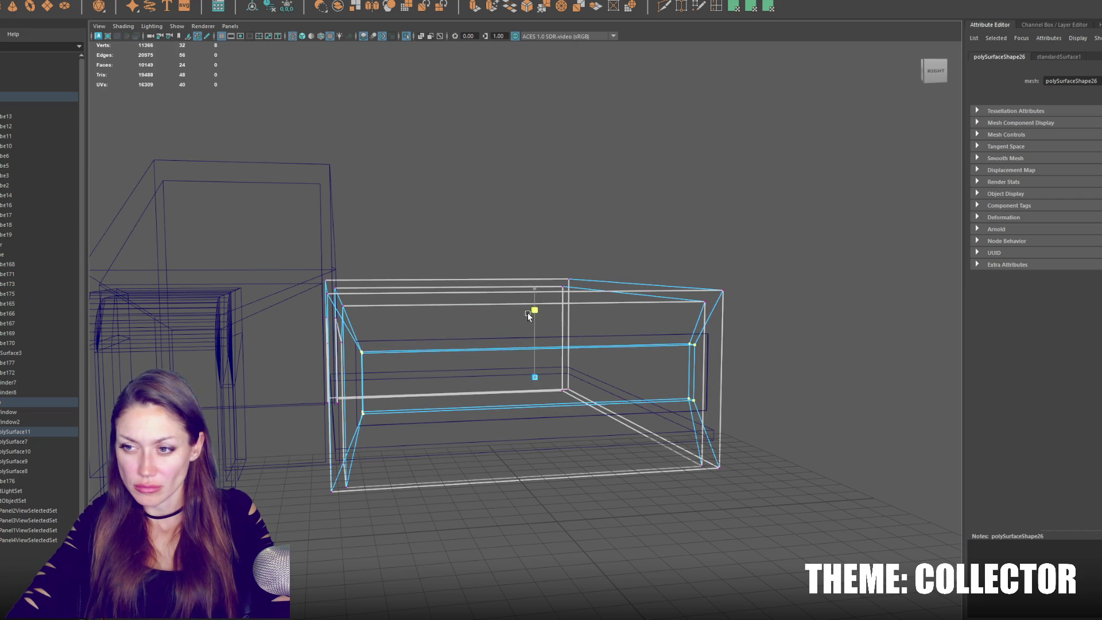
key(F8)
click(689, 214)
Raise the polySurface9 floor slab to Translate Y 0.482.
key(5)
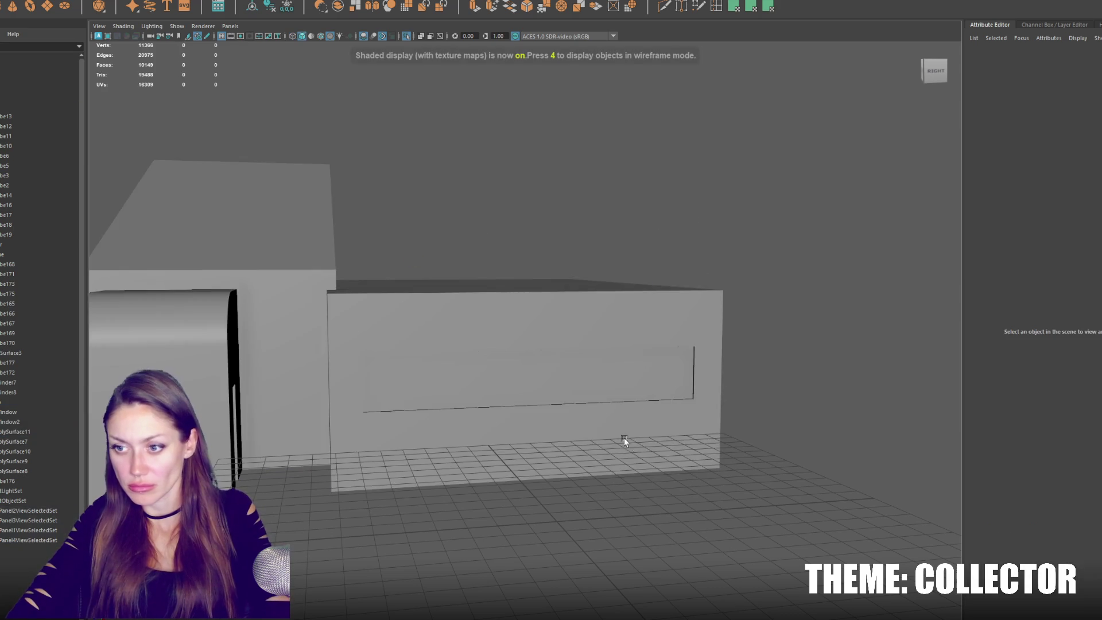
click(624, 435)
key(4)
click(518, 440)
click(509, 398)
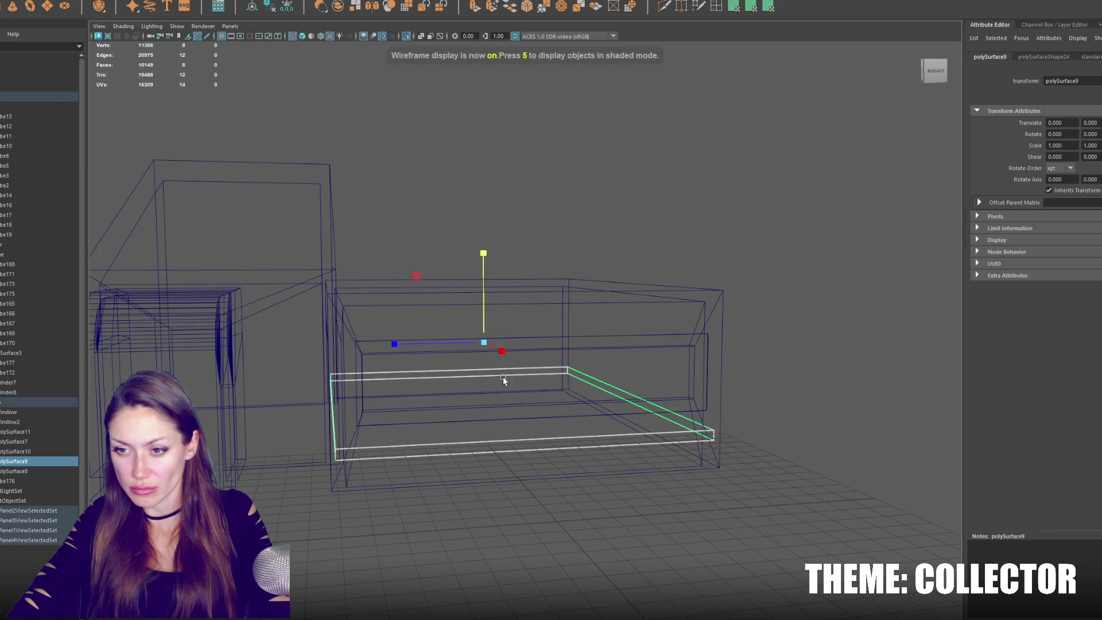
drag(489, 269, 489, 261)
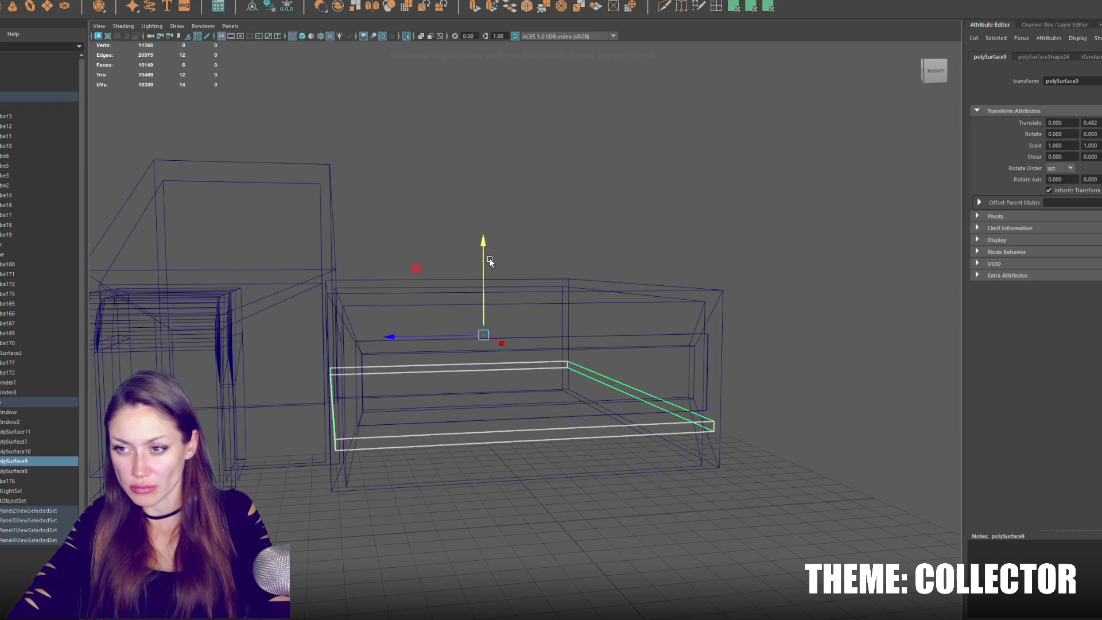
click(408, 244)
Select the City group in the Outliner and zoom out over the whole scene.
click(22, 402)
click(22, 480)
click(463, 242)
alt+drag(462, 243, 498, 301)
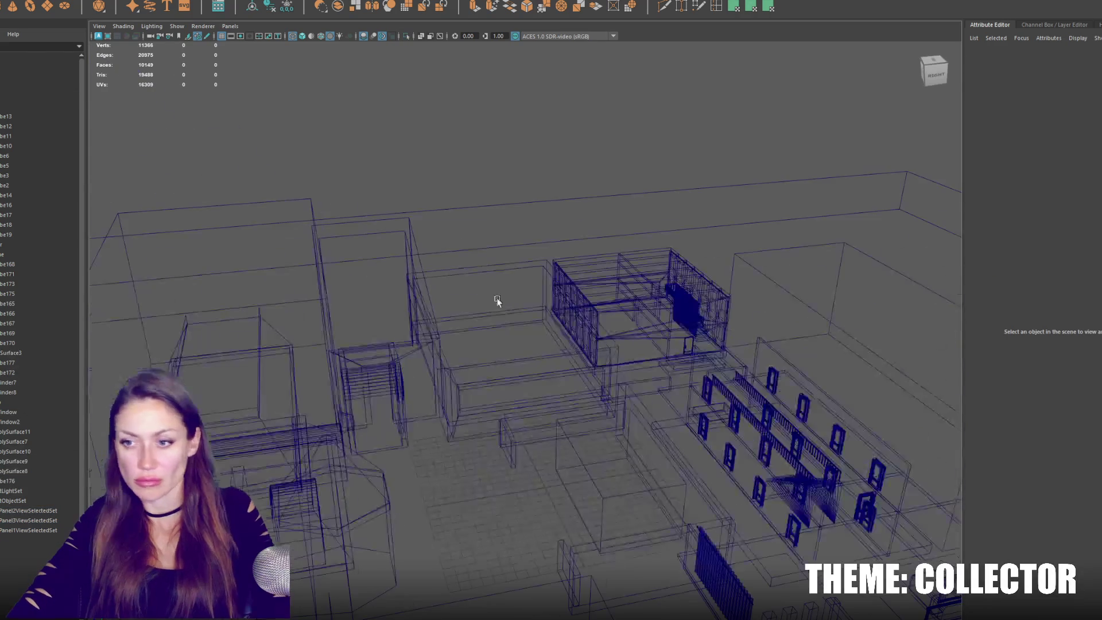
click(34, 96)
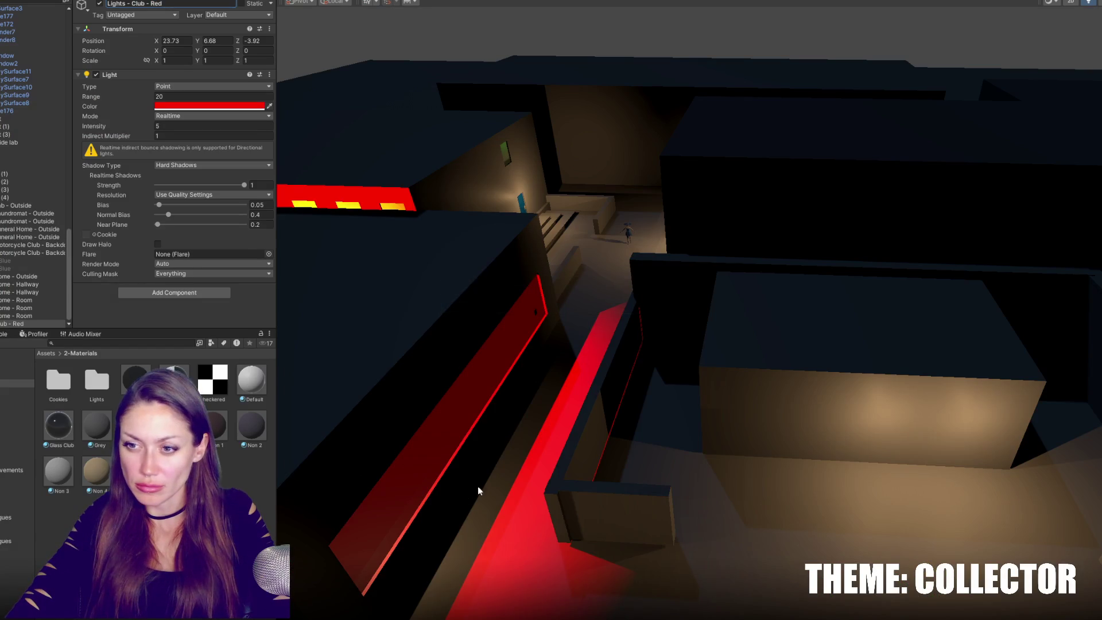
mouse_move(478, 487)
right_down()
mouse_move(543, 406)
mouse_move(446, 406)
right_up()
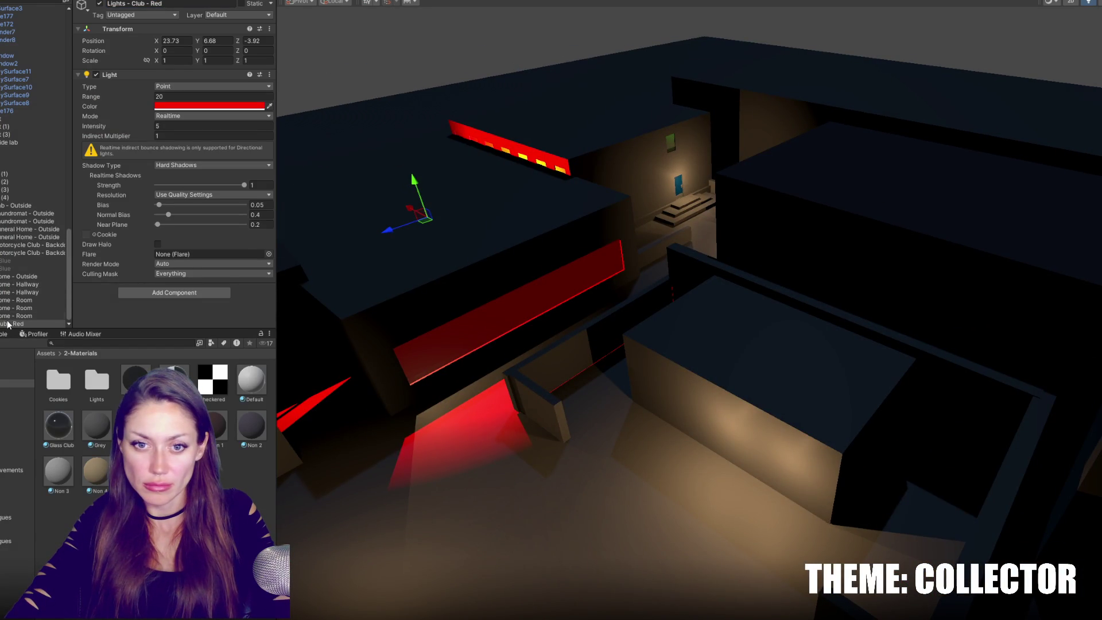
Reposition the red Club light lower and along X, and dim its intensity to 2.
mouse_move(416, 180)
mouse_down()
mouse_move(416, 192)
mouse_move(411, 154)
mouse_move(416, 192)
mouse_up()
mouse_move(387, 251)
mouse_down()
mouse_move(356, 267)
mouse_move(372, 255)
mouse_move(358, 201)
mouse_move(407, 281)
mouse_move(399, 269)
mouse_up()
right_drag(399, 269, 494, 271)
click(167, 126)
text(3)
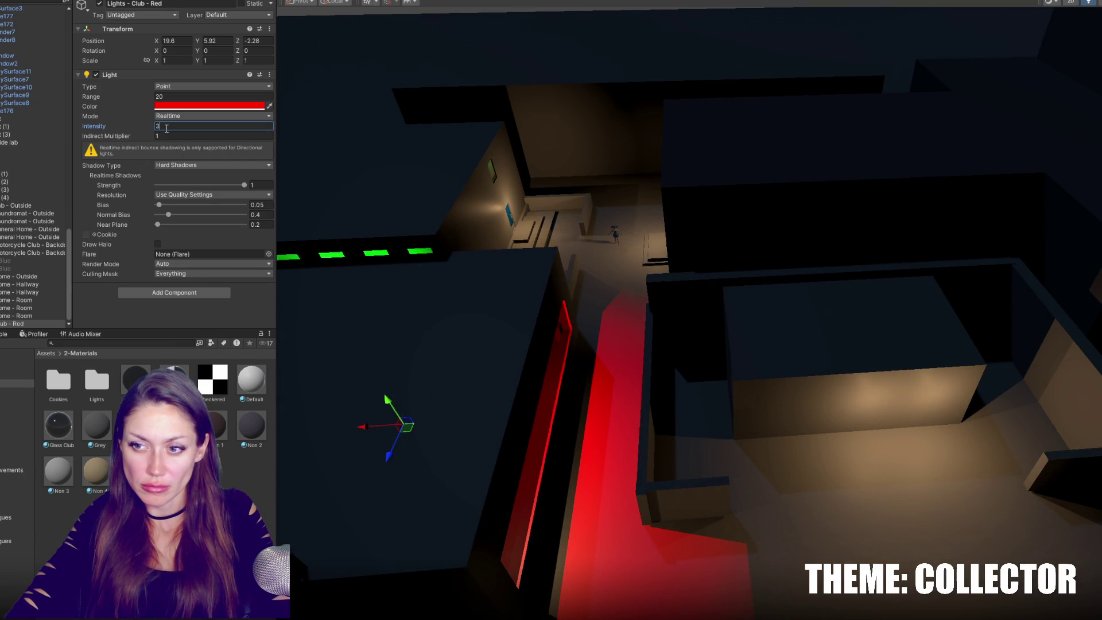
key(BackSpace)
text(2)
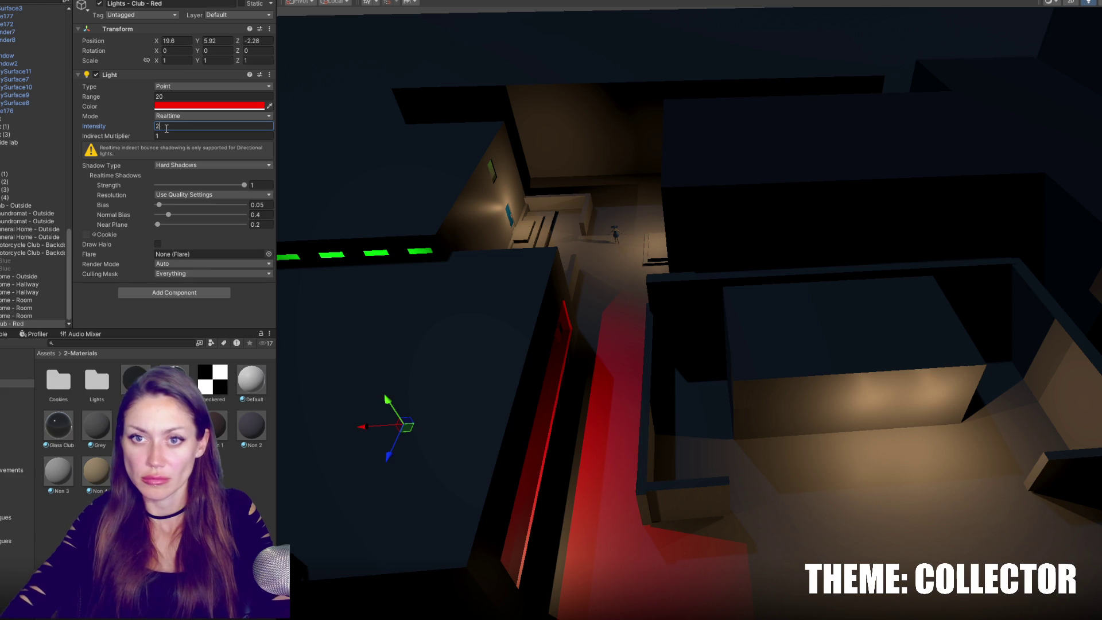
mouse_move(417, 230)
right_down()
mouse_move(431, 217)
mouse_move(396, 207)
right_up()
Try Soft shadows on the red Club light, then return Shadow Type to Hard.
click(258, 164)
click(200, 198)
click(202, 166)
click(195, 185)
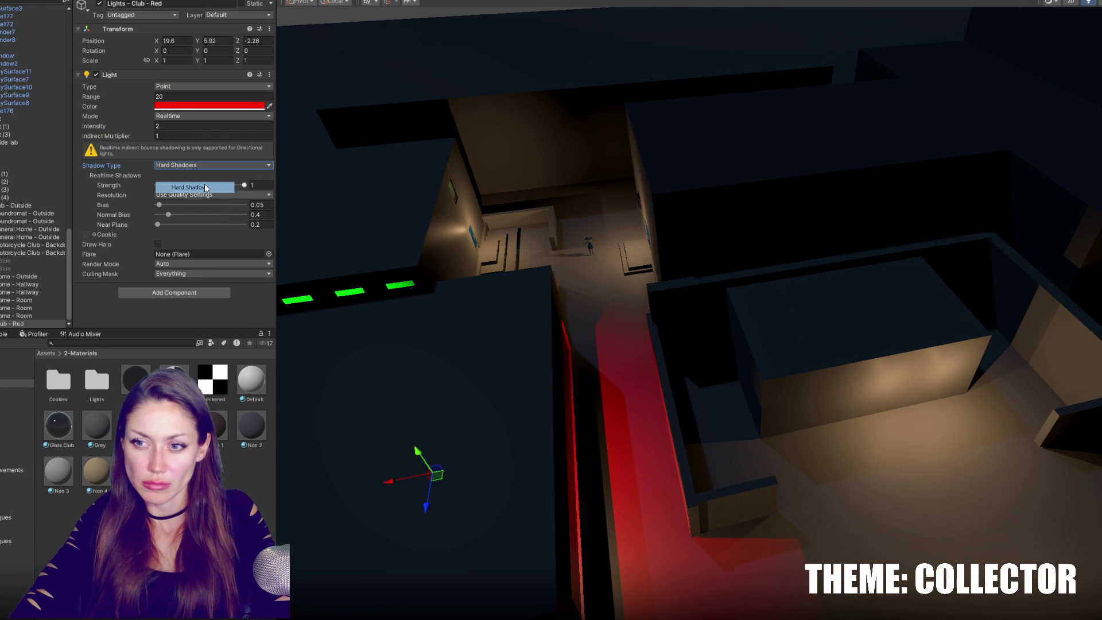
mouse_move(810, 253)
right_down()
mouse_move(681, 278)
mouse_move(698, 270)
mouse_move(642, 261)
mouse_move(502, 271)
mouse_move(524, 278)
mouse_move(591, 264)
mouse_move(651, 270)
mouse_move(473, 253)
right_up()
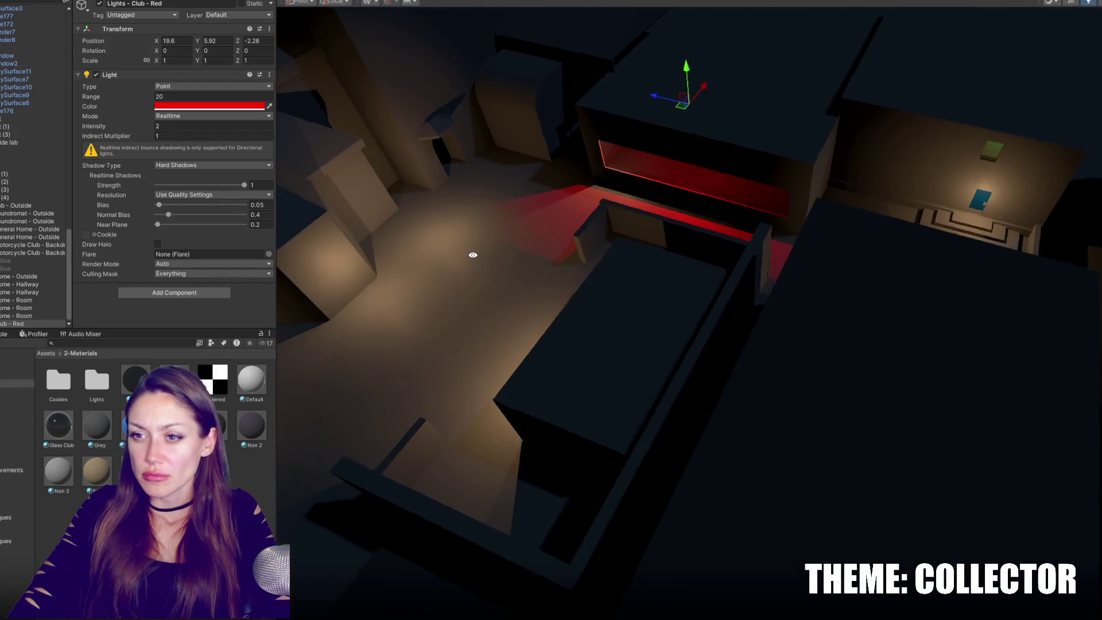
mouse_move(494, 239)
middle_down()
mouse_move(869, 253)
mouse_move(812, 270)
middle_up()
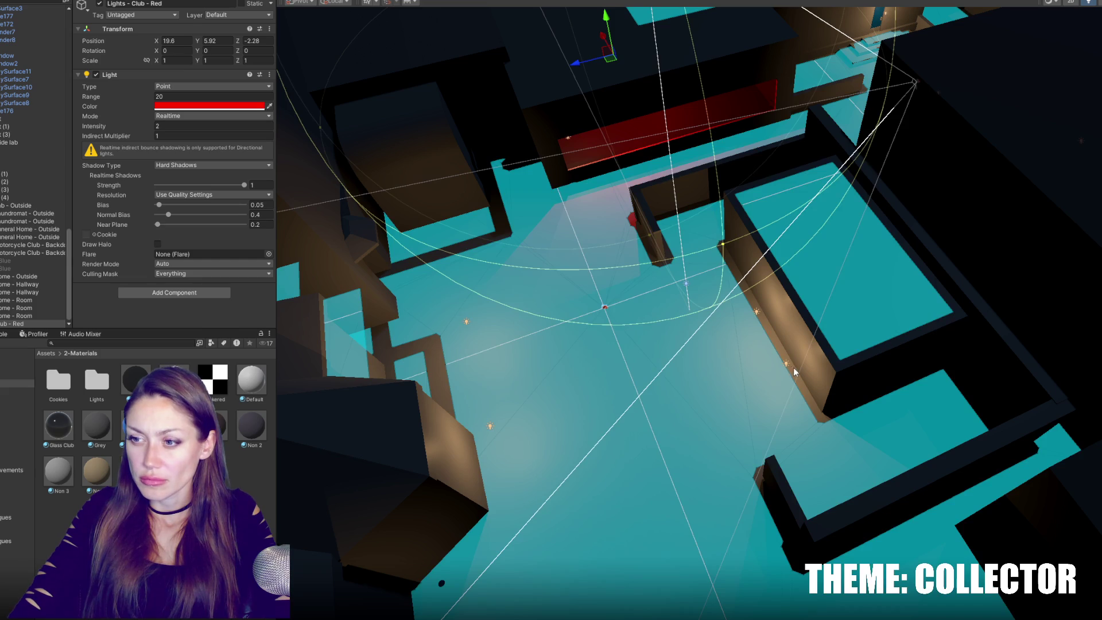
Turn both Laundromat outside lights cyan (47E1FF).
click(787, 364)
ctrl+click(757, 313)
click(210, 106)
click(220, 334)
drag(269, 166, 268, 150)
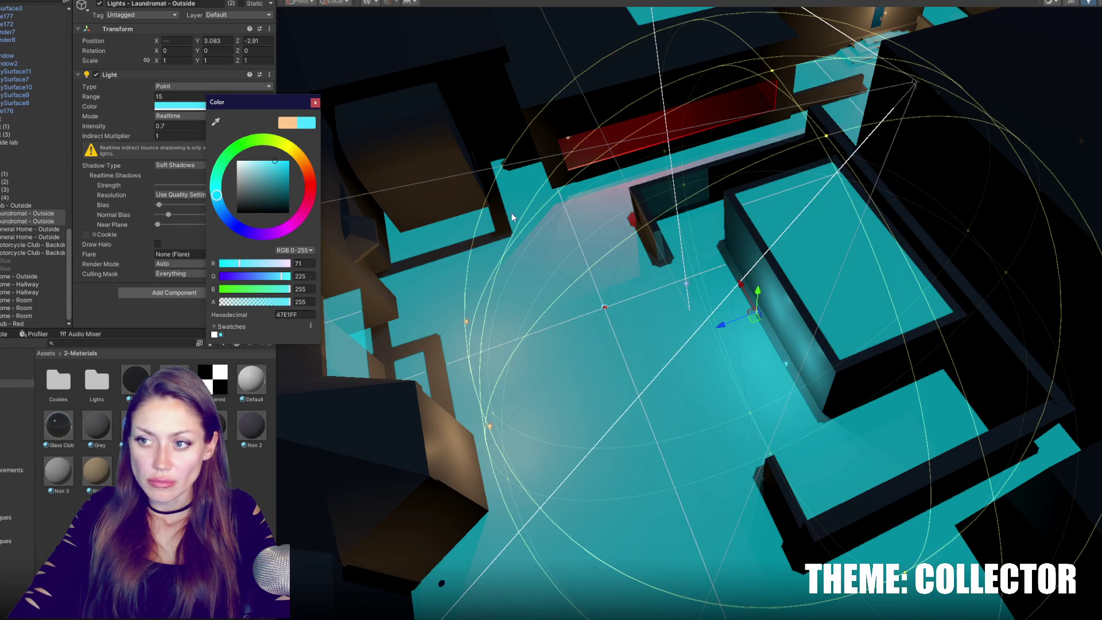
Duplicate a Laundromat light as 'Lights - Laundromat - Outside Pink' and colour it FF48D2.
click(34, 222)
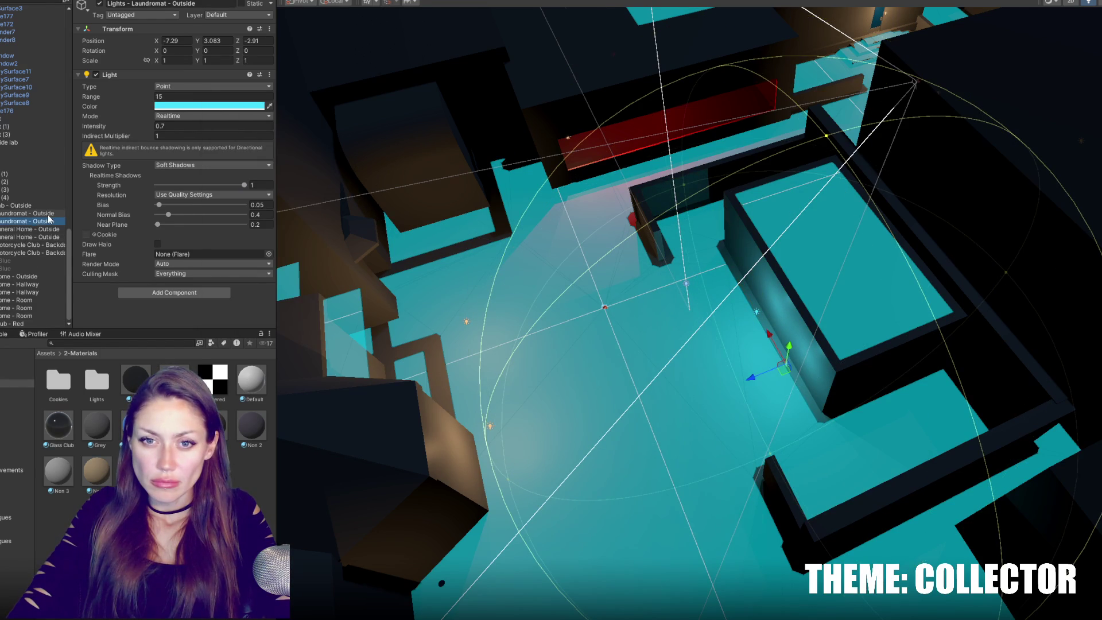
key(ctrl+d)
key(BackSpace)
key(BackSpace)
key(BackSpace)
text(Pink)
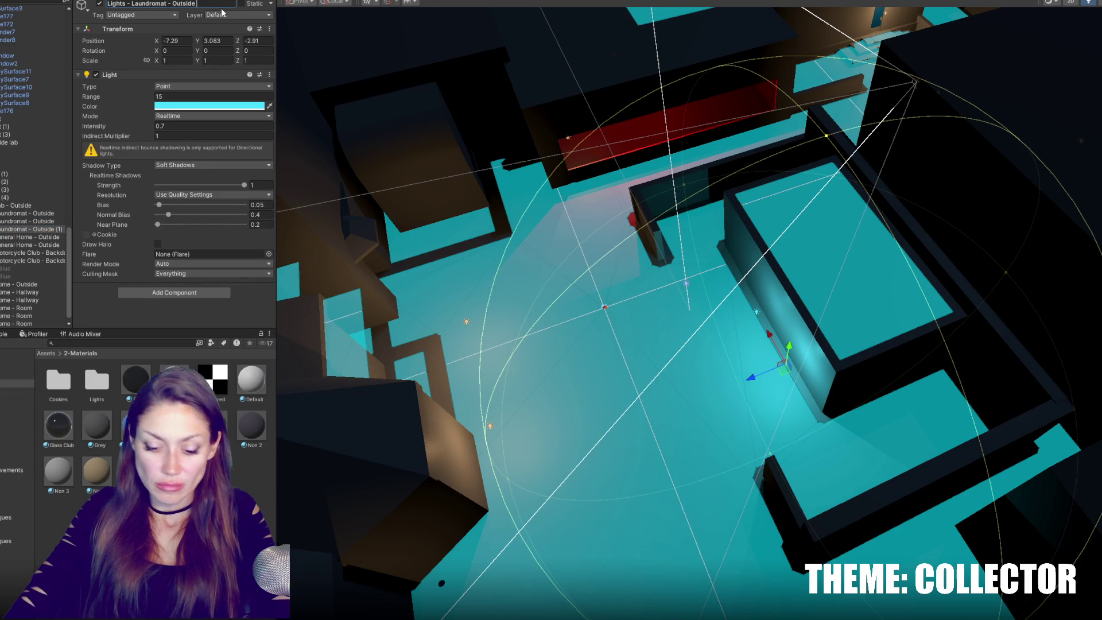
click(219, 107)
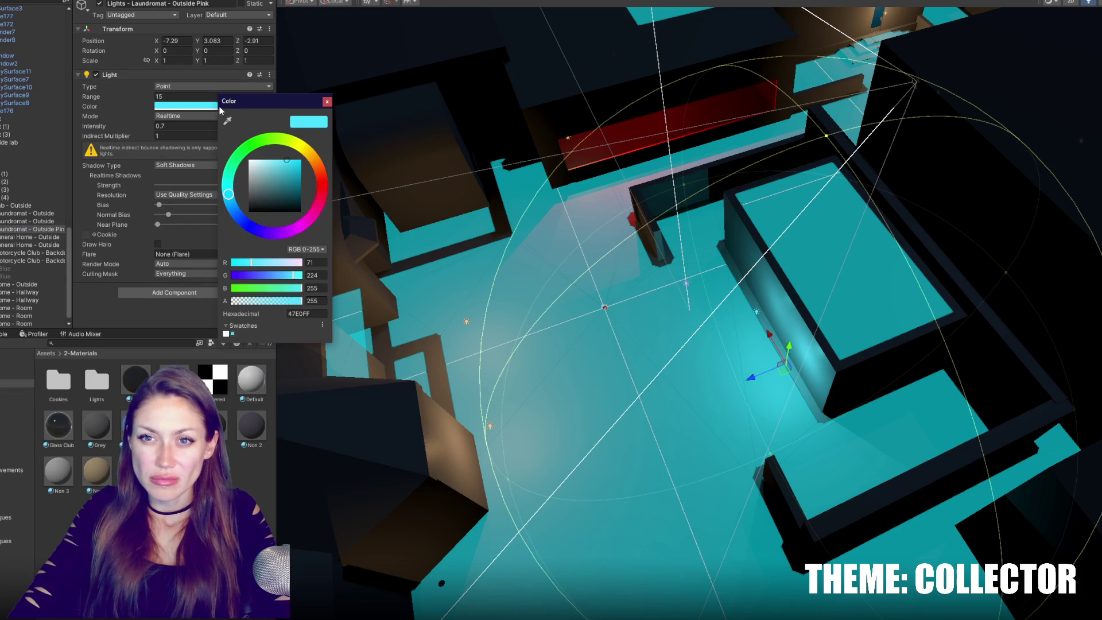
click(313, 221)
mouse_move(771, 338)
mouse_down()
mouse_move(718, 269)
mouse_move(770, 340)
mouse_up()
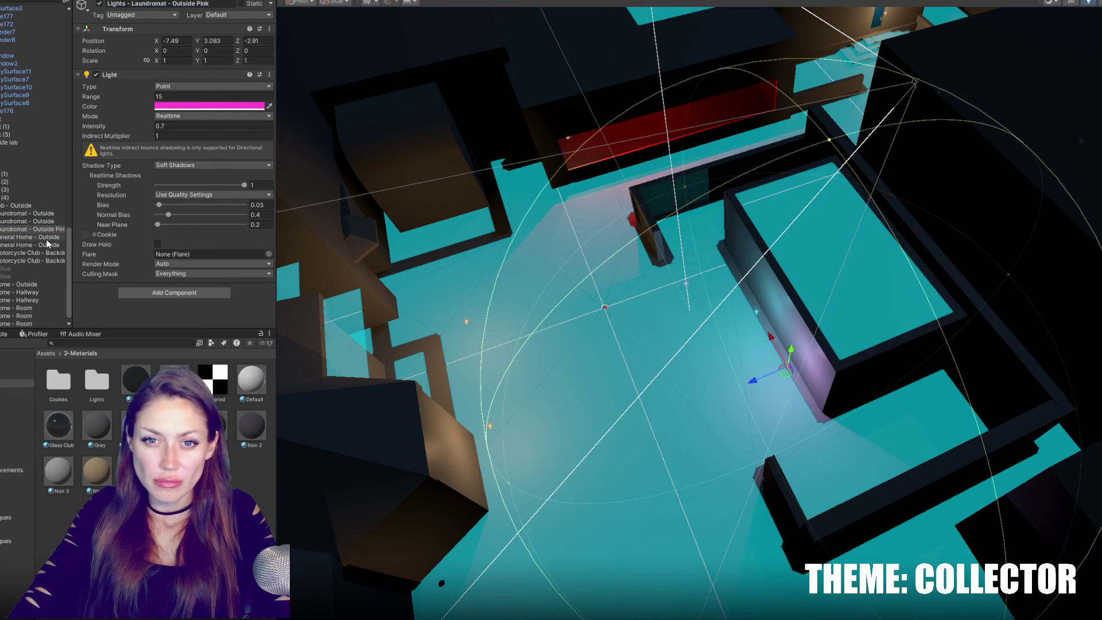
Shift both cyan Laundromat outside lights along X.
click(29, 213)
shift+click(29, 221)
mouse_move(766, 339)
mouse_down()
mouse_move(736, 280)
mouse_move(667, 323)
mouse_move(674, 333)
mouse_move(620, 304)
mouse_move(509, 286)
mouse_move(408, 339)
mouse_move(360, 336)
mouse_move(409, 305)
mouse_move(383, 333)
mouse_up()
click(508, 286)
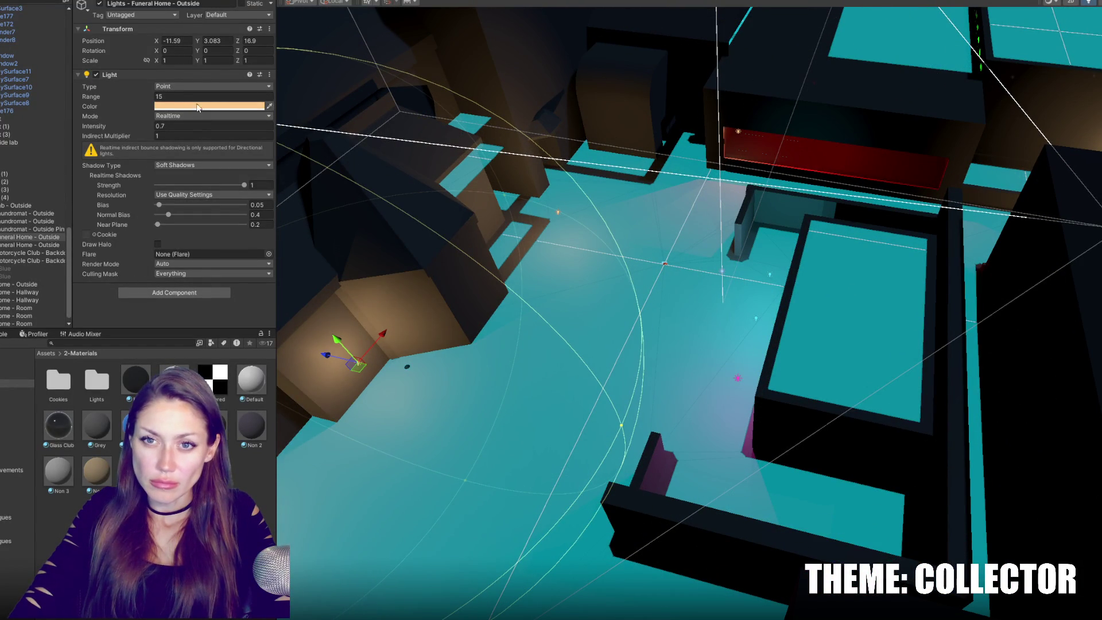
Give the Funeral Home outside light range 8, raise it to Y 4.38, and make it orange FF913E.
click(174, 97)
text(8)
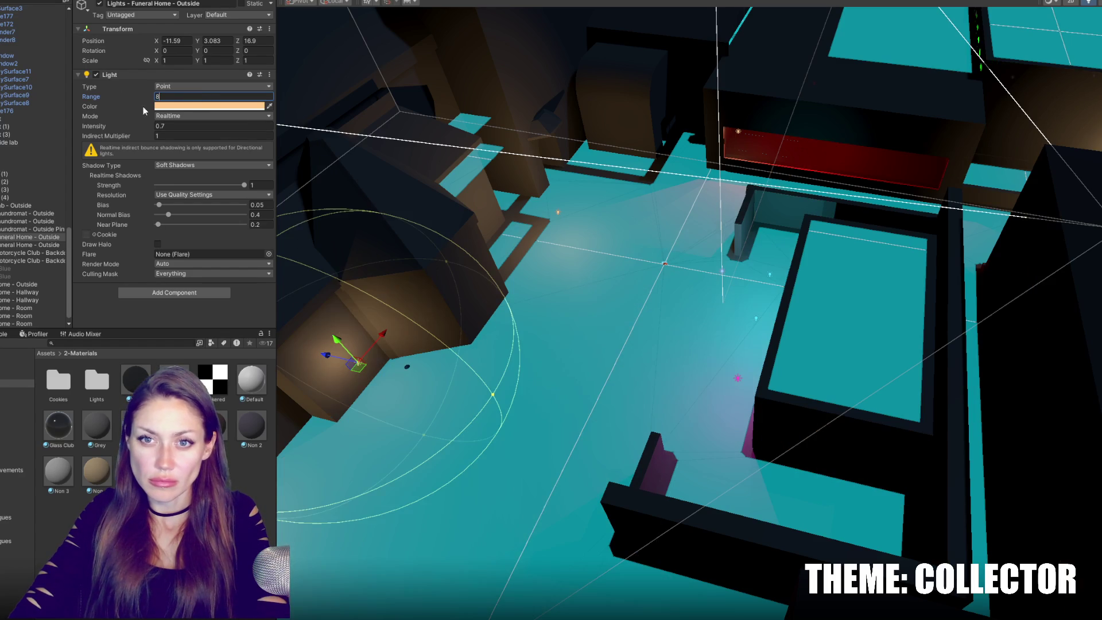
drag(338, 340, 329, 330)
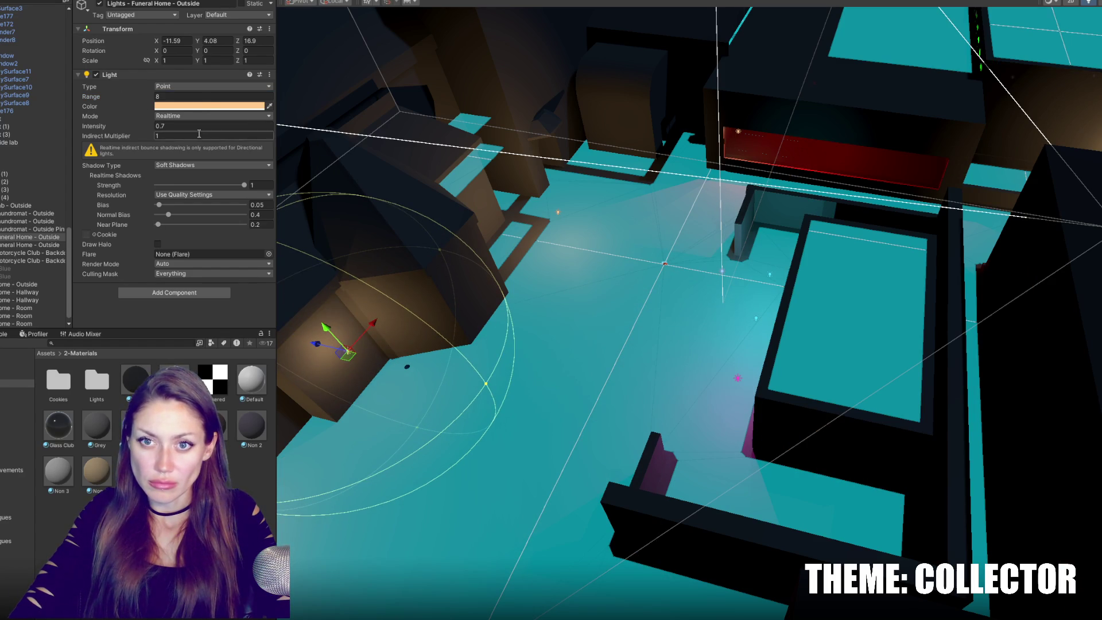
click(210, 106)
mouse_move(300, 154)
mouse_down()
mouse_move(305, 171)
mouse_move(275, 141)
mouse_up()
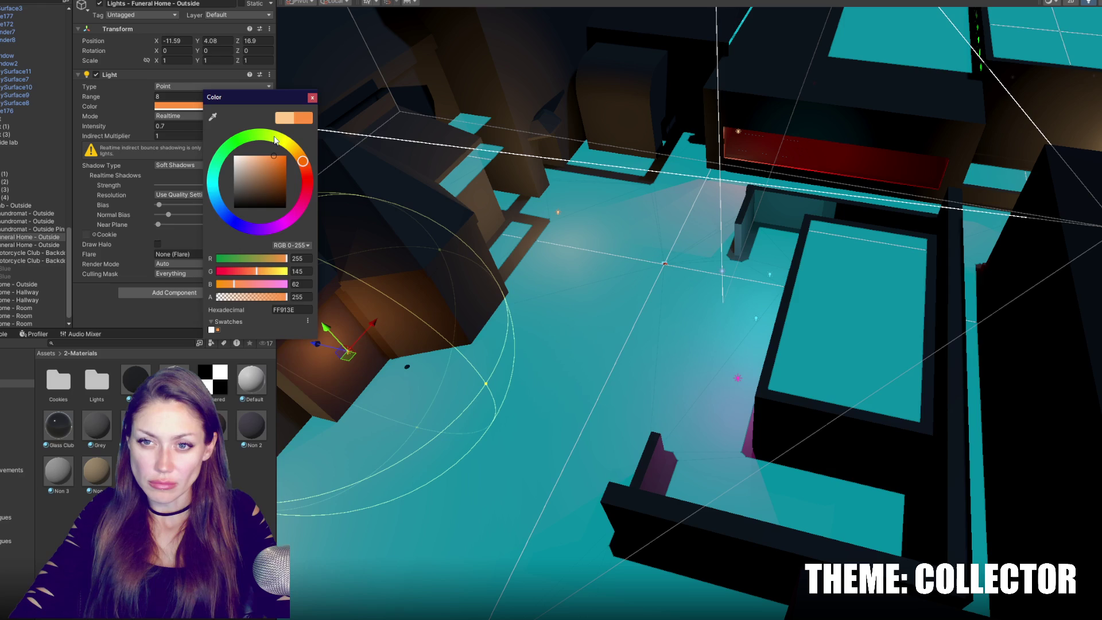
click(312, 98)
drag(326, 328, 326, 321)
mouse_move(325, 321)
right_down()
mouse_move(402, 258)
mouse_move(620, 189)
right_up()
key(ctrl+d)
key(ctrl+z)
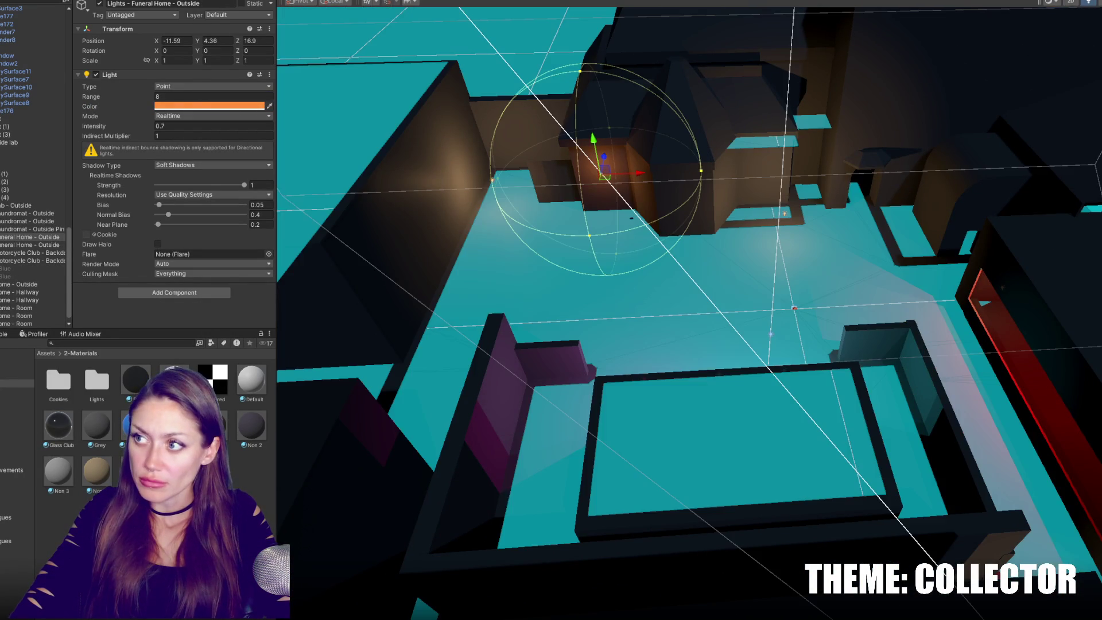
Nudge the Motorcycle Club Backdoor light along the wall and recolour it deep purple.
click(493, 183)
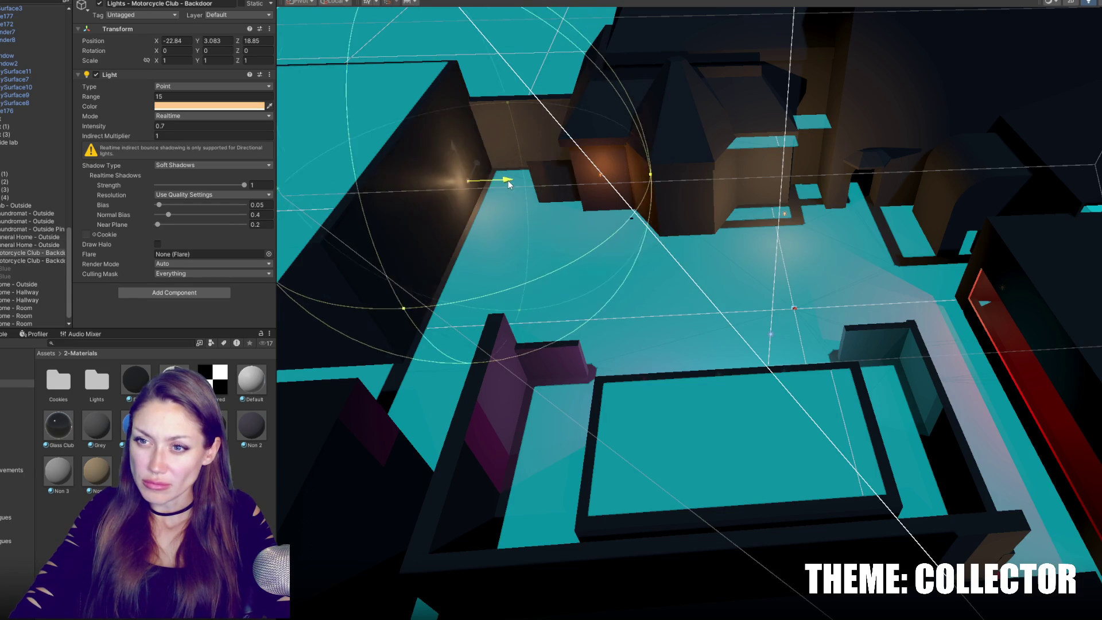
drag(487, 168, 451, 193)
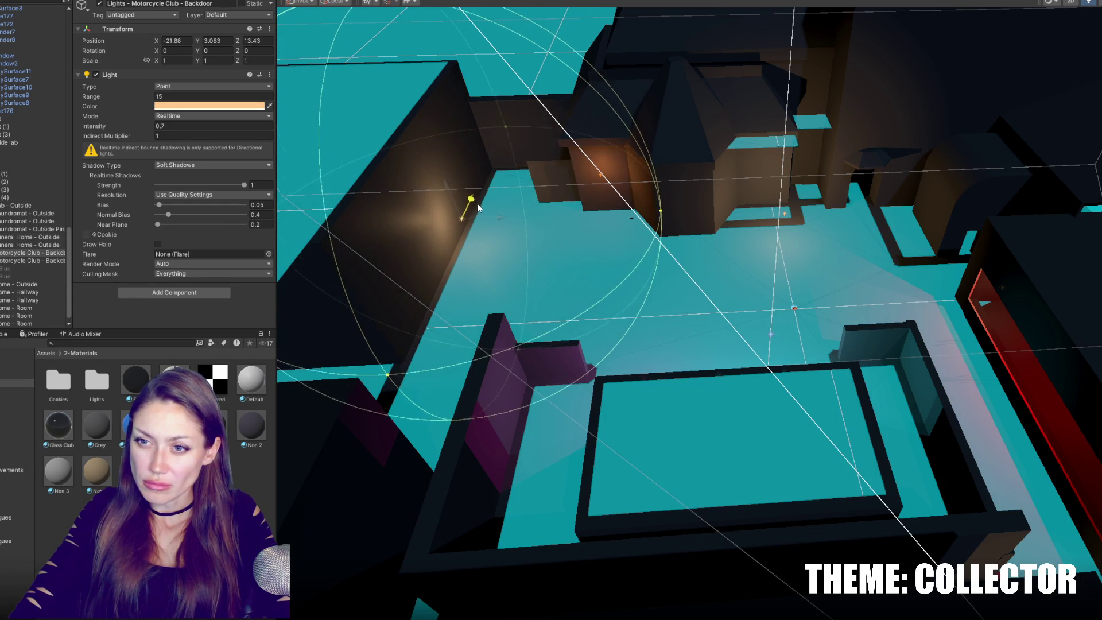
click(214, 106)
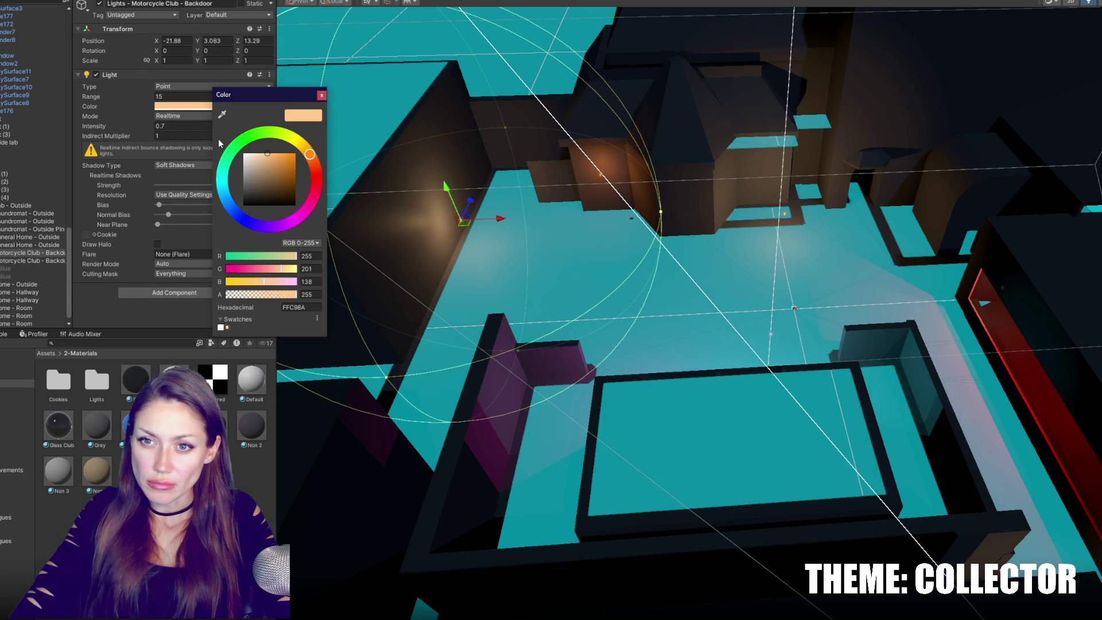
mouse_move(314, 170)
mouse_down()
mouse_move(317, 195)
mouse_move(267, 227)
mouse_move(248, 206)
mouse_move(247, 165)
mouse_move(285, 133)
mouse_move(304, 138)
mouse_move(273, 130)
mouse_move(254, 148)
mouse_up()
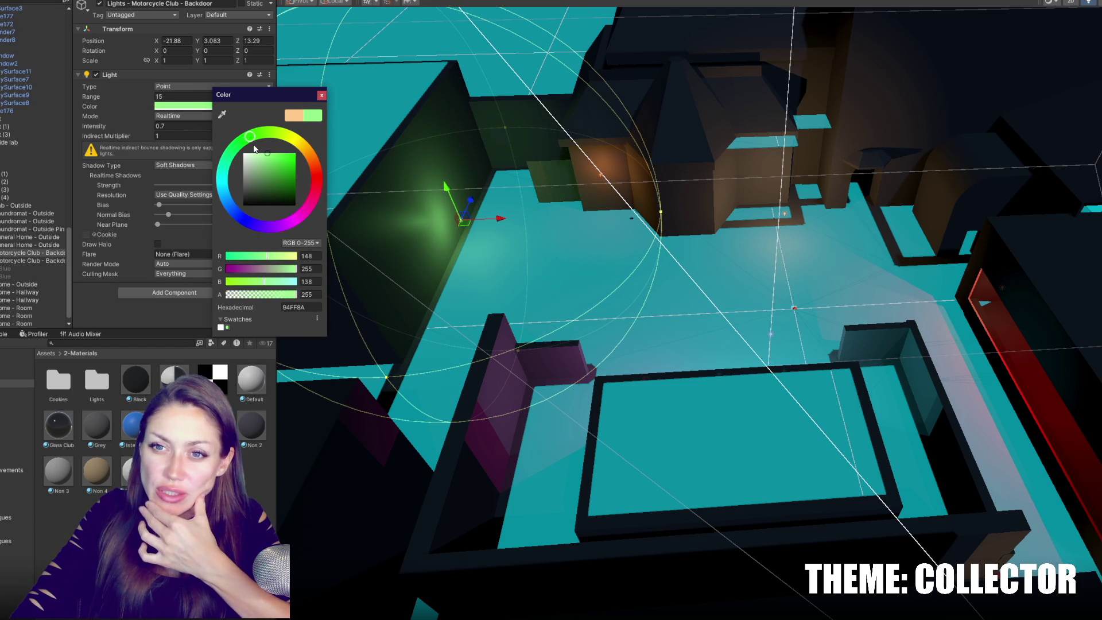
mouse_move(254, 148)
mouse_down()
mouse_move(301, 155)
mouse_move(305, 196)
mouse_up()
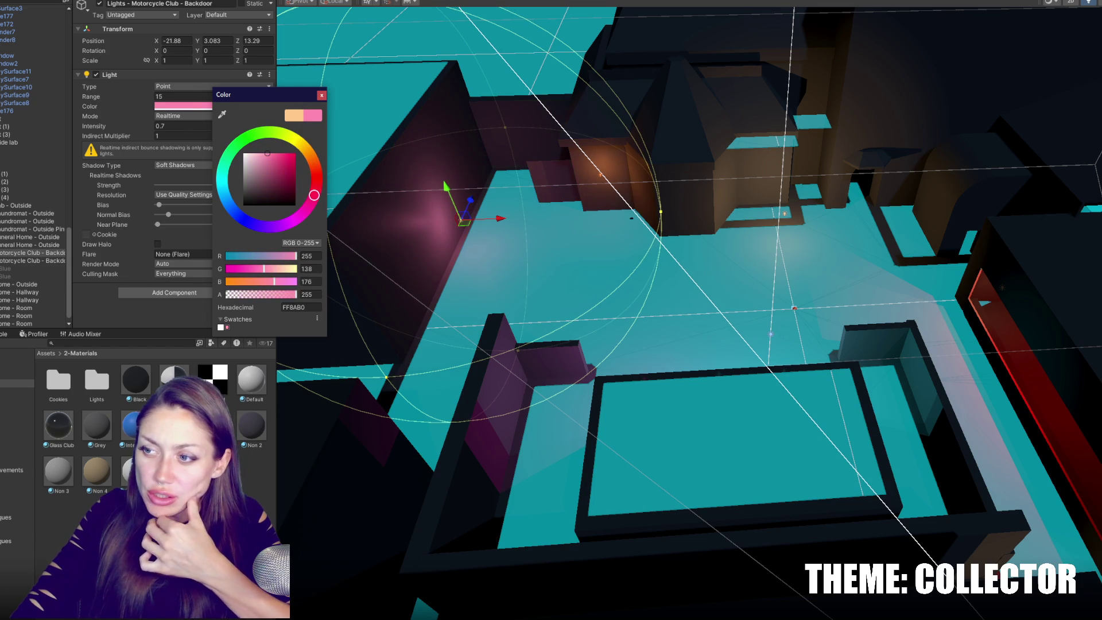
scroll(689, 313, down, 2)
scroll(745, 175, down, 4)
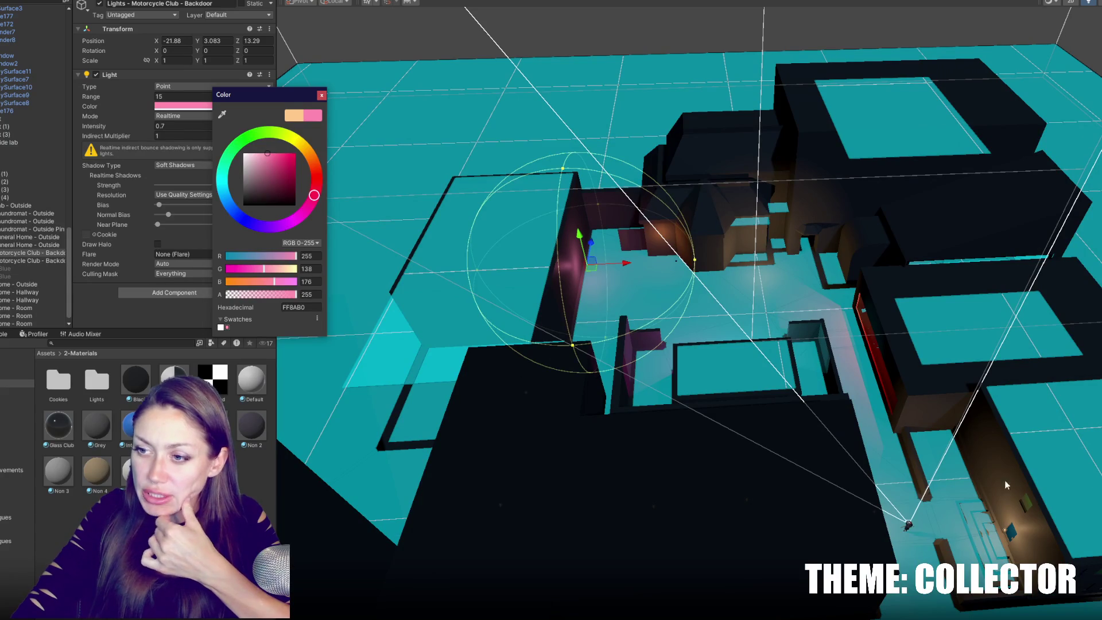
scroll(679, 363, up, 4)
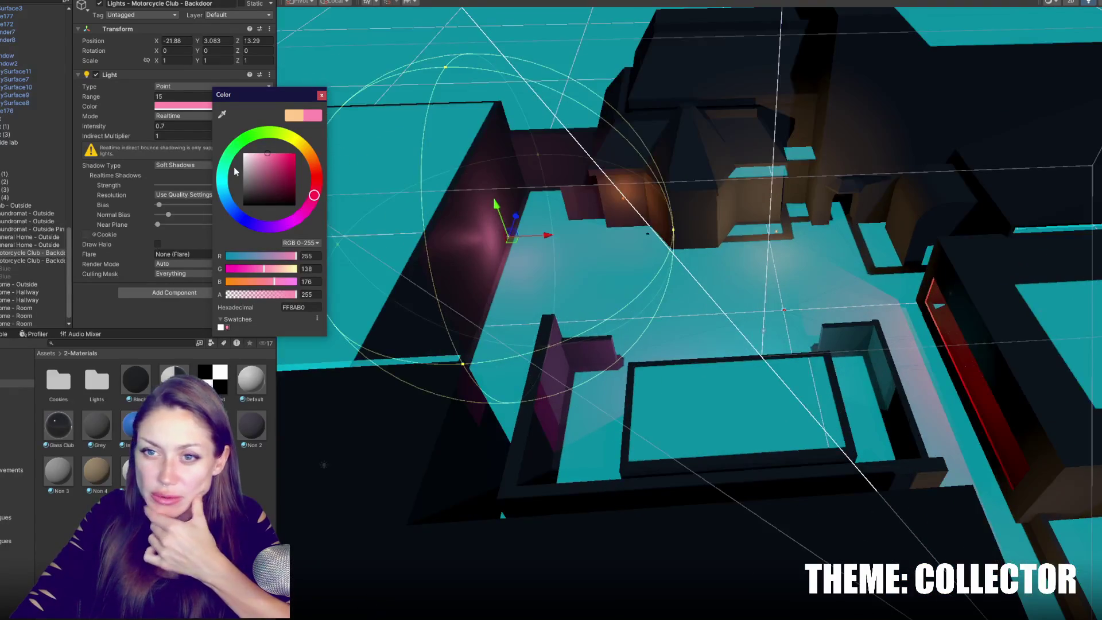
click(264, 227)
click(281, 153)
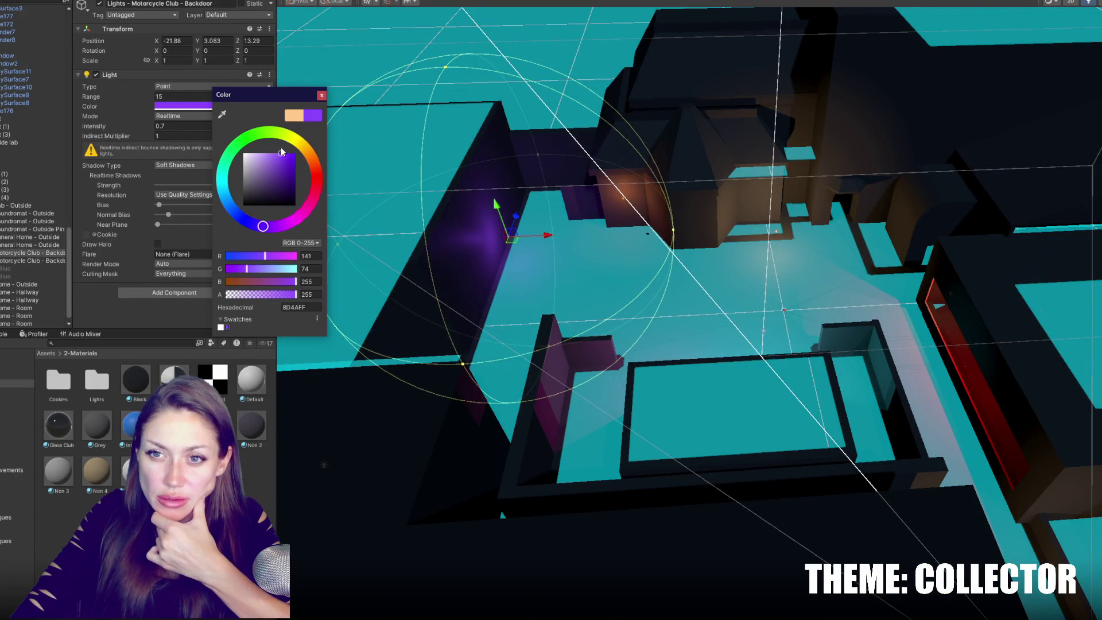
key(Return)
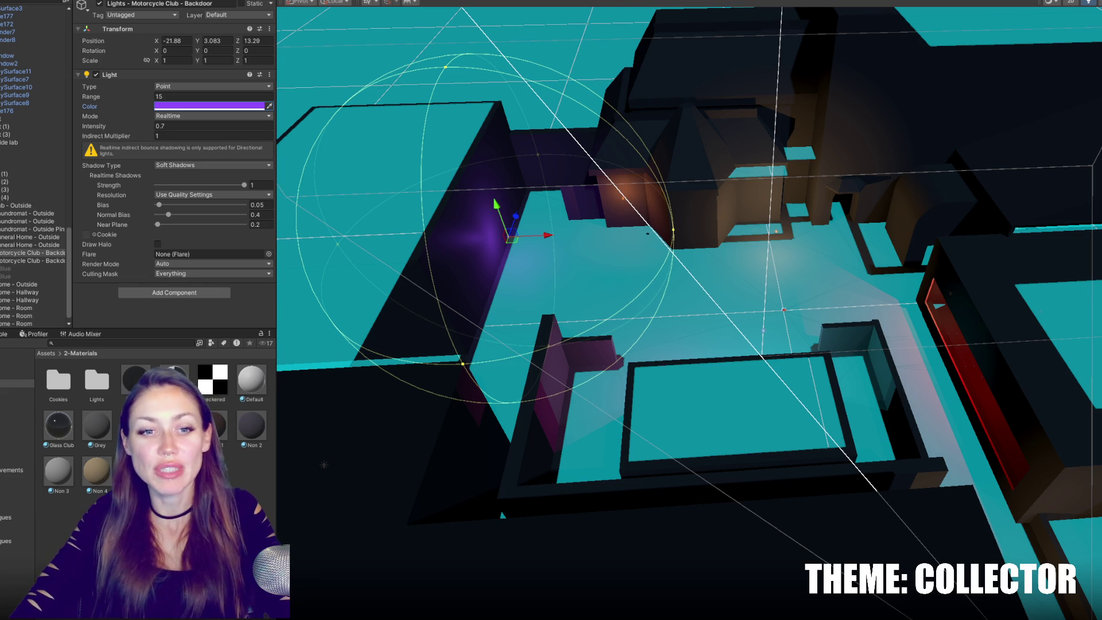
right_drag(645, 254, 521, 248)
click(687, 134)
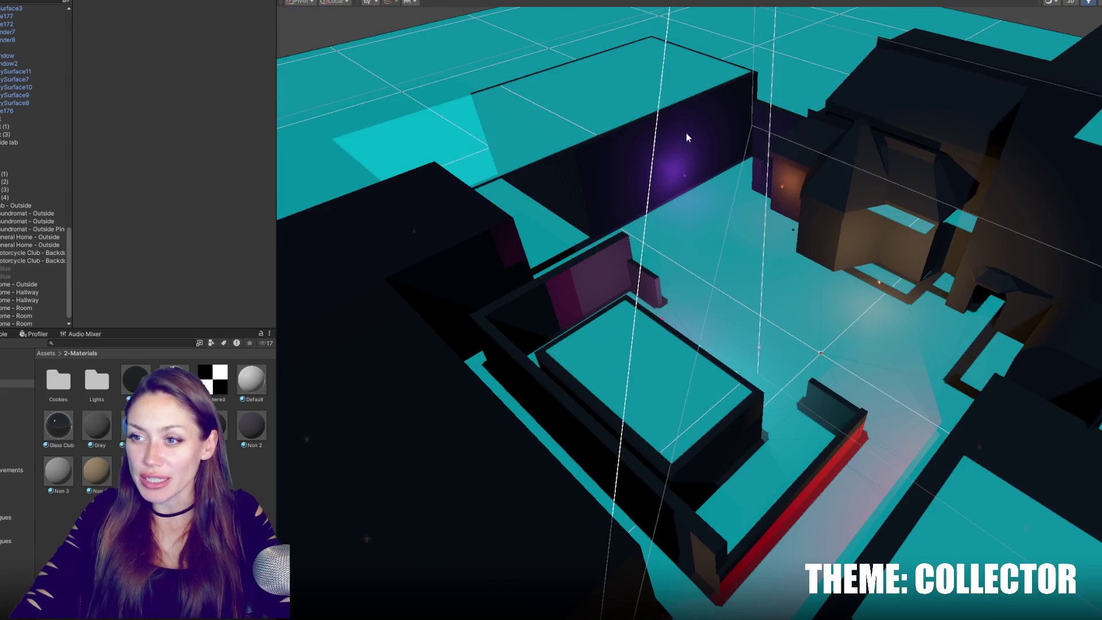
Duplicate the Backdoor light as Backdoor (2) and slide the copy along Z.
click(686, 177)
click(686, 177)
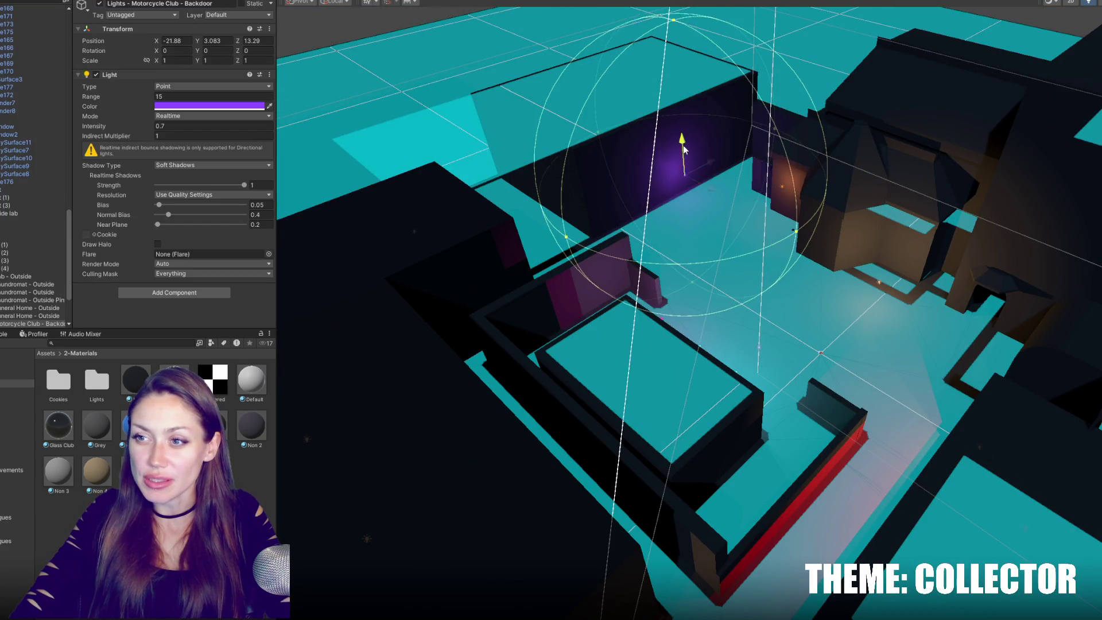
drag(718, 177, 726, 173)
right_drag(726, 174, 609, 207)
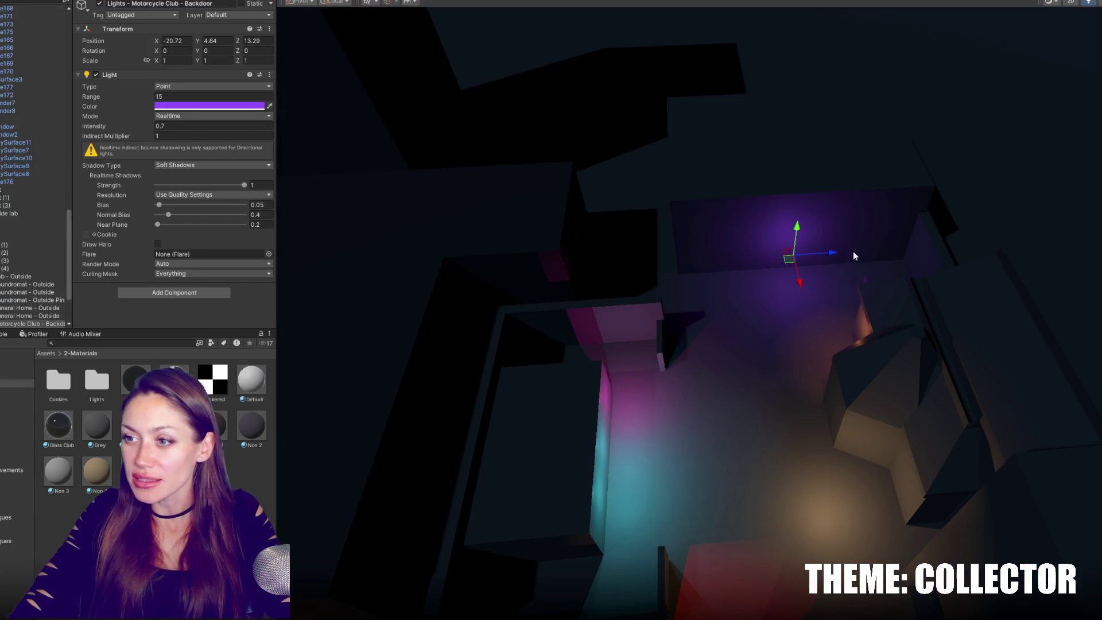
key(ctrl+d)
mouse_move(853, 250)
mouse_down()
mouse_move(673, 263)
mouse_move(634, 219)
mouse_move(634, 178)
mouse_move(640, 241)
mouse_move(665, 194)
mouse_up()
right_drag(796, 319, 655, 250)
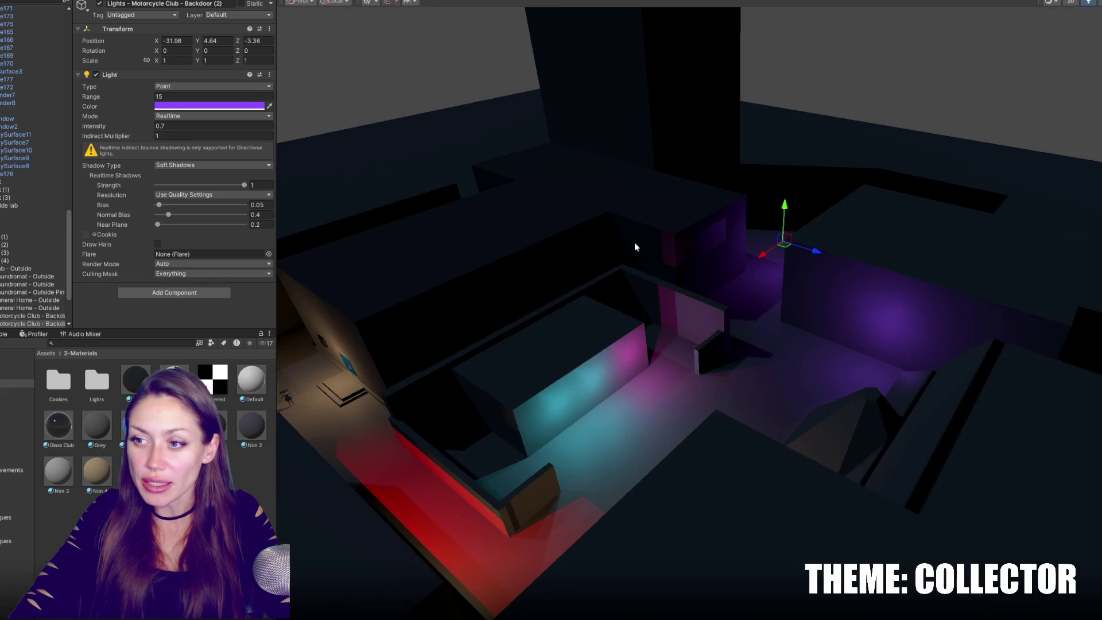
Set Backdoor (2) to intensity 0.5 and range 20, then reposition it lower.
drag(117, 127, 109, 127)
text(1)
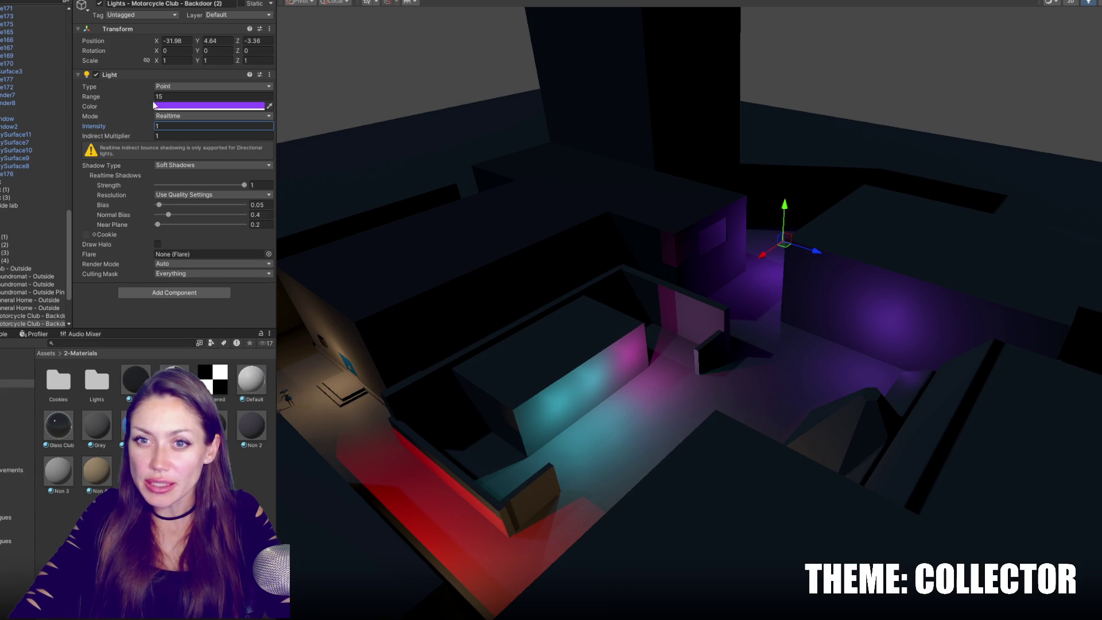
text(.5)
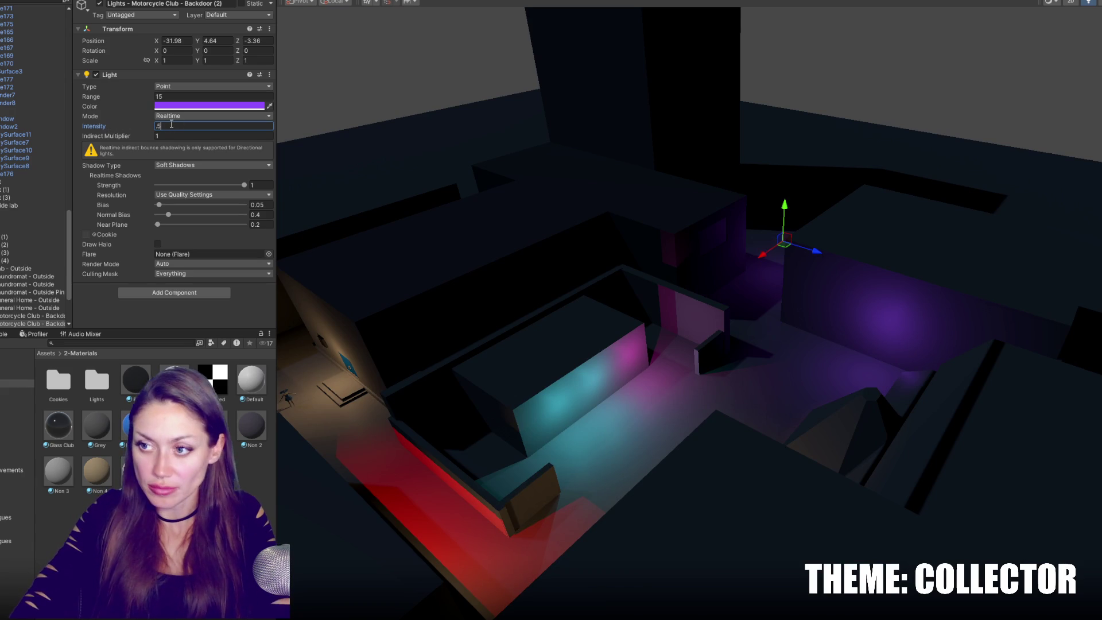
click(179, 95)
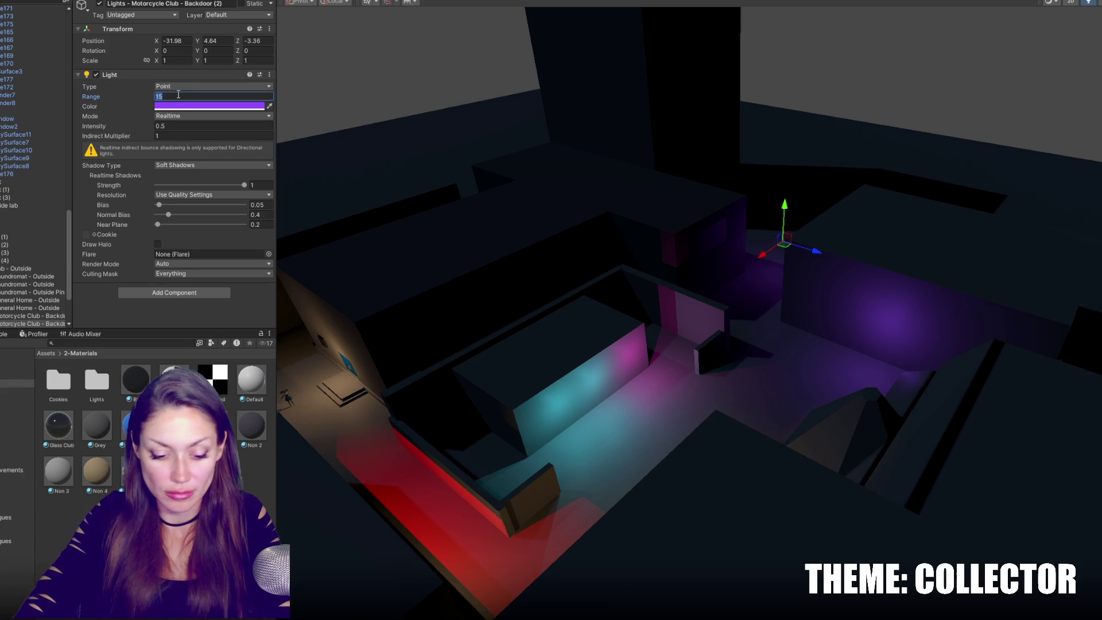
text(20)
drag(763, 254, 753, 256)
mouse_move(772, 213)
mouse_down()
mouse_move(772, 227)
mouse_move(779, 211)
mouse_up()
drag(752, 256, 747, 261)
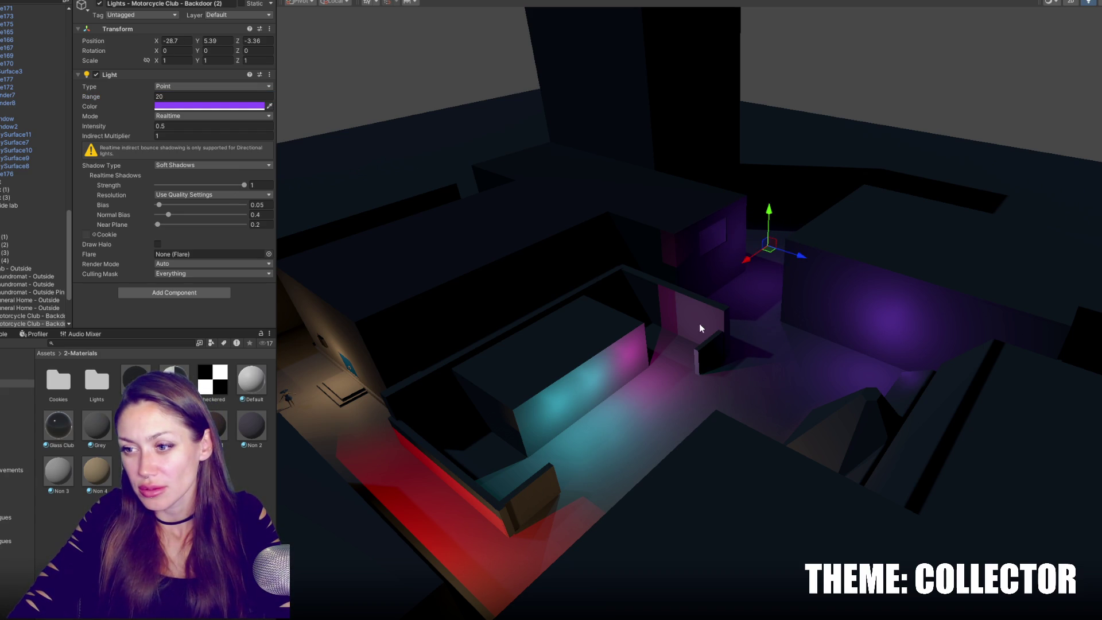
alt+drag(738, 346, 755, 343)
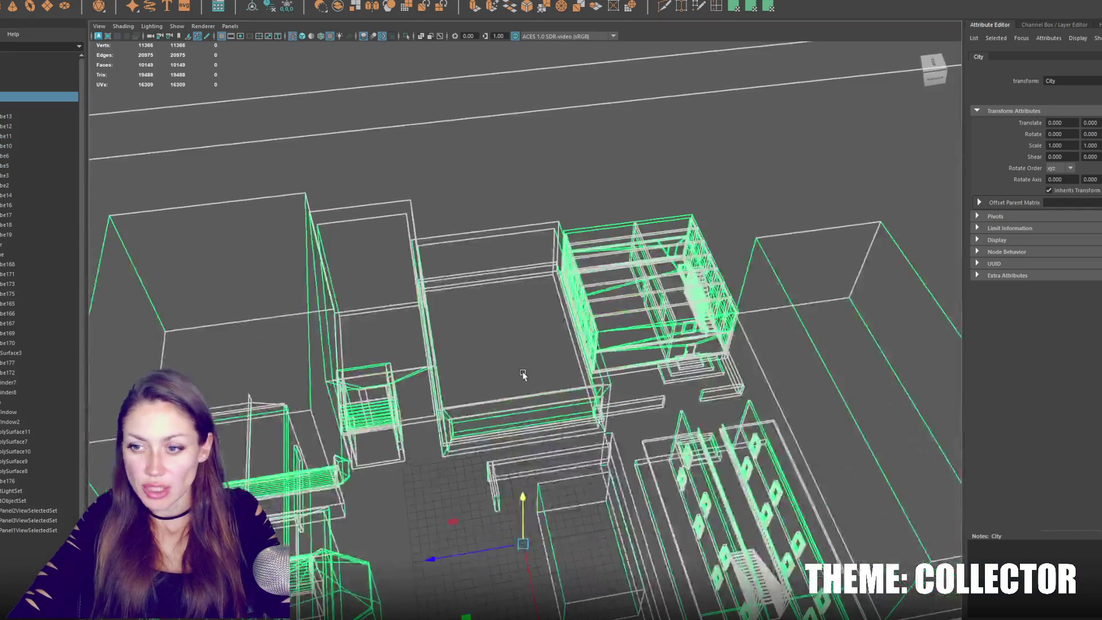
Duplicate wall piece pCube19 as pCube178 and angle the copy to about 73 degrees.
key(5)
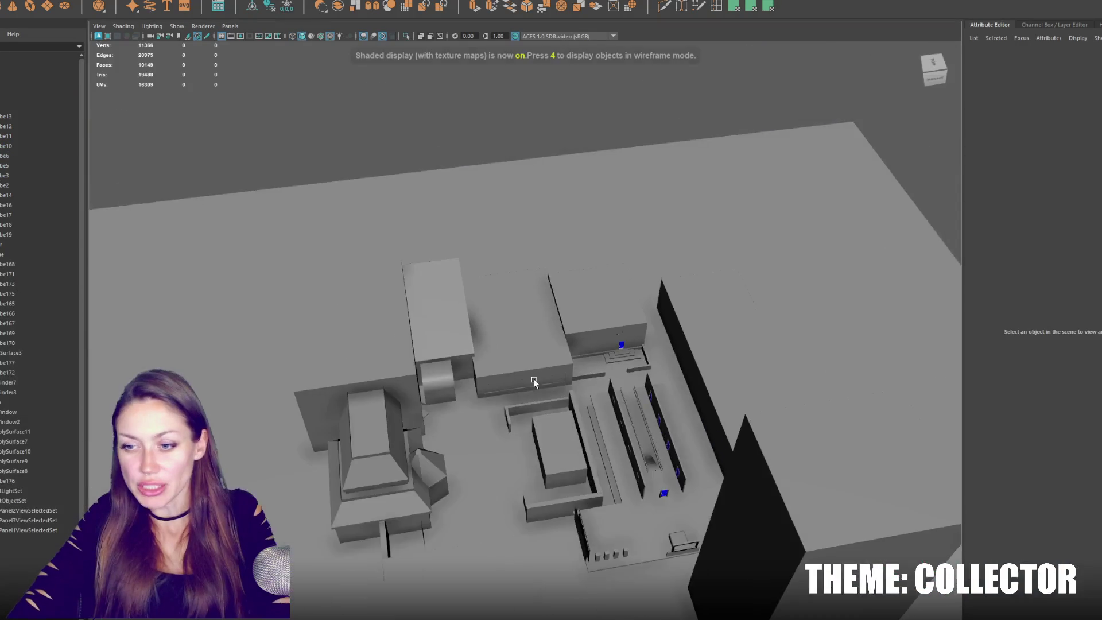
scroll(579, 353, up, 5)
mouse_move(579, 353)
alt+mouse_down()
mouse_move(683, 364)
mouse_move(714, 319)
mouse_move(463, 347)
mouse_move(546, 344)
mouse_move(665, 376)
mouse_move(726, 374)
mouse_move(699, 390)
alt+mouse_up()
click(486, 338)
key(ctrl+d)
key(r)
key(e)
drag(683, 455, 659, 443)
key(w)
drag(670, 377, 661, 378)
Fine-tune pCube178 to about 77.6 degrees and nudge it into place.
key(e)
drag(671, 452, 666, 459)
key(w)
drag(633, 409, 631, 417)
key(e)
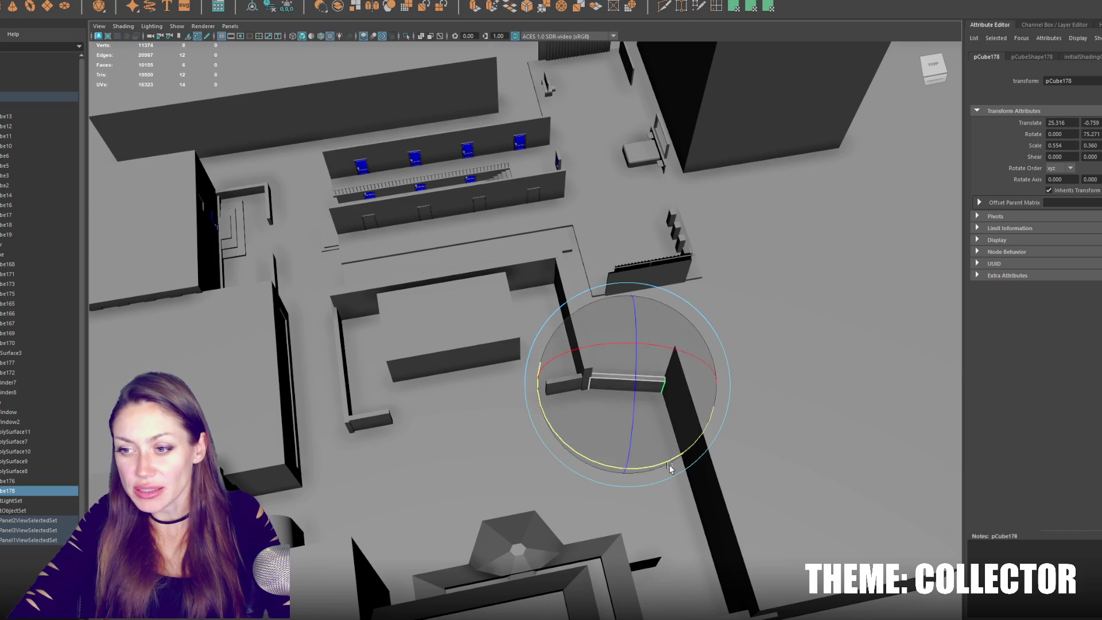
drag(671, 465, 673, 459)
key(w)
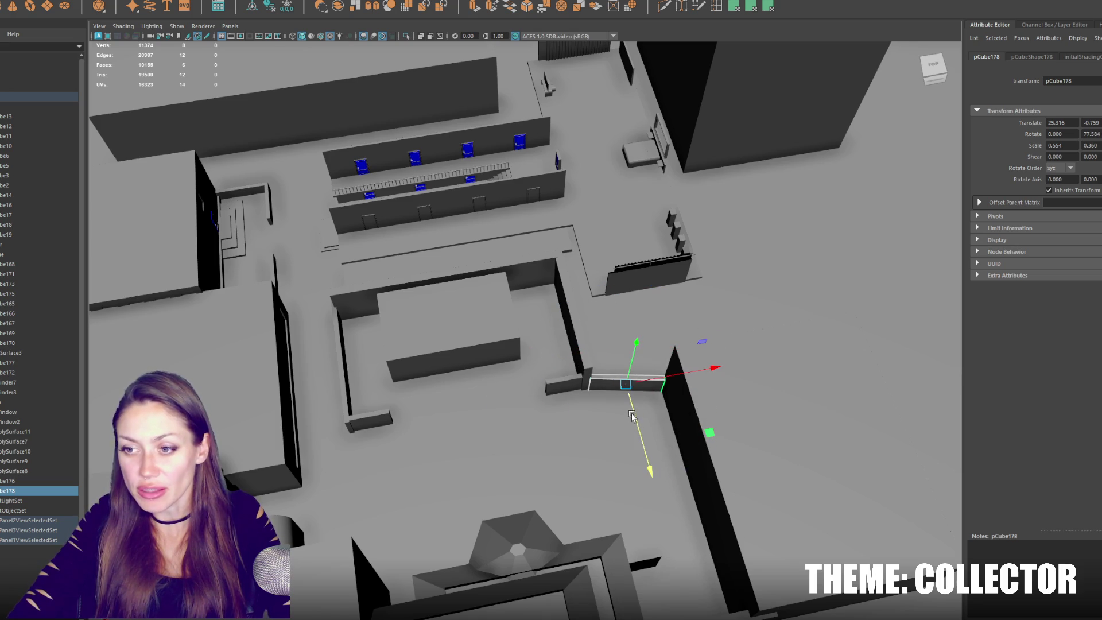
mouse_move(631, 417)
alt+mouse_down()
mouse_move(657, 381)
mouse_move(612, 394)
mouse_move(622, 423)
alt+mouse_up()
key(e)
key(w)
drag(625, 350, 619, 349)
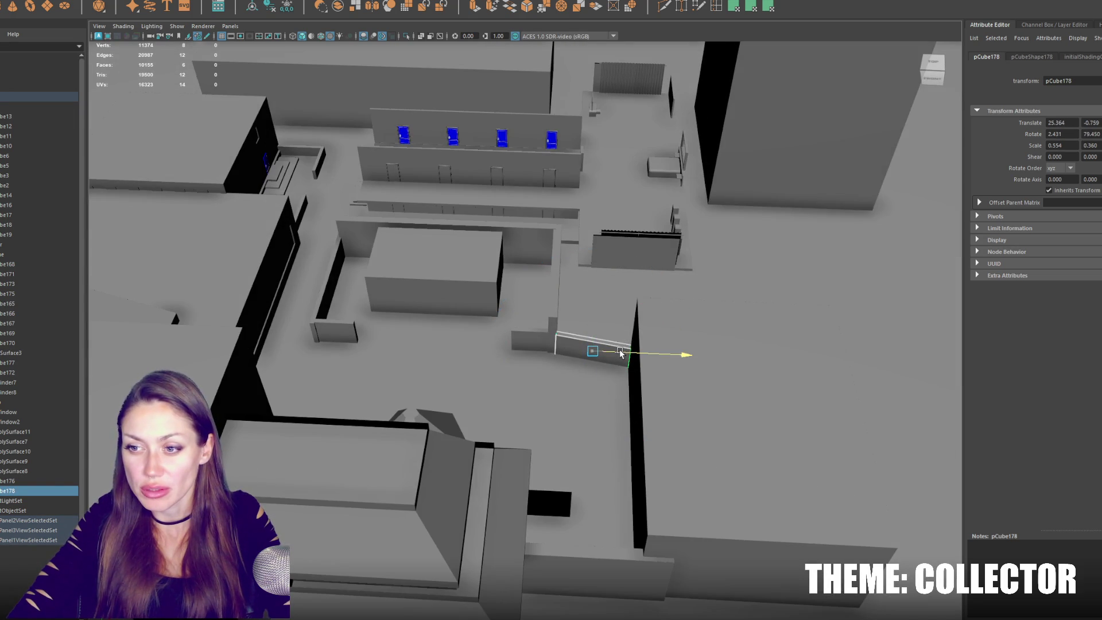
mouse_move(574, 295)
alt+mouse_down()
mouse_move(597, 297)
mouse_move(547, 358)
mouse_move(558, 376)
alt+mouse_up()
Shorten wall pieces pCube18 and pCube19 along X and move them down along Z.
click(546, 359)
click(440, 454)
shift+click(606, 451)
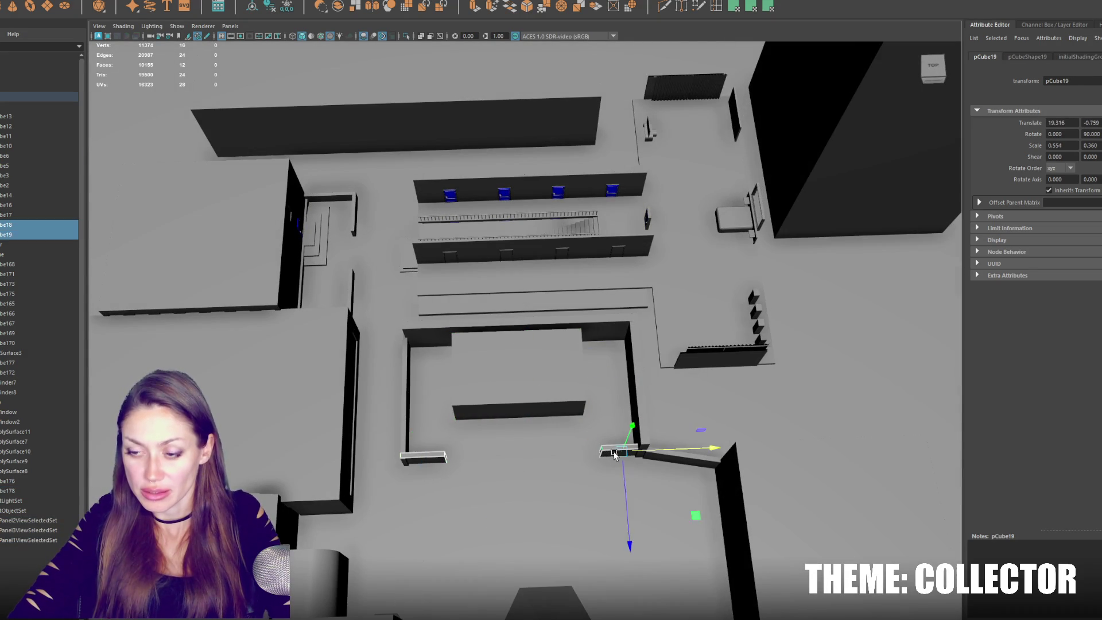
drag(646, 451, 636, 455)
click(551, 396)
mouse_move(551, 396)
alt+mouse_down()
mouse_move(574, 379)
mouse_move(618, 390)
mouse_move(476, 350)
alt+mouse_up()
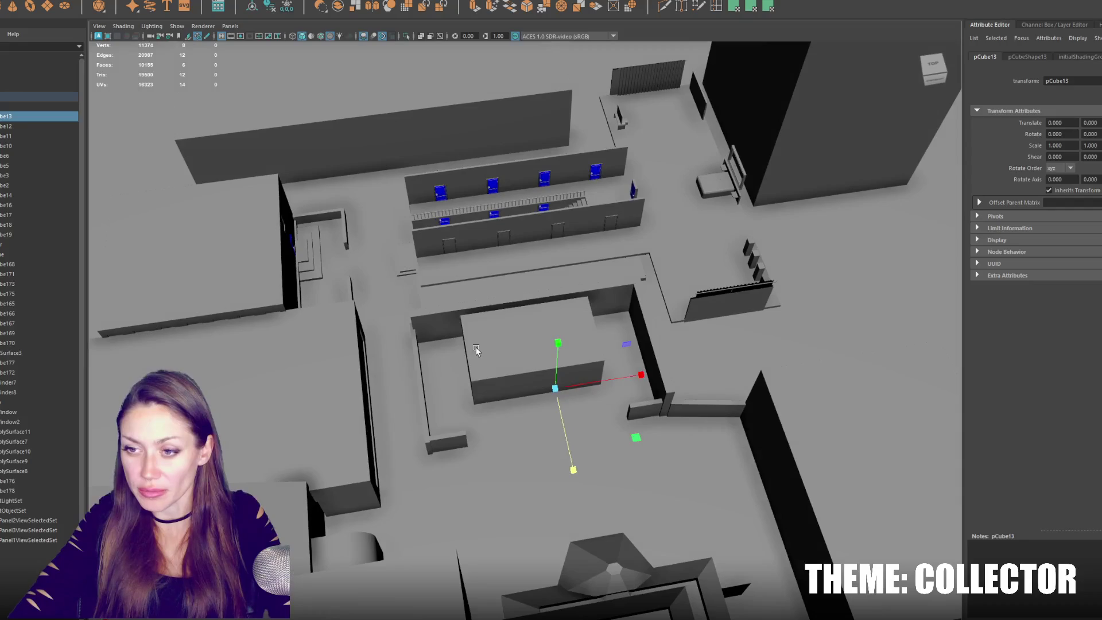
click(448, 441)
shift+click(646, 408)
alt+drag(646, 409, 626, 408)
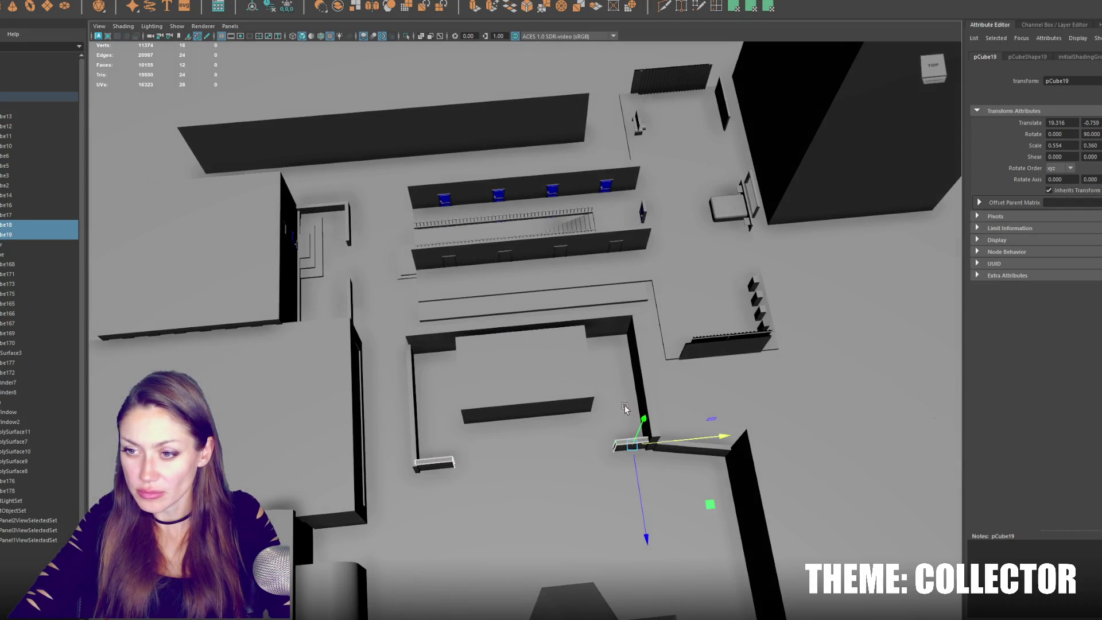
drag(635, 465, 639, 492)
Move walls pCube10 and pCube11 down along Z.
click(645, 402)
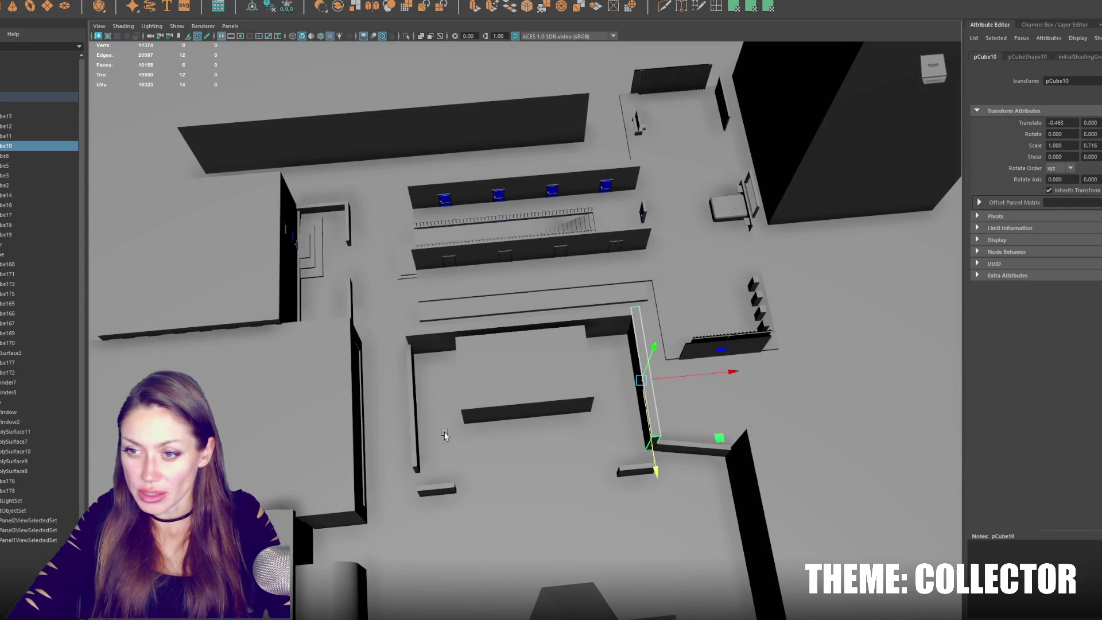
shift+click(415, 438)
drag(418, 447, 414, 454)
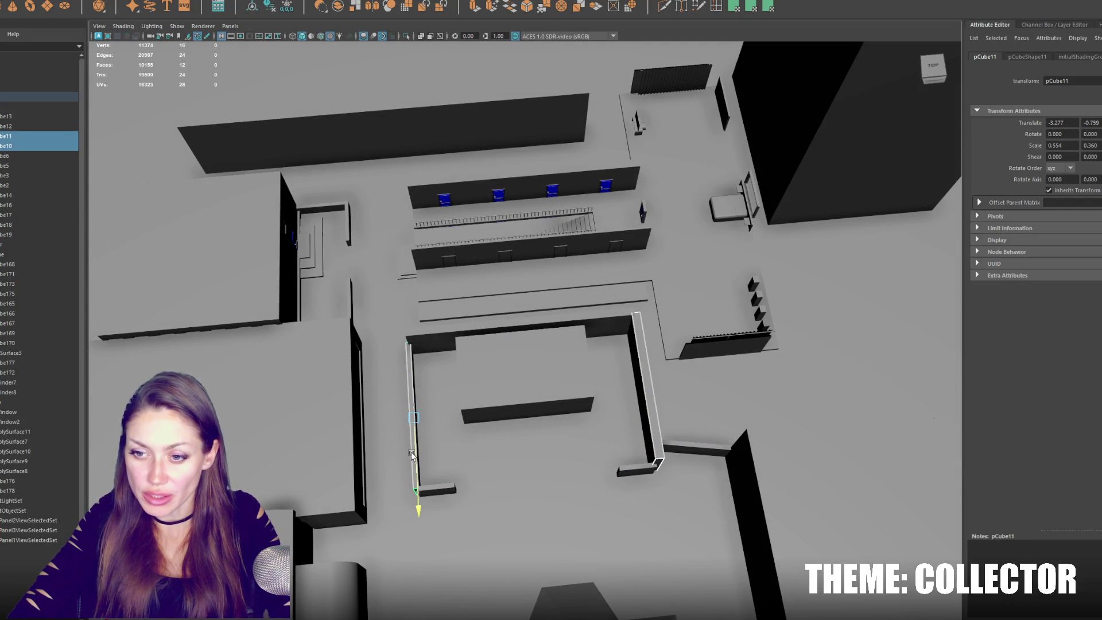
Nudge the angled wall pCube178 down and turn it to about 83 degrees.
click(572, 415)
mouse_move(572, 414)
alt+mouse_down()
mouse_move(674, 404)
mouse_move(605, 414)
mouse_move(648, 422)
mouse_move(676, 392)
mouse_move(595, 377)
mouse_move(638, 410)
alt+mouse_up()
click(638, 410)
drag(660, 454, 662, 465)
key(e)
drag(694, 511, 701, 509)
key(w)
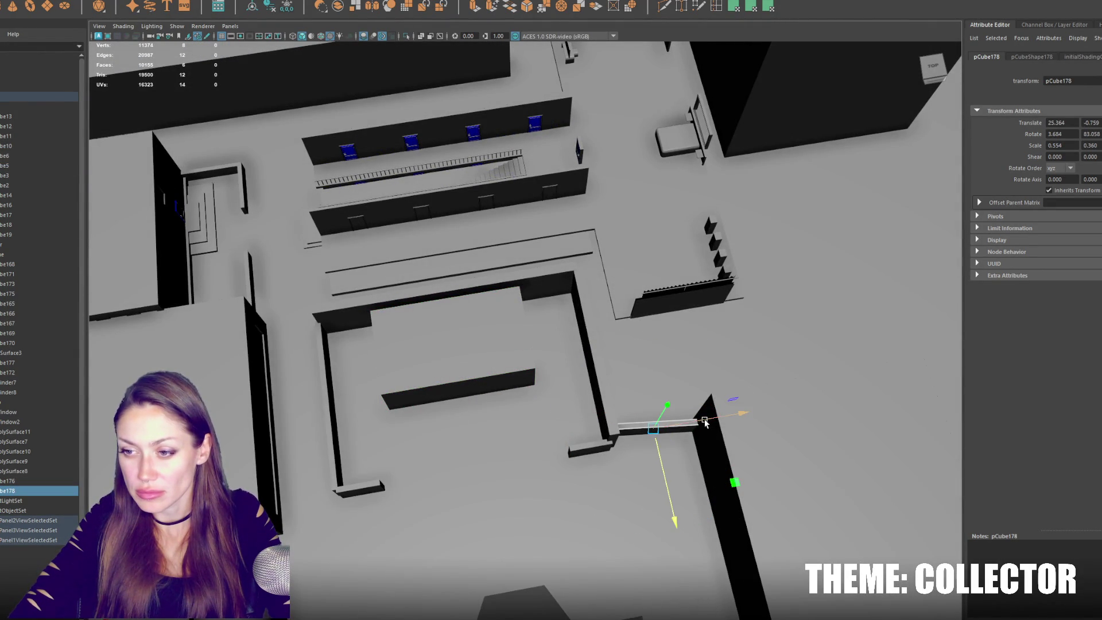
mouse_move(602, 422)
alt+mouse_down()
mouse_move(551, 386)
mouse_move(687, 393)
mouse_move(664, 418)
mouse_move(593, 449)
mouse_move(611, 280)
mouse_move(643, 311)
mouse_move(708, 289)
mouse_move(607, 281)
alt+mouse_up()
click(610, 281)
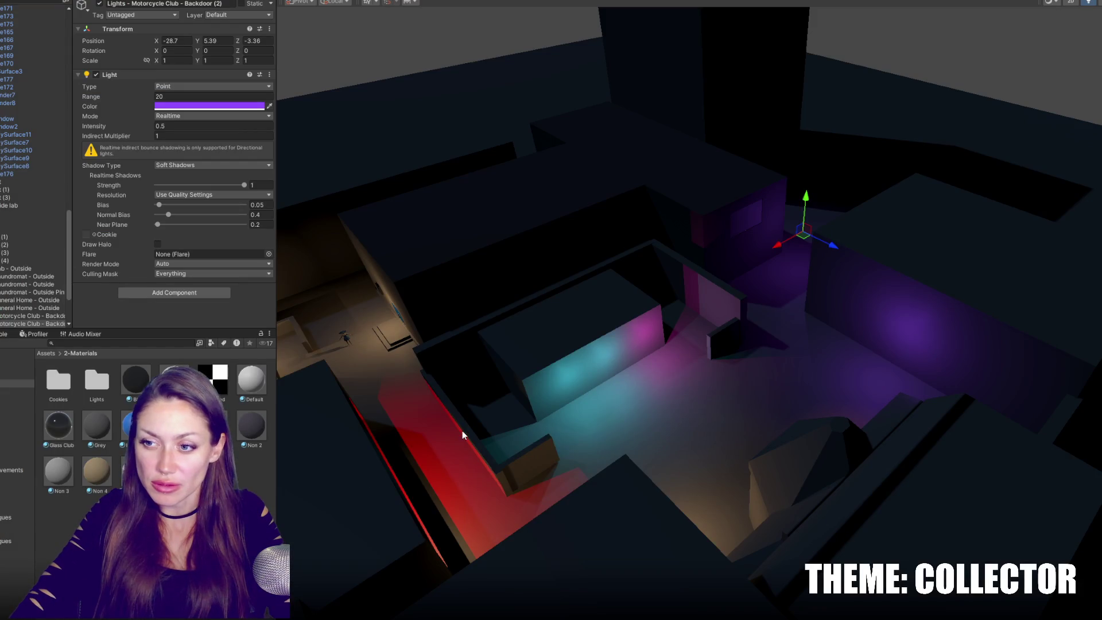
Orbit around the lit alley and frame plane pCube176 to inspect the purple backdoor lights.
mouse_move(498, 387)
right_down()
mouse_move(554, 394)
mouse_move(386, 386)
mouse_move(545, 394)
mouse_move(597, 433)
right_up()
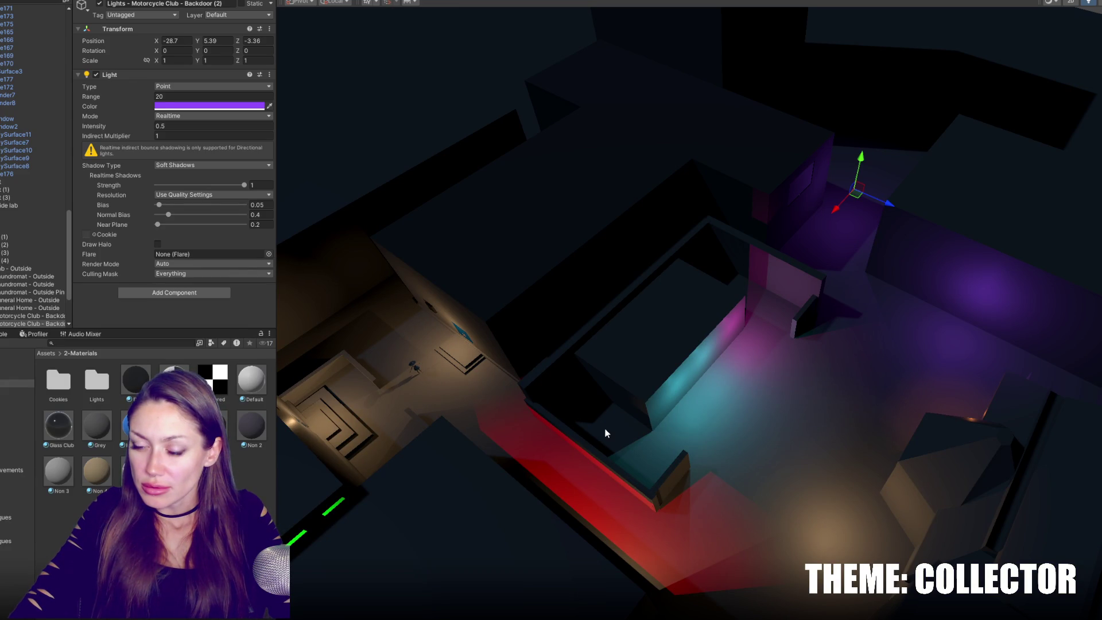
mouse_move(606, 433)
right_down()
mouse_move(598, 445)
mouse_move(817, 435)
mouse_move(913, 413)
right_up()
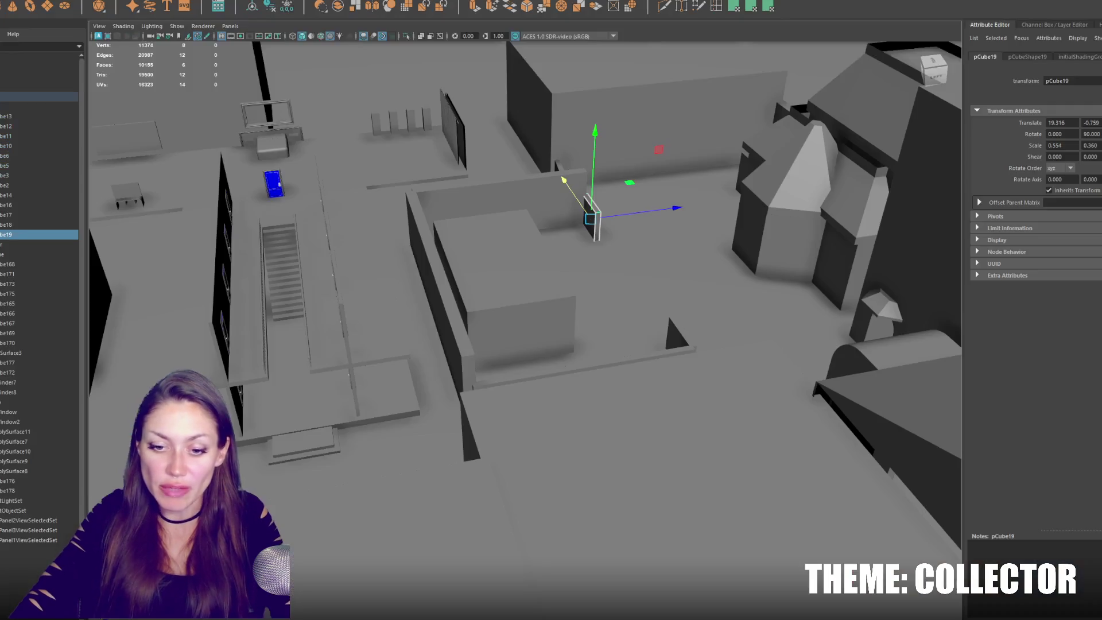
mouse_move(615, 131)
alt+mouse_down()
mouse_move(615, 318)
mouse_move(590, 318)
alt+mouse_up()
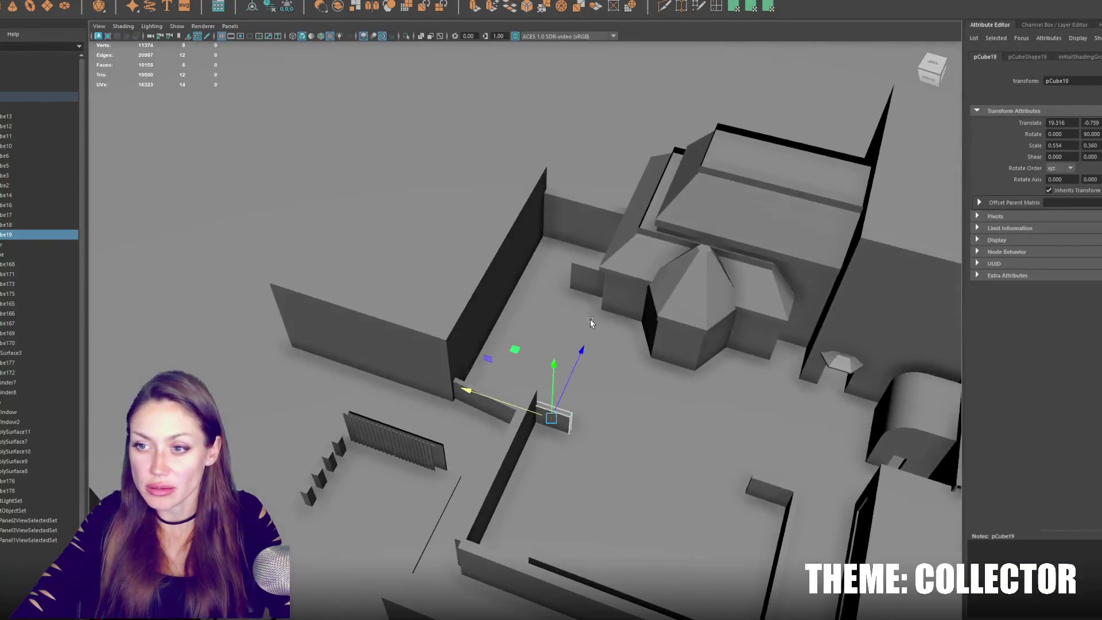
click(590, 319)
key(f)
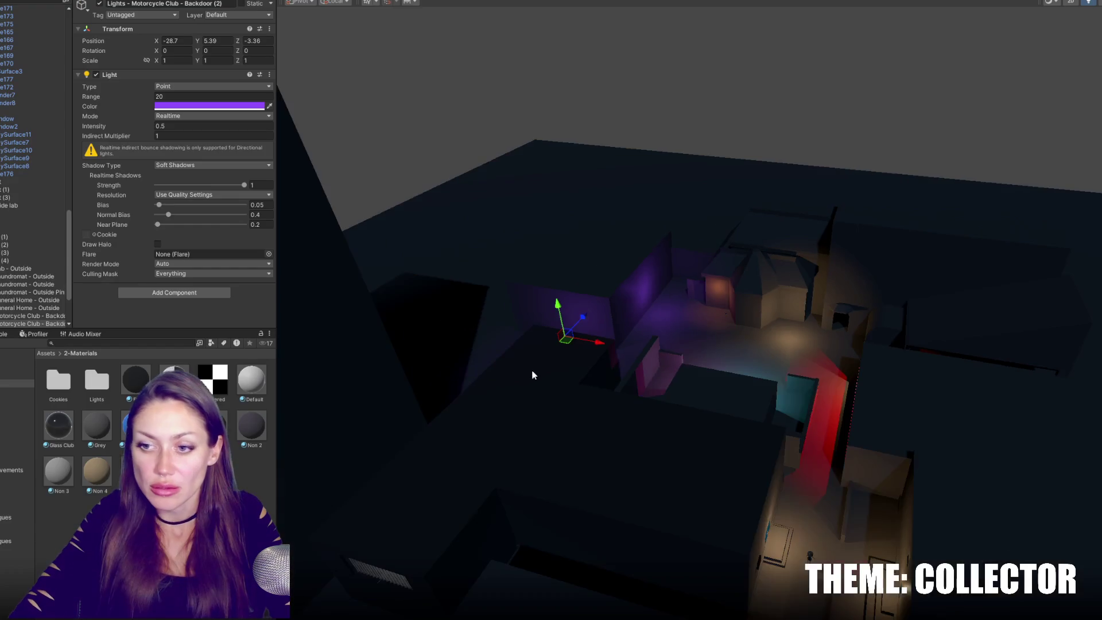
mouse_move(534, 373)
right_down()
mouse_move(684, 300)
mouse_move(827, 411)
mouse_move(698, 335)
mouse_move(695, 311)
right_up()
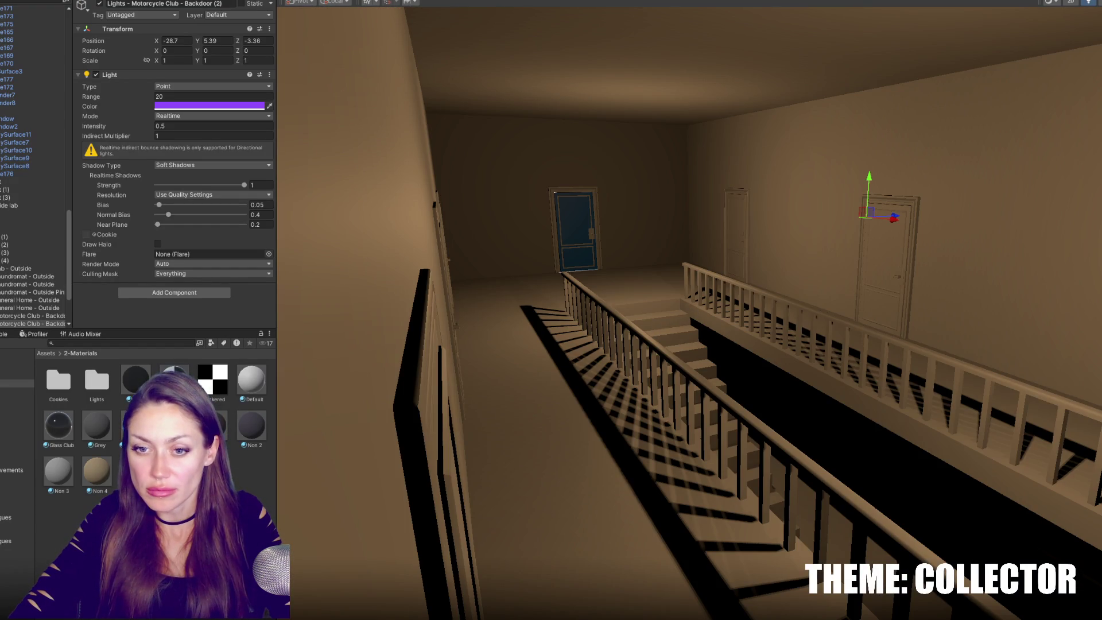
Apply the Checkered material to the floor.
drag(213, 379, 506, 435)
mouse_move(580, 432)
right_down()
mouse_move(596, 420)
mouse_move(567, 438)
mouse_move(618, 401)
mouse_move(593, 398)
mouse_move(571, 418)
mouse_move(310, 454)
mouse_move(333, 459)
mouse_move(460, 366)
mouse_move(474, 382)
right_up()
click(220, 428)
mouse_move(968, 104)
right_down()
mouse_move(832, 150)
mouse_move(673, 226)
right_up()
Shift the two selected Backdoor lights' colour toward a saturated blue.
click(673, 223)
shift+click(370, 223)
click(189, 106)
drag(263, 188, 274, 154)
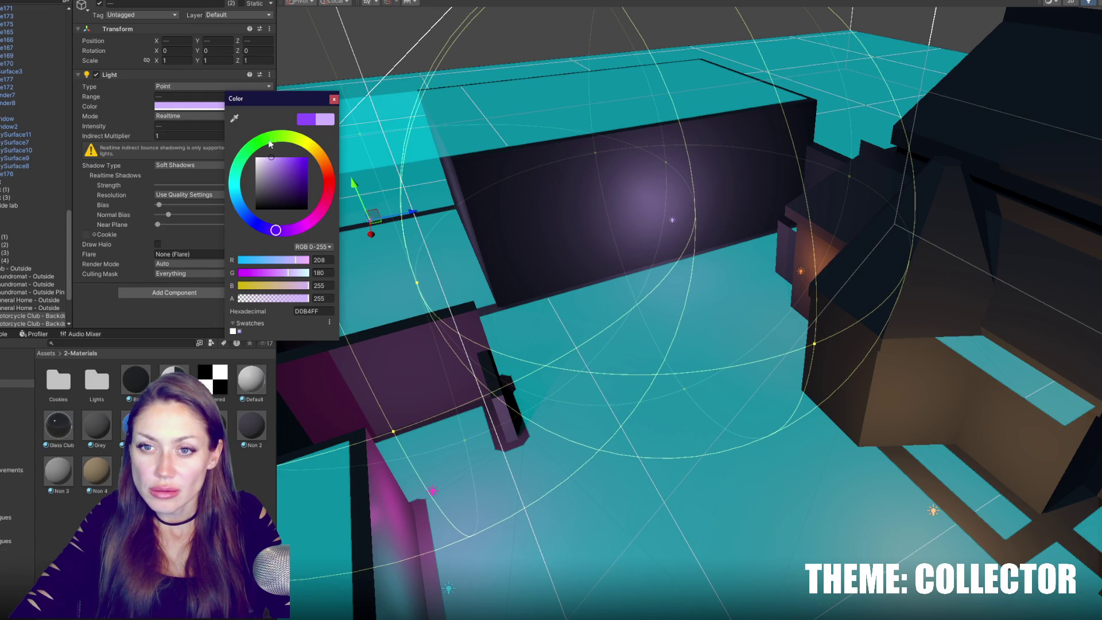
click(261, 228)
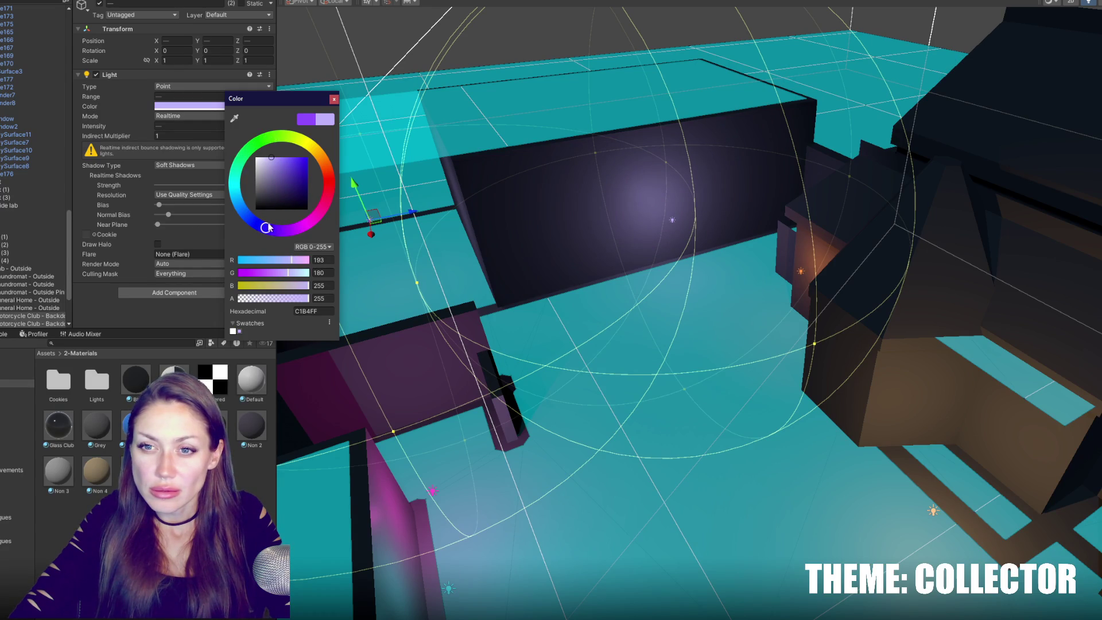
drag(286, 184, 278, 187)
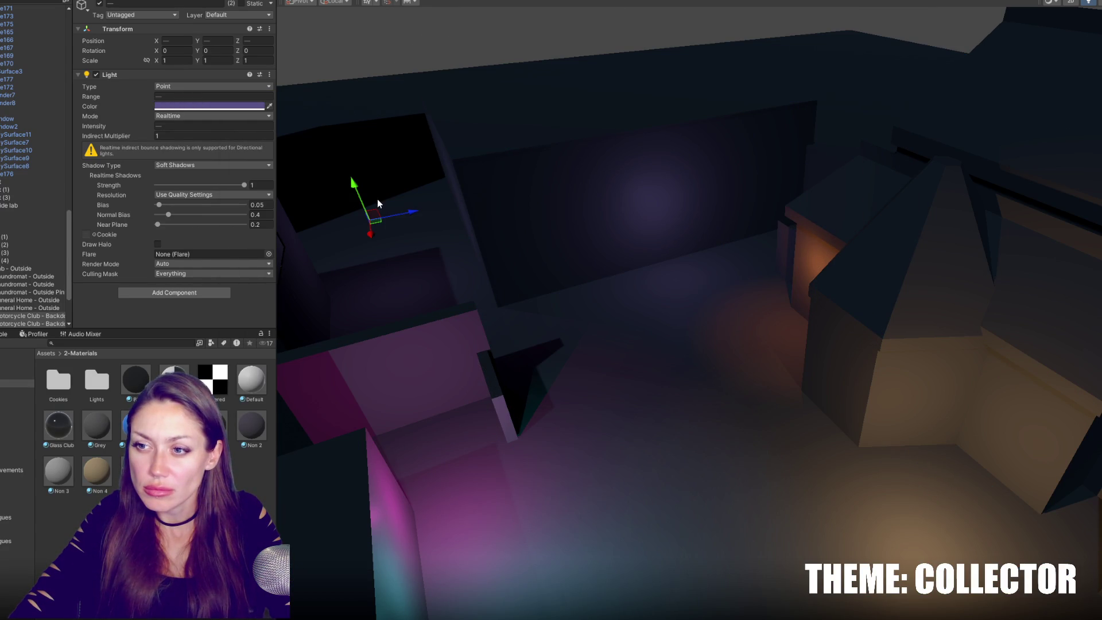
click(247, 107)
drag(317, 179, 337, 151)
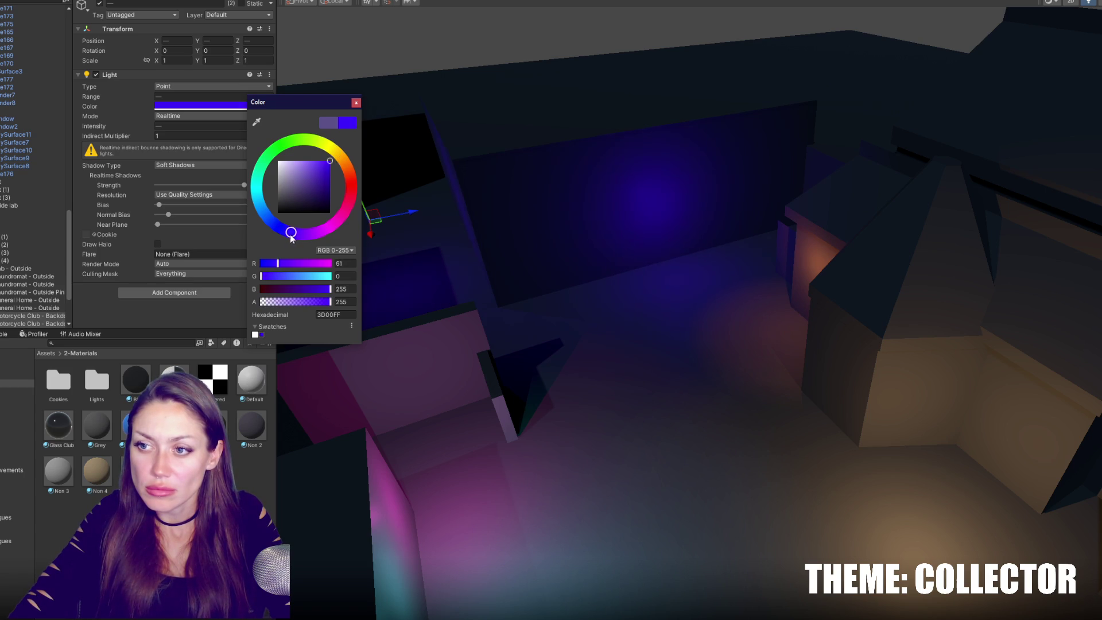
click(374, 63)
mouse_move(373, 64)
alt+mouse_down()
mouse_move(527, 175)
mouse_move(386, 197)
mouse_move(407, 204)
alt+mouse_up()
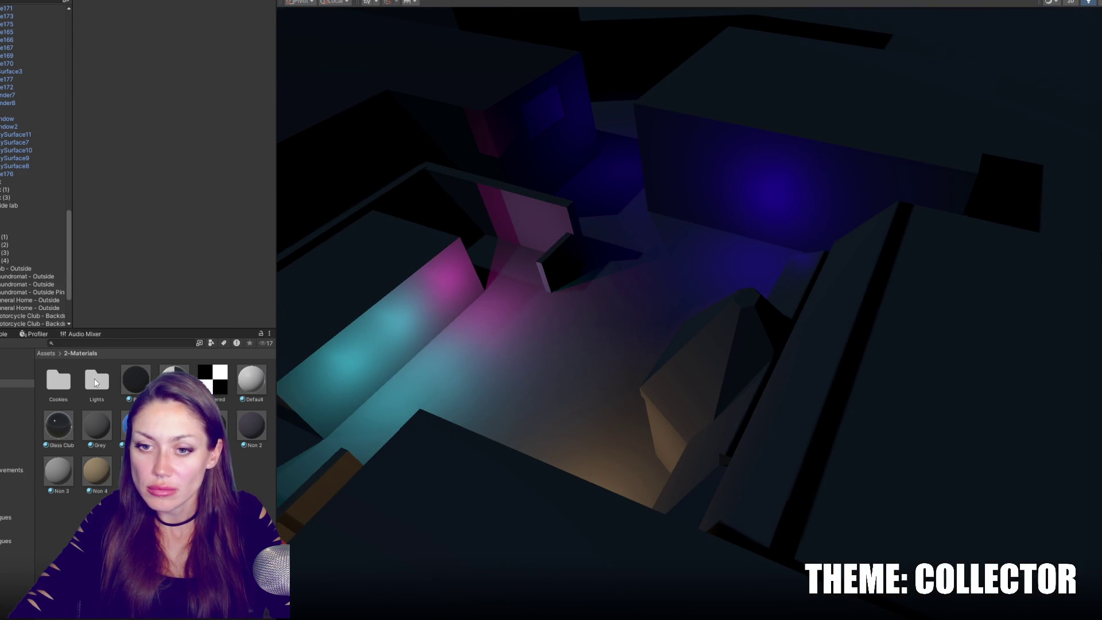
Lower the pink Laundromat light's intensity to 0.67 and its range to 6.18.
click(33, 292)
drag(141, 131, 136, 131)
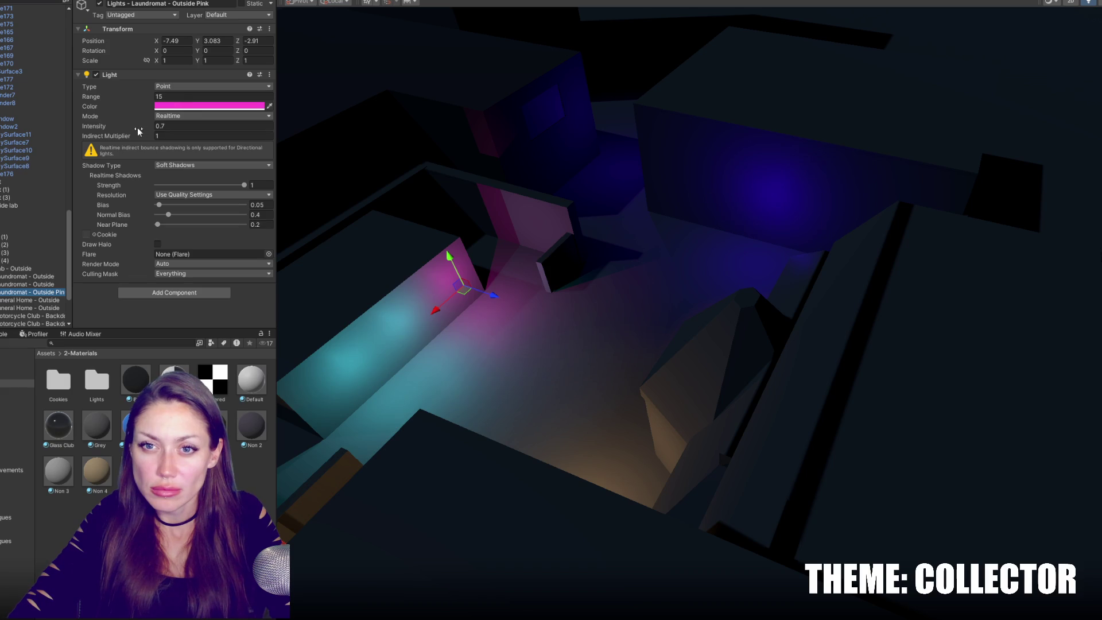
click(138, 98)
drag(69, 102, 34, 108)
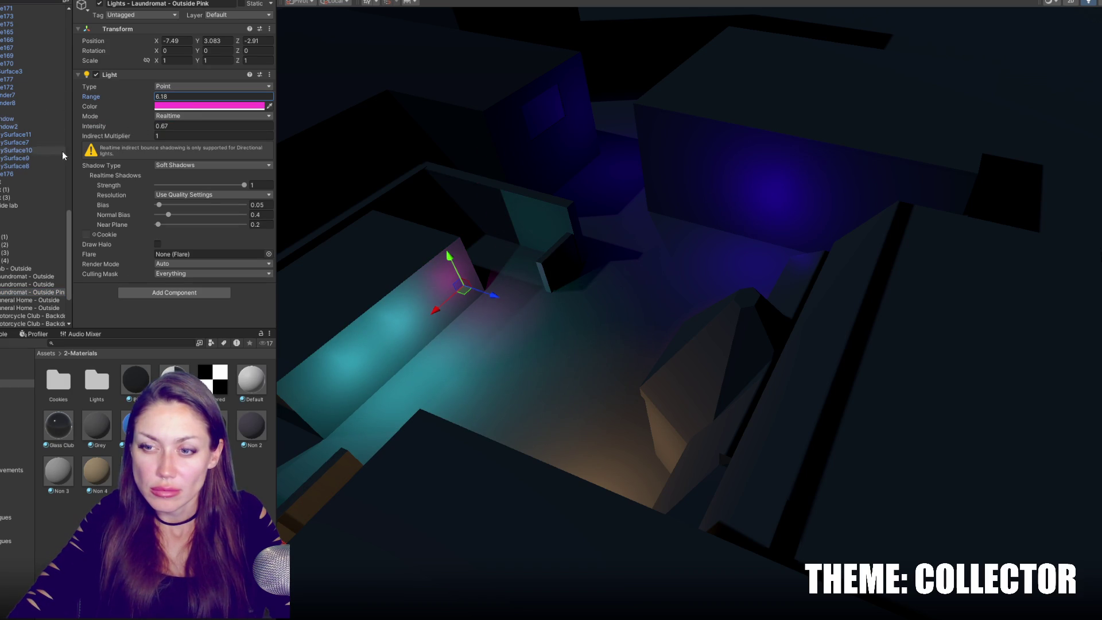
click(445, 248)
alt+drag(489, 243, 163, 244)
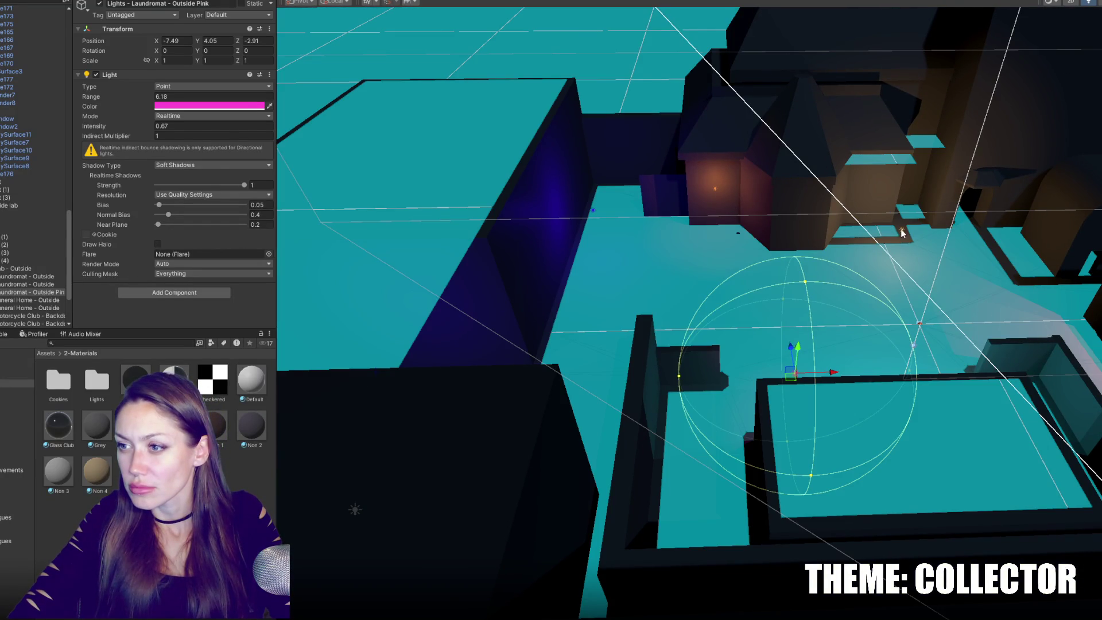
click(904, 232)
mouse_move(940, 232)
alt+mouse_down()
mouse_move(955, 143)
mouse_move(729, 133)
mouse_move(661, 150)
mouse_move(959, 164)
mouse_move(1028, 109)
mouse_move(1075, 48)
alt+mouse_up()
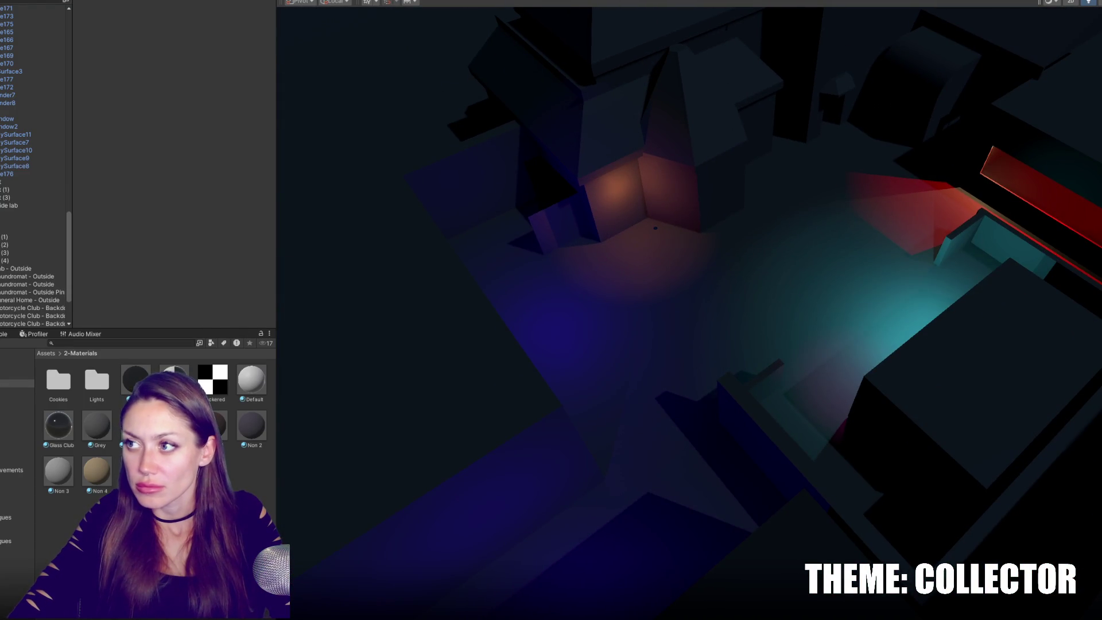
Set the Funeral Home point light's Range to 15.2.
click(649, 195)
click(627, 200)
click(161, 97)
text(15.2)
key(Return)
Slide the motorcycle club backdoor light along X to -20.72.
mouse_move(660, 259)
alt+mouse_down()
mouse_move(614, 123)
mouse_move(593, 132)
alt+mouse_up()
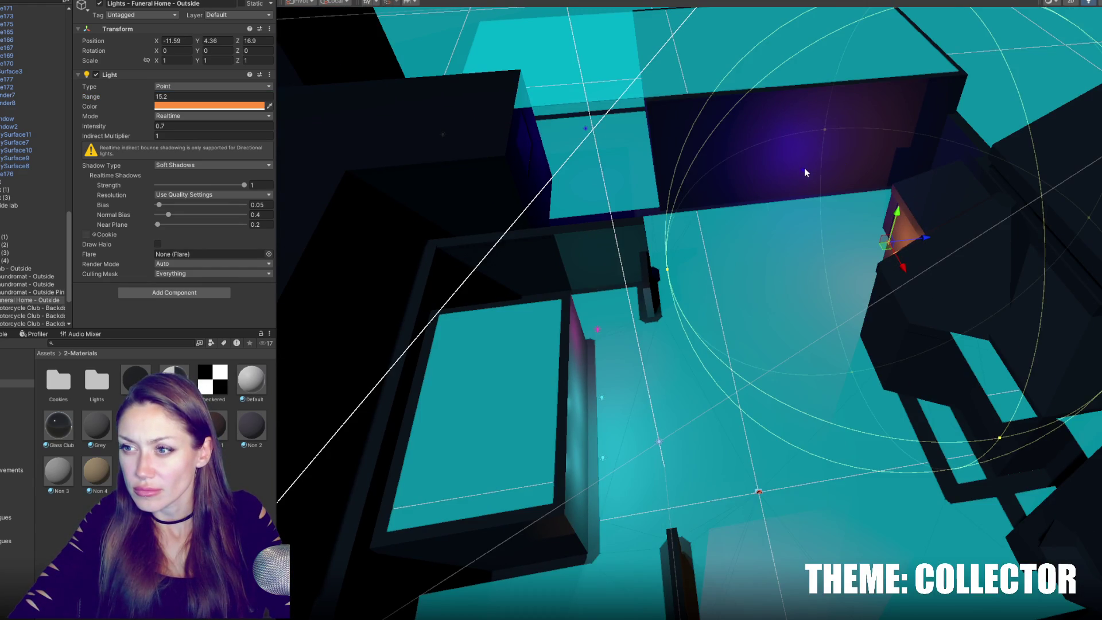
click(804, 168)
mouse_move(834, 168)
mouse_down()
mouse_move(729, 185)
mouse_move(888, 77)
mouse_move(689, 67)
mouse_move(416, 86)
mouse_move(586, 153)
mouse_move(467, 92)
mouse_move(458, 69)
mouse_move(522, 85)
mouse_up()
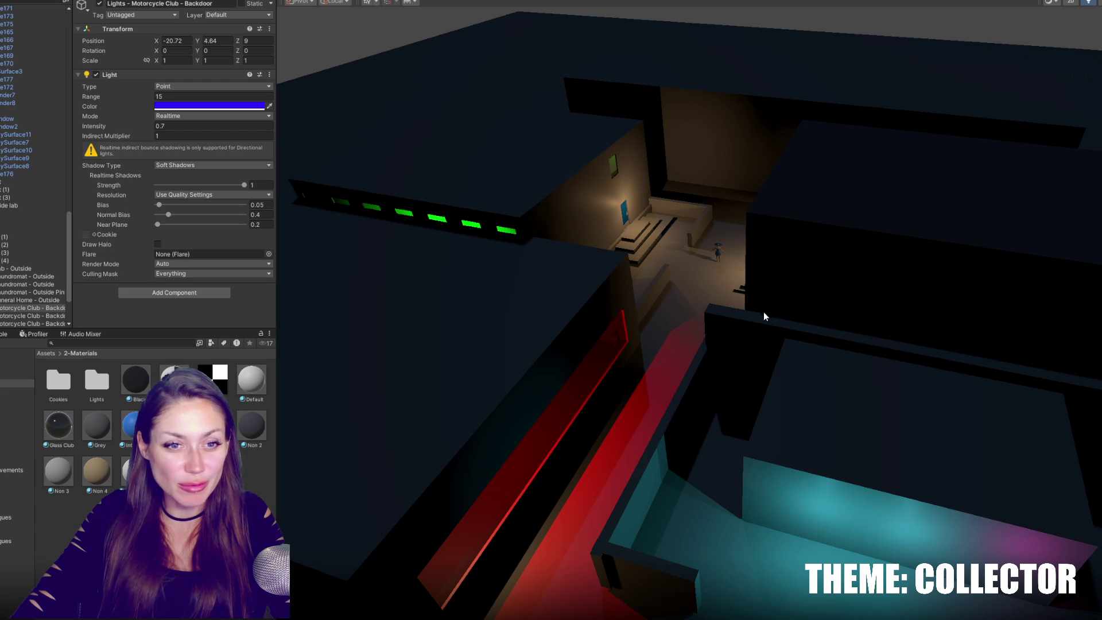
Rotate the pCube19 wall piece to a Y angle of -2.892.
scroll(732, 300, down, 2)
mouse_move(732, 300)
alt+mouse_down()
mouse_move(869, 302)
mouse_move(603, 371)
mouse_move(428, 374)
mouse_move(338, 351)
mouse_move(12, 351)
mouse_move(770, 113)
mouse_move(756, 315)
mouse_move(629, 320)
mouse_move(649, 342)
mouse_move(698, 308)
mouse_move(633, 339)
mouse_move(573, 324)
mouse_move(629, 293)
alt+mouse_up()
click(629, 357)
click(631, 357)
key(e)
key(w)
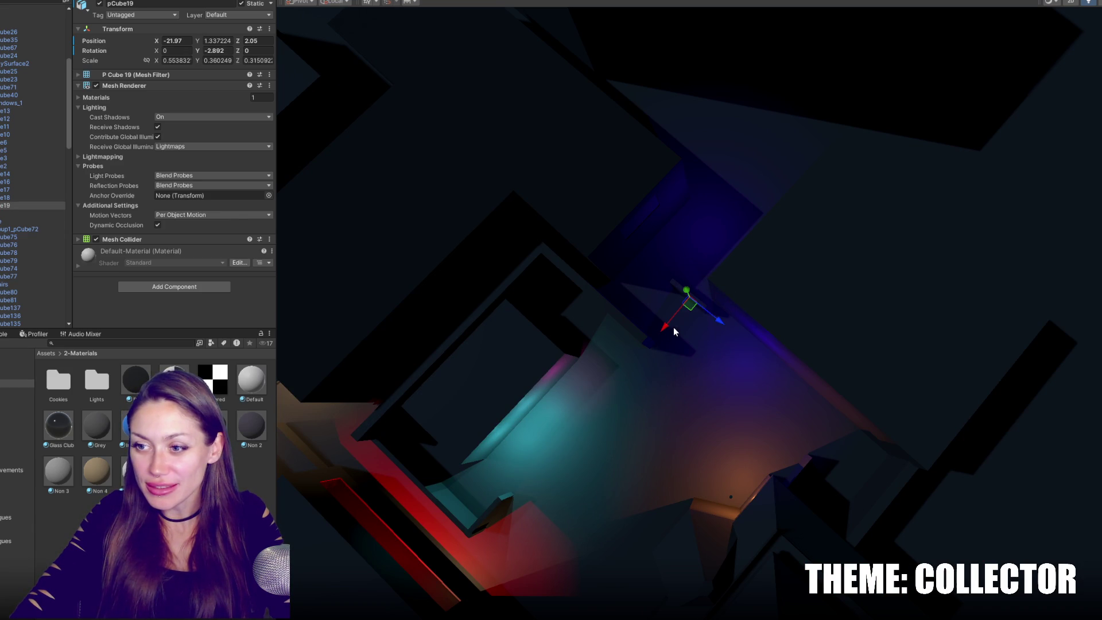
Check the nearby blocks, selecting pCube13, pCube19 and the whole cITY prefab.
click(673, 324)
click(685, 301)
click(688, 291)
click(651, 311)
middle_drag(680, 289, 814, 243)
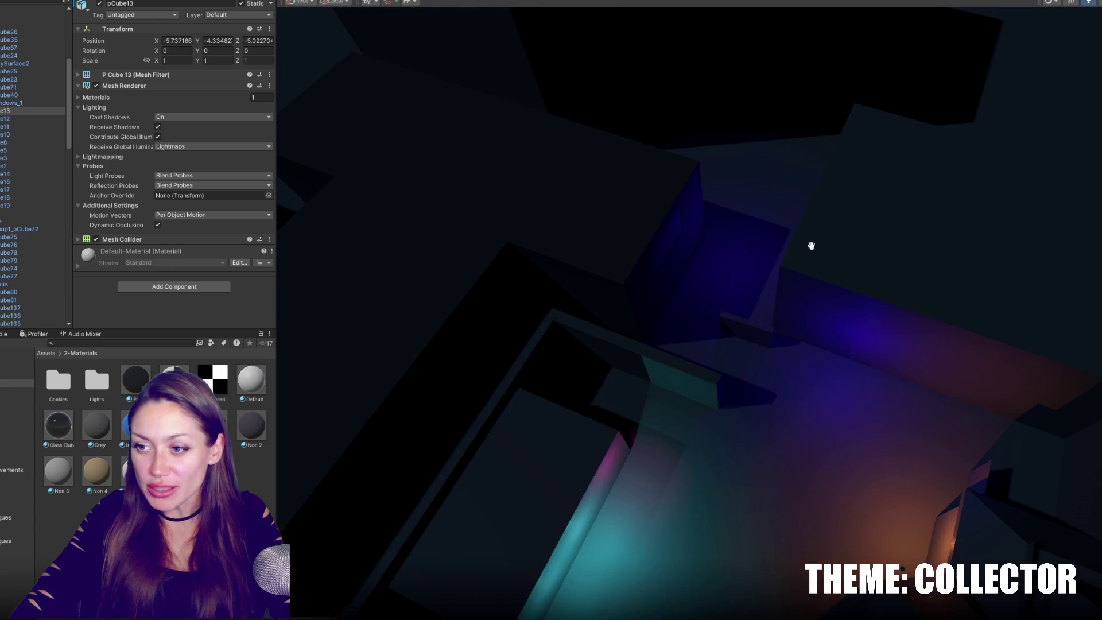
click(754, 327)
click(740, 329)
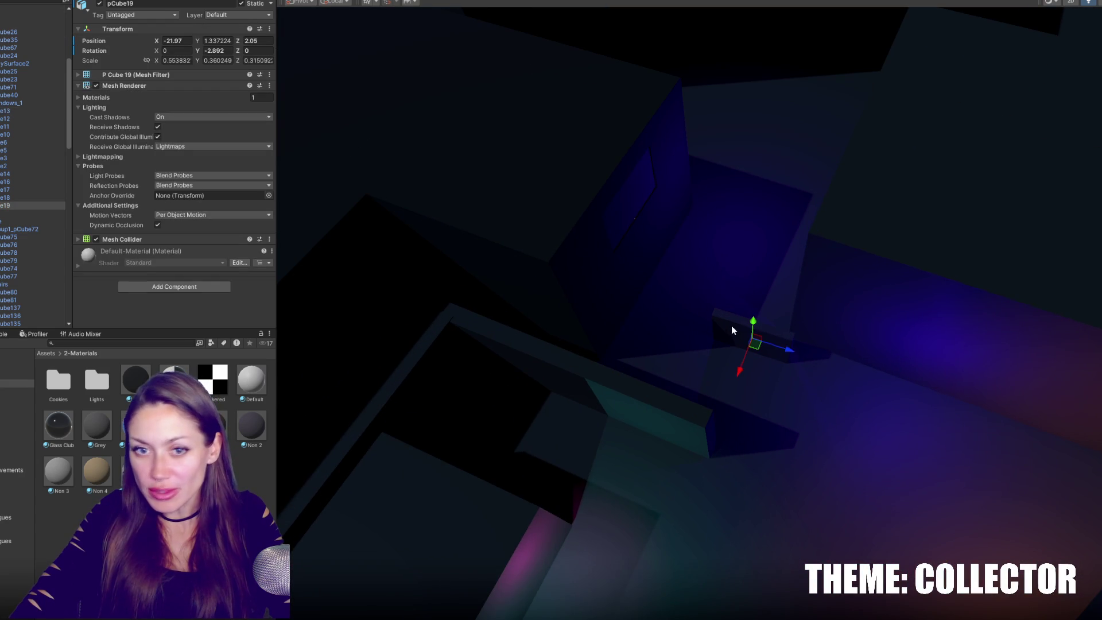
scroll(731, 327, up, 5)
scroll(791, 353, down, 5)
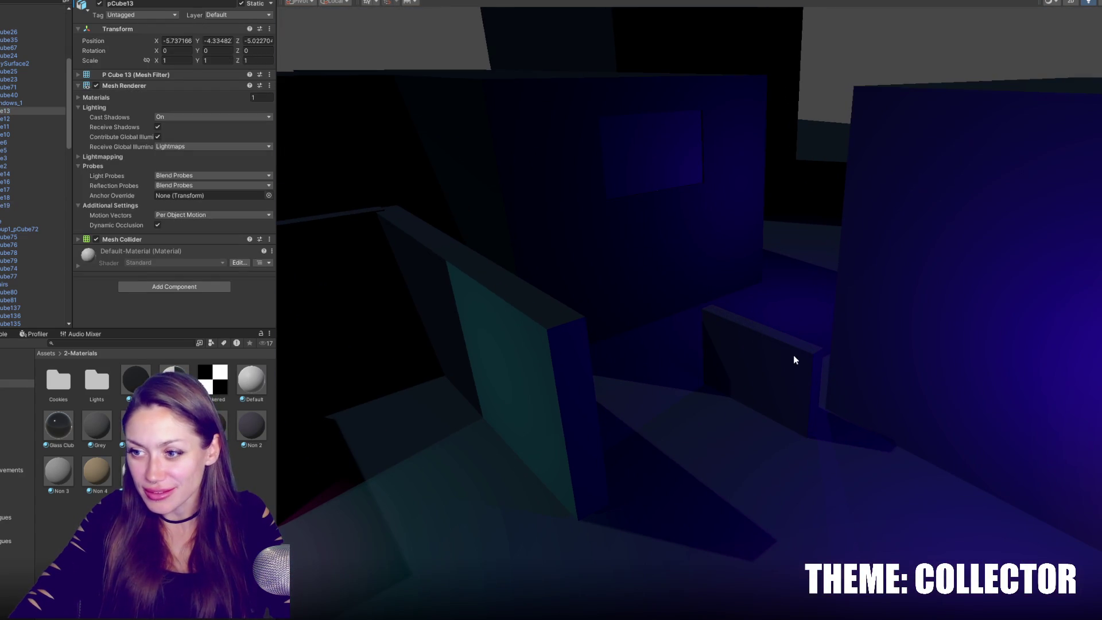
click(802, 354)
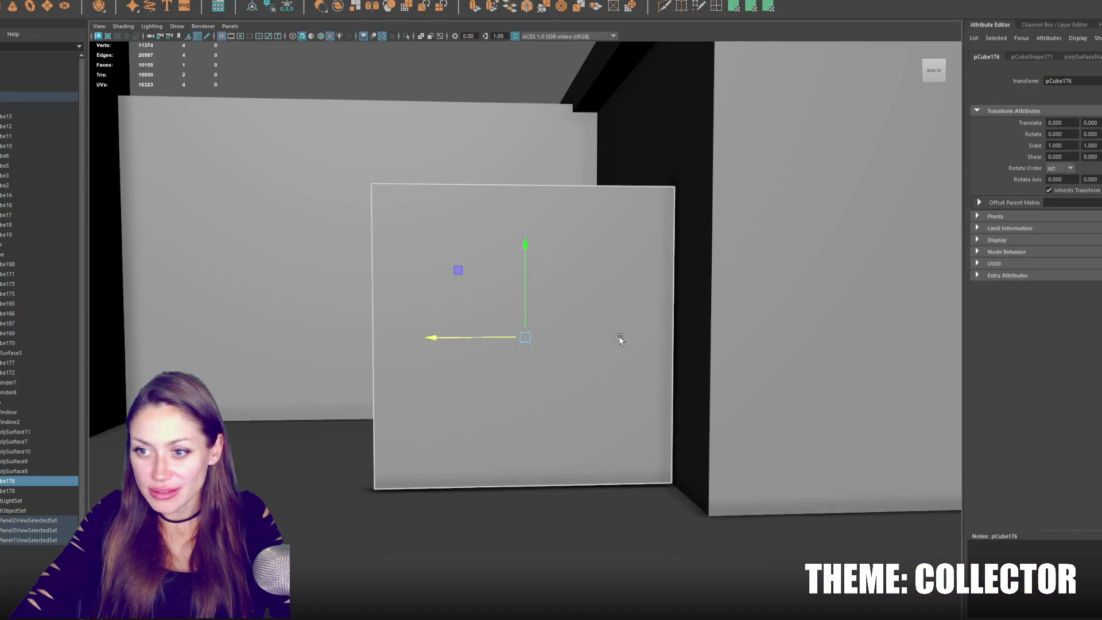
Rotate the thin pCube178 plank on Y so it runs along the wall.
mouse_move(625, 196)
alt+mouse_down()
mouse_move(721, 249)
mouse_move(660, 276)
mouse_move(652, 239)
mouse_move(543, 253)
mouse_move(552, 205)
mouse_move(714, 184)
mouse_move(647, 288)
alt+mouse_up()
click(666, 330)
mouse_move(666, 330)
alt+mouse_down()
mouse_move(694, 355)
mouse_move(735, 205)
mouse_move(654, 204)
mouse_move(565, 168)
mouse_move(583, 214)
alt+mouse_up()
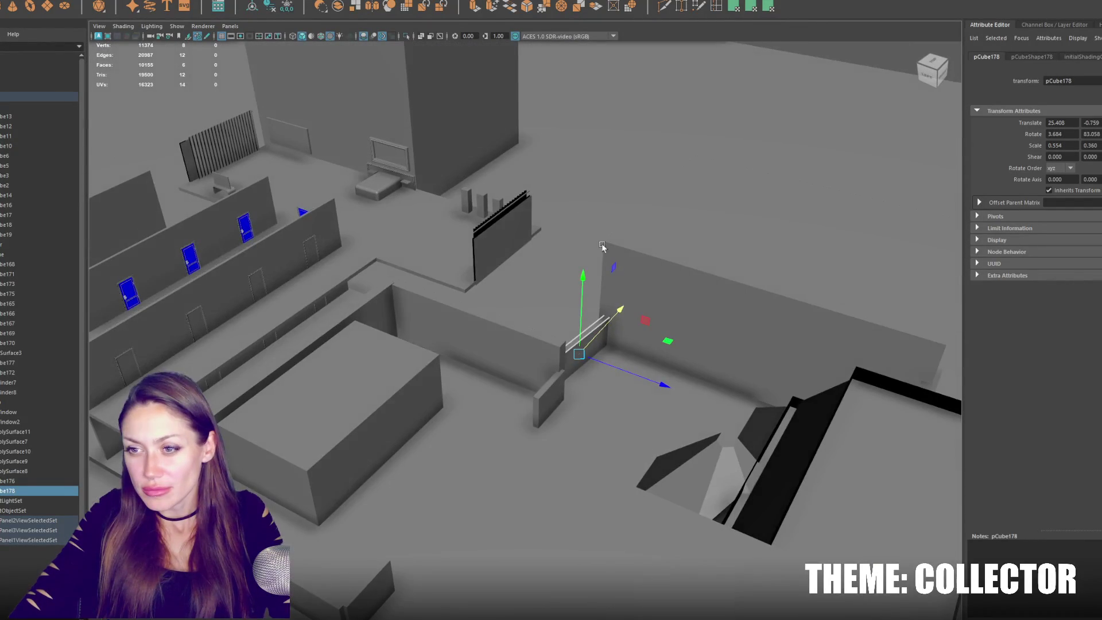
key(e)
drag(609, 412, 563, 401)
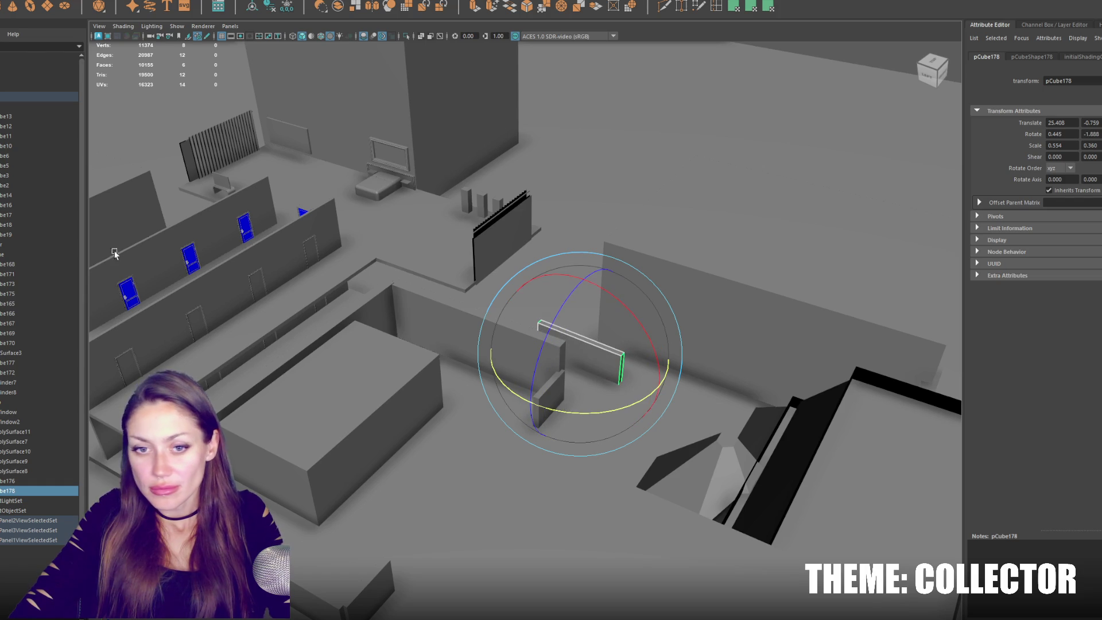
Frame group1_pCube72 and move pCube178 into place beside the wall, at X 31.806.
scroll(39, 287, up, 3)
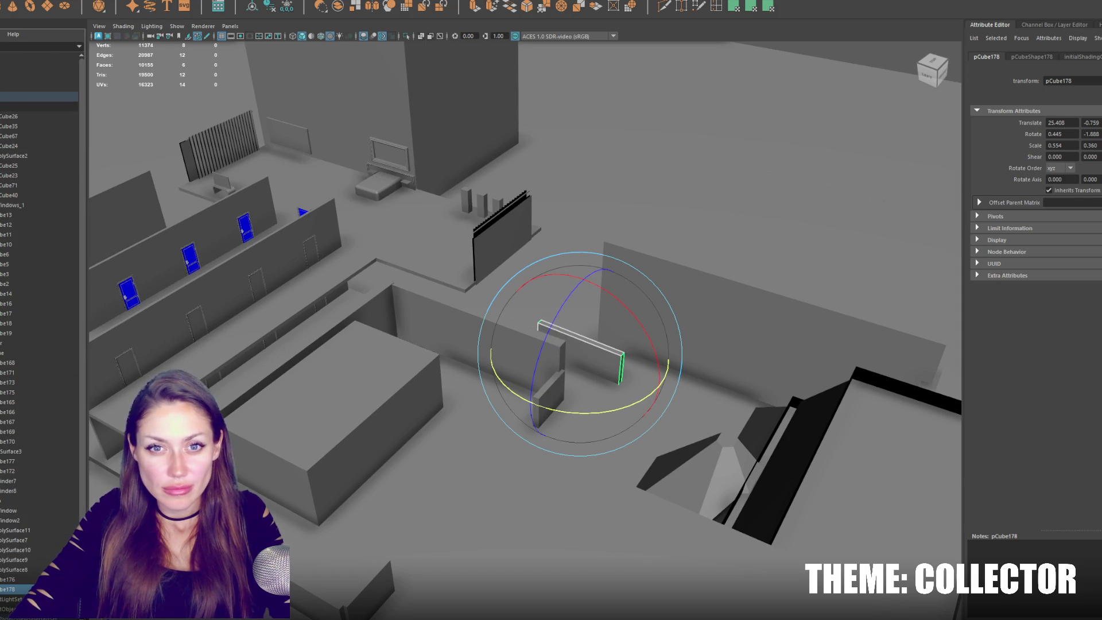
scroll(39, 287, down, 1)
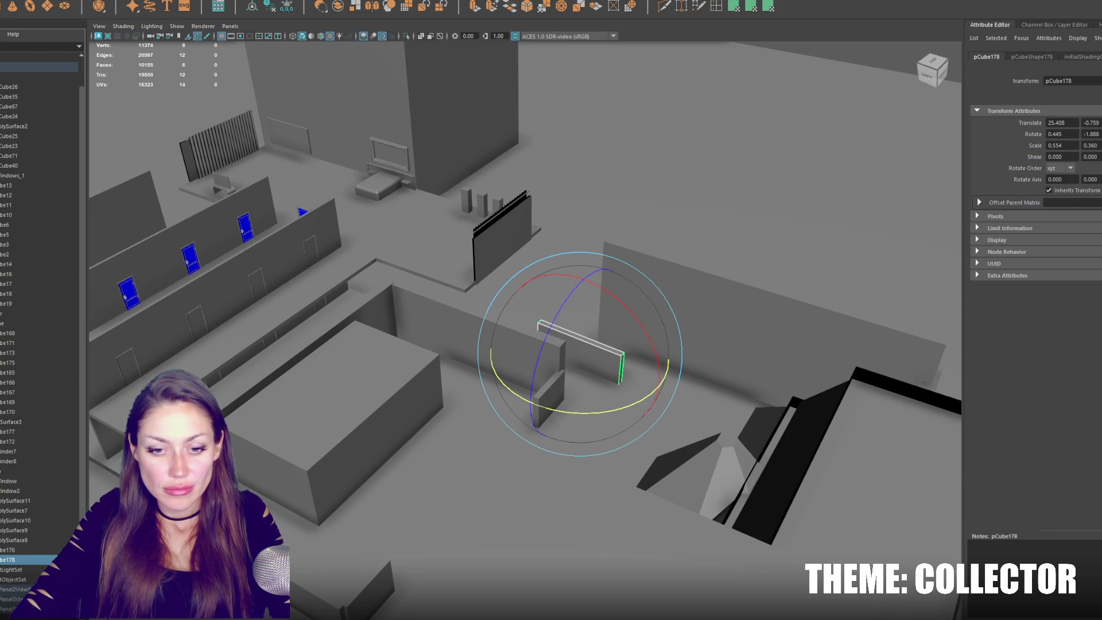
click(23, 324)
scroll(41, 259, down, 7)
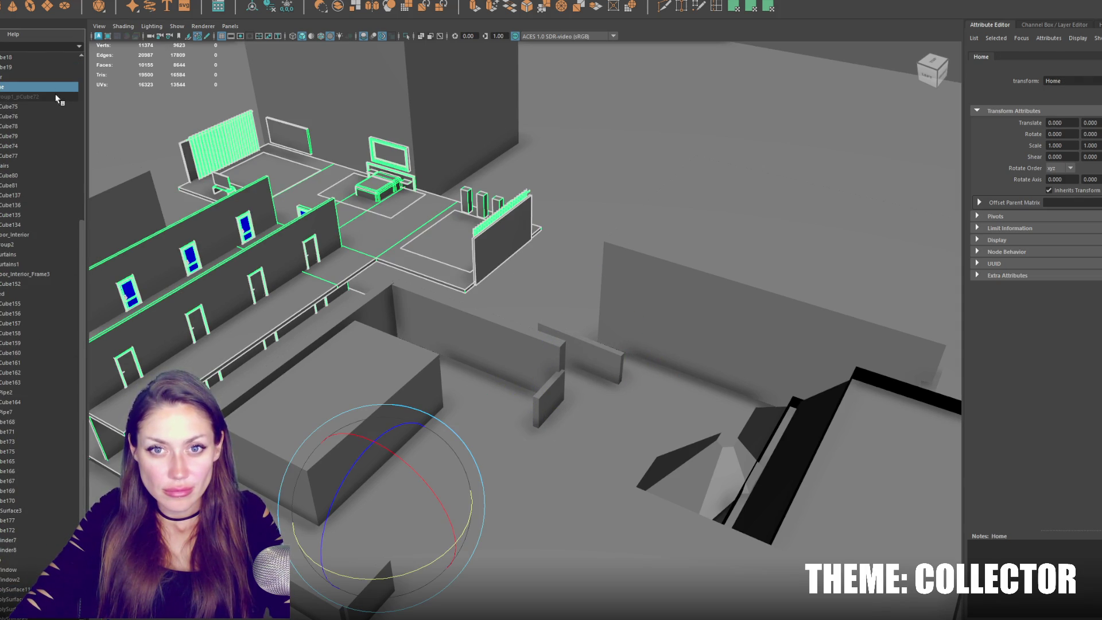
click(58, 97)
key(f)
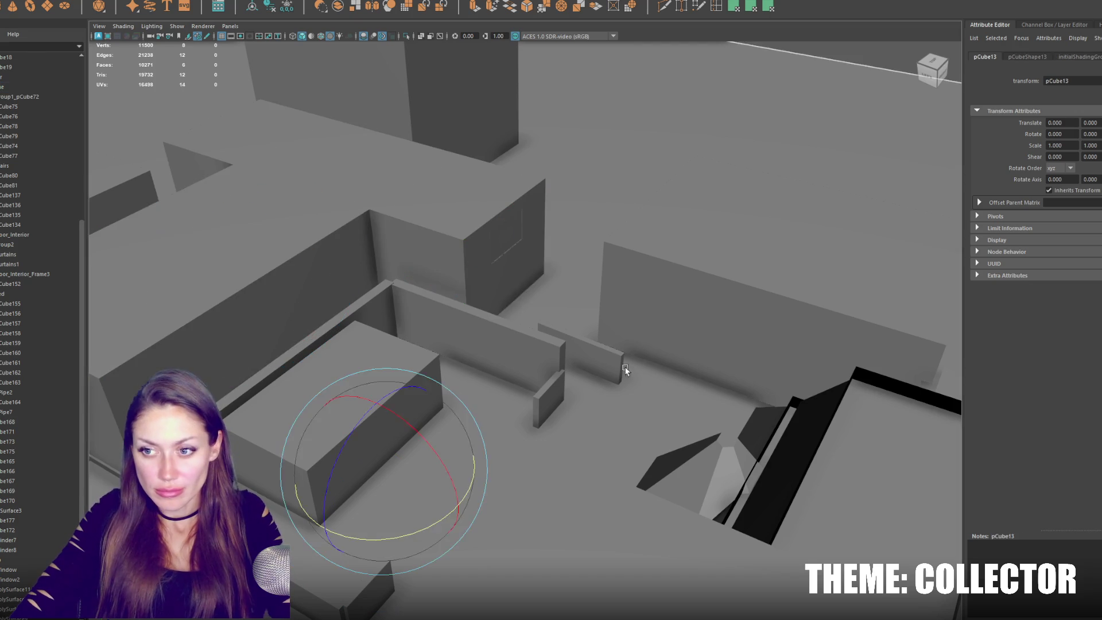
click(623, 369)
key(w)
drag(605, 330, 627, 301)
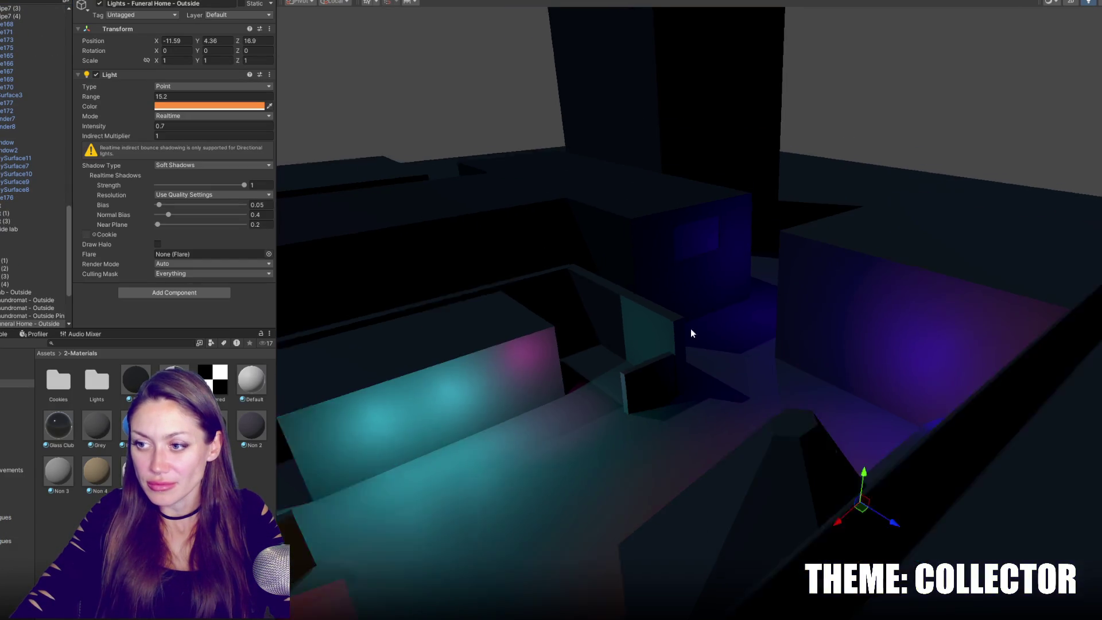
key(Delete)
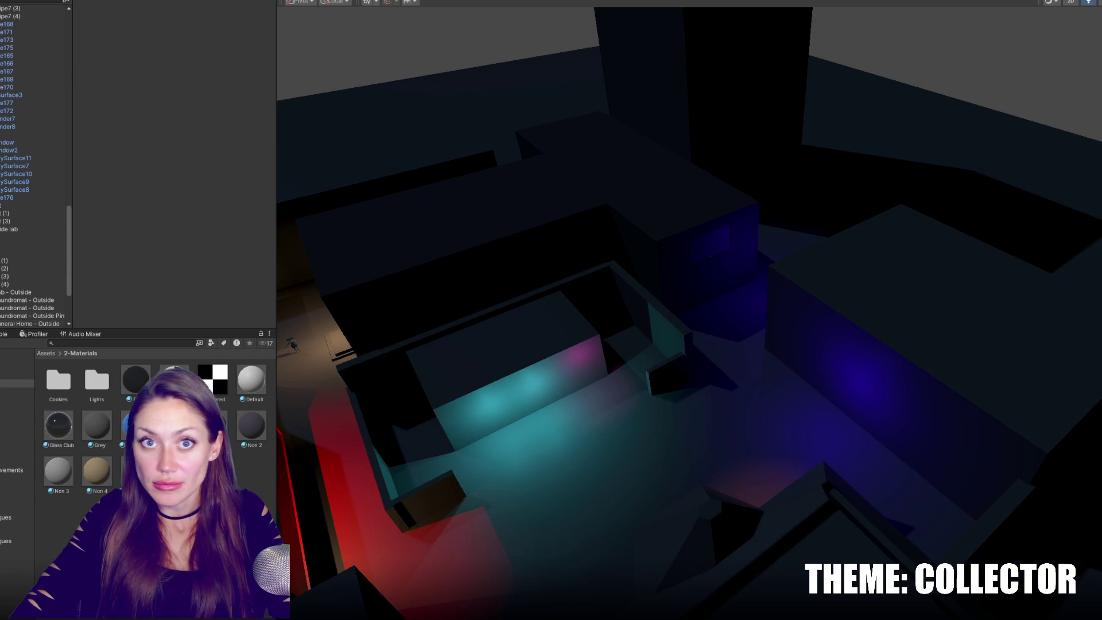
key(ctrl+z)
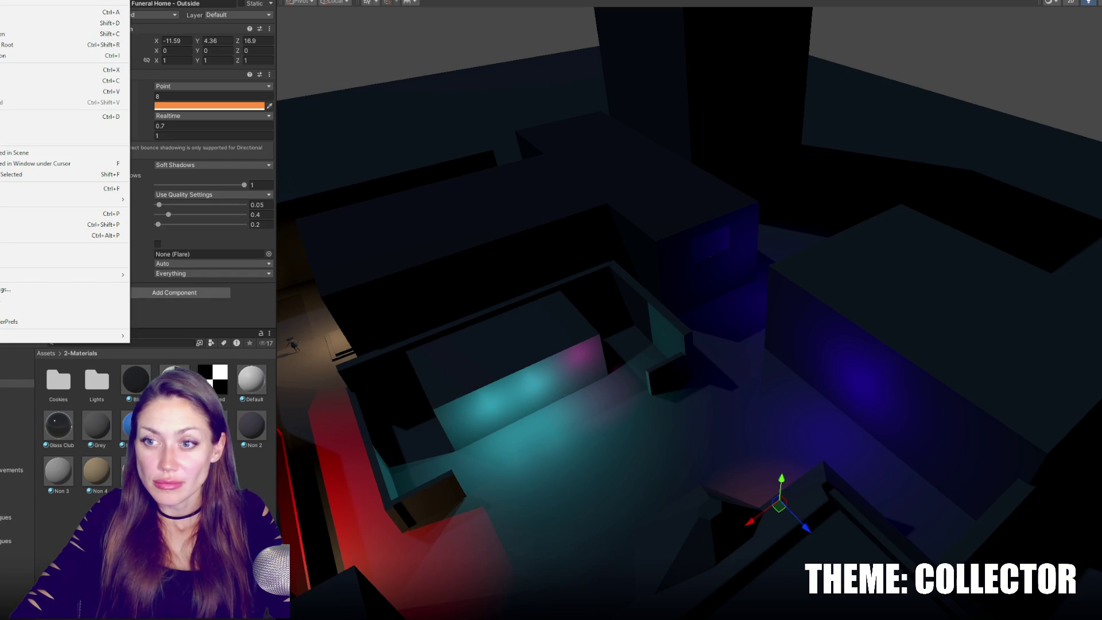
key(ctrl+z)
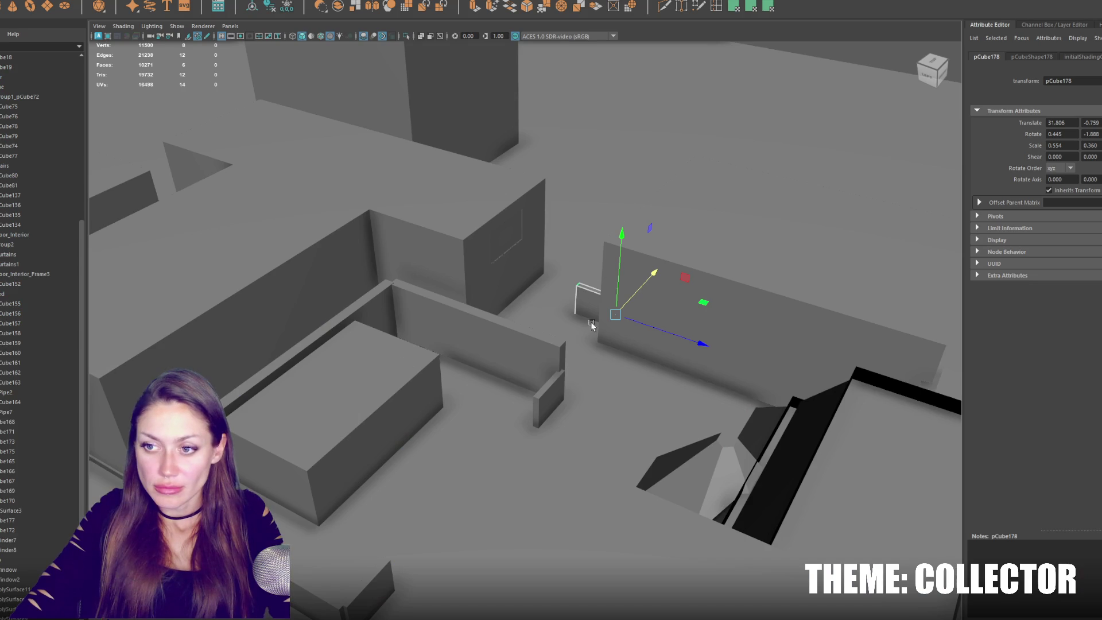
mouse_move(583, 305)
alt+mouse_down()
mouse_move(635, 320)
mouse_move(610, 272)
mouse_move(581, 281)
mouse_move(594, 277)
mouse_move(576, 294)
mouse_move(544, 225)
alt+mouse_up()
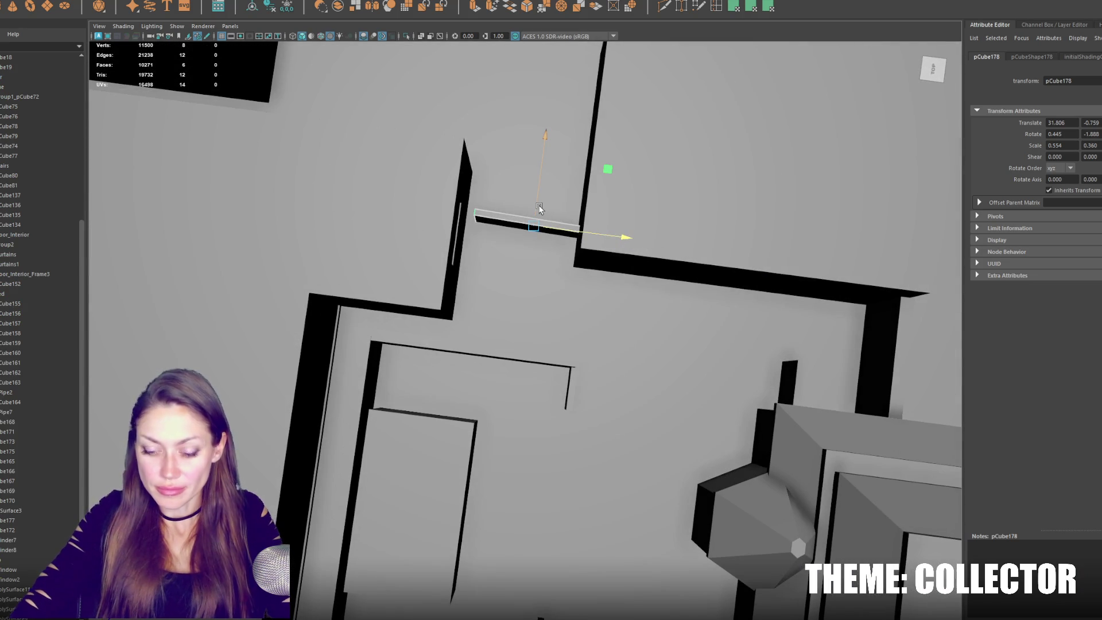
Delete pCube178 and replace it with a moved, shortened copy of wall pCube10.
key(Delete)
click(529, 356)
key(ctrl+d)
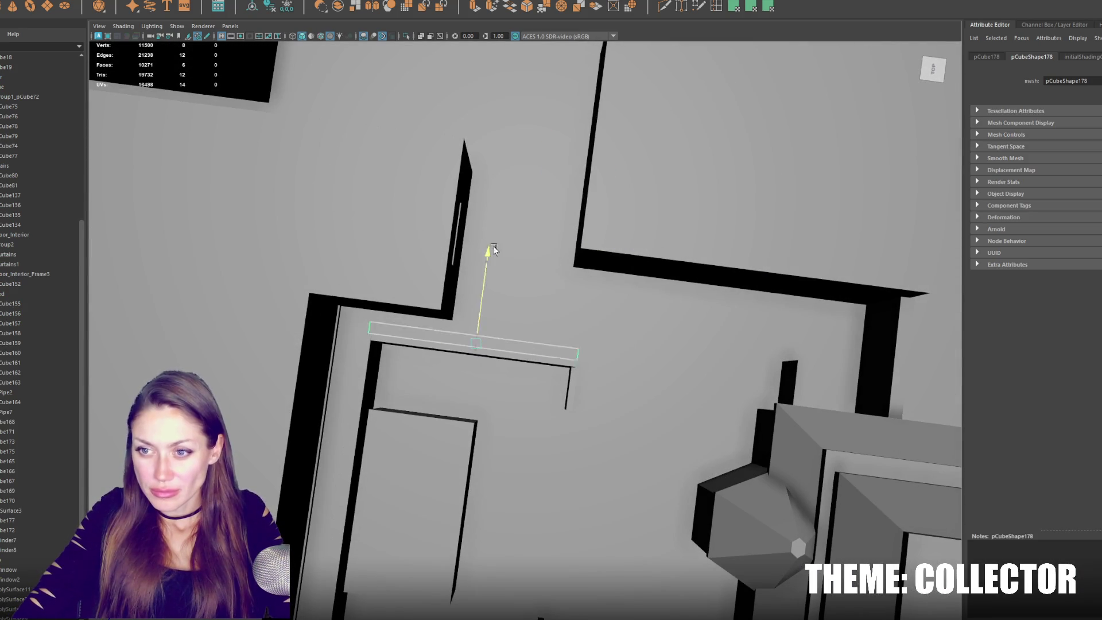
drag(485, 255, 526, 134)
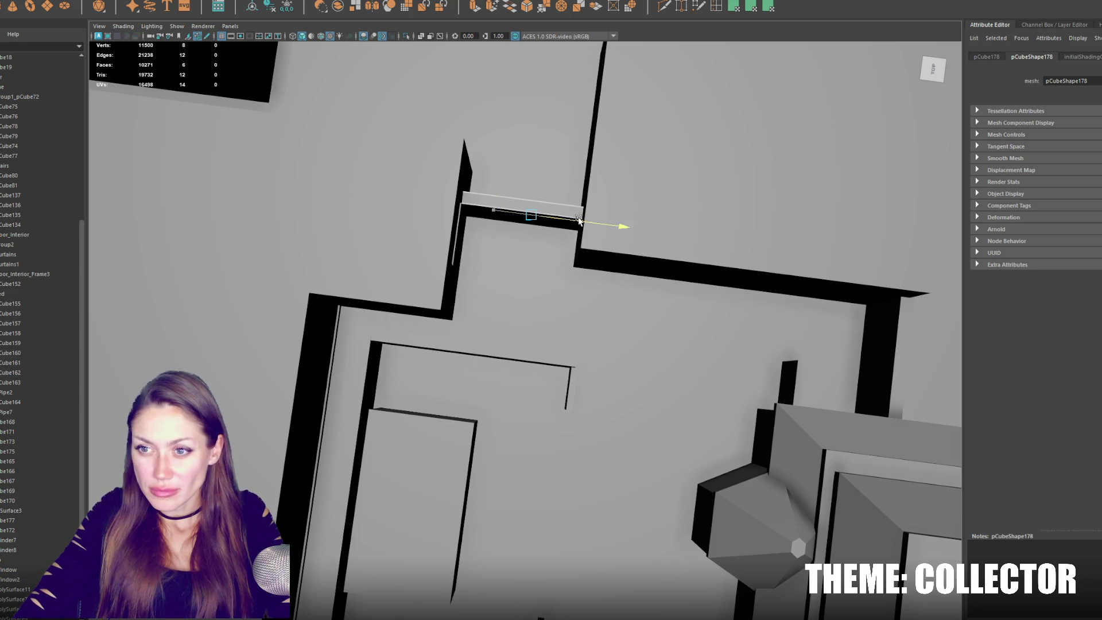
mouse_move(590, 221)
mouse_down()
mouse_move(552, 216)
mouse_move(580, 187)
mouse_move(581, 234)
mouse_up()
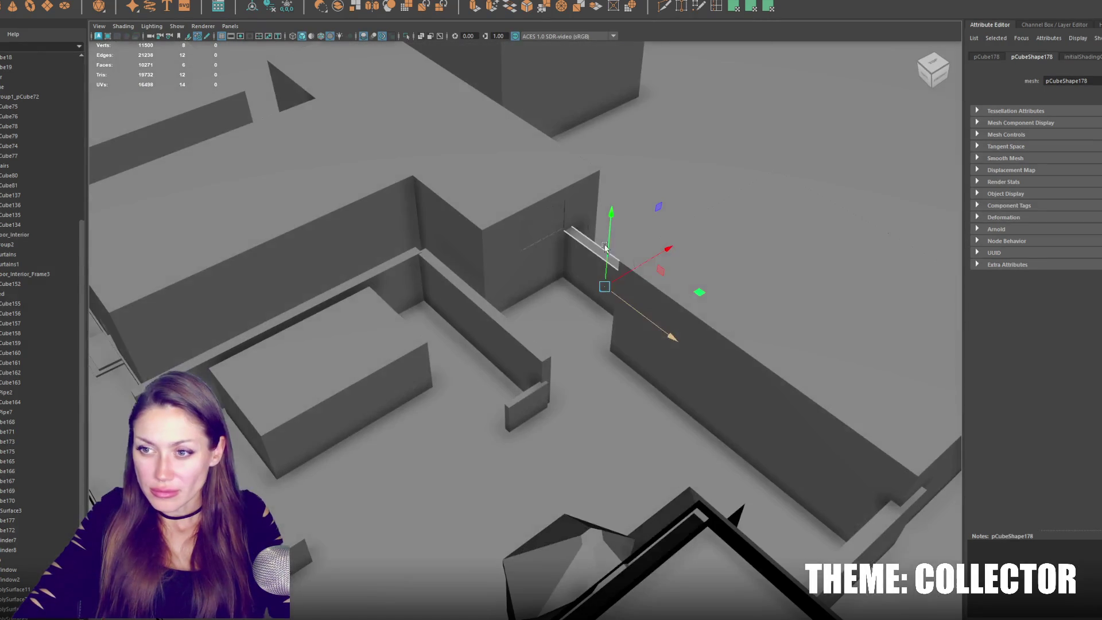
Isolate the short and long walls of the L-shaped corner.
click(406, 278)
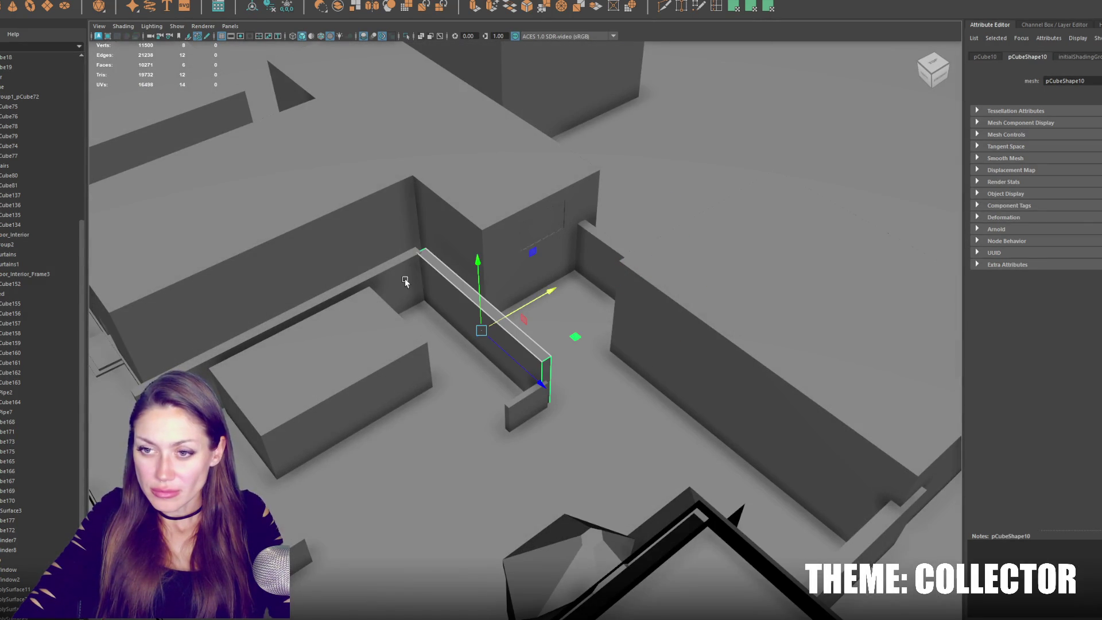
shift+click(408, 282)
alt+drag(409, 282, 630, 276)
click(667, 262)
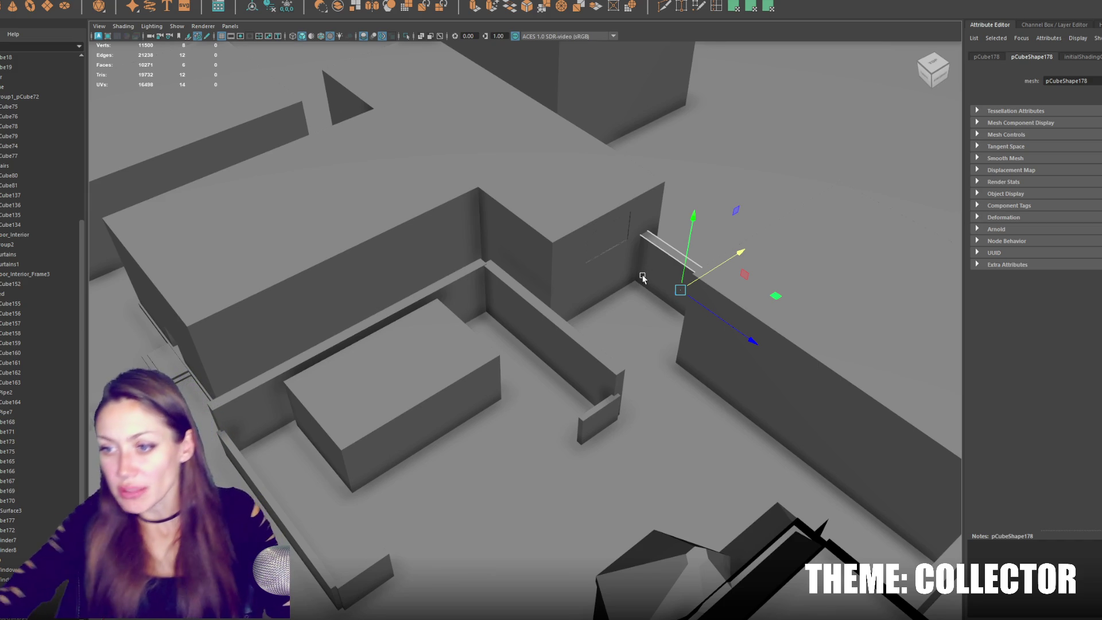
click(517, 323)
shift+click(467, 274)
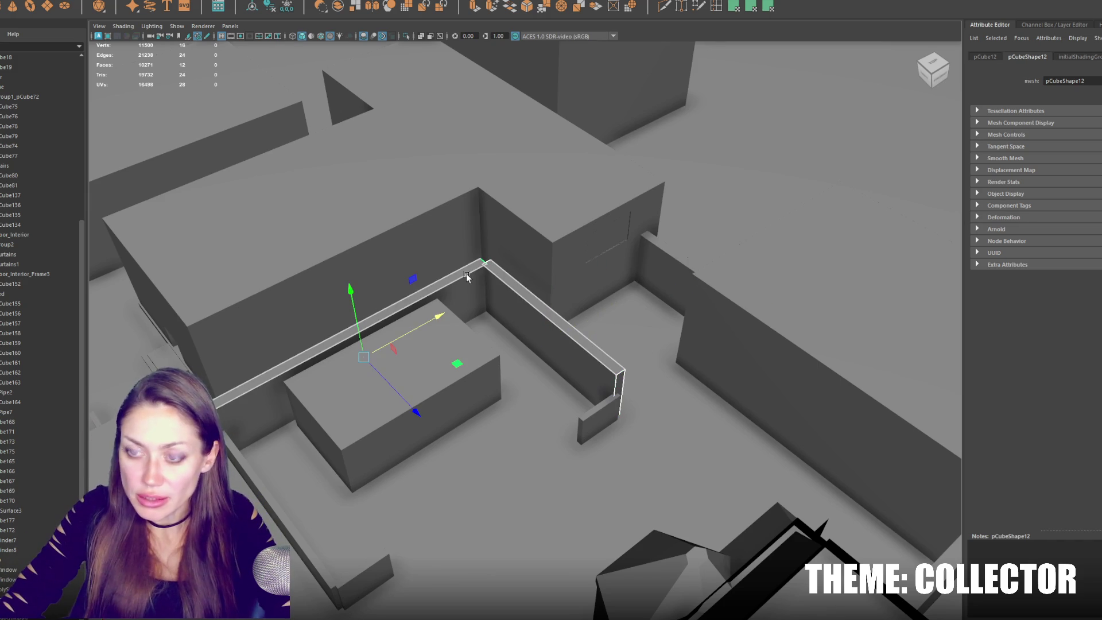
key(ctrl+1)
scroll(467, 273, up, 5)
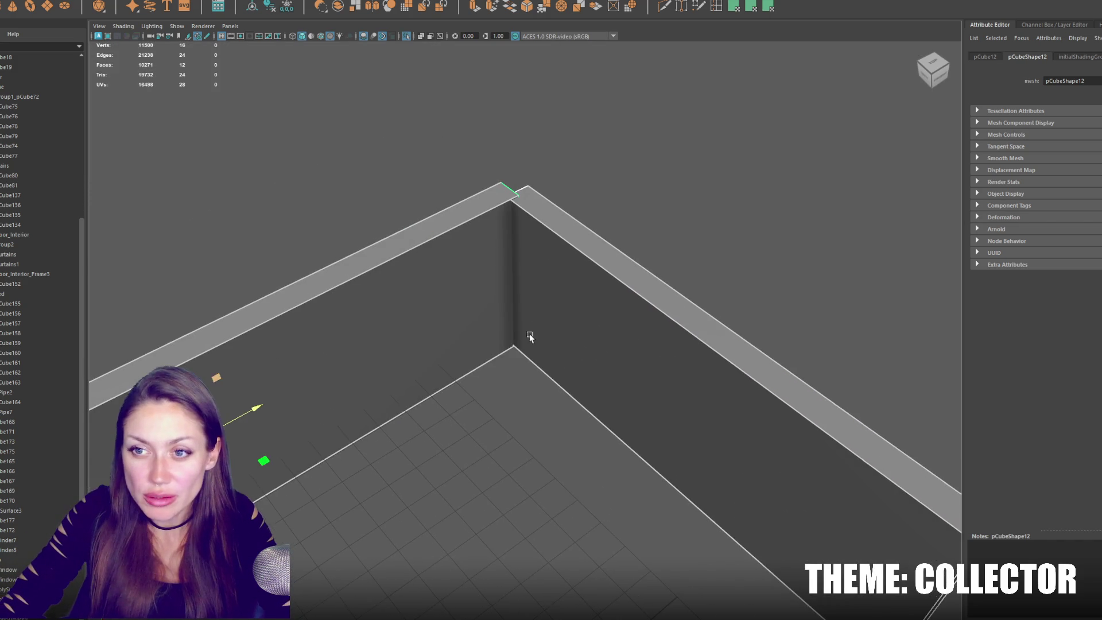
In wireframe edge mode, slide the corner edges of the short and long walls.
key(4)
key(F10)
click(511, 246)
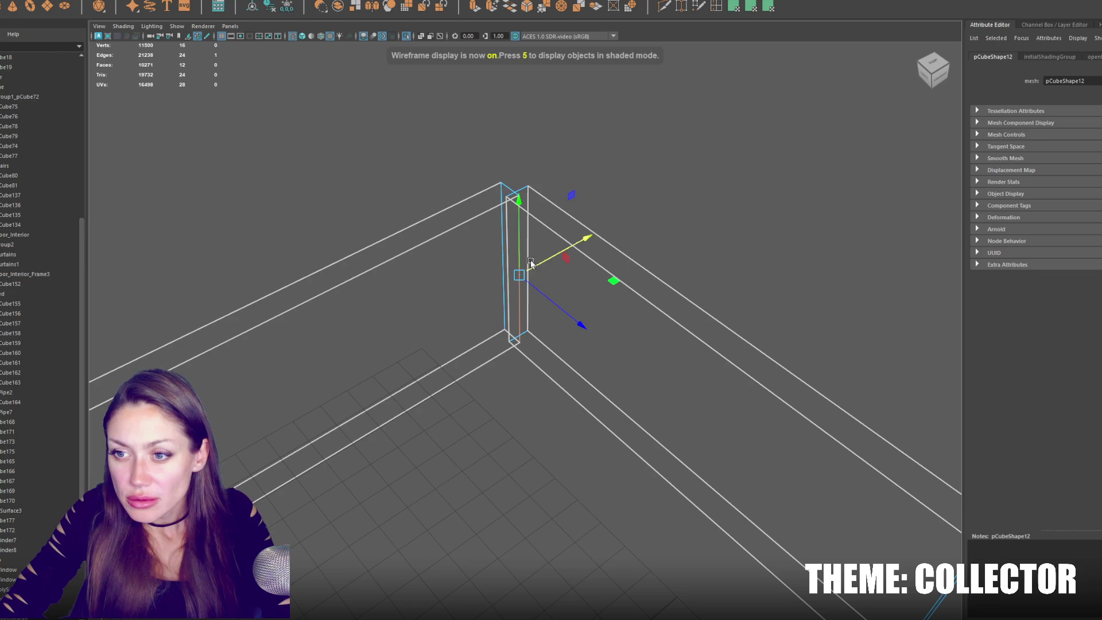
click(508, 310)
drag(527, 294, 533, 301)
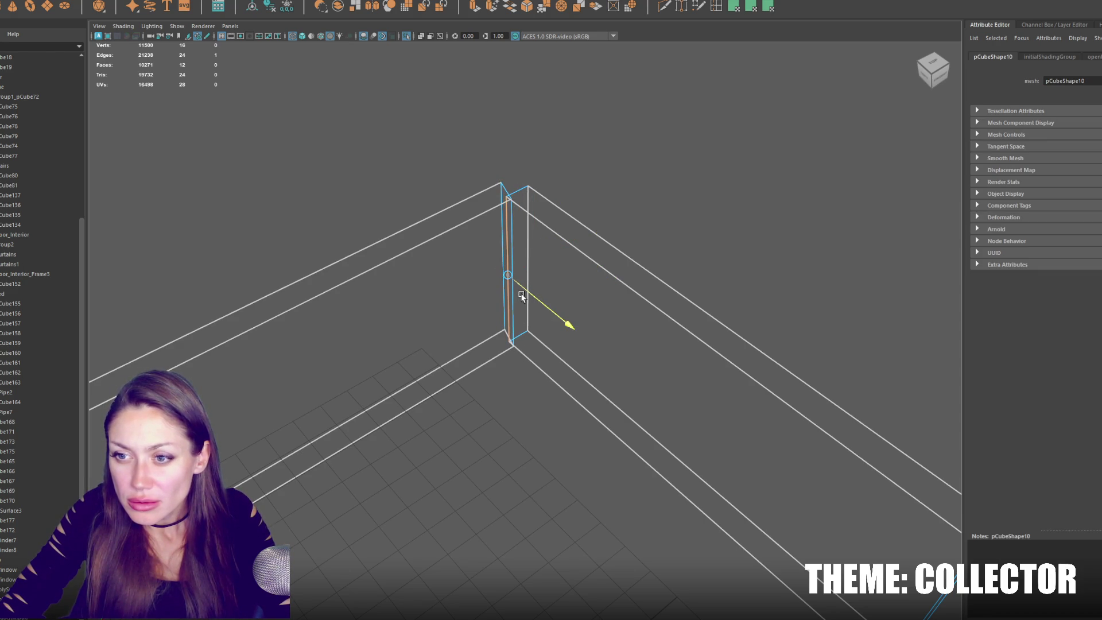
mouse_move(573, 327)
alt+mouse_down()
mouse_move(652, 246)
mouse_move(480, 357)
mouse_move(662, 230)
mouse_move(554, 246)
mouse_move(432, 231)
mouse_move(521, 212)
mouse_move(490, 148)
alt+mouse_up()
click(492, 167)
right_drag(522, 128, 524, 151)
Delete the overlapping face on the long wall and slide the corner edge along Z to close the gap.
mouse_move(523, 151)
alt+mouse_down()
mouse_move(620, 148)
mouse_move(504, 195)
alt+mouse_up()
mouse_move(506, 251)
alt+mouse_down()
mouse_move(516, 261)
mouse_move(568, 243)
alt+mouse_up()
click(567, 244)
key(Delete)
alt+drag(572, 183, 524, 258)
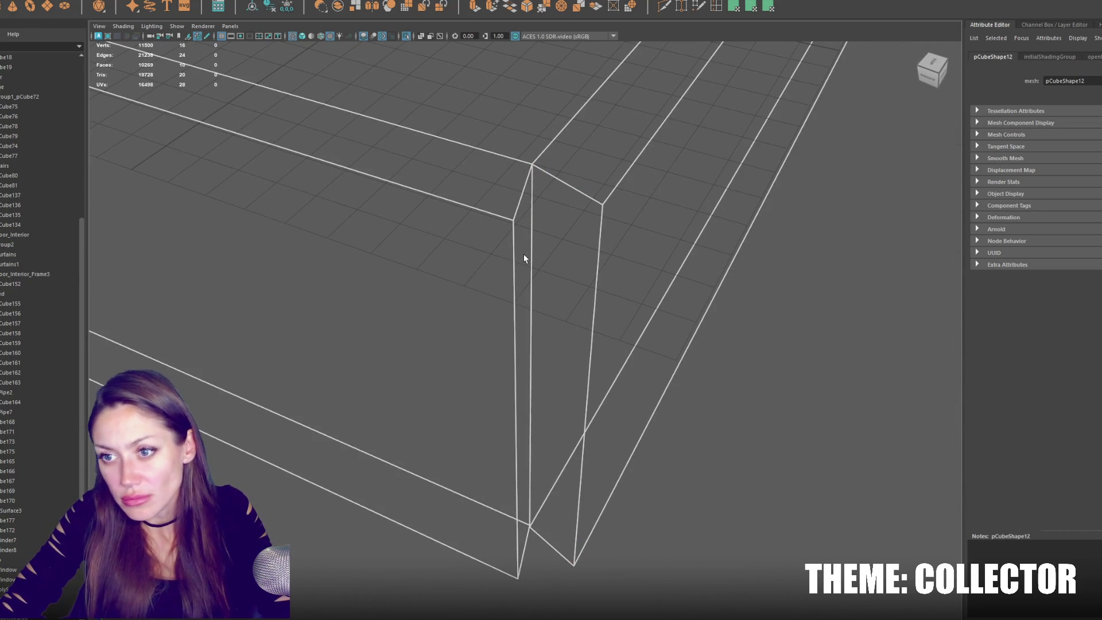
drag(459, 401, 572, 545)
mouse_move(632, 467)
alt+mouse_down()
mouse_move(405, 440)
mouse_move(501, 346)
mouse_move(582, 301)
mouse_move(585, 274)
mouse_move(373, 285)
mouse_move(421, 278)
mouse_move(498, 174)
alt+mouse_up()
click(514, 457)
click(531, 347)
Frame the walls and make vertex and face selections on them.
click(531, 347)
key(f)
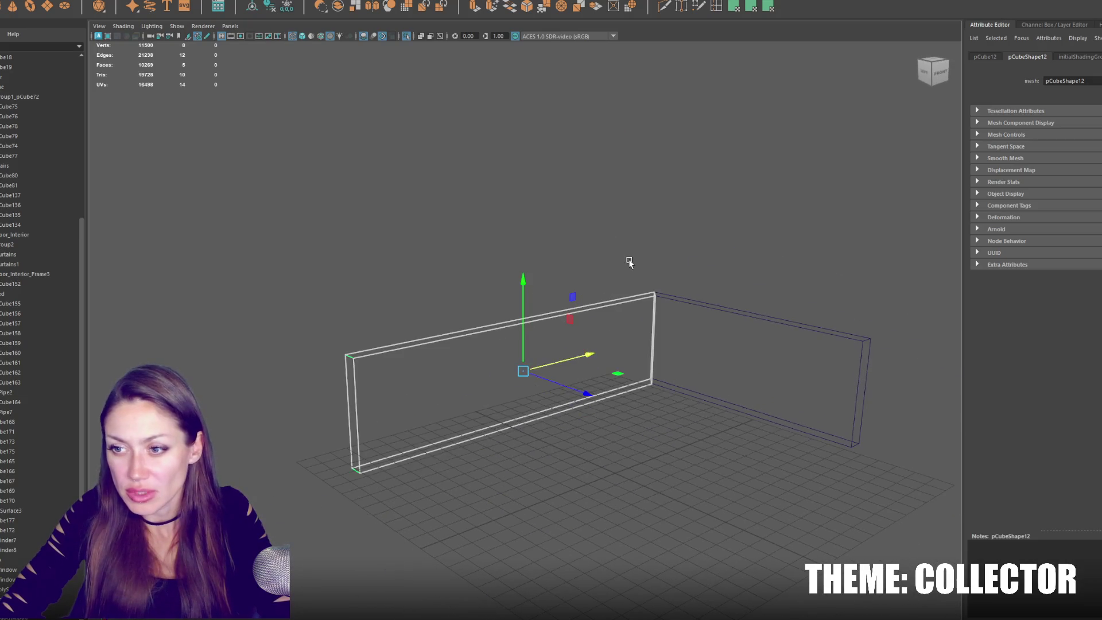
click(154, 7)
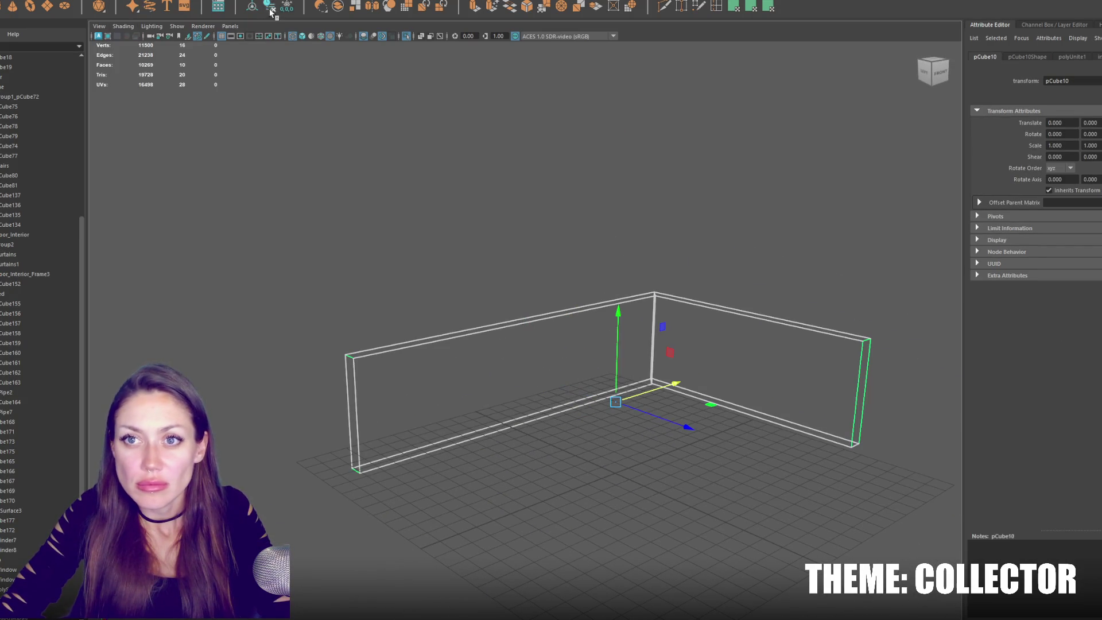
alt+drag(450, 205, 815, 251)
key(F9)
drag(913, 247, 286, 340)
click(612, 436)
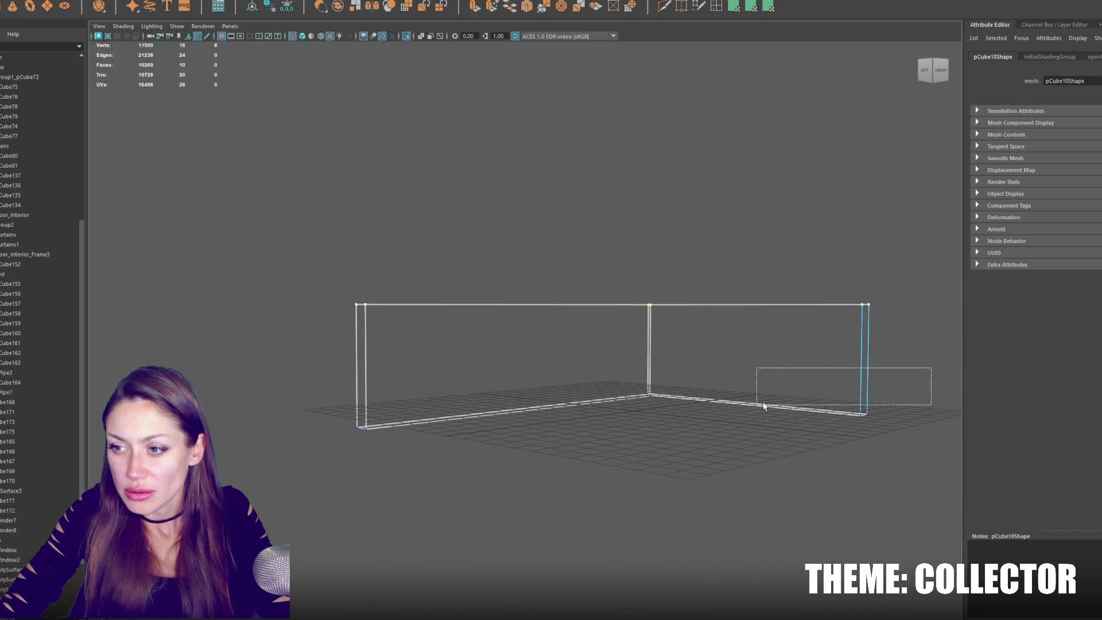
right_drag(582, 182, 901, 379)
drag(308, 367, 590, 379)
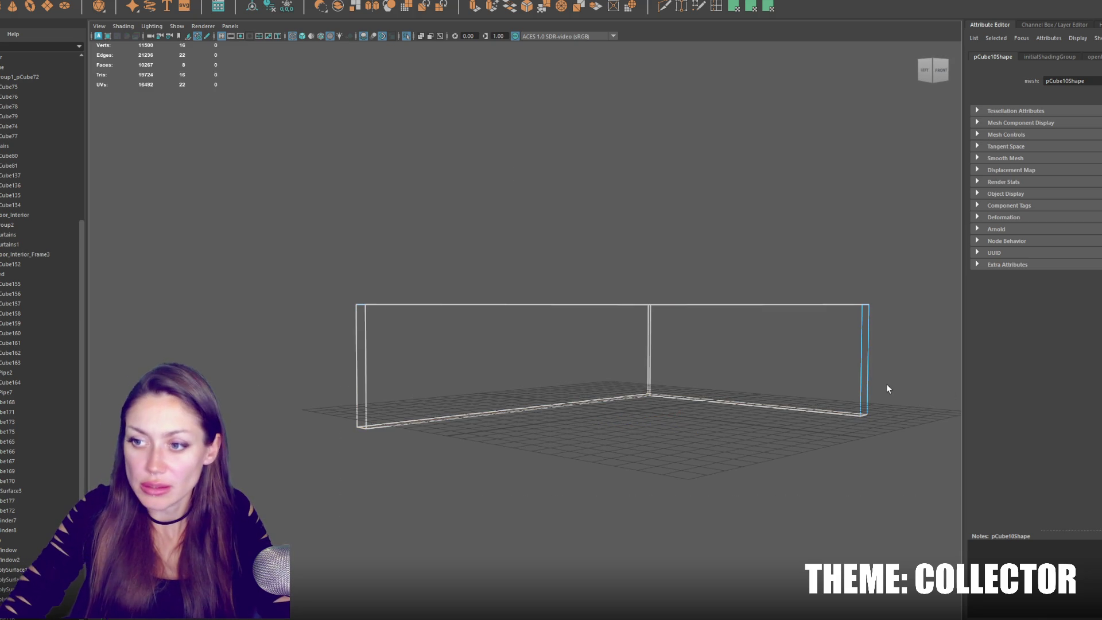
Switch to shaded display and isolate the L-shaped wall together with the small wall panel.
key(6)
mouse_move(888, 386)
alt+mouse_down()
mouse_move(819, 352)
mouse_move(819, 315)
mouse_move(594, 207)
alt+mouse_up()
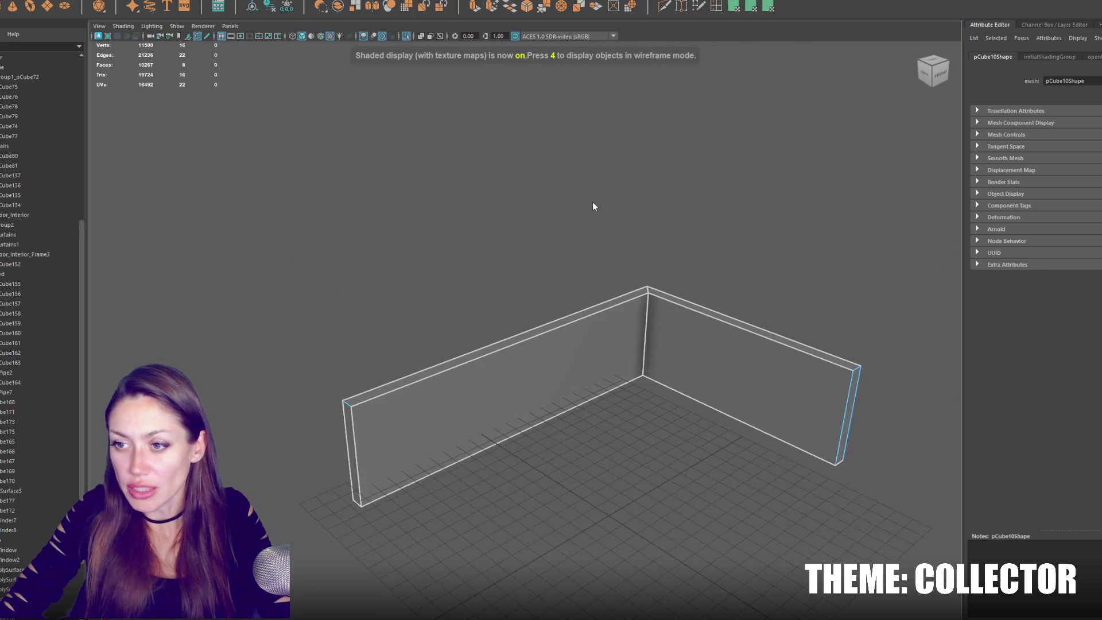
alt+middle_drag(733, 209, 627, 199)
click(577, 223)
mouse_move(577, 224)
alt+mouse_down()
mouse_move(561, 285)
mouse_move(610, 327)
mouse_move(545, 314)
mouse_move(716, 259)
mouse_move(499, 238)
mouse_move(783, 239)
mouse_move(651, 161)
mouse_move(669, 180)
mouse_move(612, 231)
alt+mouse_up()
click(561, 285)
click(721, 251)
shift+click(612, 231)
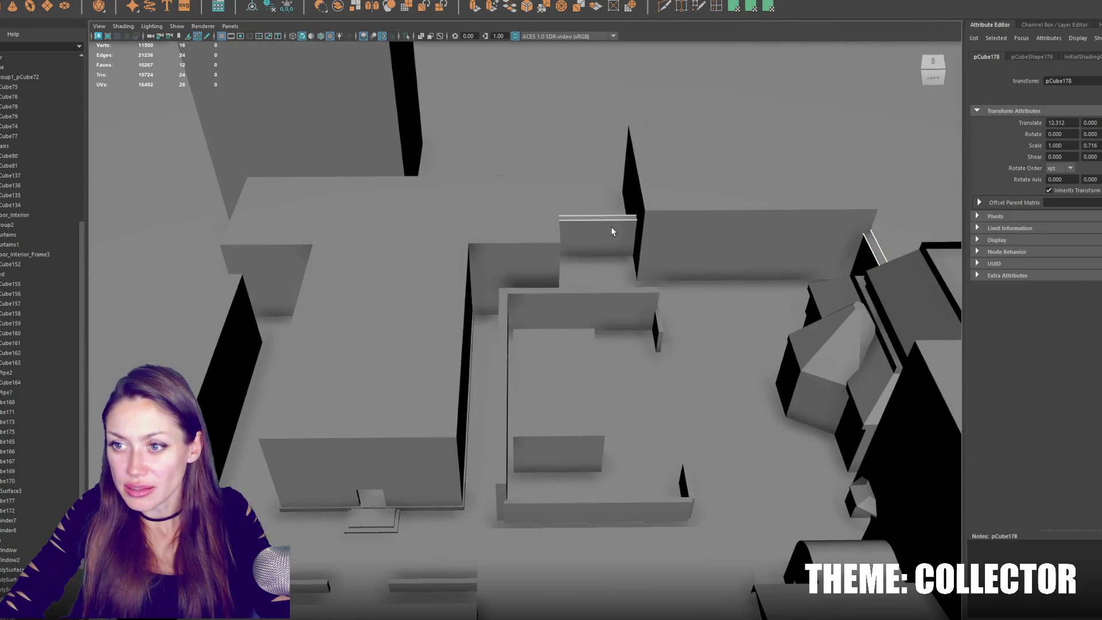
click(580, 298)
mouse_move(580, 298)
alt+mouse_down()
mouse_move(637, 344)
mouse_move(689, 336)
alt+mouse_up()
click(593, 354)
key(ctrl+1)
Select all faces of the small wall panel.
alt+drag(635, 363, 637, 335)
mouse_move(307, 60)
alt+mouse_down()
mouse_move(498, 115)
mouse_move(793, 270)
alt+mouse_up()
click(791, 281)
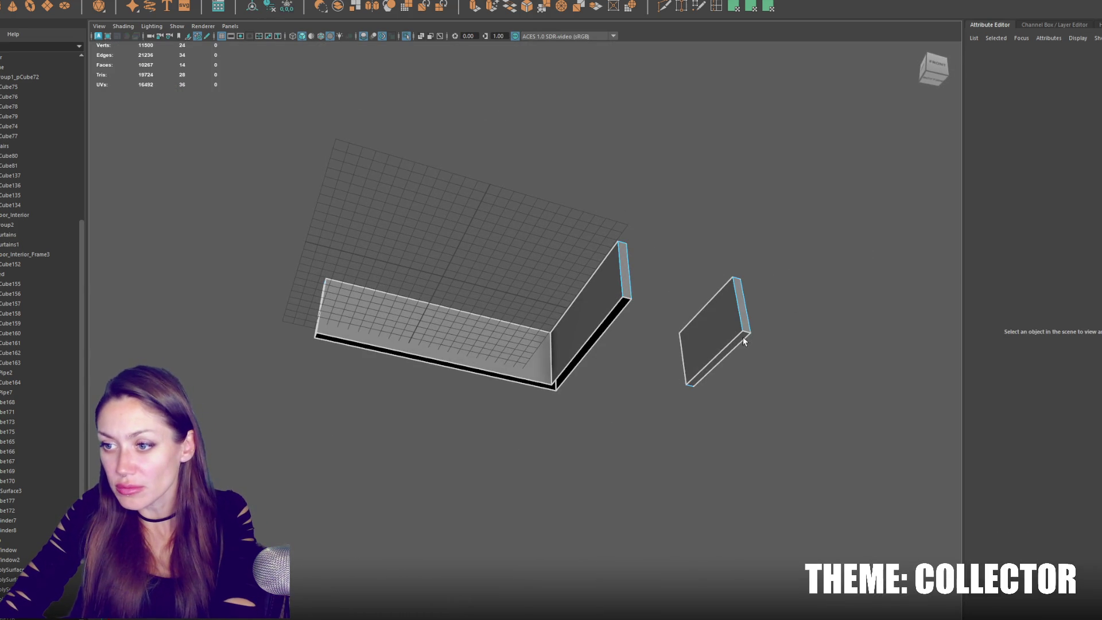
mouse_move(553, 239)
alt+mouse_down()
mouse_move(571, 285)
mouse_move(566, 147)
alt+mouse_up()
scroll(552, 141, up, 5)
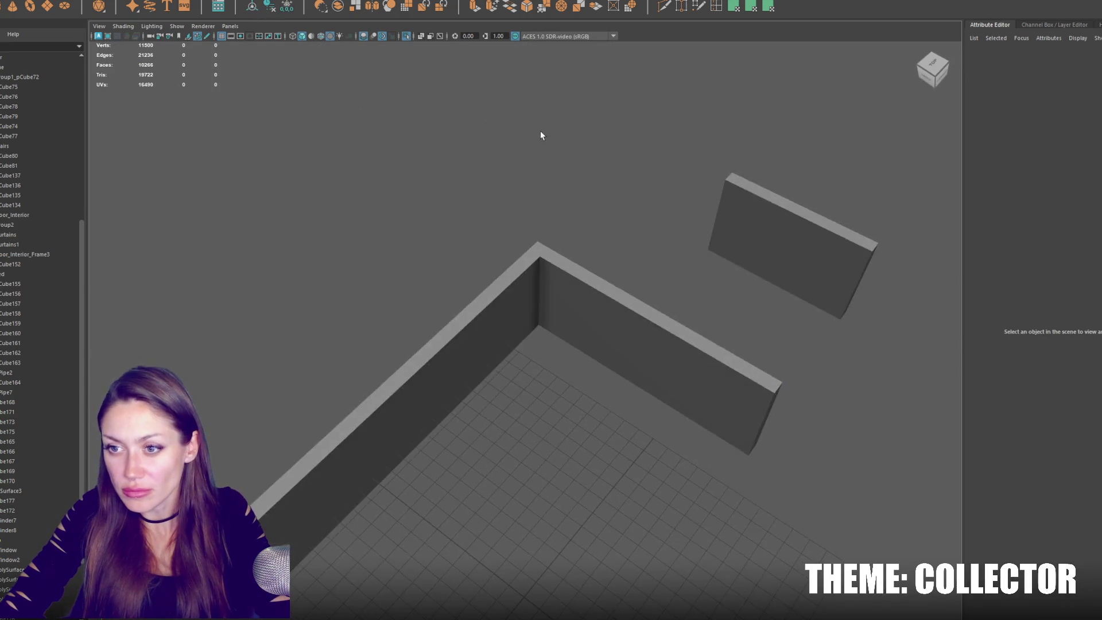
scroll(574, 160, down, 5)
click(696, 315)
key(ctrl+F11)
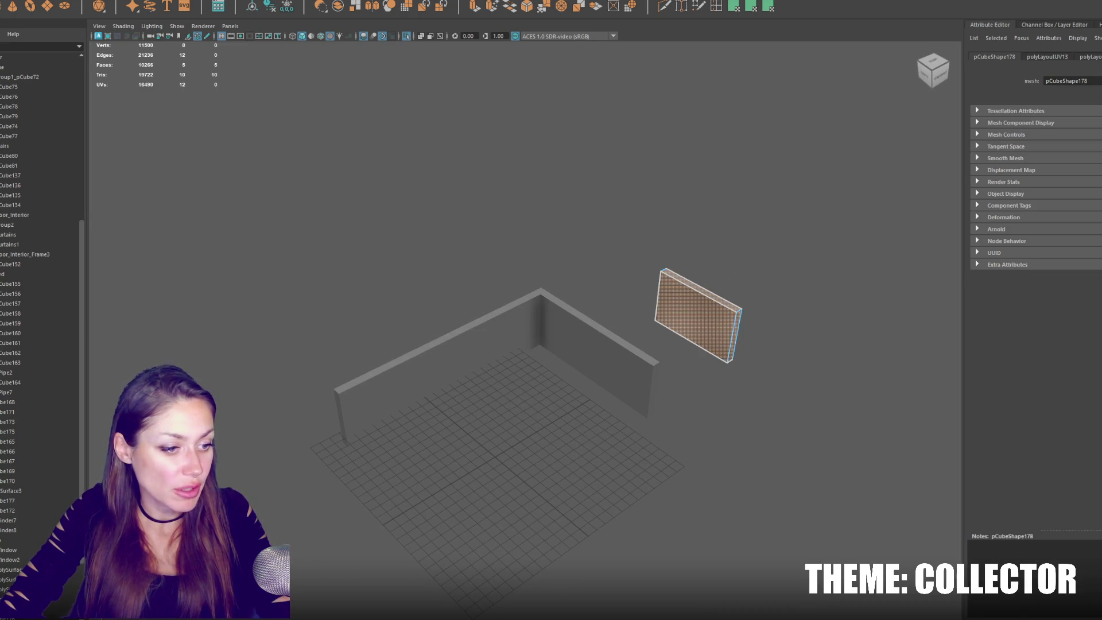
Dismiss the non-manifold warning and planar-project UVs onto the L-wall's left faces.
click(515, 294)
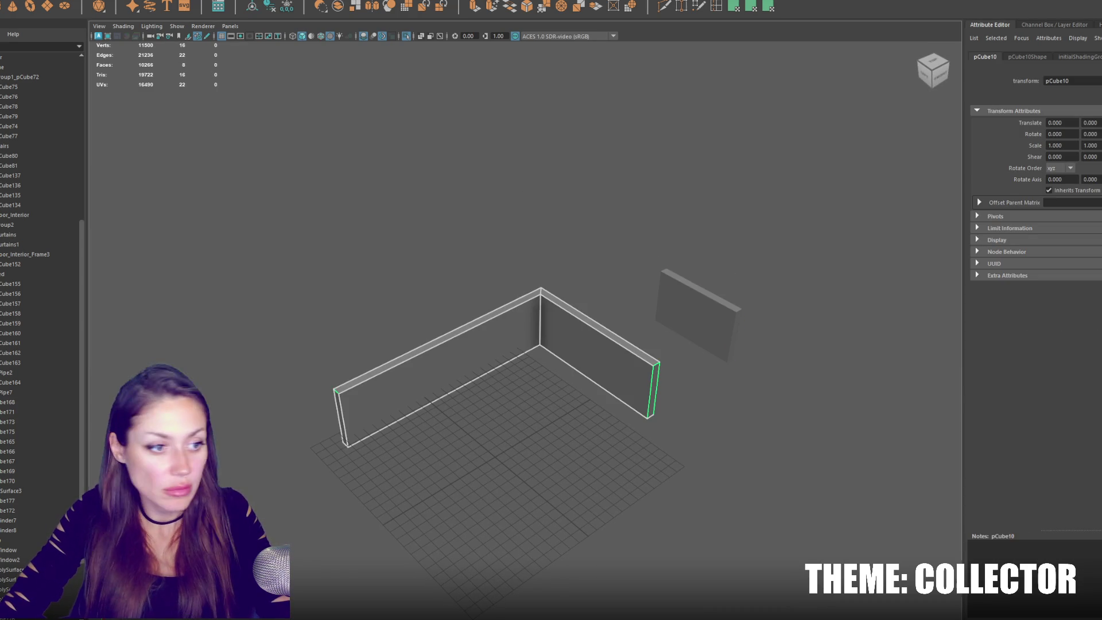
key(ctrl+F11)
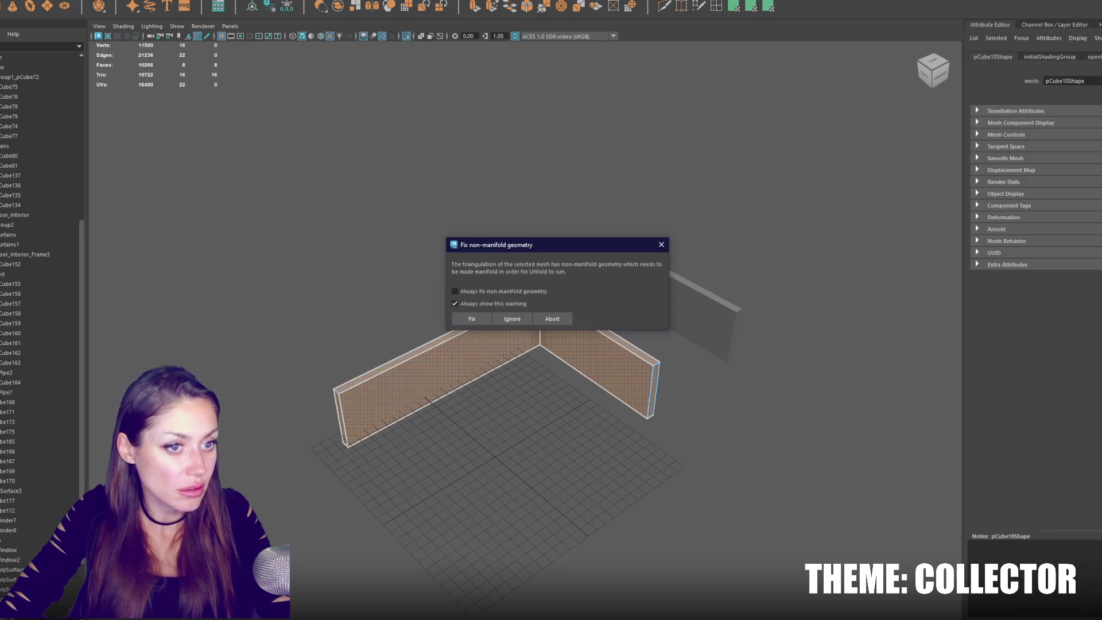
click(541, 320)
key(F8)
click(539, 285)
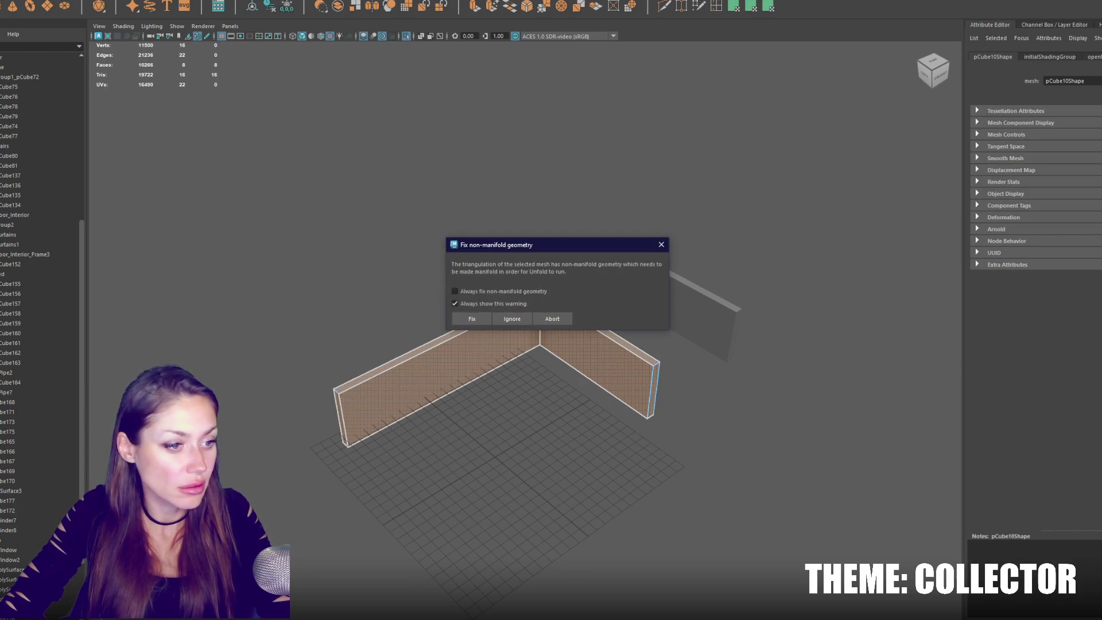
click(541, 320)
right_click(447, 218)
drag(453, 260, 477, 460)
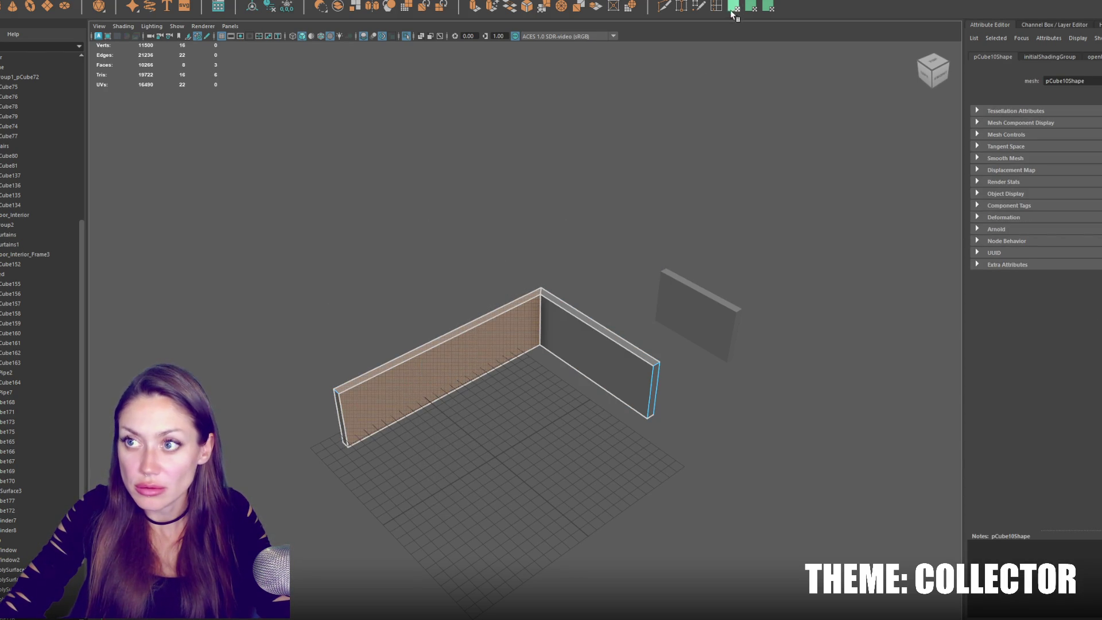
click(735, 8)
Planar-project UVs onto the right wall's end cap, then select all eight wall faces.
click(600, 367)
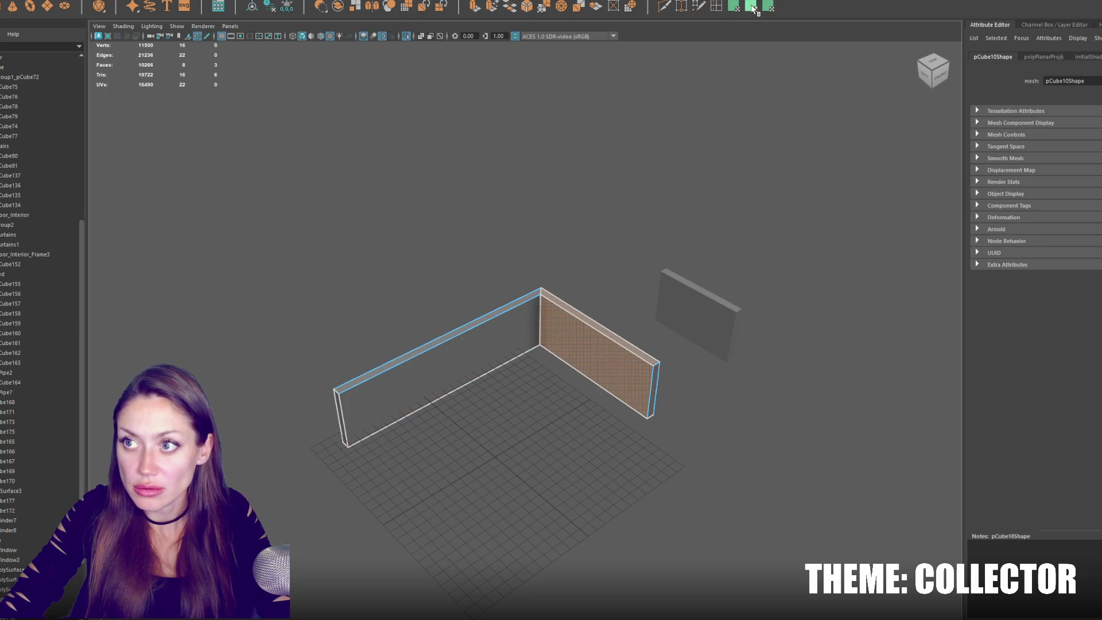
click(651, 390)
shift+click(340, 422)
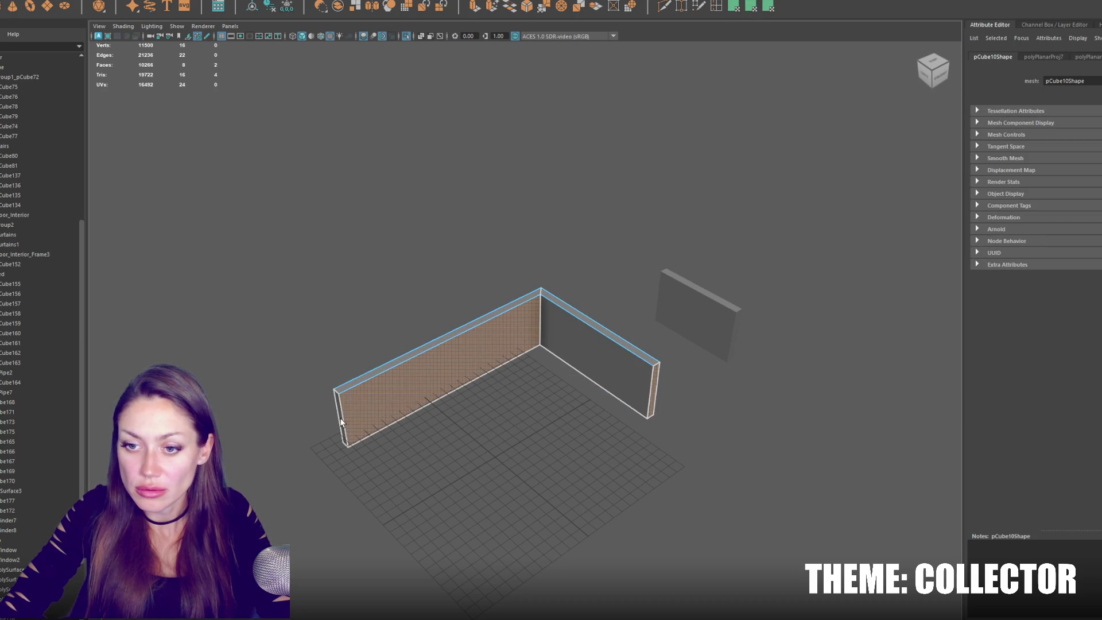
click(657, 391)
click(768, 6)
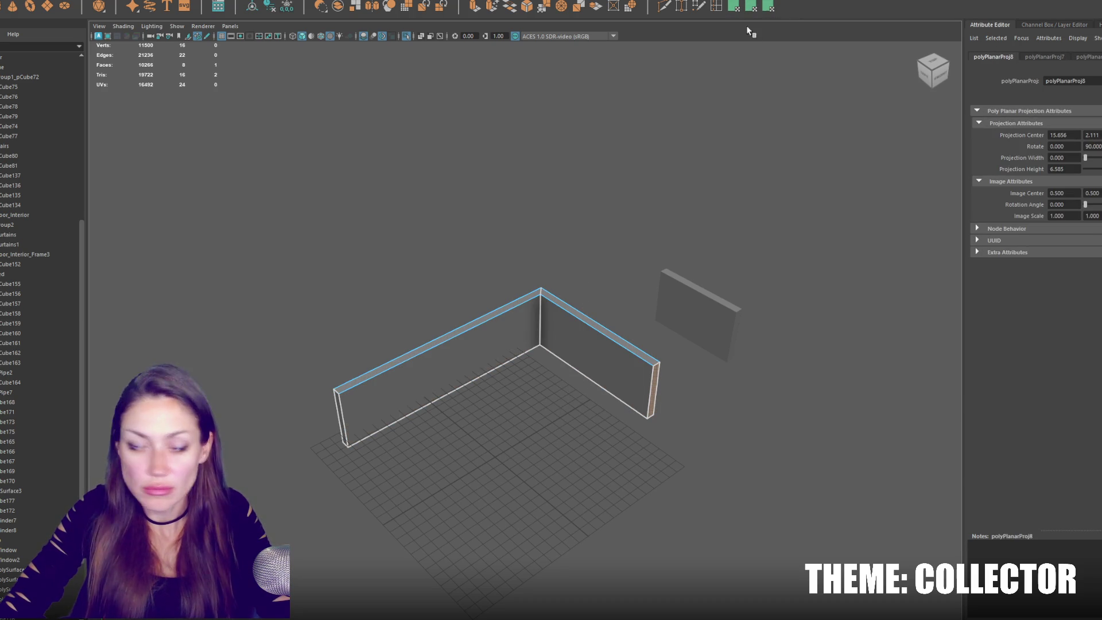
click(341, 418)
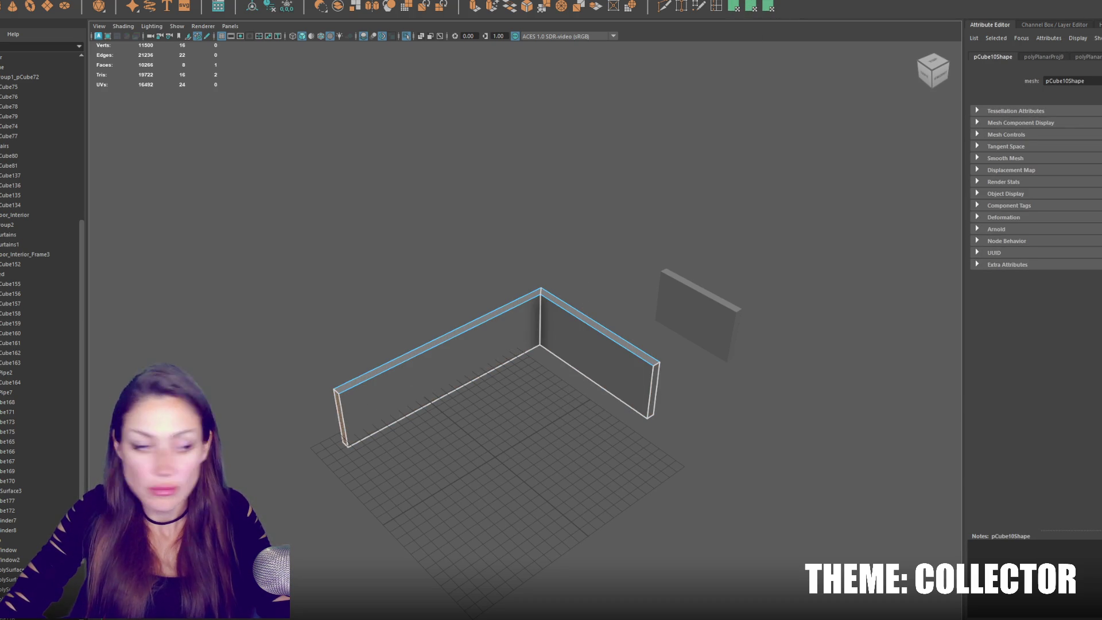
key(shift+period)
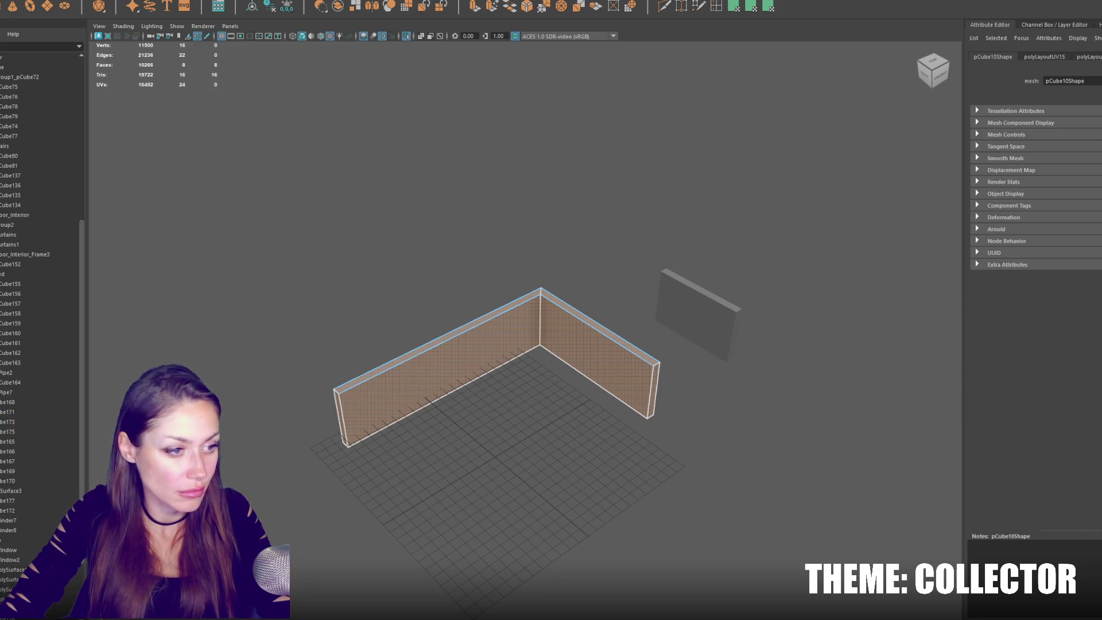
Bevel the wall's top edges with a 0.5 fraction chamfer.
mouse_move(378, 238)
right_down()
mouse_move(384, 198)
mouse_move(415, 202)
right_up()
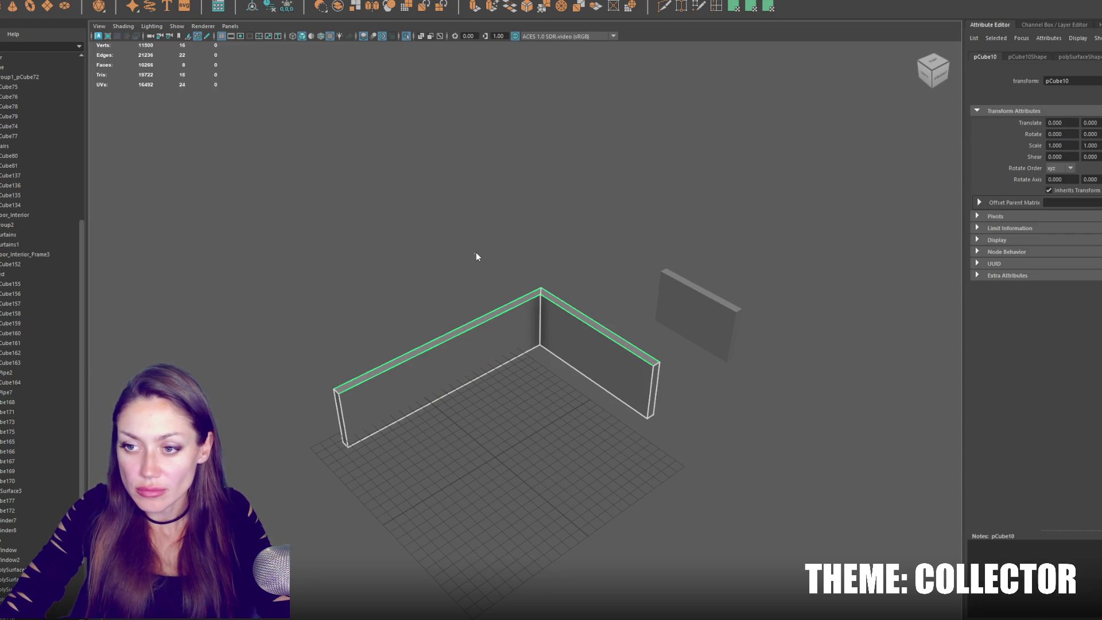
key(F10)
scroll(554, 217, up, 5)
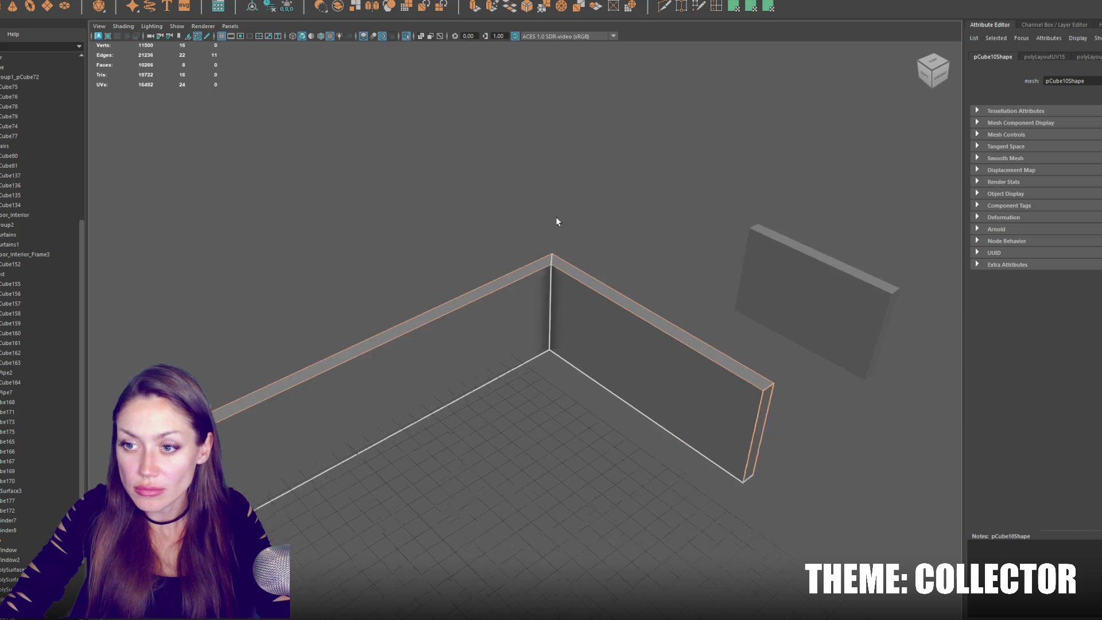
click(527, 7)
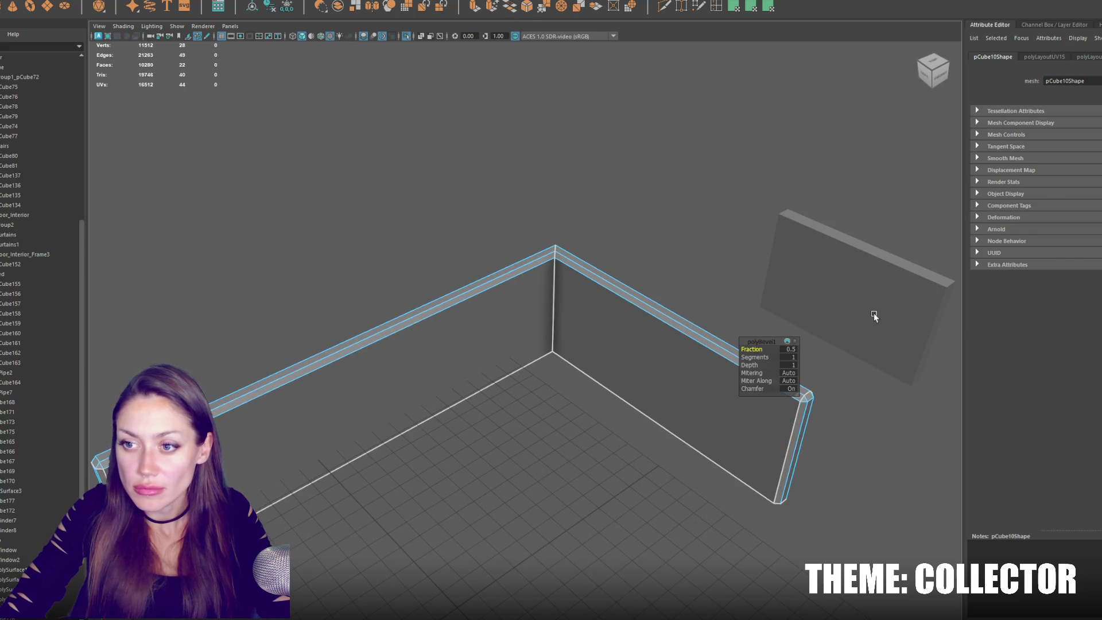
Give the current bevel a second segment and a 0.2 fraction.
mouse_move(763, 358)
mouse_down()
mouse_move(757, 350)
mouse_move(804, 343)
mouse_up()
click(774, 349)
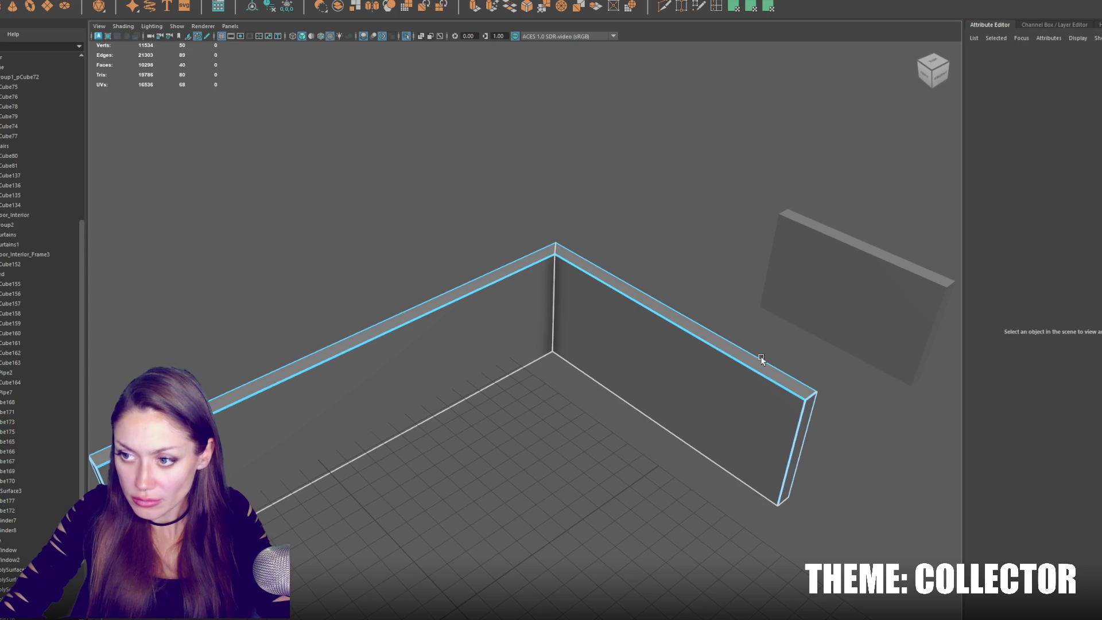
key(ctrl+b)
drag(787, 349, 788, 351)
text(0.2)
key(Return)
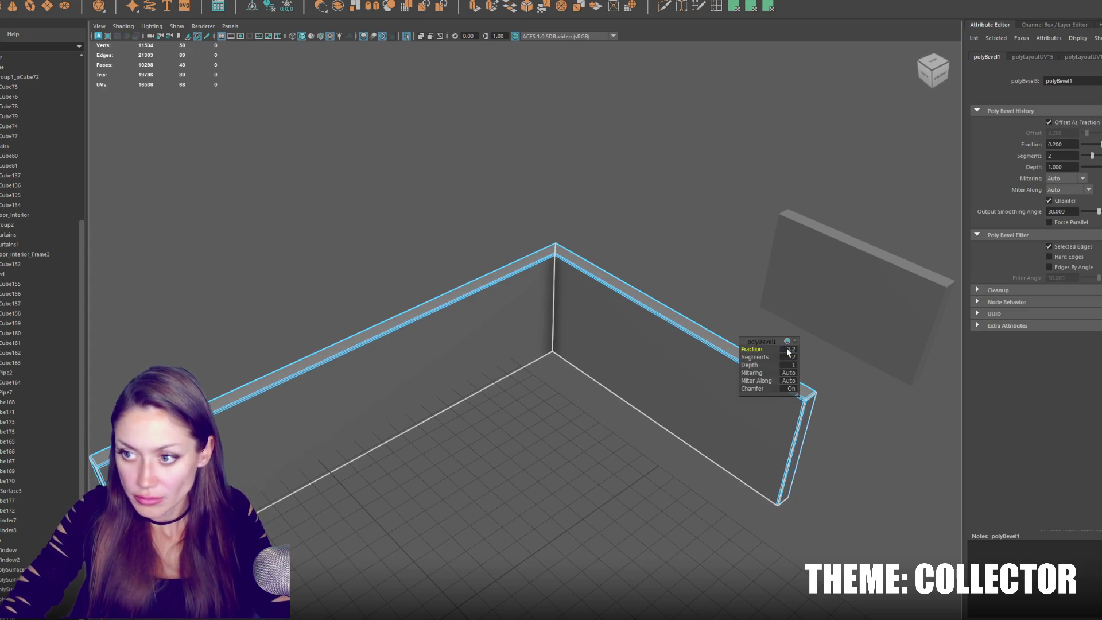
Bevel the small wall panel's outer edges with a 0.2 fraction.
click(795, 266)
alt+drag(795, 266, 668, 269)
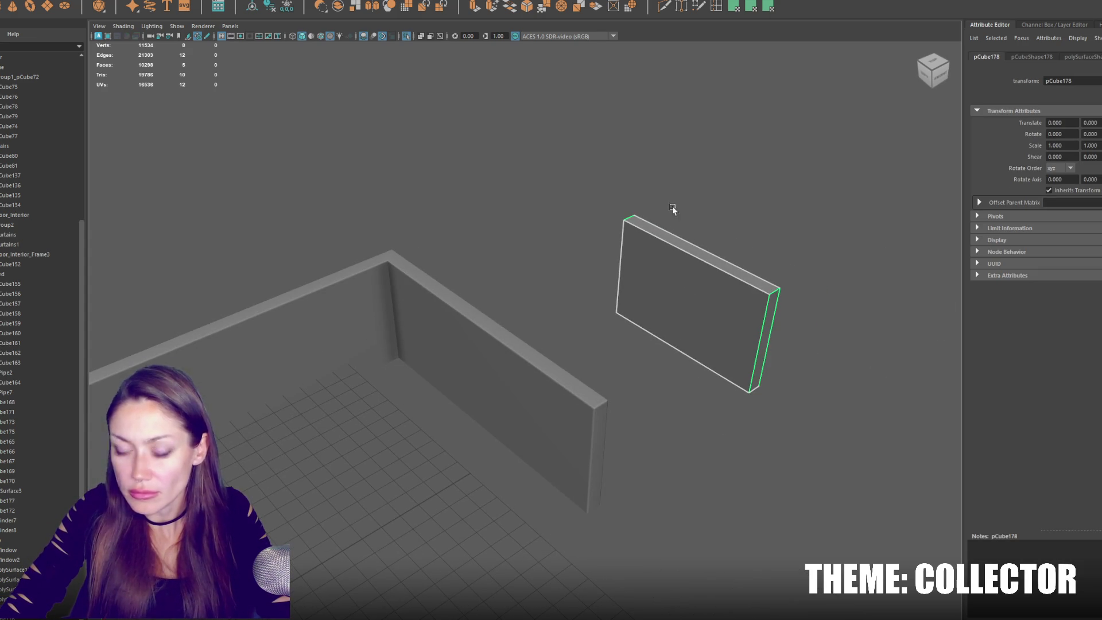
right_drag(708, 209, 712, 225)
drag(604, 162, 875, 339)
right_drag(719, 180, 719, 161)
drag(554, 139, 828, 307)
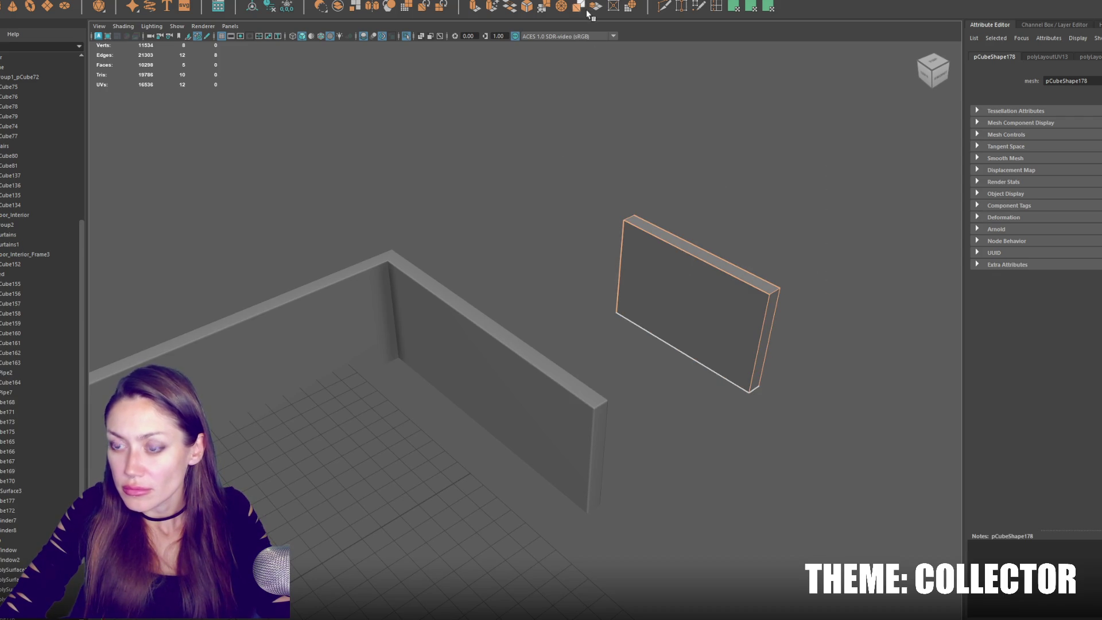
click(528, 6)
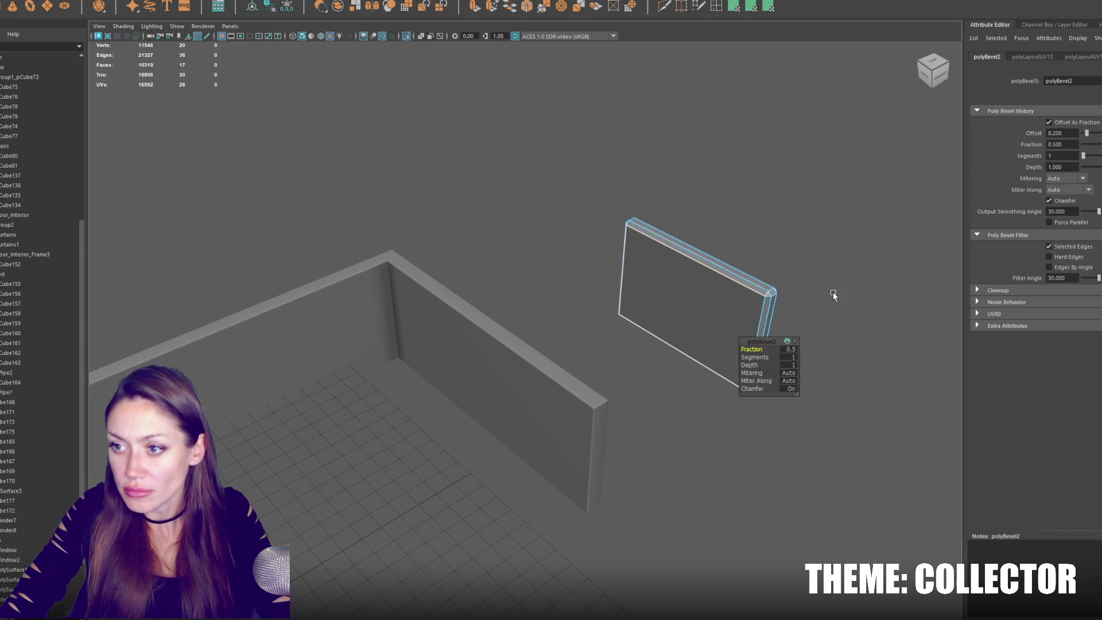
text(0.2)
key(Return)
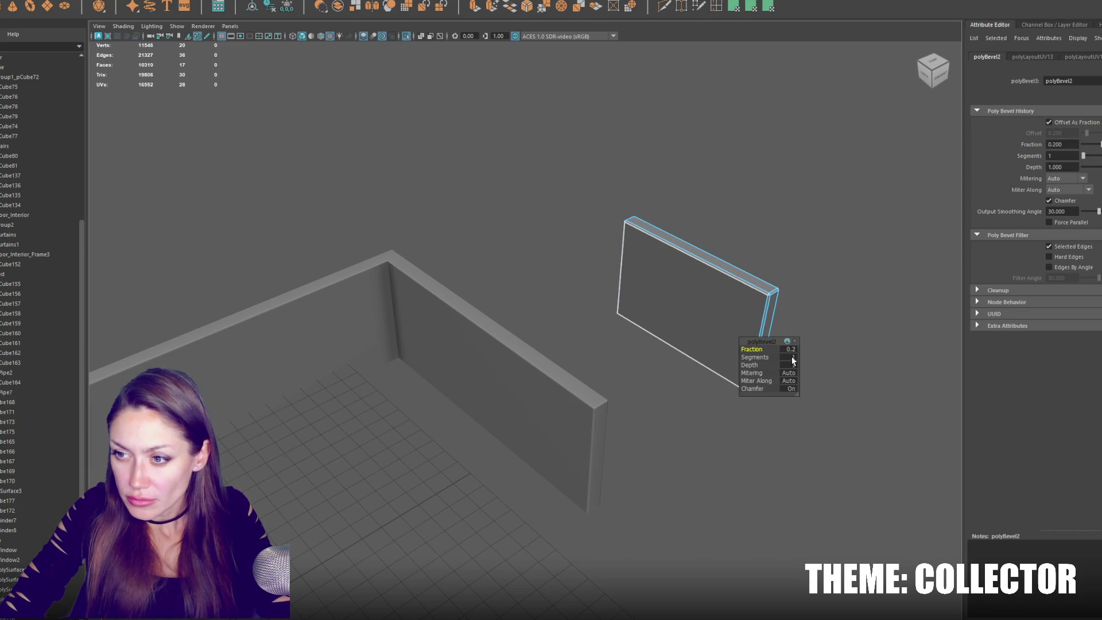
Add the L-shaped wall, select both walls' faces, and dismiss the non-manifold warning.
key(F8)
scroll(632, 172, down, 3)
shift+click(516, 344)
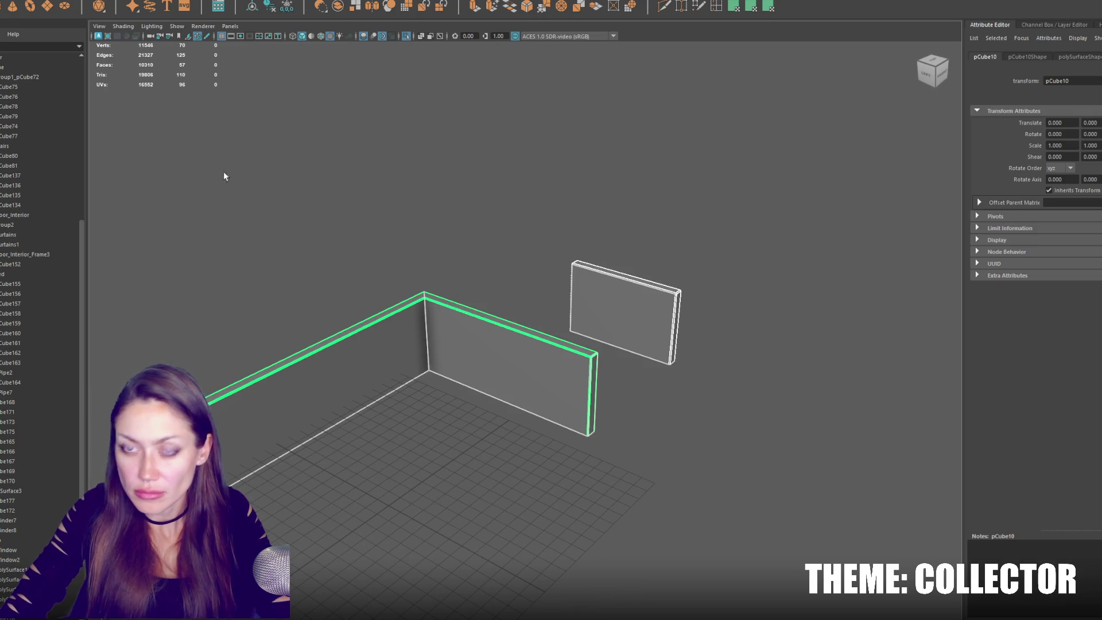
key(F11)
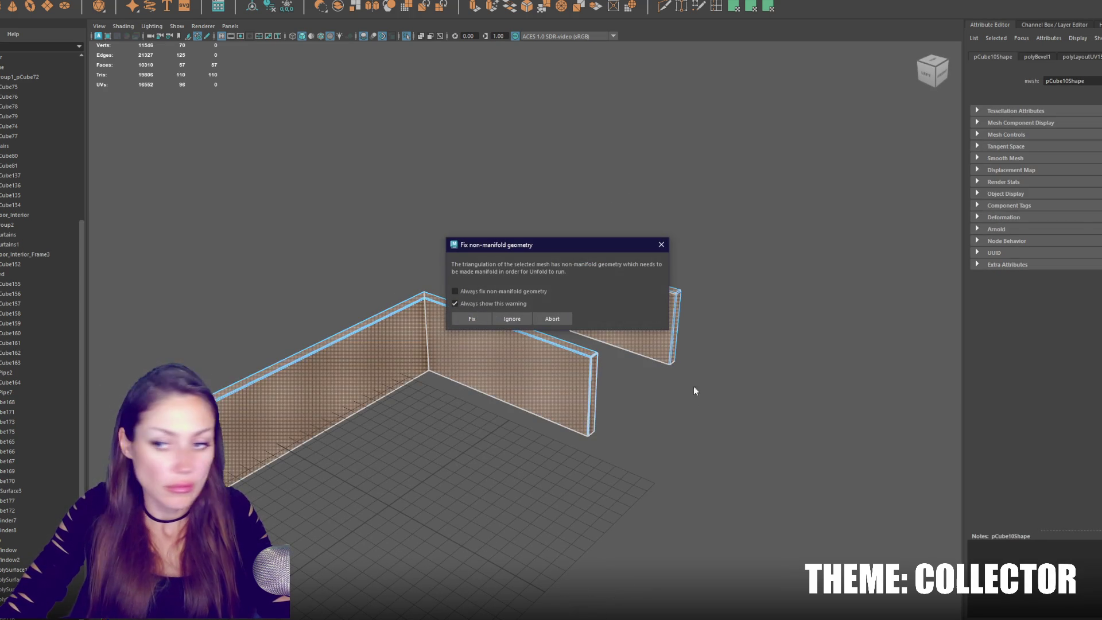
click(512, 320)
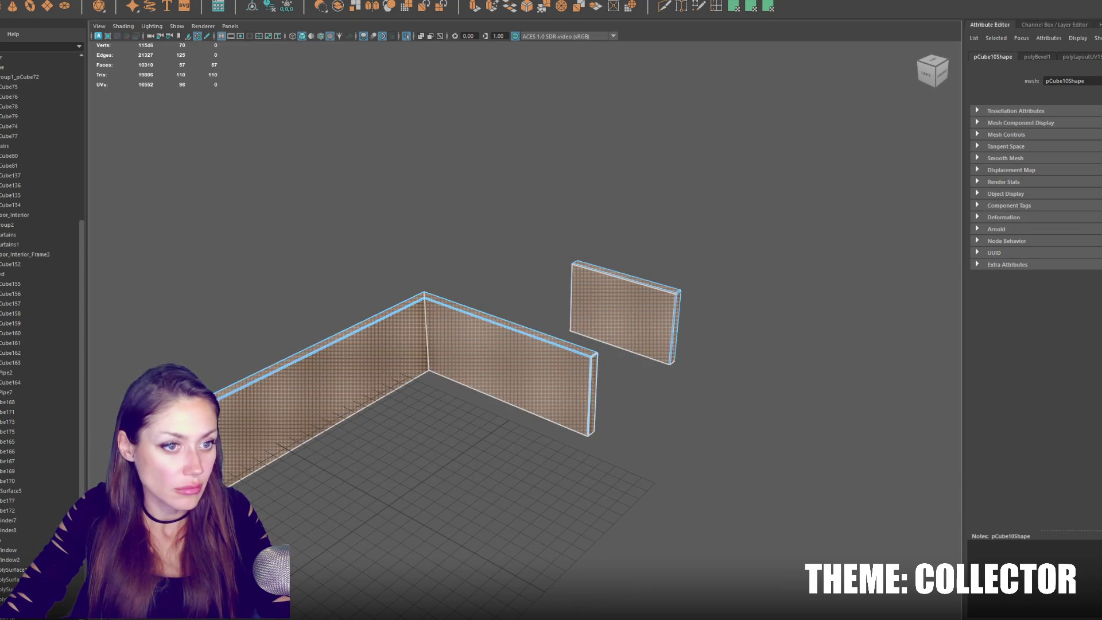
key(F8)
Select an edge loop and the corner and right-wall edges on the L-shaped wall.
click(618, 295)
click(512, 329)
scroll(513, 329, up, 2)
right_drag(496, 185, 569, 214)
right_drag(386, 204, 373, 301)
double_click(377, 295)
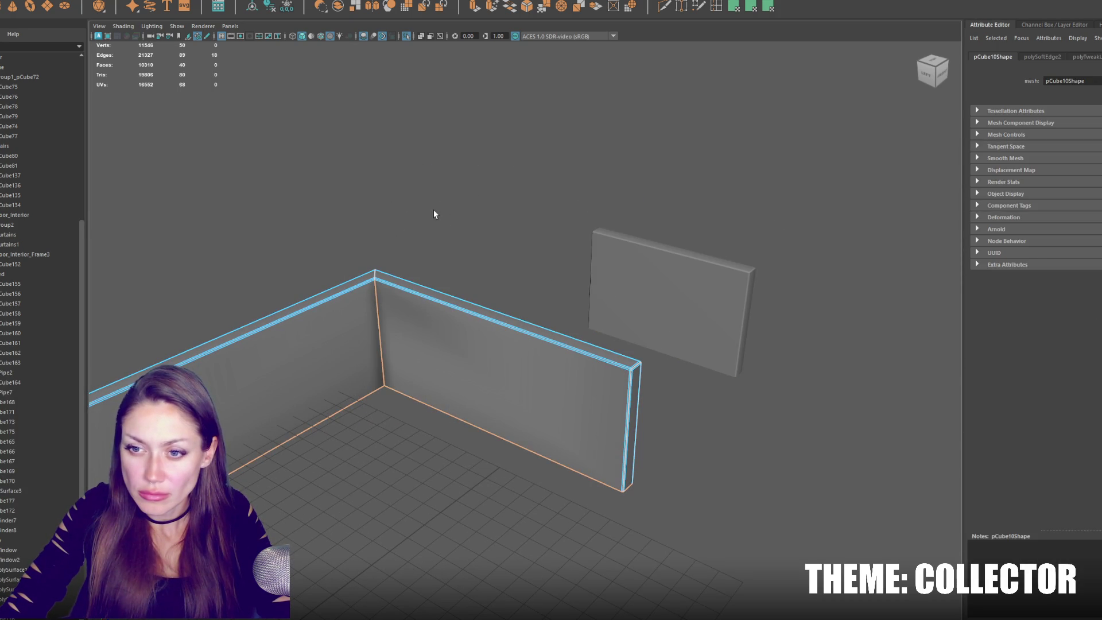
right_drag(393, 245, 394, 219)
drag(303, 234, 408, 337)
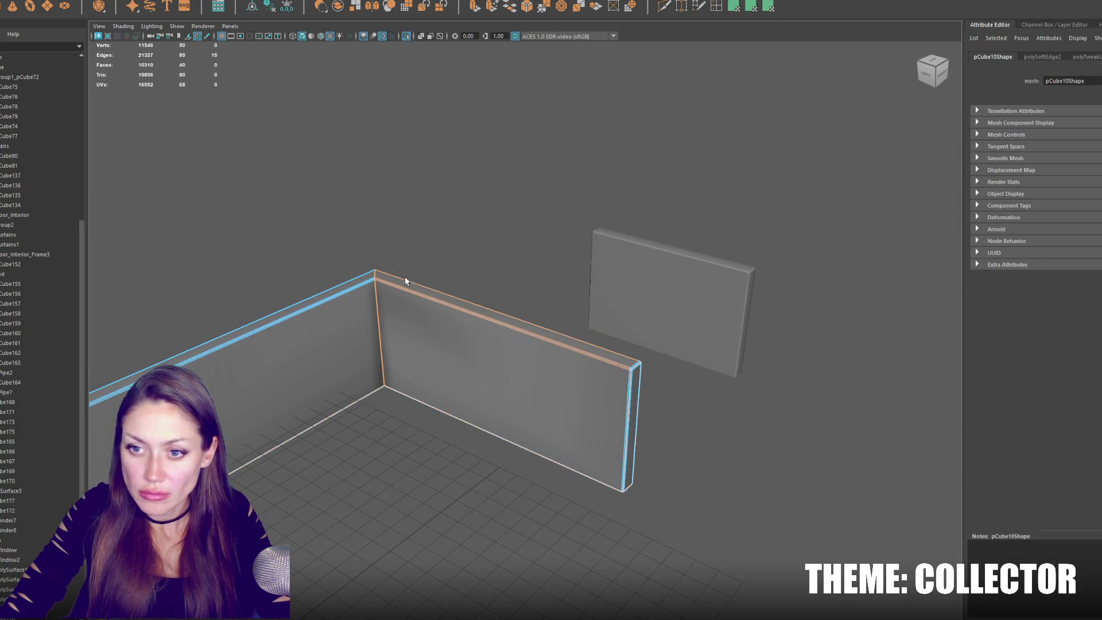
In object mode, select the L-shaped wall pCube10 and start an edge loop across it.
right_drag(581, 224, 443, 179)
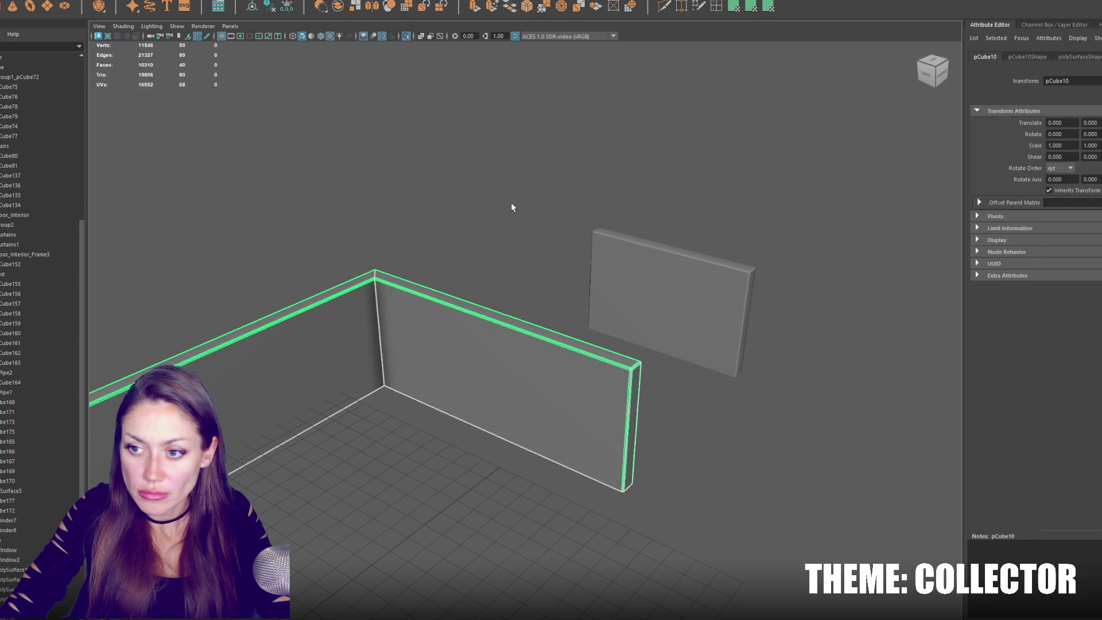
click(511, 202)
scroll(514, 234, down, 3)
mouse_move(514, 234)
alt+mouse_down()
mouse_move(531, 312)
mouse_move(591, 256)
mouse_move(615, 256)
mouse_move(574, 338)
mouse_move(592, 336)
alt+mouse_up()
click(574, 337)
shift+right_drag(674, 129, 637, 166)
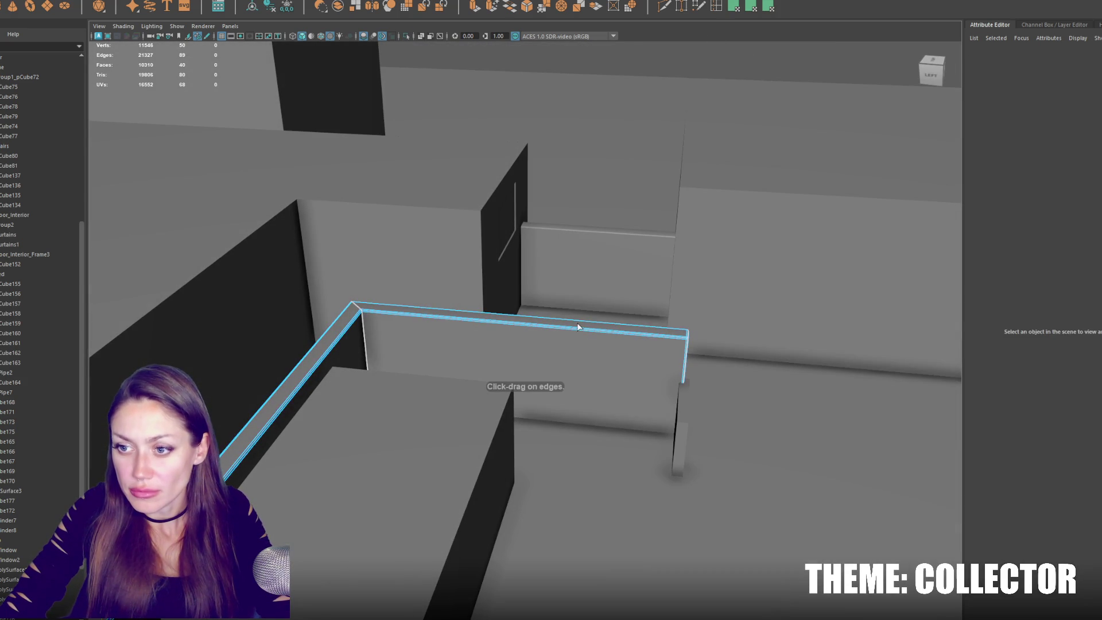
Insert several edge loops across the L-shaped wall, including one near the corner.
click(577, 331)
click(474, 321)
mouse_move(473, 321)
alt+mouse_down()
mouse_move(322, 306)
mouse_move(490, 291)
mouse_move(333, 373)
alt+mouse_up()
click(322, 310)
Move a vertex near the wall corner up onto the top corner.
key(w)
right_drag(352, 352, 323, 350)
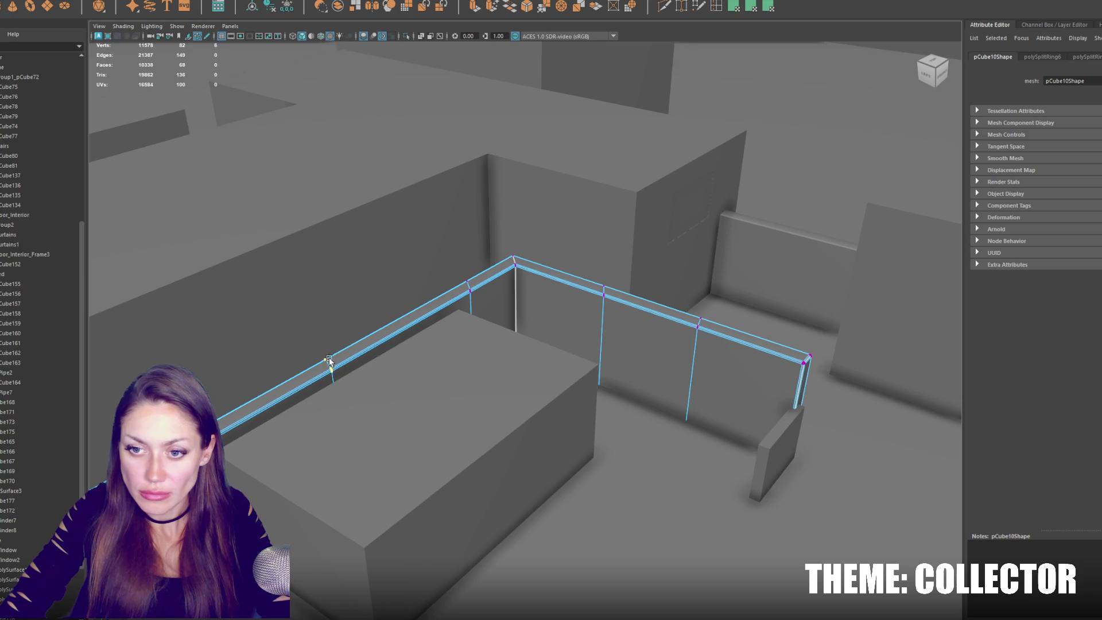
click(329, 366)
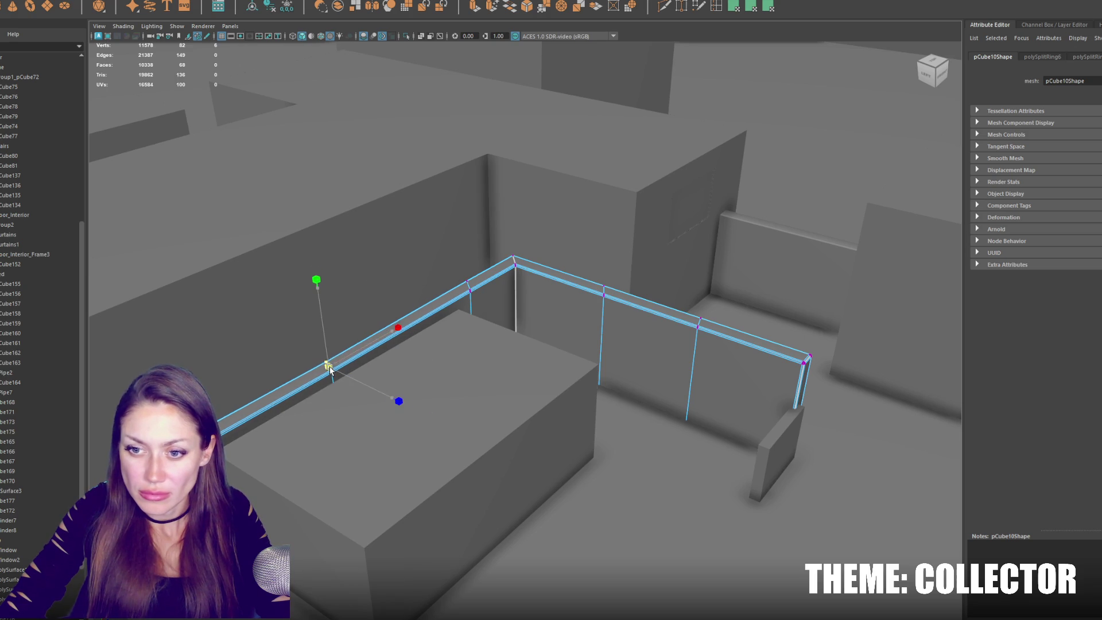
mouse_move(329, 368)
alt+right_down()
mouse_move(353, 394)
mouse_move(308, 396)
alt+right_up()
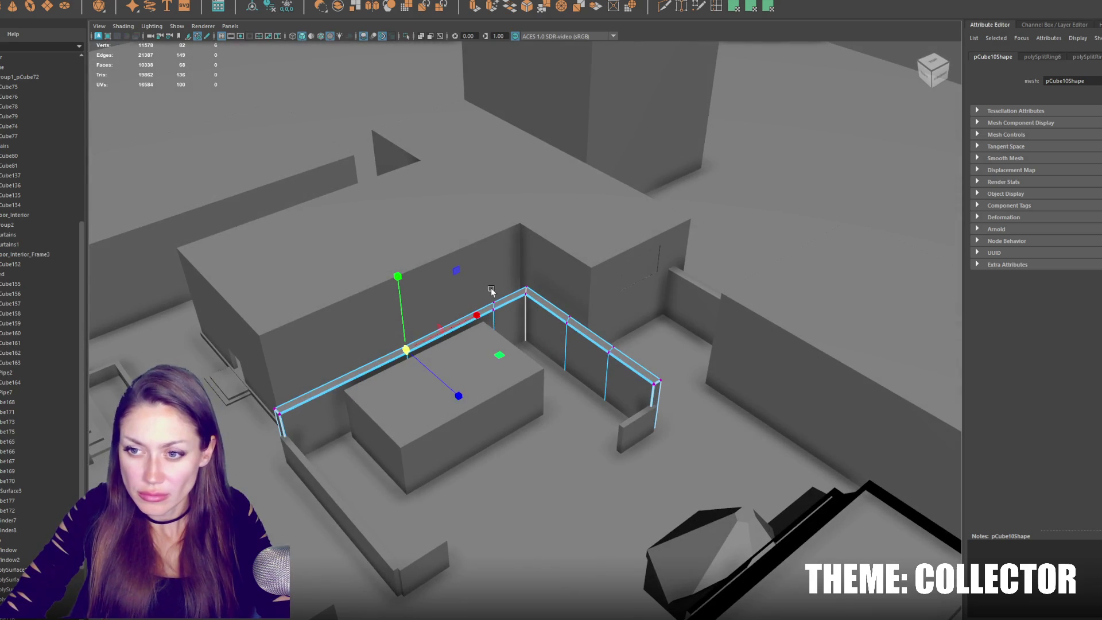
key(f)
mouse_move(536, 277)
alt+mouse_down()
mouse_move(620, 280)
mouse_move(526, 284)
mouse_move(701, 352)
mouse_move(588, 210)
alt+mouse_up()
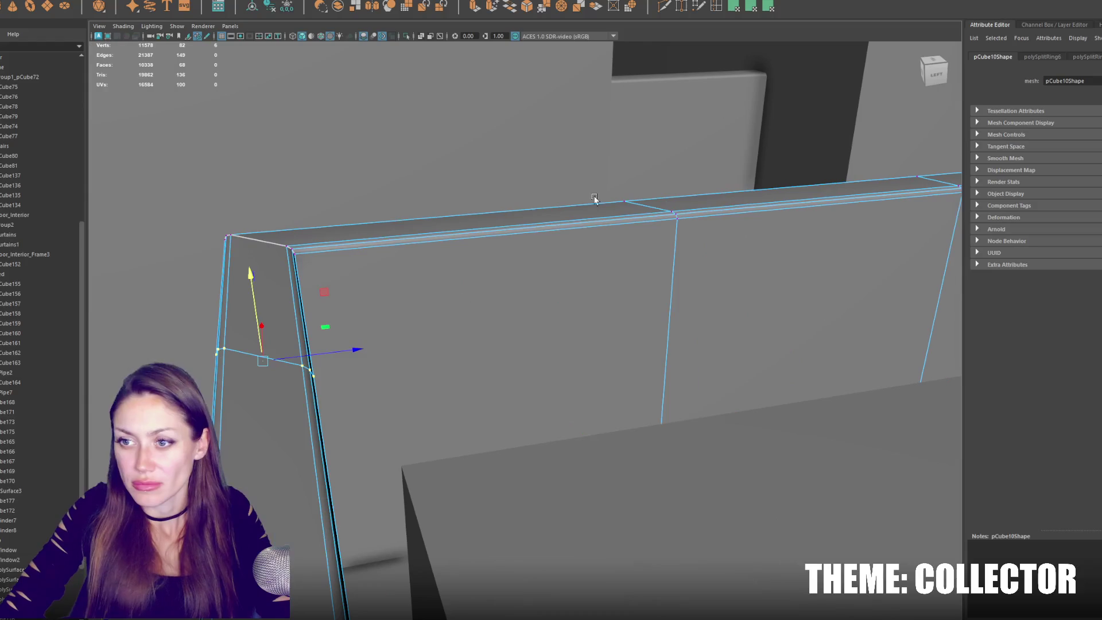
click(260, 243)
key(e)
Select and adjust the middle top-edge vertex and the vertices at the wall's right end.
key(w)
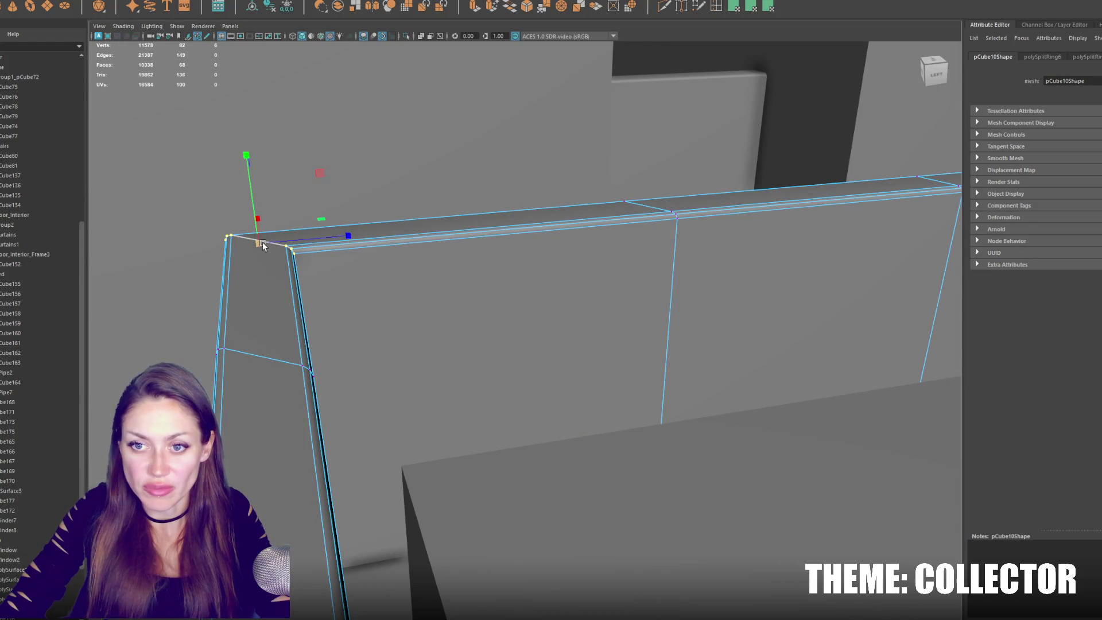
drag(549, 163, 771, 247)
key(e)
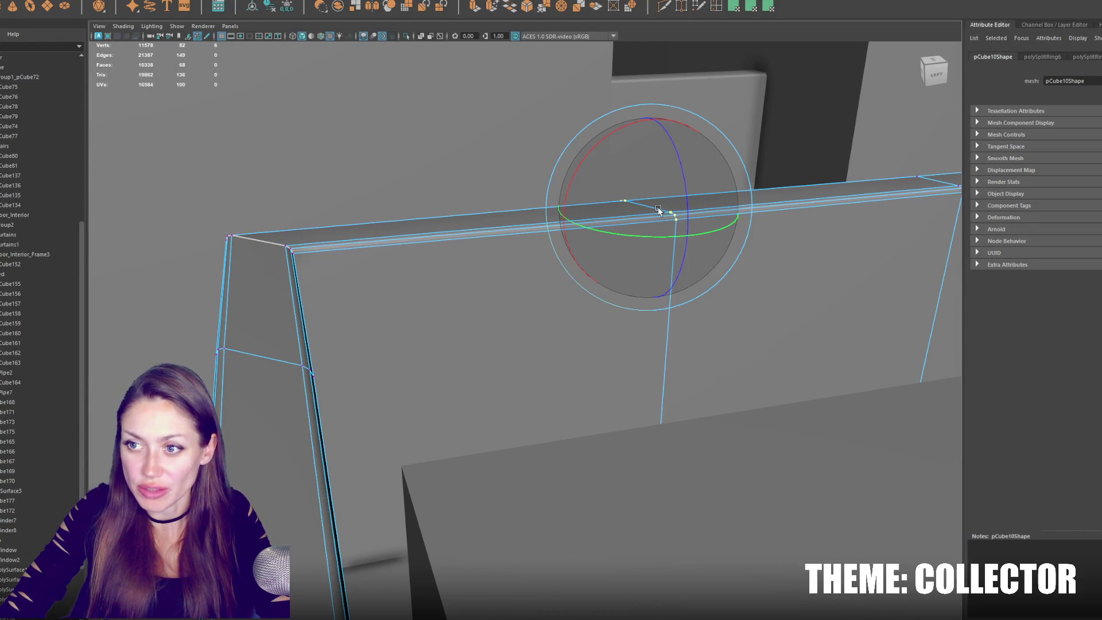
key(w)
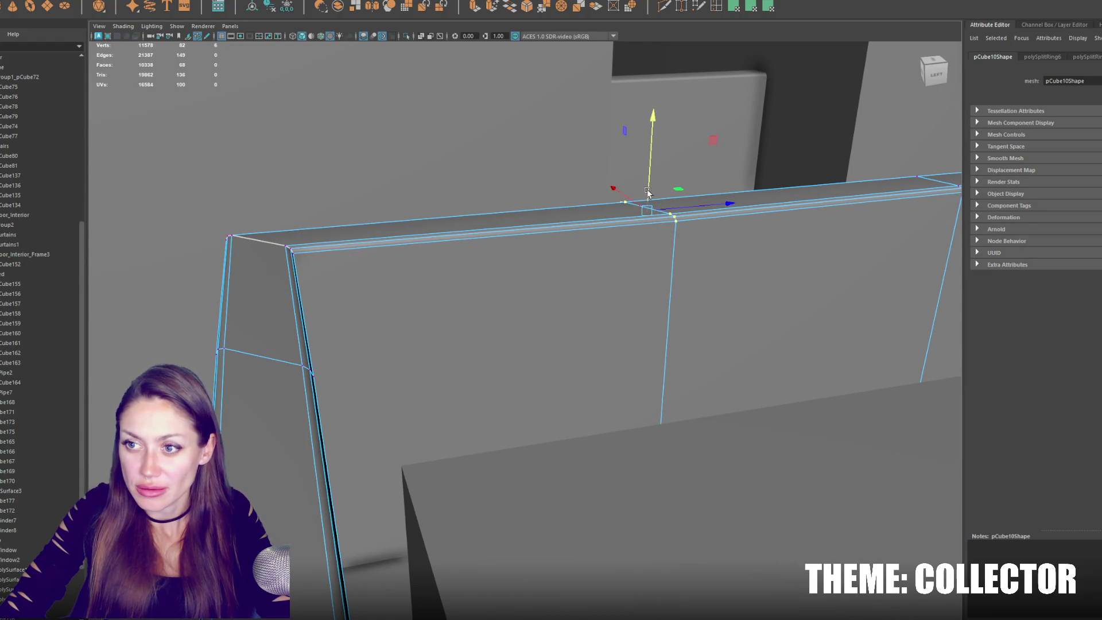
alt+drag(647, 190, 298, 251)
drag(584, 182, 683, 246)
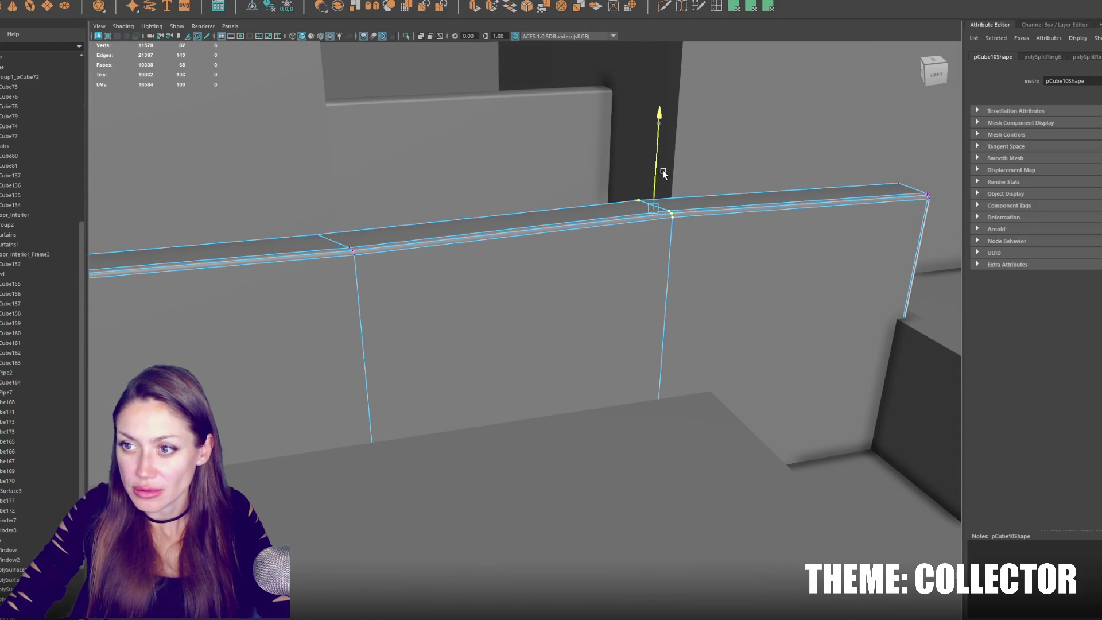
drag(807, 164, 939, 214)
key(e)
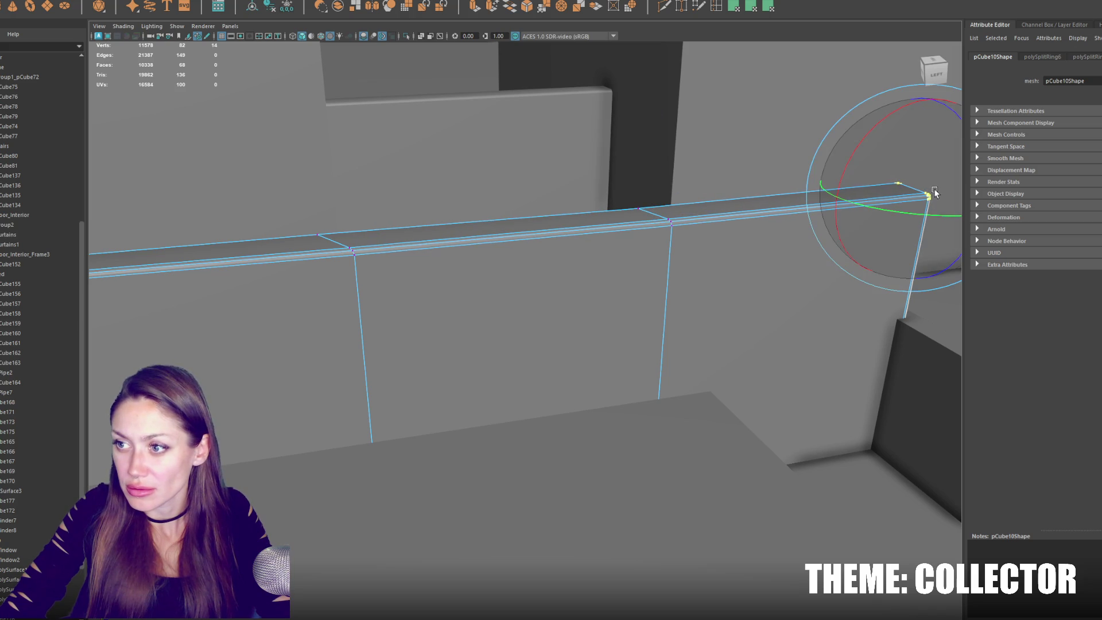
key(w)
Select a wall's top edge and nudge it vertically.
mouse_move(913, 192)
alt+mouse_down()
mouse_move(842, 199)
mouse_move(618, 111)
mouse_move(533, 300)
mouse_move(622, 226)
mouse_move(554, 196)
alt+mouse_up()
click(459, 141)
right_drag(470, 149, 657, 152)
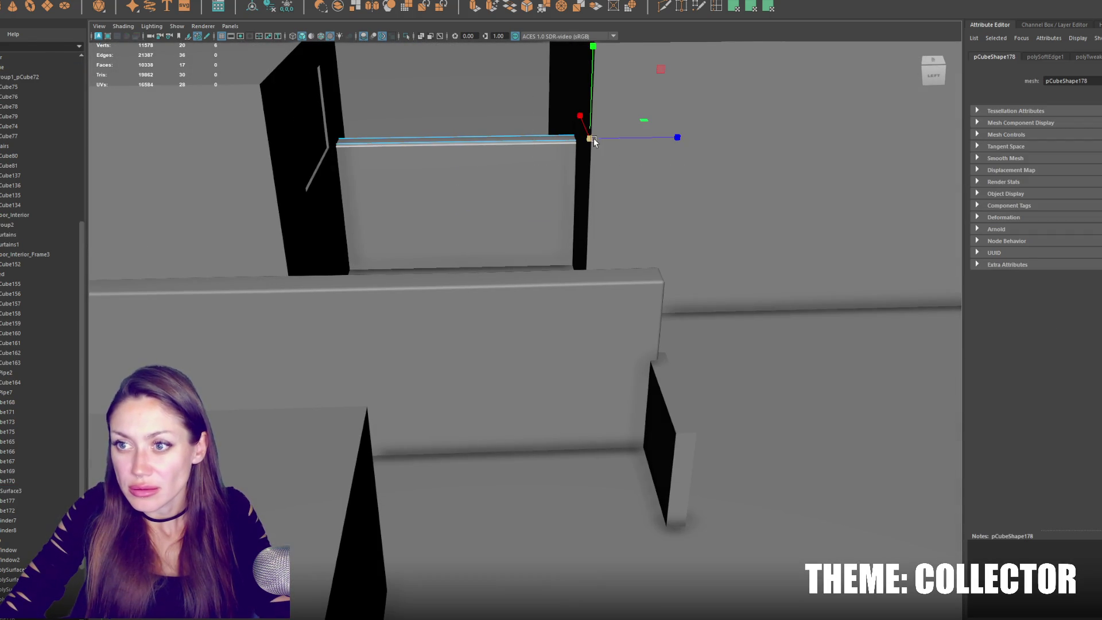
drag(592, 128, 590, 122)
Return to object mode and select the thin strip pCube178.
right_drag(490, 159, 504, 144)
alt+drag(504, 144, 490, 165)
shift+click(378, 261)
mouse_move(469, 400)
alt+mouse_down()
mouse_move(508, 271)
mouse_move(545, 276)
alt+mouse_up()
click(568, 256)
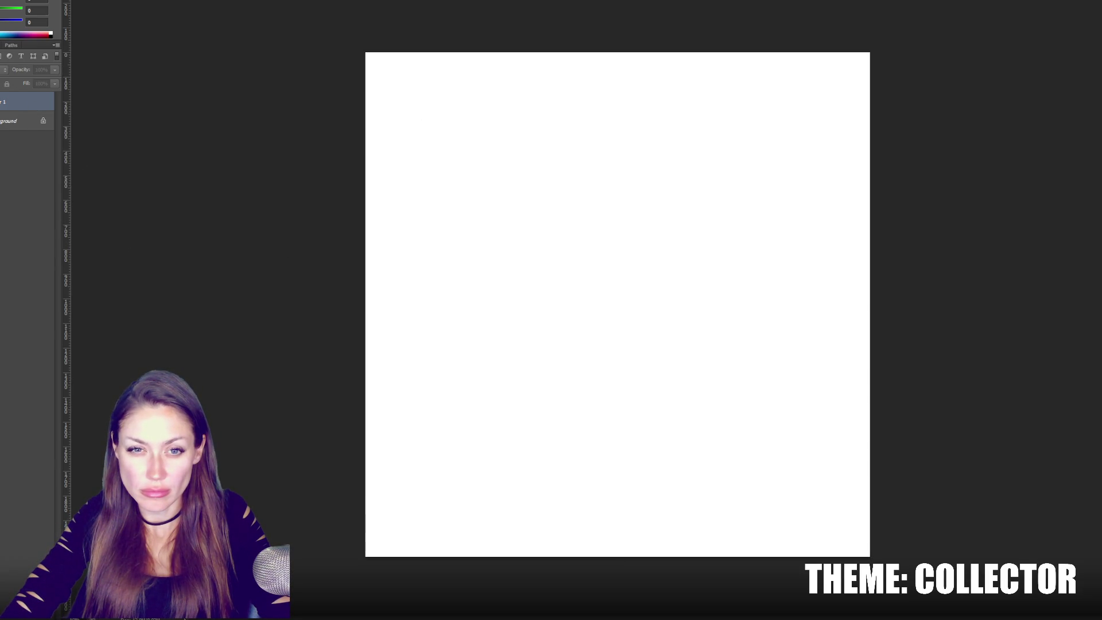
Draw a long horizontal black line, rotate it 45° and move it toward the top-left corner.
shift+drag(288, 294, 1005, 299)
key(Return)
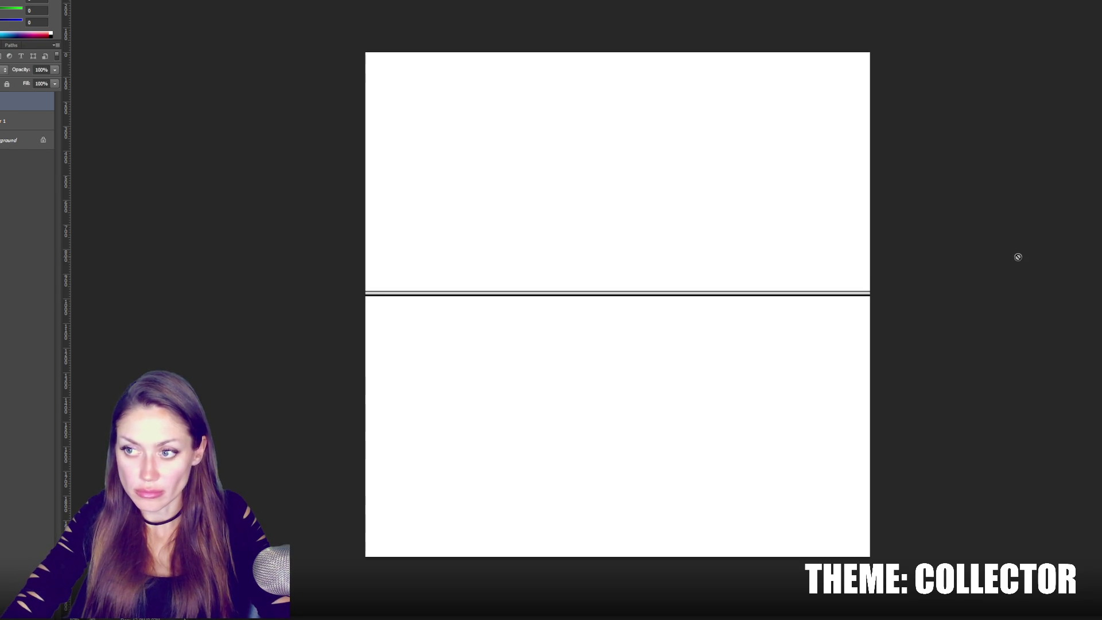
key(ctrl+t)
mouse_move(1018, 241)
shift+mouse_down()
mouse_move(1056, 345)
mouse_move(1021, 438)
mouse_move(976, 509)
shift+mouse_up()
key(Return)
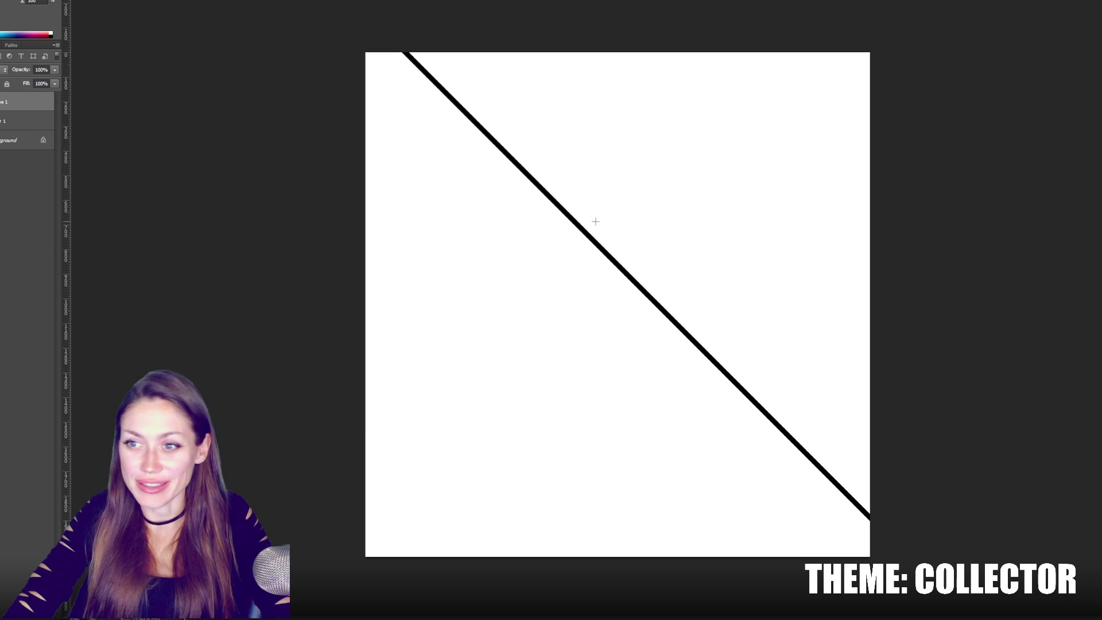
key(w)
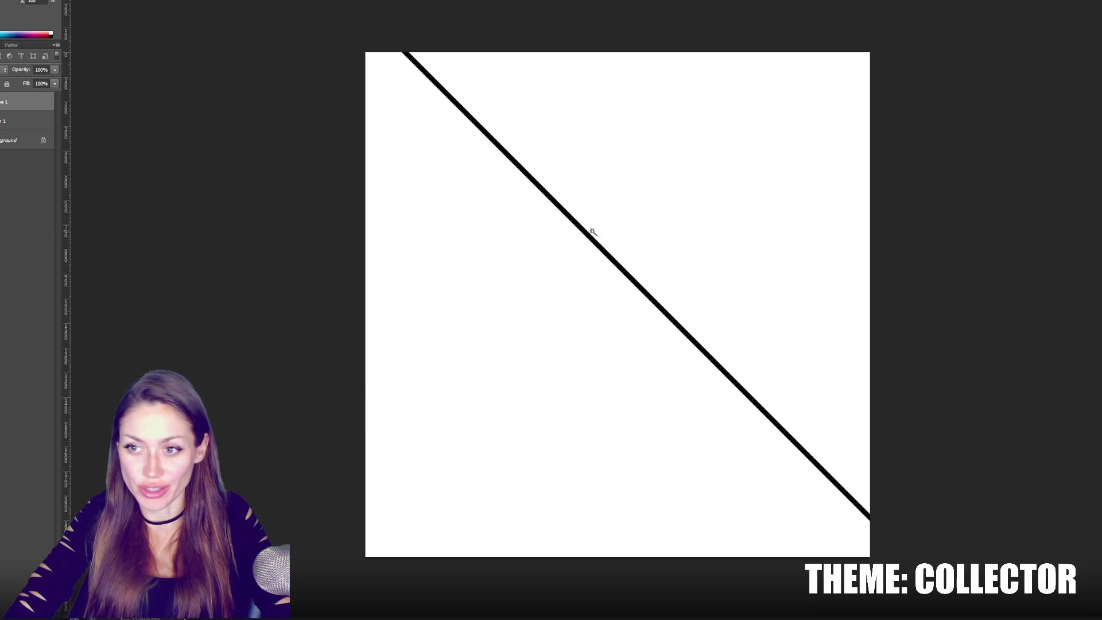
mouse_move(589, 239)
mouse_down()
mouse_move(591, 229)
mouse_move(571, 253)
mouse_move(569, 236)
mouse_move(548, 240)
mouse_up()
key(ctrl+t)
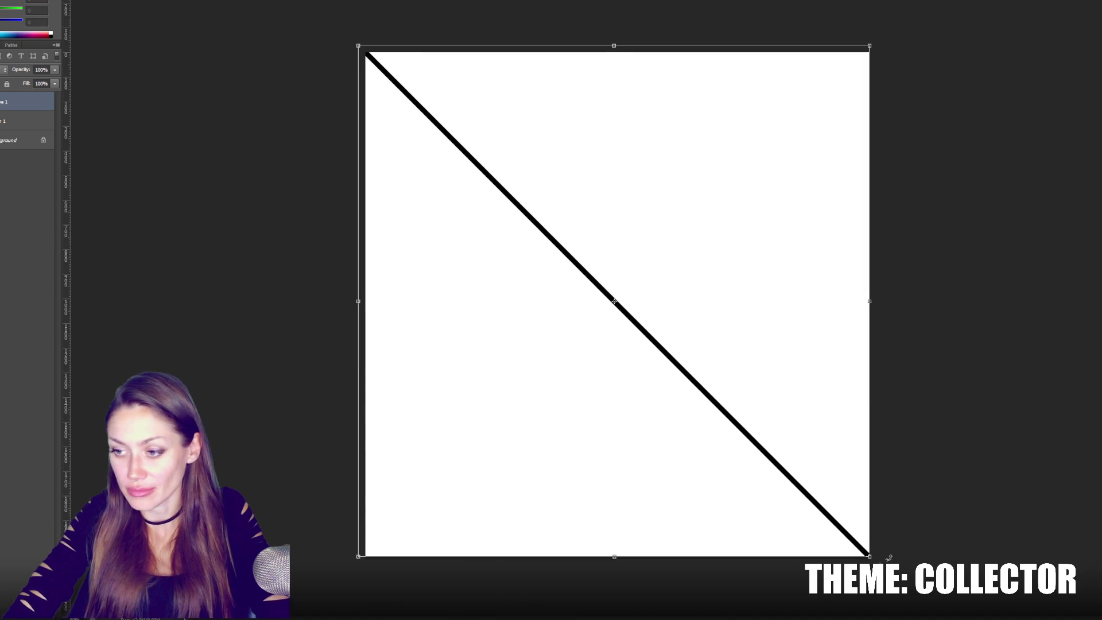
Stretch the diagonal to the corners and add a rotated copy to form an X.
drag(871, 558, 876, 562)
key(Return)
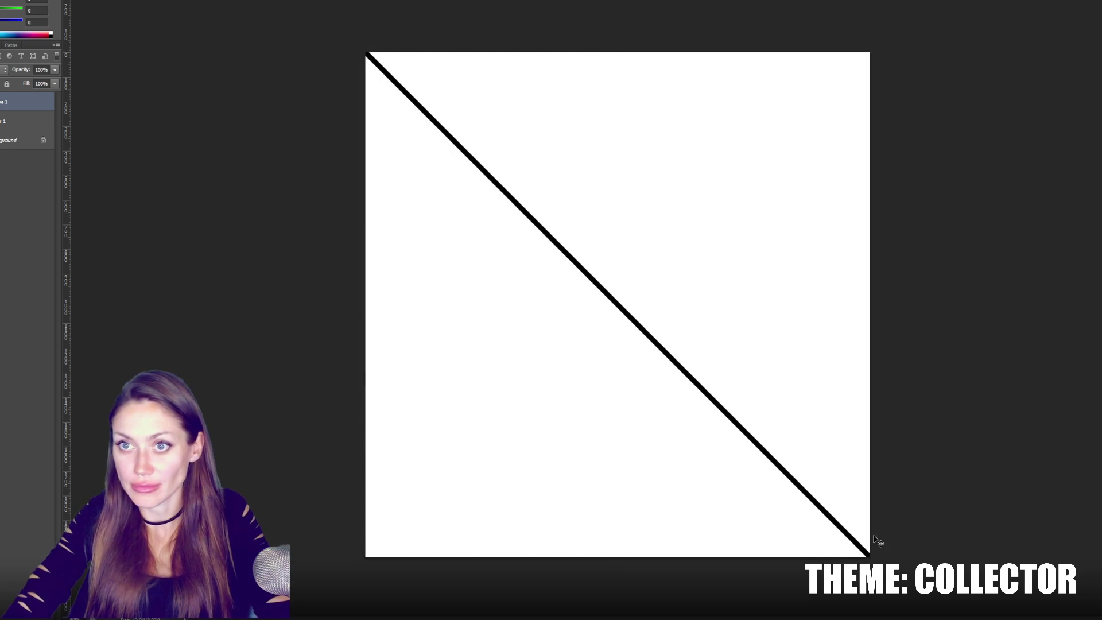
drag(24, 112, 24, 592)
key(ctrl+t)
mouse_move(907, 40)
mouse_down()
mouse_move(901, 166)
mouse_move(999, 321)
mouse_move(814, 519)
mouse_up()
key(Return)
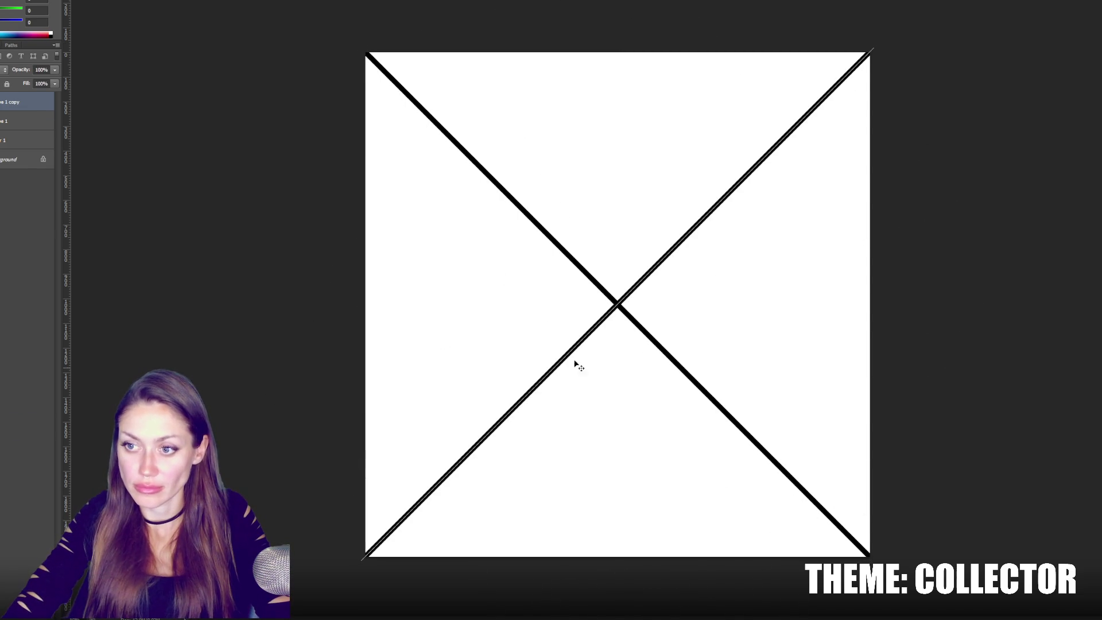
Duplicate both X lines and shift the copy to the left.
shift+click(4, 123)
key(ctrl+t)
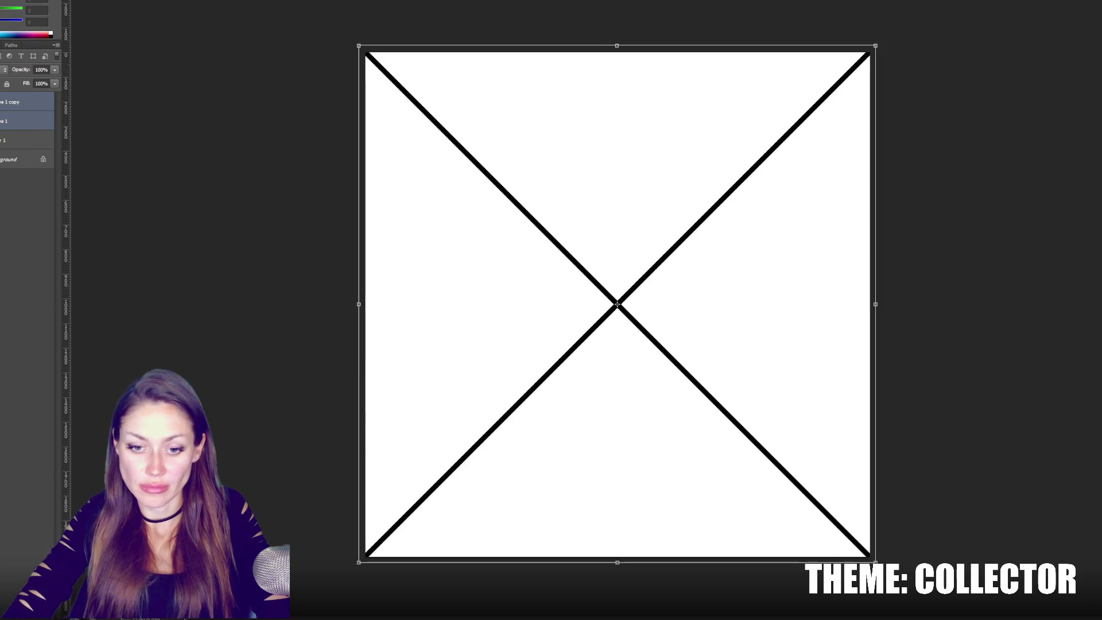
key(Return)
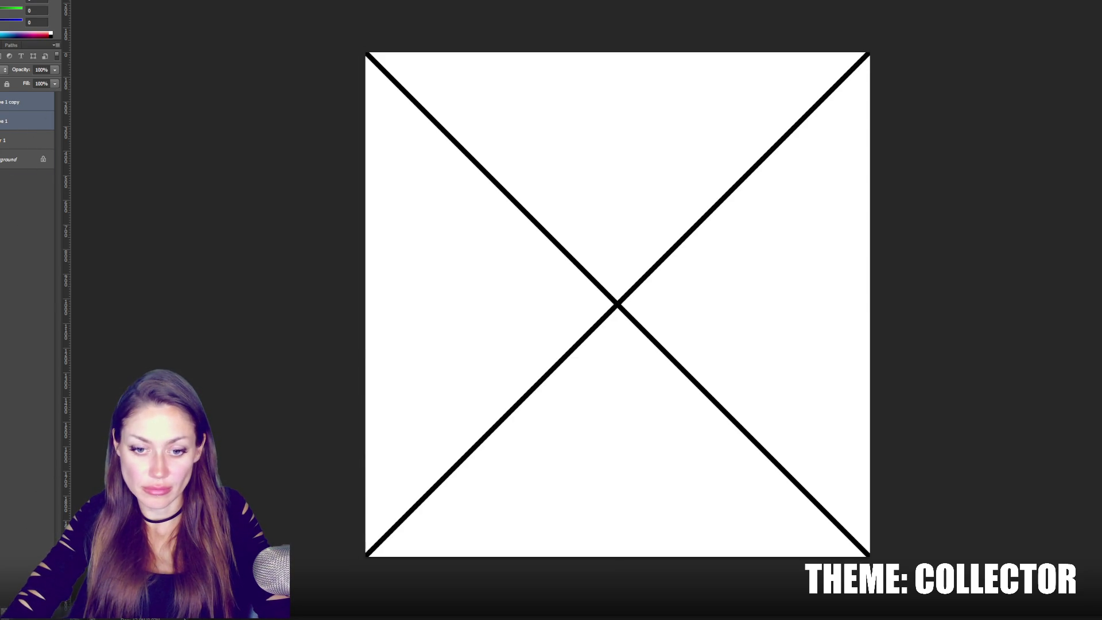
key(ctrl+j)
key(ctrl+t)
drag(632, 332, 376, 349)
key(Return)
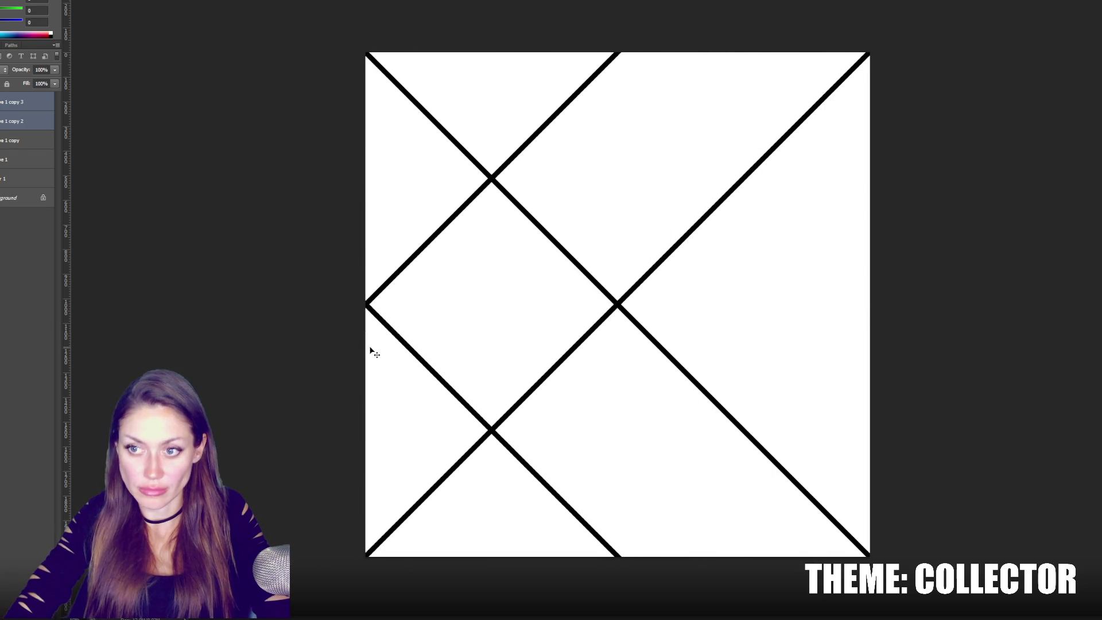
Duplicate the lines again and shift the copies right to complete the diamonds.
drag(33, 126, 33, 503)
key(ctrl+t)
drag(505, 340, 947, 391)
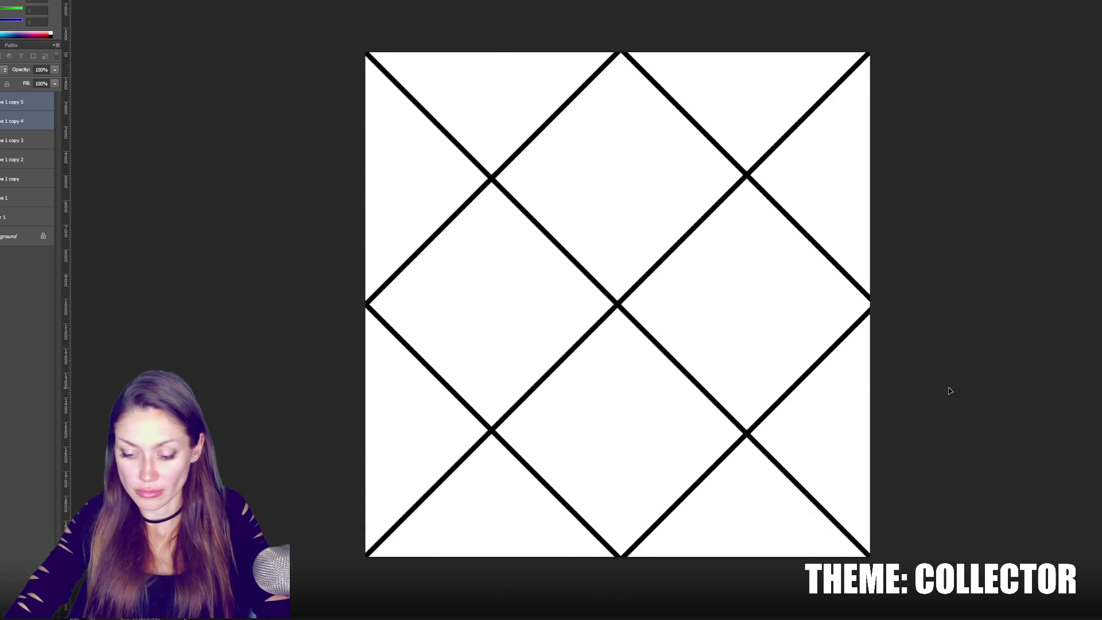
key(Return)
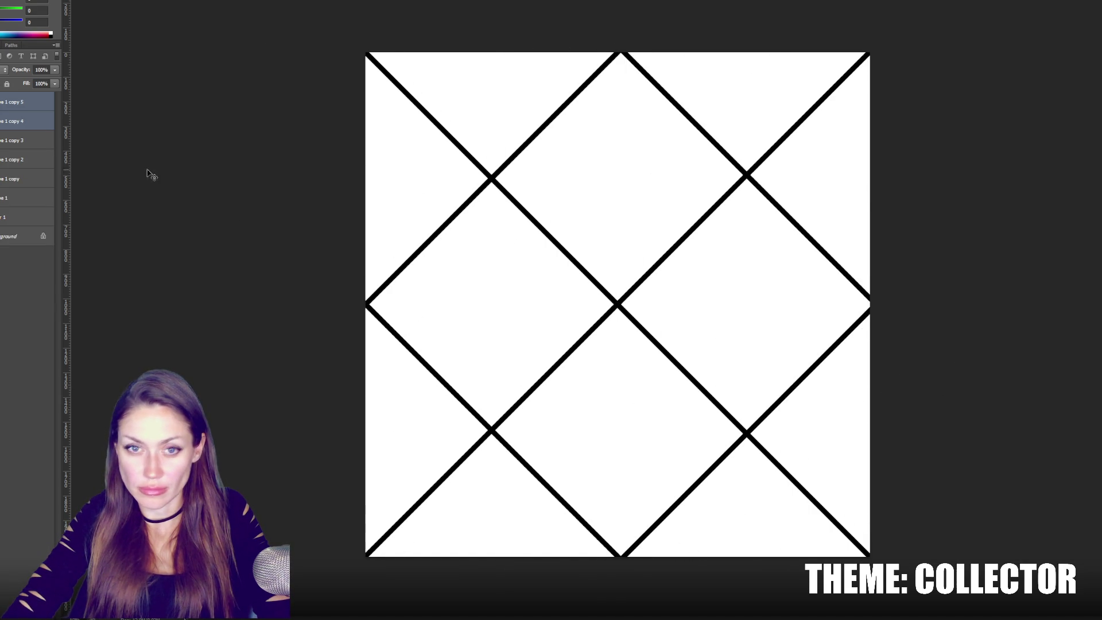
Select all six line layers and group them.
shift+click(10, 202)
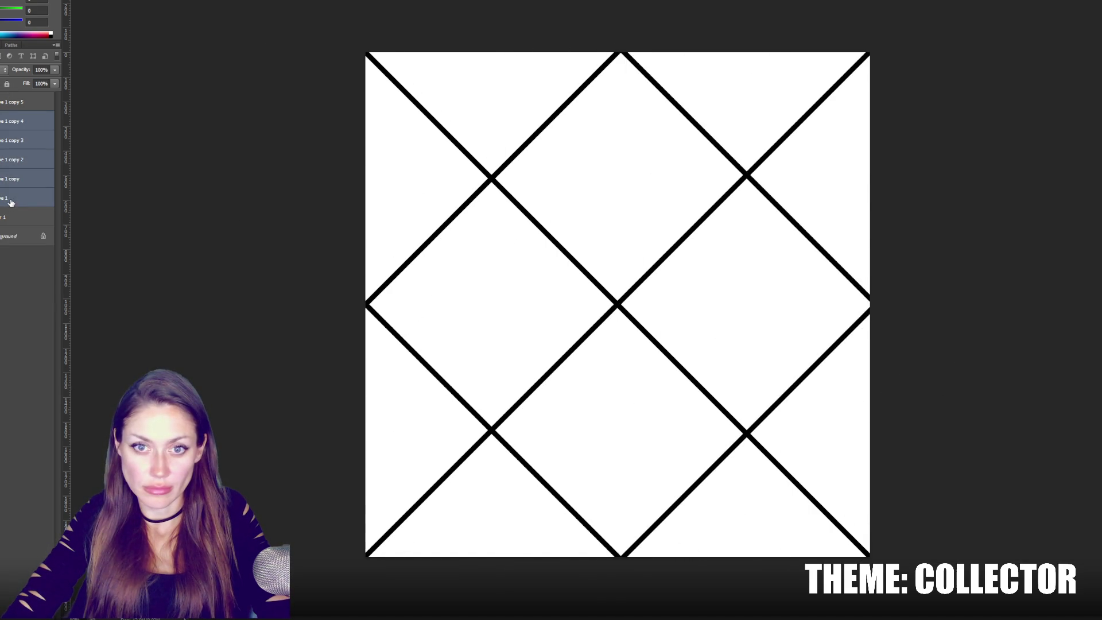
click(12, 104)
shift+click(26, 203)
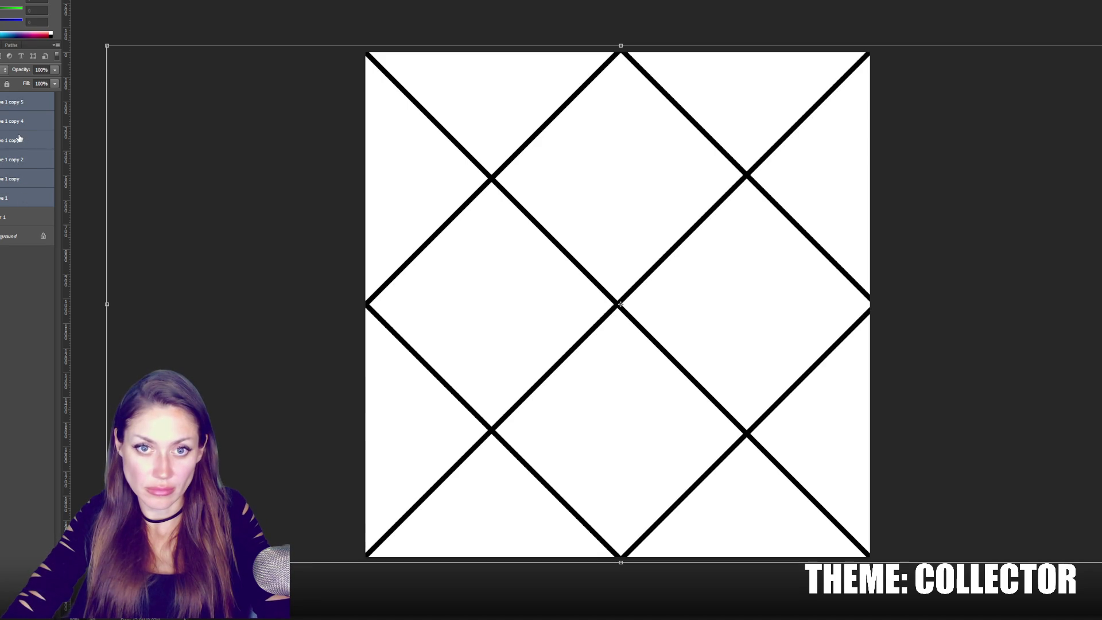
key(ctrl+g)
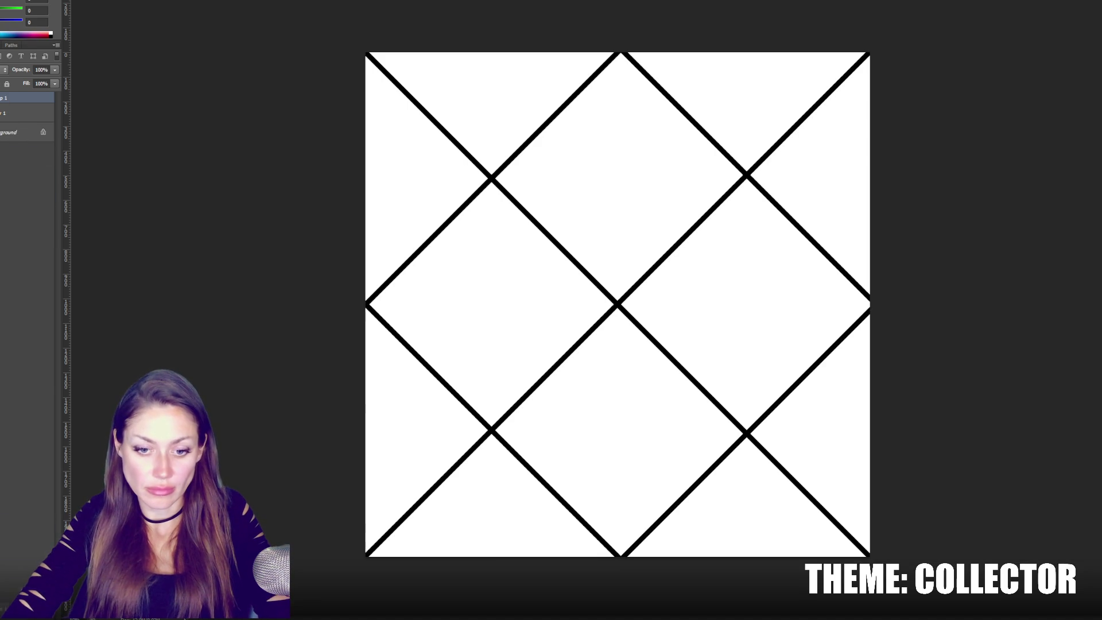
Duplicate the lattice group twice, offsetting one copy between lines and moving another right.
key(ctrl+j)
key(ctrl+t)
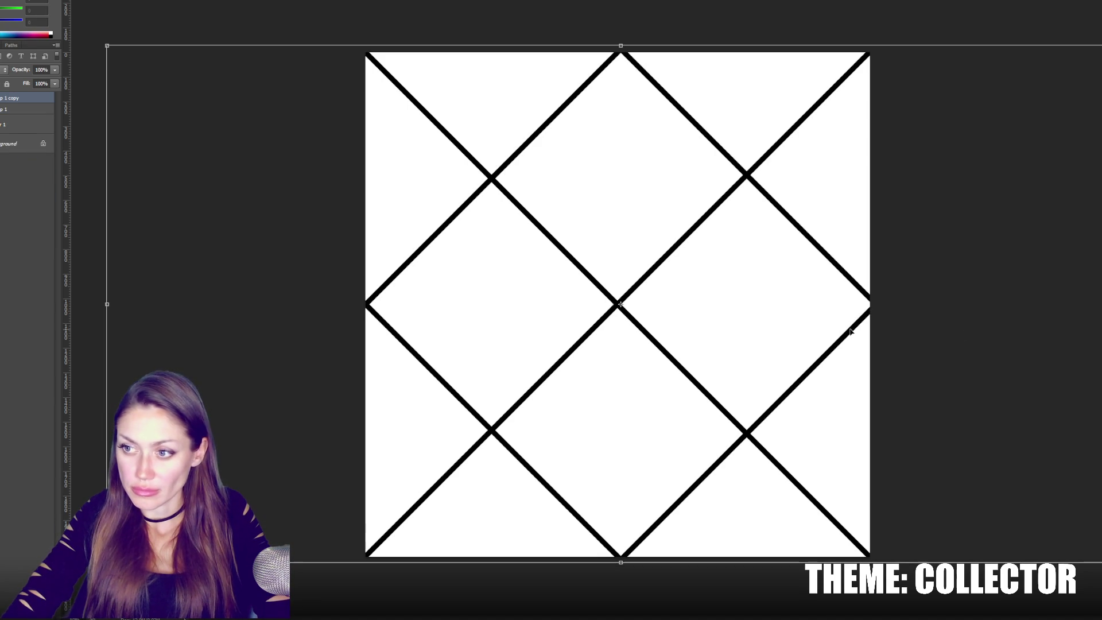
drag(844, 330, 724, 354)
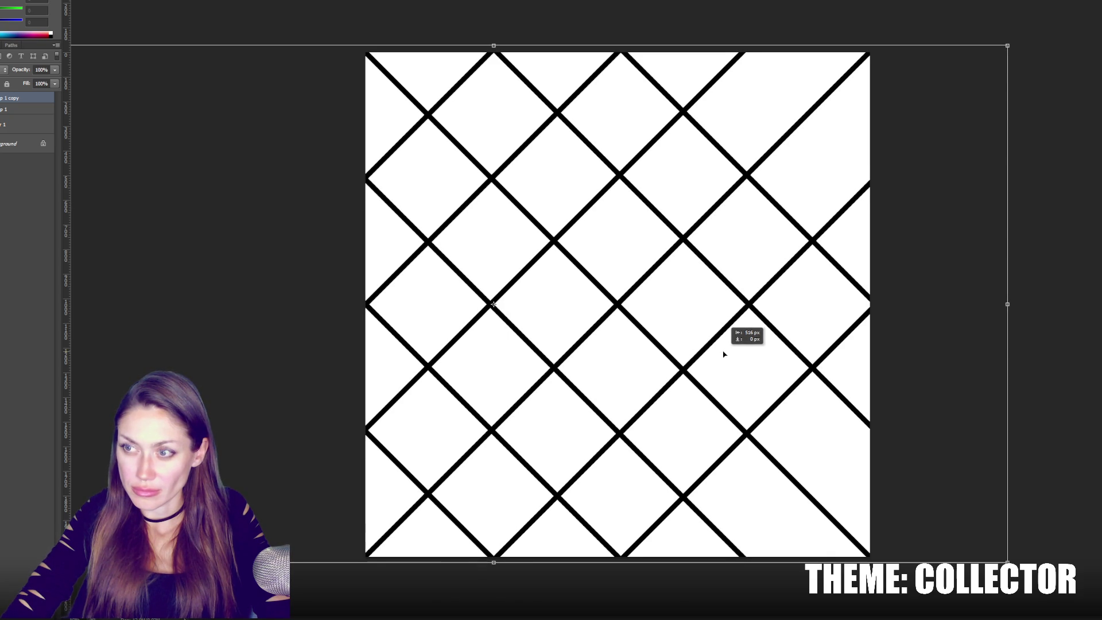
drag(724, 354, 724, 354)
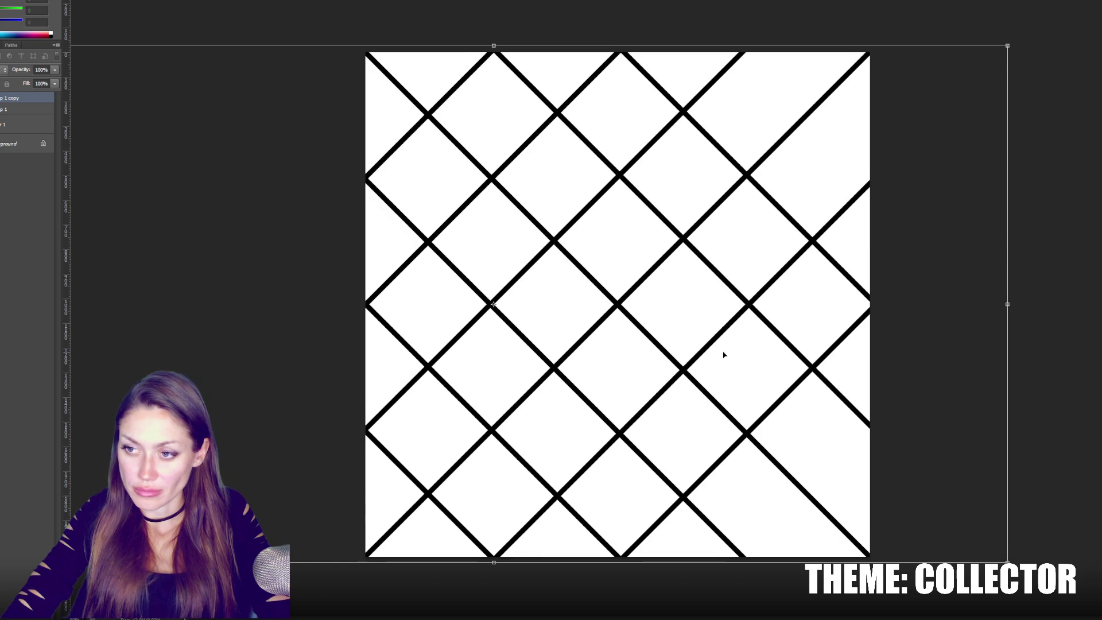
key(Return)
drag(23, 98, 39, 473)
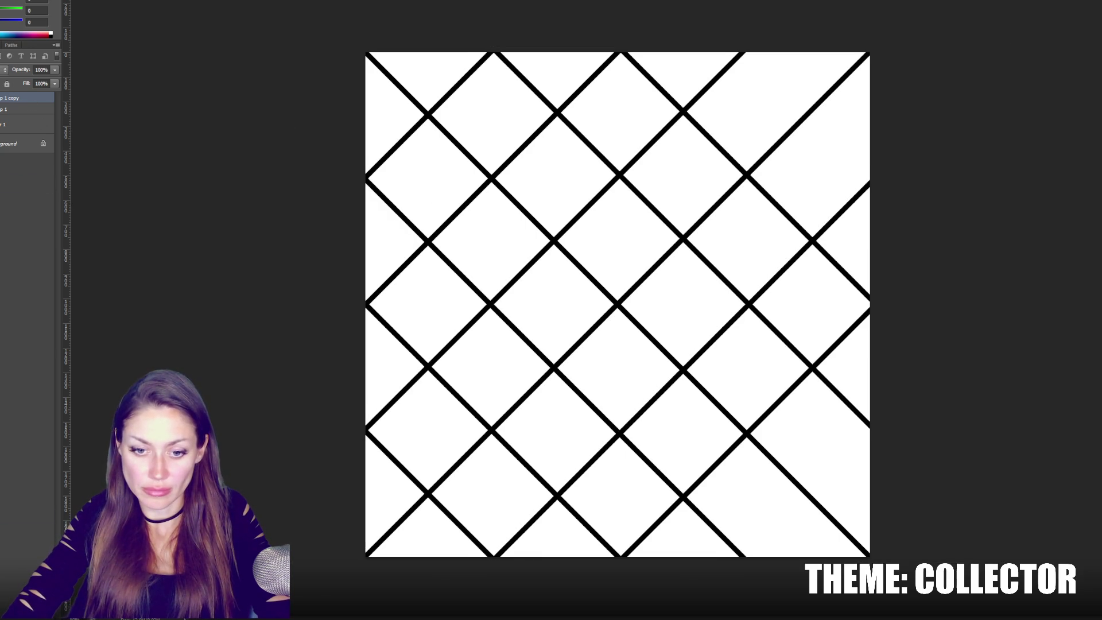
mouse_move(563, 248)
mouse_down()
mouse_move(635, 248)
mouse_move(929, 302)
mouse_up()
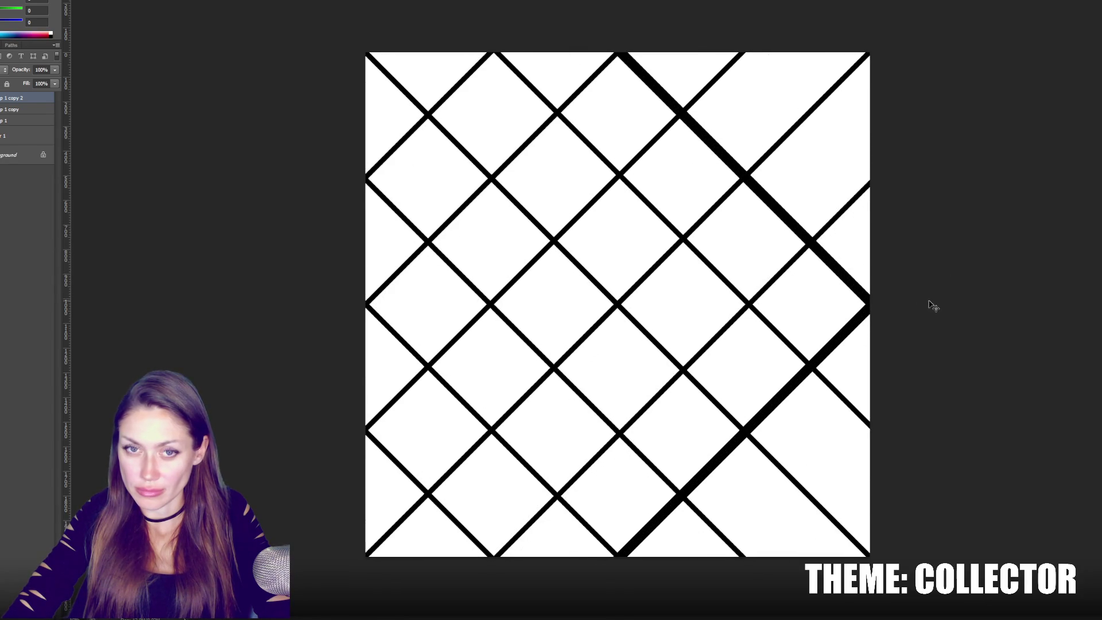
Delete the overlapping Layer 1 copy 2 so every lattice line has equal thin weight.
click(26, 109)
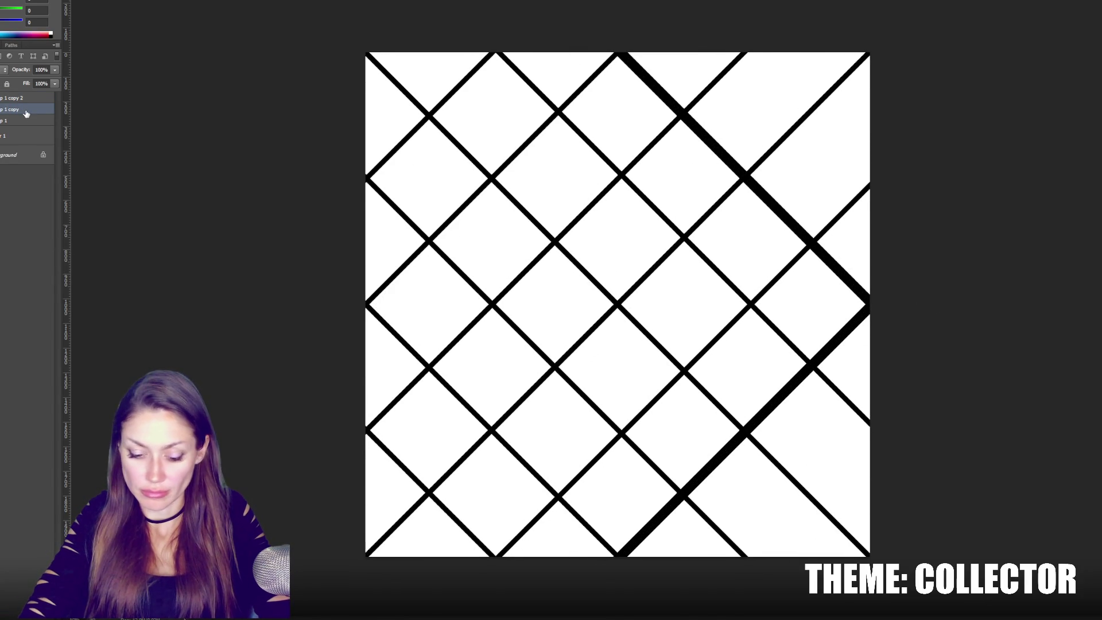
key(Left)
click(9, 98)
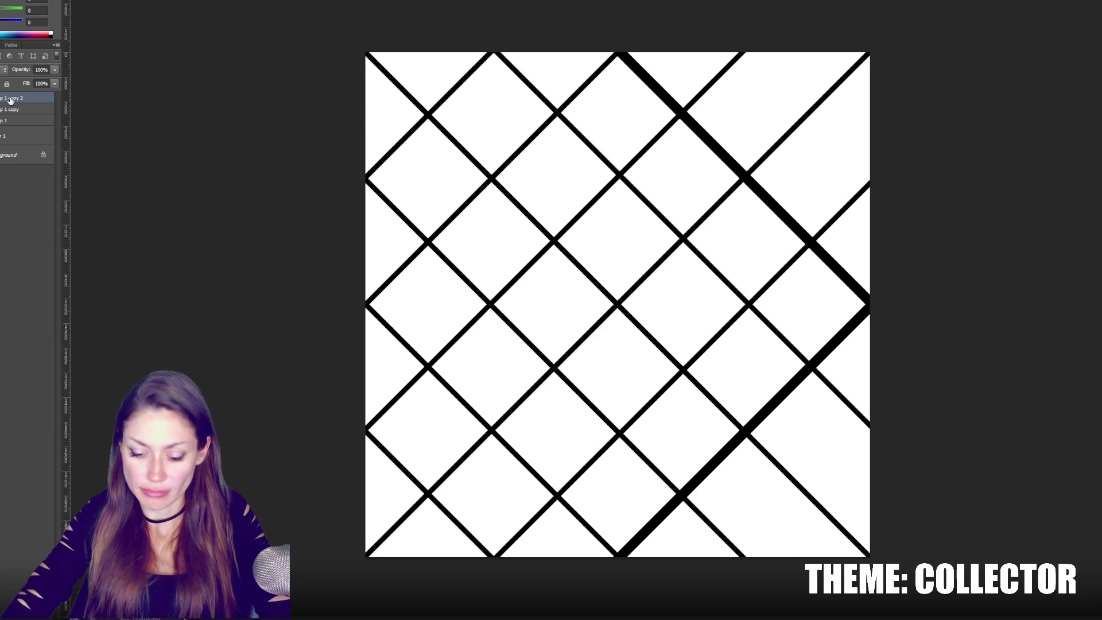
key(Left)
key(Left)
key(Left)
key(Left)
key(Left)
key(Left)
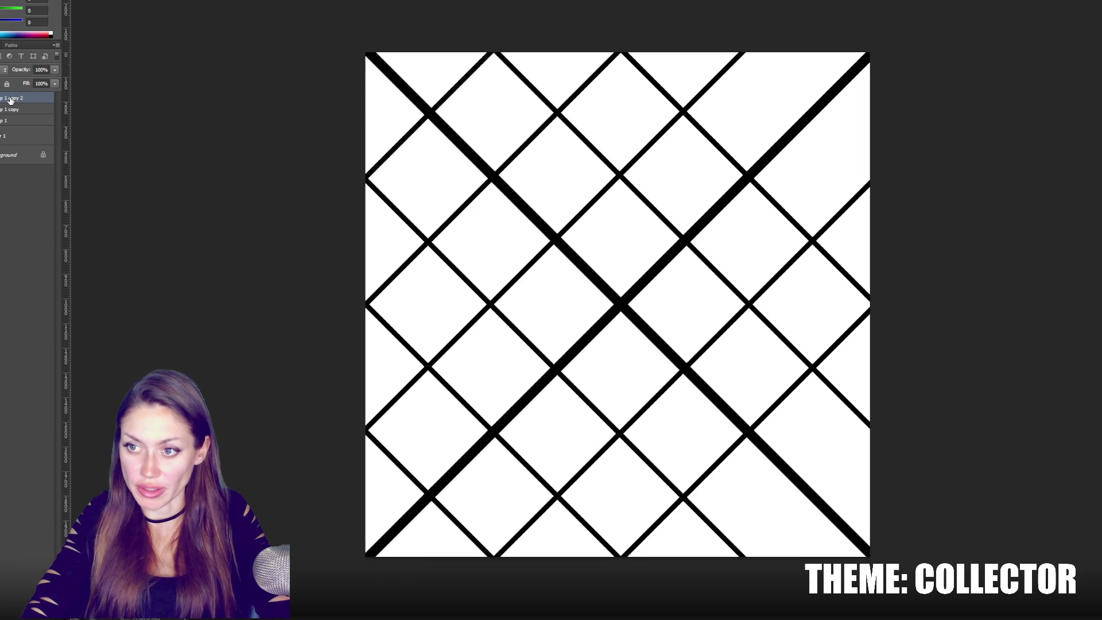
mouse_move(632, 323)
mouse_down()
mouse_move(951, 352)
mouse_move(636, 359)
mouse_move(728, 349)
mouse_up()
key(ctrl+z)
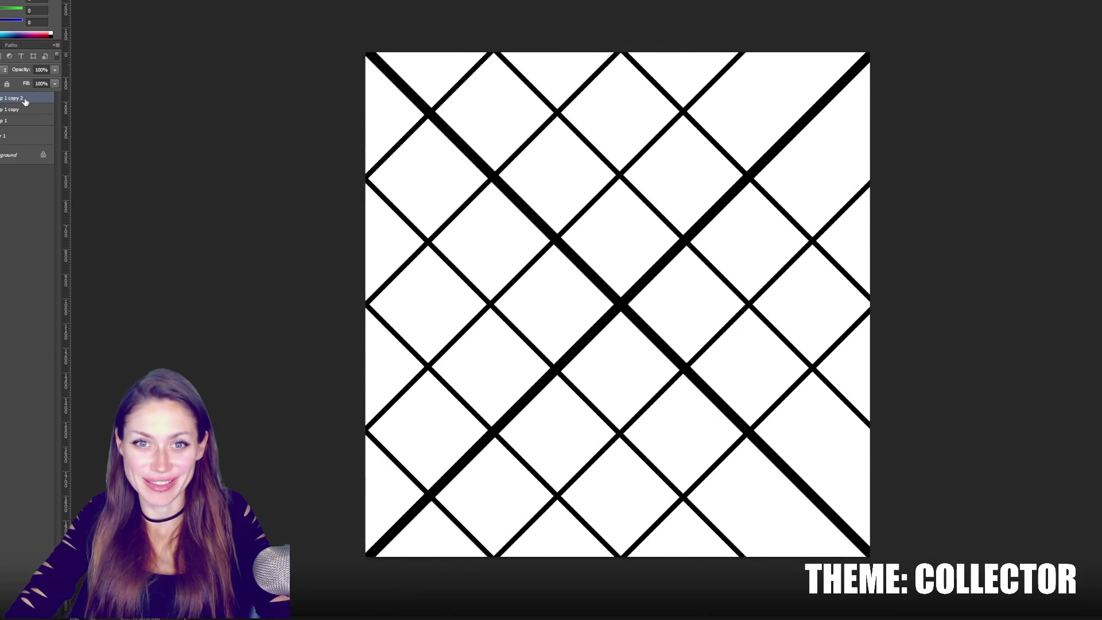
key(Delete)
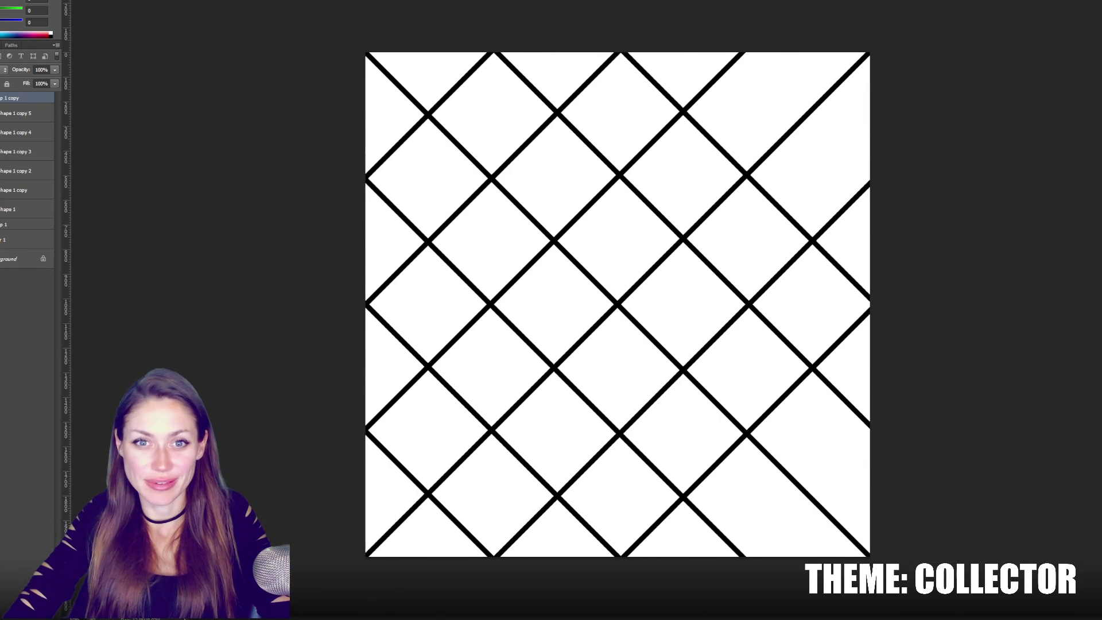
click(39, 141)
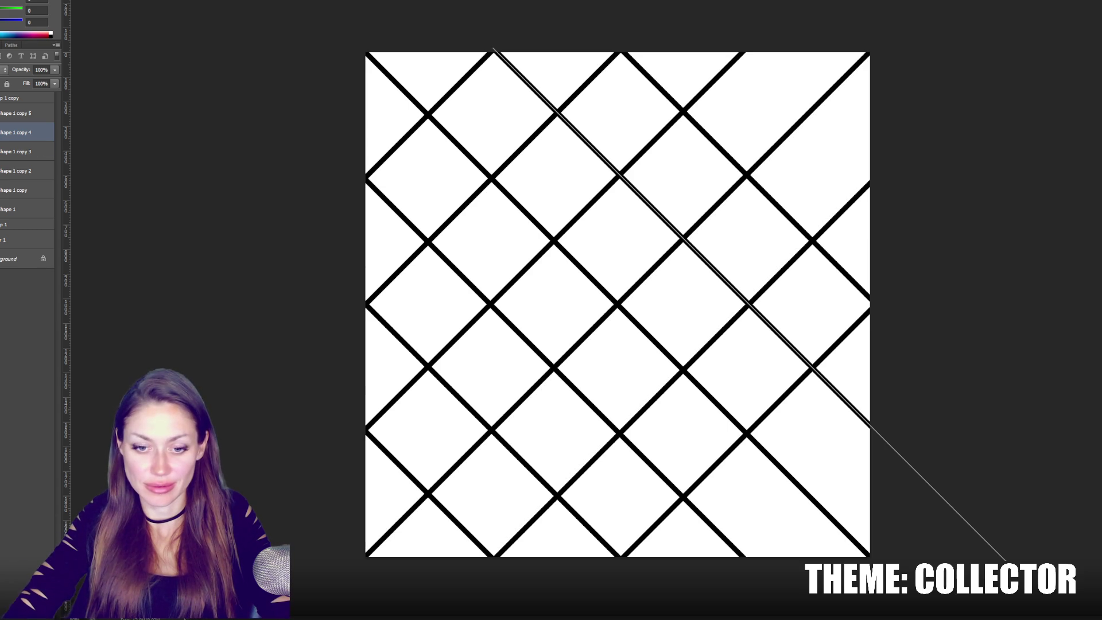
Duplicate a diagonal line and move the copy into the top-right corner.
key(ctrl+j)
key(ctrl+t)
mouse_move(712, 271)
mouse_down()
mouse_move(869, 267)
mouse_move(980, 282)
mouse_up()
key(Return)
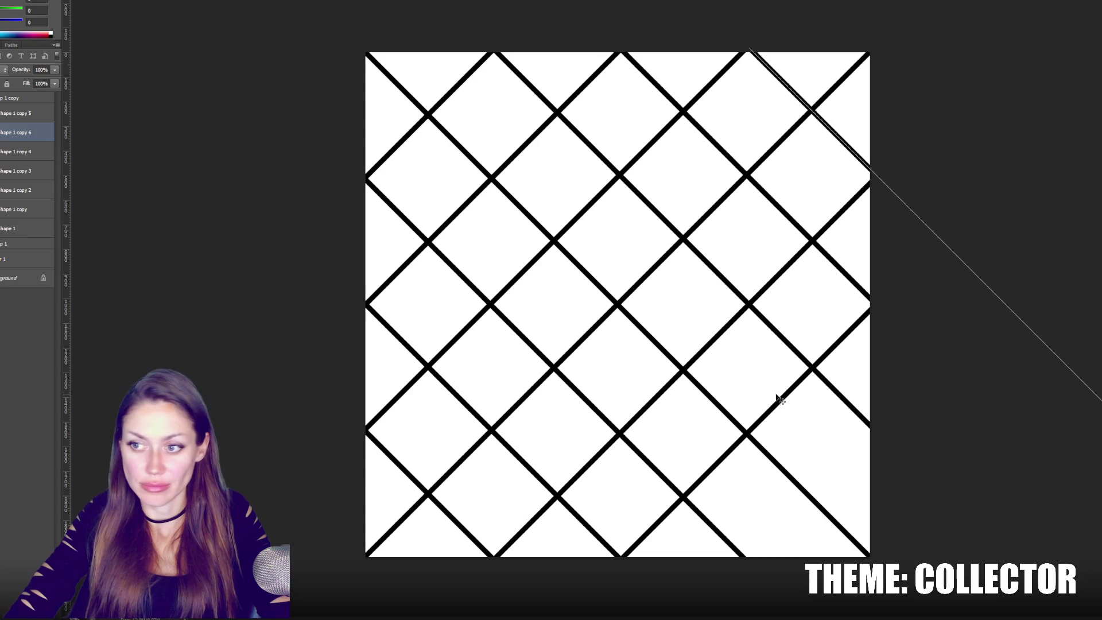
Step through the Shape 1 line layers to identify each diagonal on the canvas.
click(12, 228)
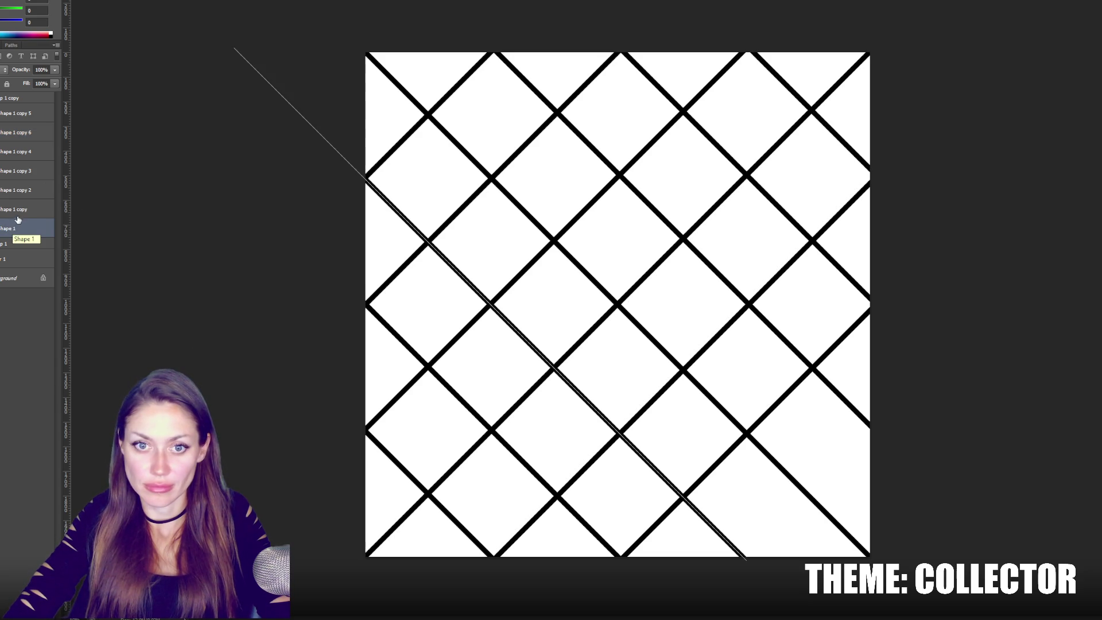
click(22, 212)
click(24, 193)
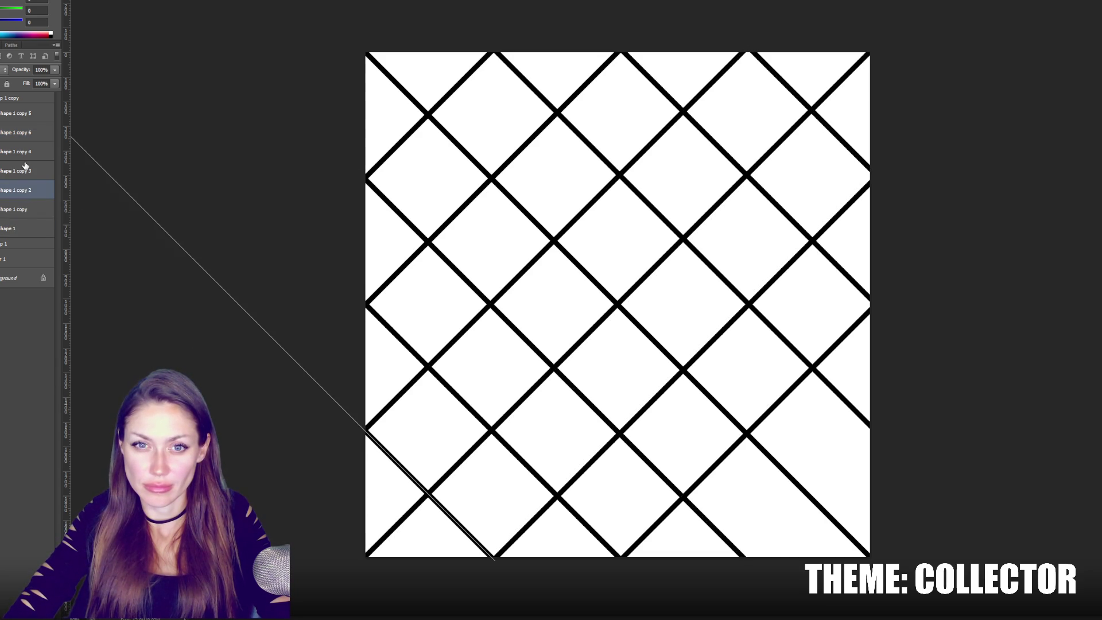
click(31, 118)
click(30, 135)
click(26, 113)
click(27, 154)
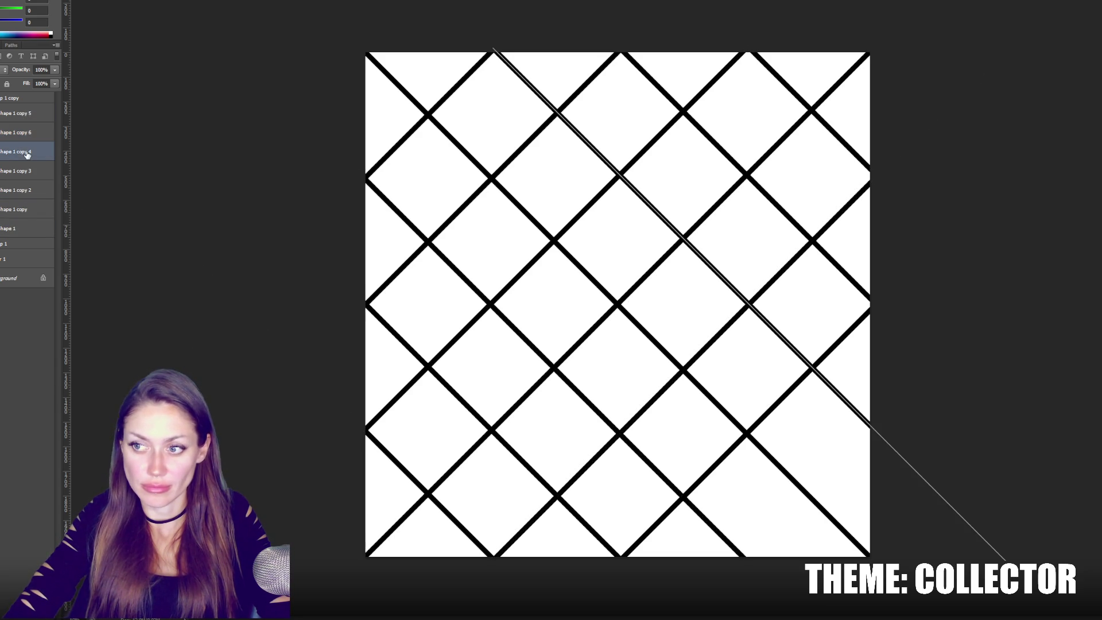
click(27, 174)
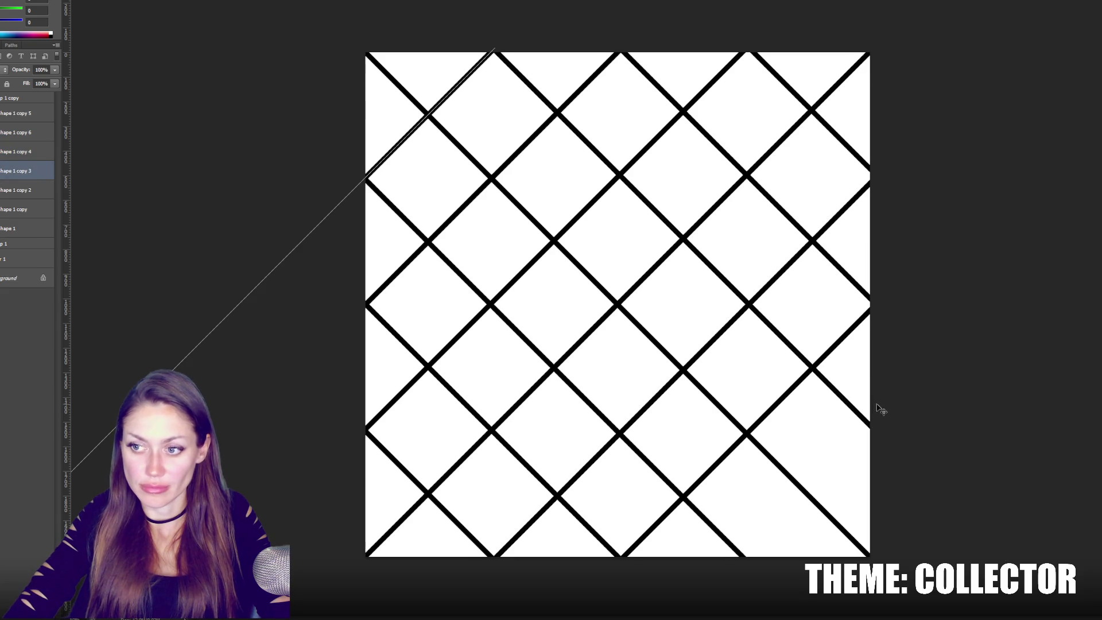
click(778, 411)
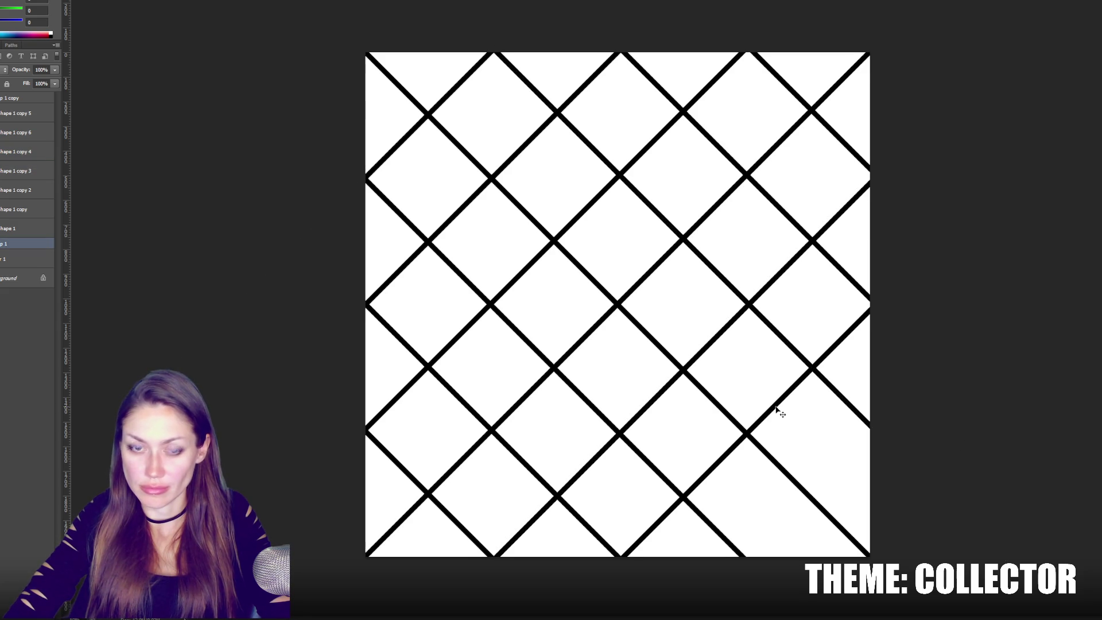
click(23, 229)
click(21, 210)
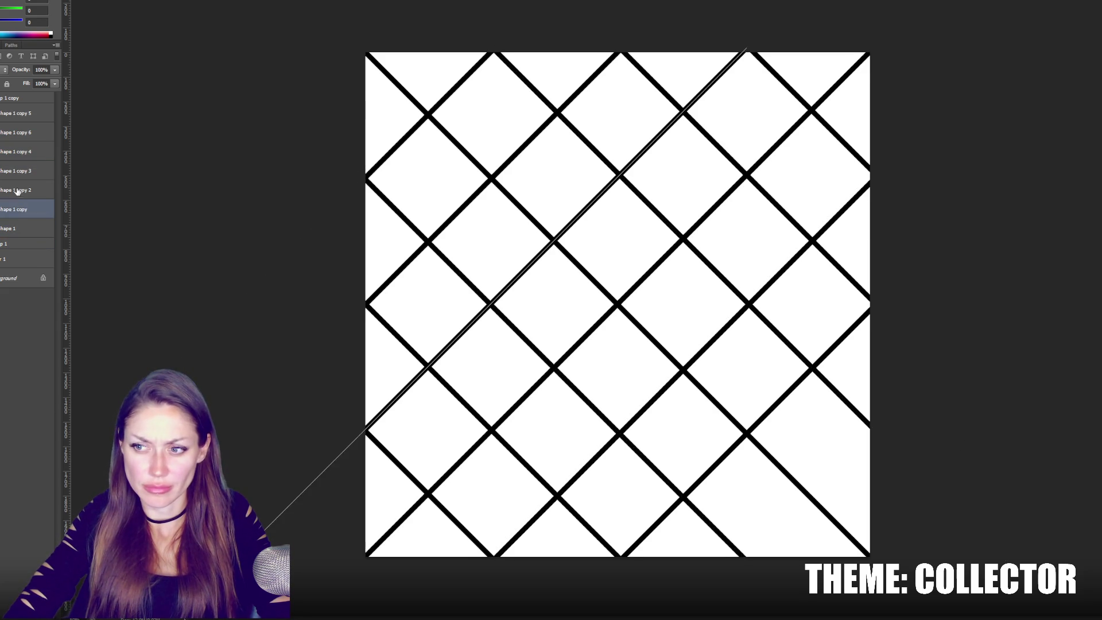
click(17, 191)
click(17, 170)
click(18, 148)
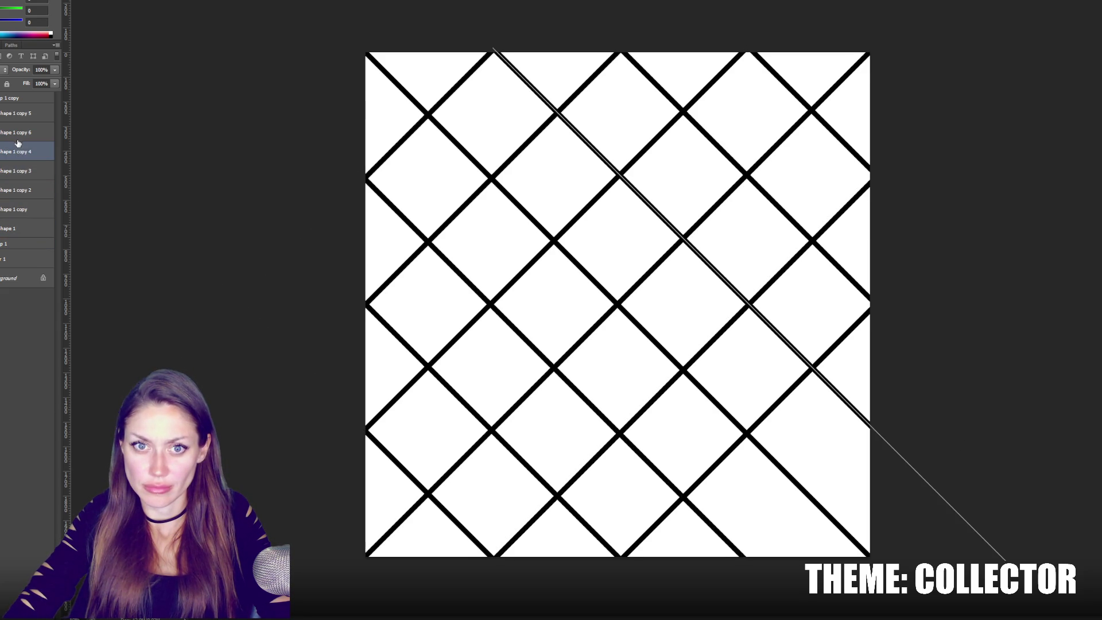
click(17, 138)
click(22, 118)
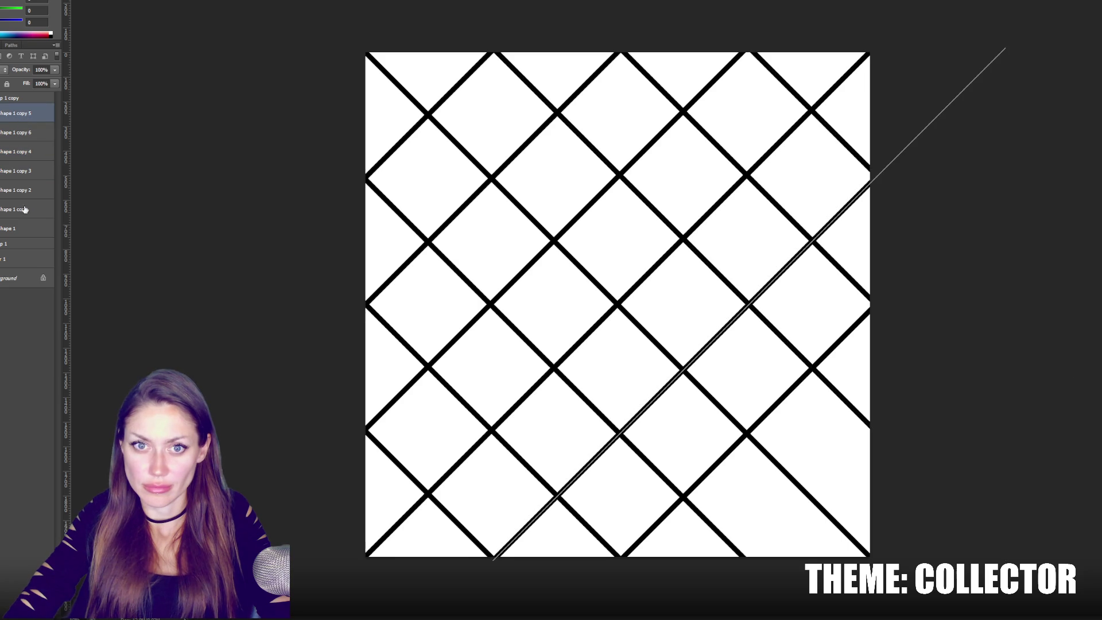
Duplicate the up-right diagonal near the bottom right and move it into the bottom-right corner.
click(18, 244)
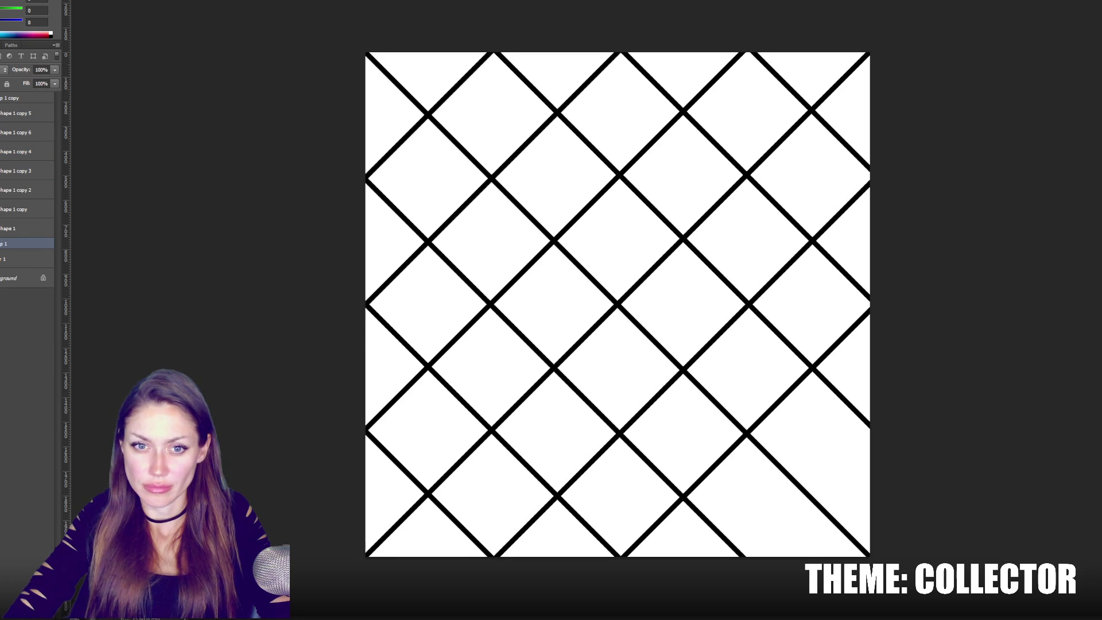
double_click(17, 243)
click(342, 236)
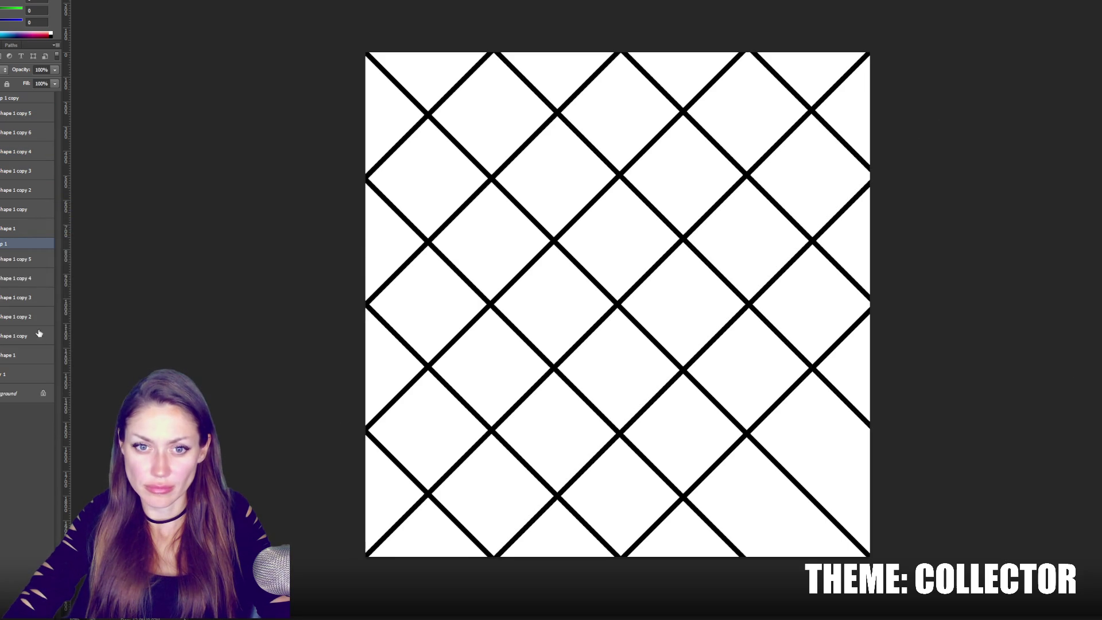
click(17, 336)
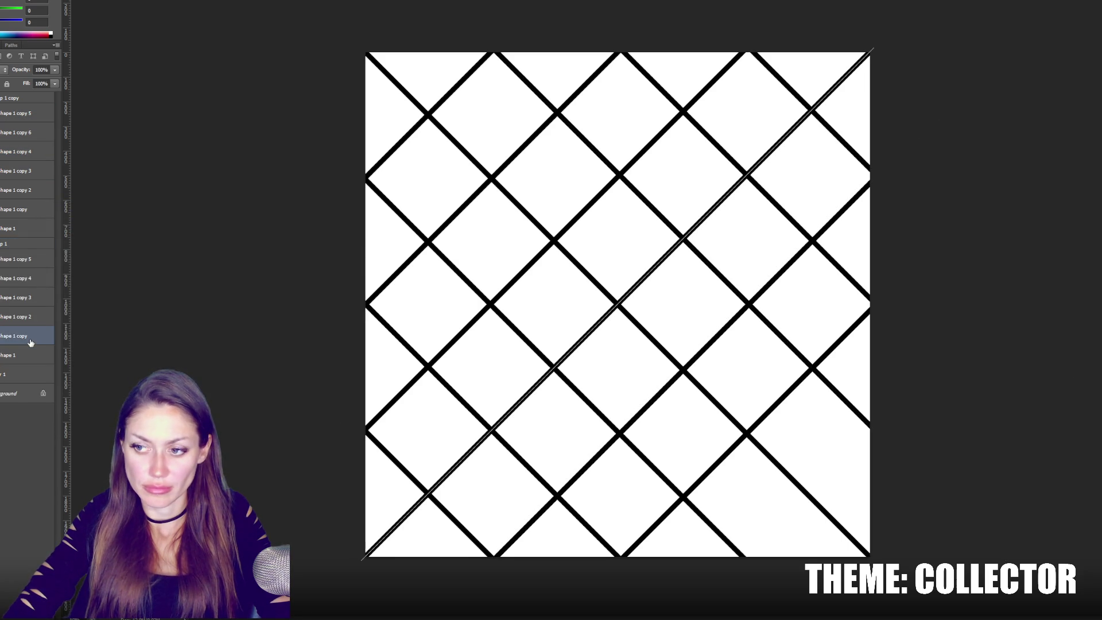
click(31, 303)
click(26, 260)
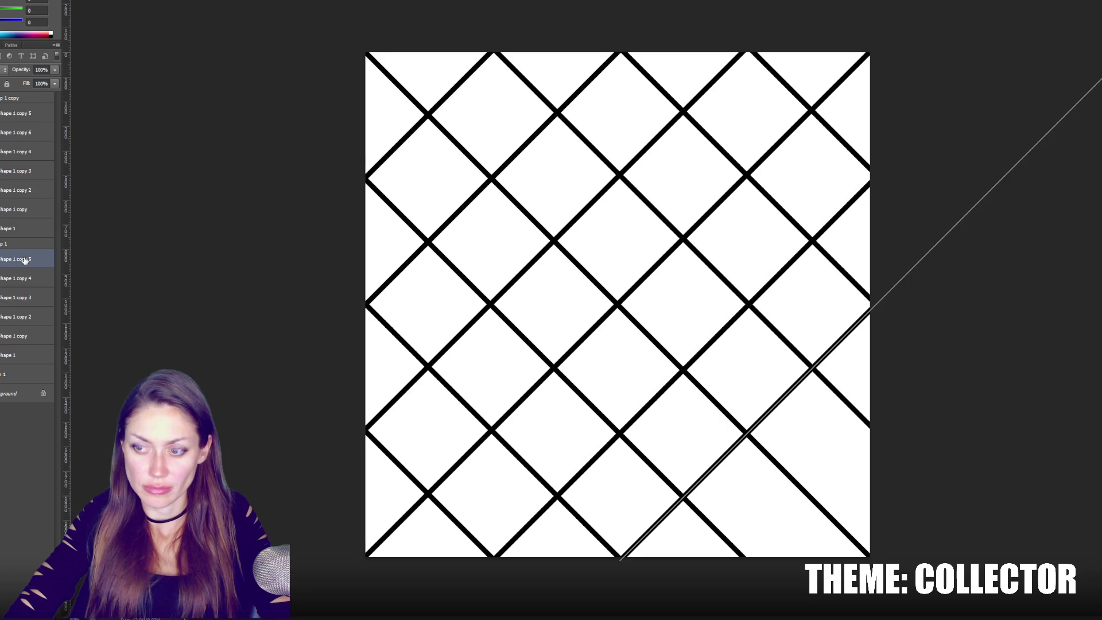
key(ctrl+j)
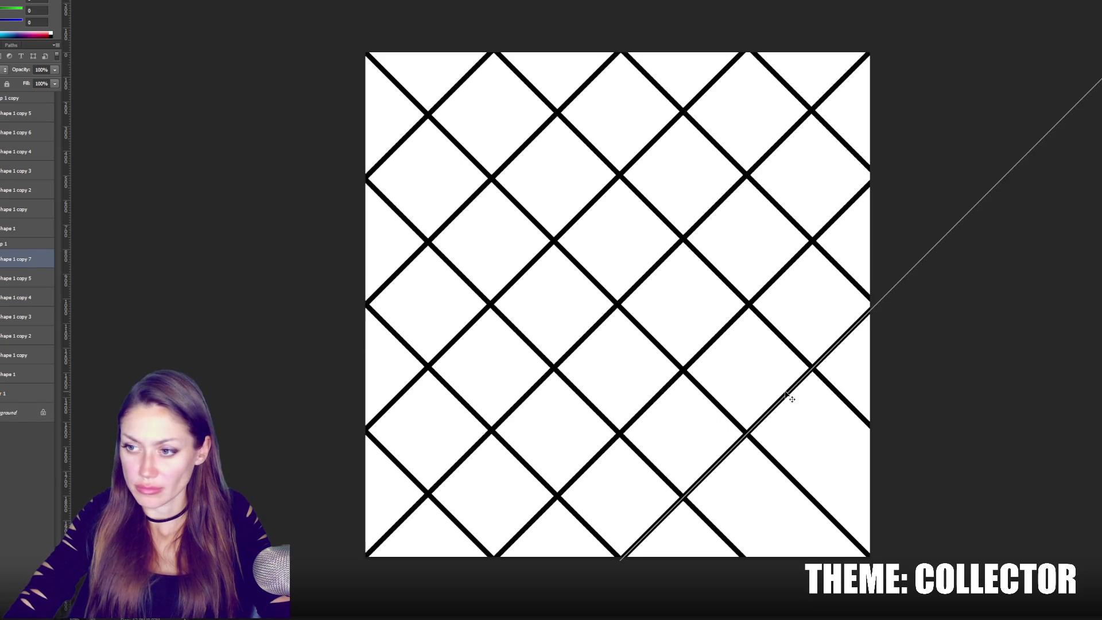
mouse_move(787, 396)
mouse_down()
mouse_move(930, 446)
mouse_move(976, 497)
mouse_move(958, 519)
mouse_up()
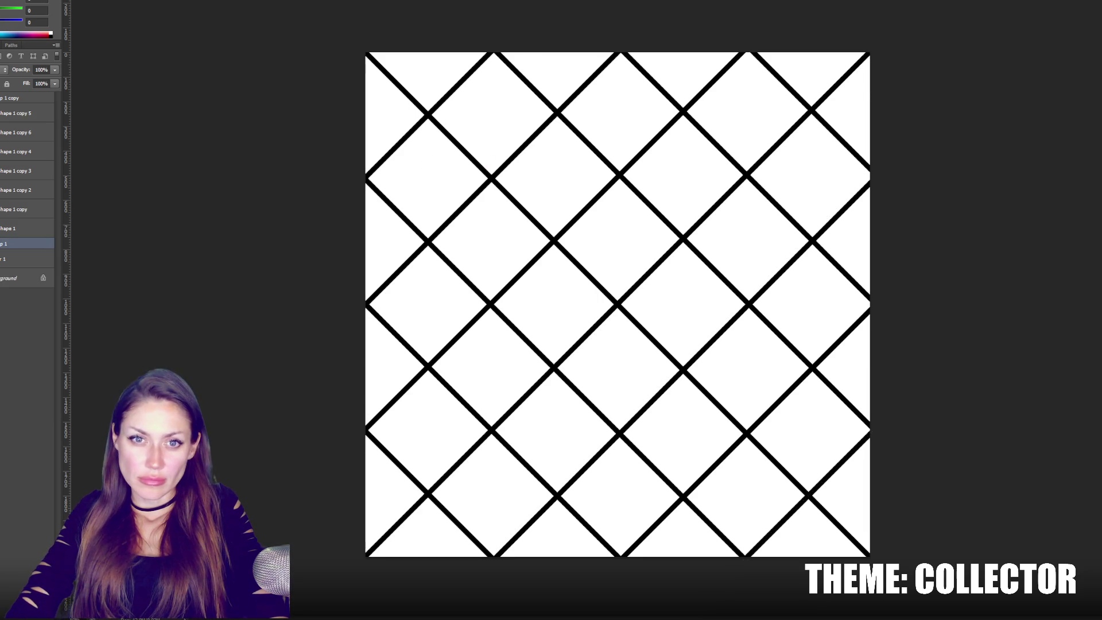
Select both lattice groups, nudge them together a few pixels, then shift them about 6 px right.
click(5, 103)
shift+click(6, 98)
key(ctrl+t)
key(Left)
key(Left)
key(Left)
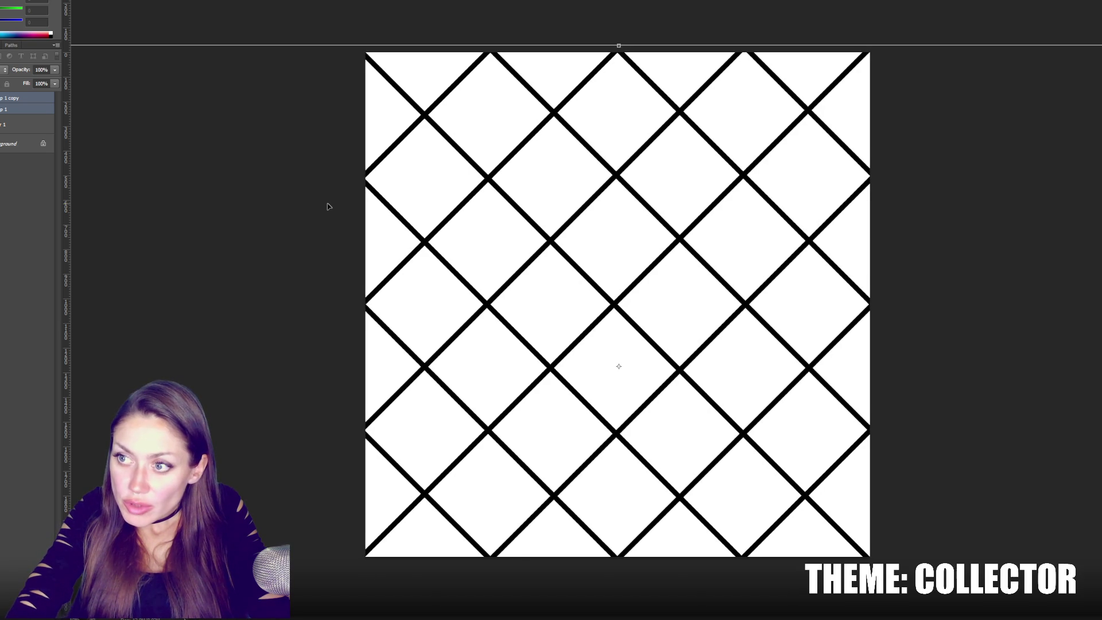
key(Down)
key(Right)
key(Right)
key(Right)
key(Up)
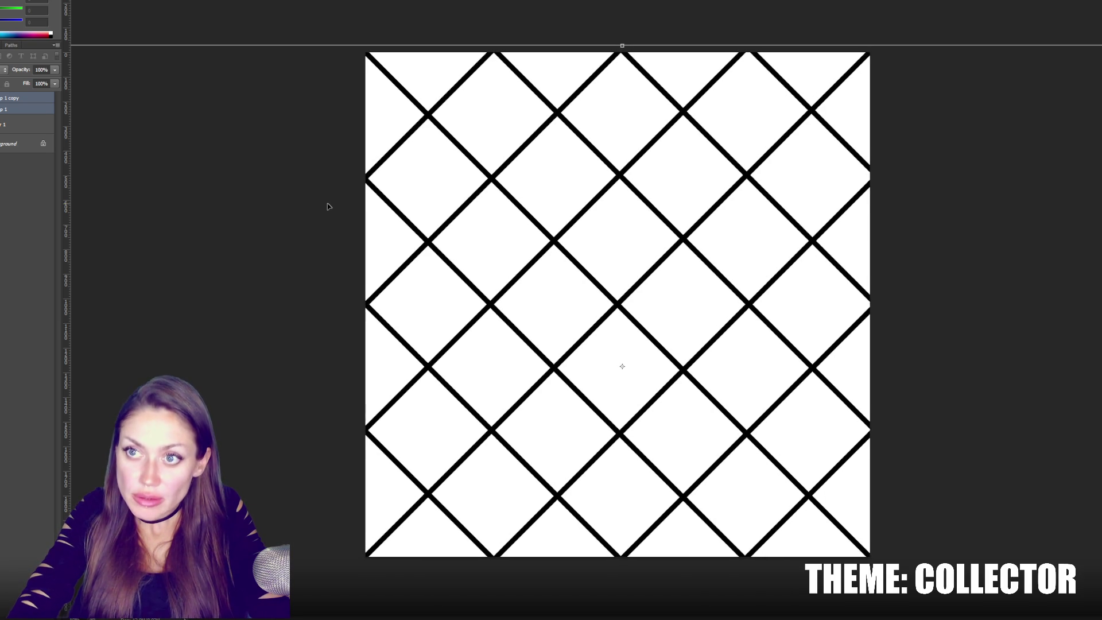
key(Left)
key(Left)
key(Left)
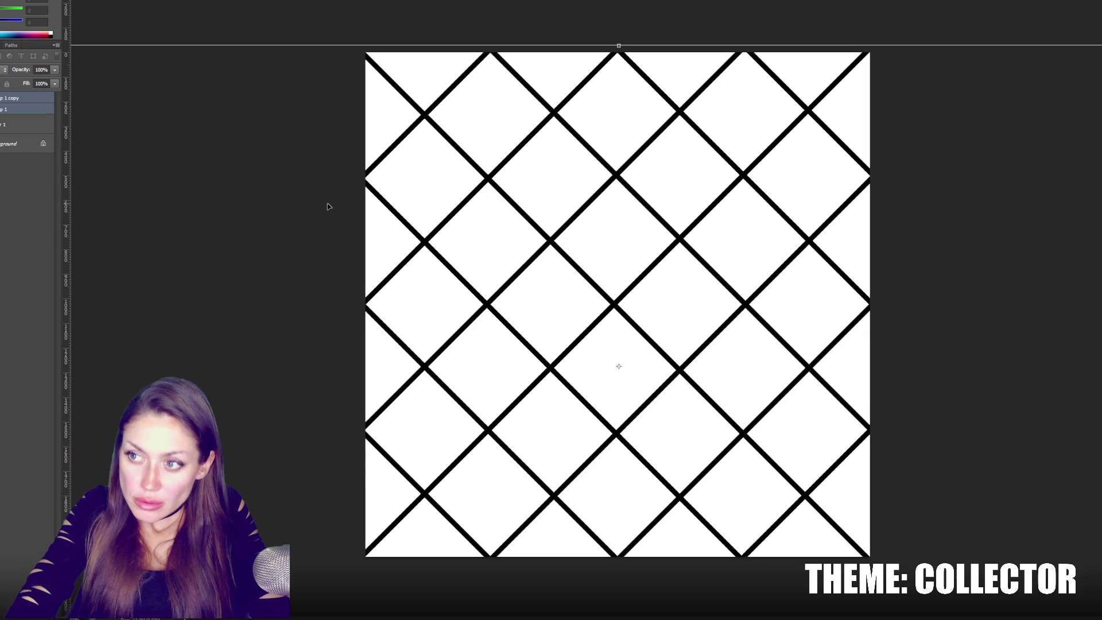
key(Return)
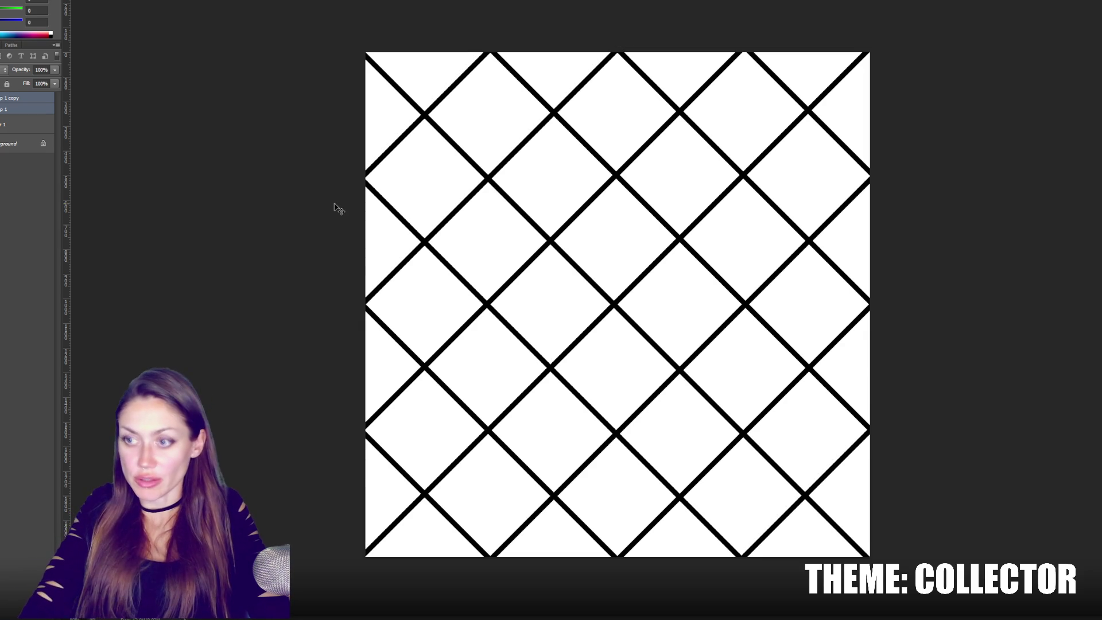
key(Right)
key(Right)
key(Right)
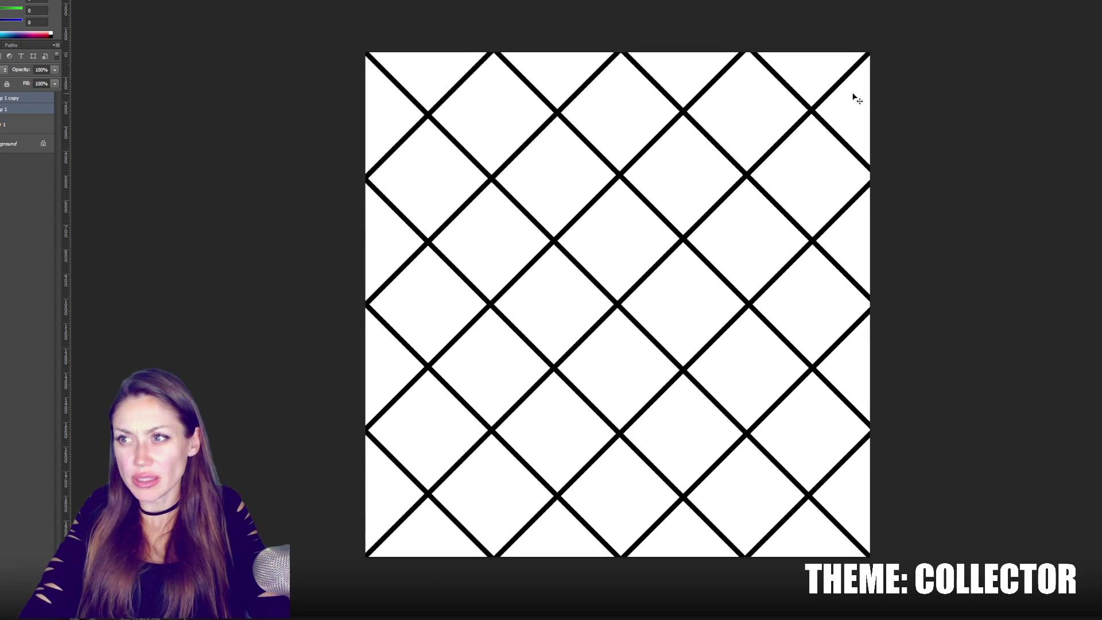
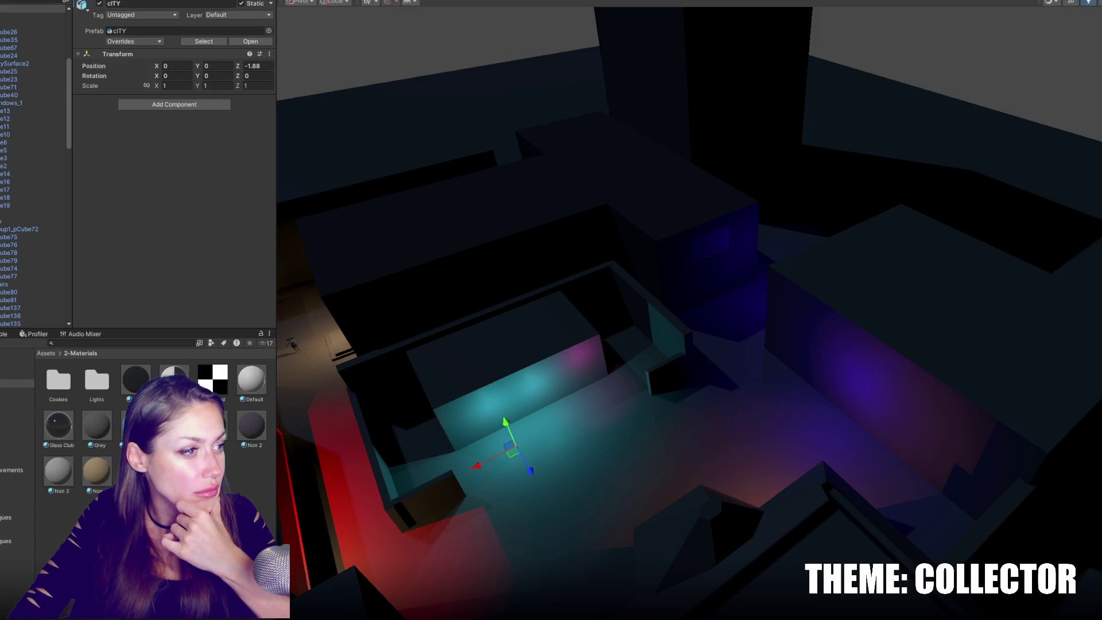
Add a material named fence to the 2-Materials folder, then bring up the city model in Maya.
drag(248, 480, 248, 480)
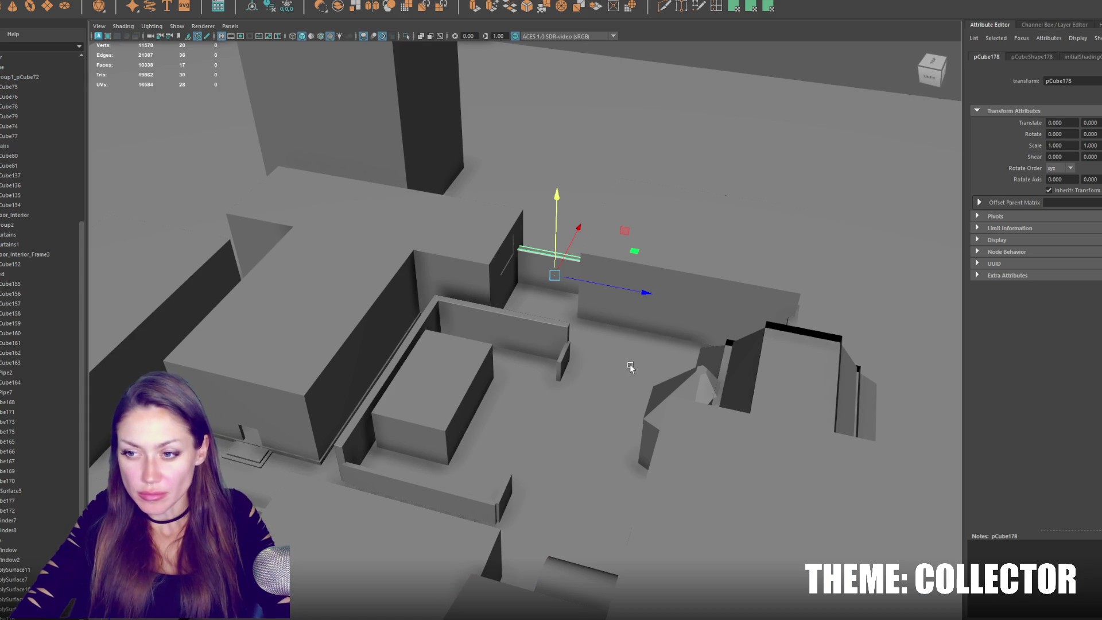
mouse_move(629, 364)
alt+mouse_down()
mouse_move(517, 381)
mouse_move(561, 394)
mouse_move(632, 373)
mouse_move(749, 383)
mouse_move(546, 301)
alt+mouse_up()
Select the wall panel and create a polygon cylinder beside it for a fence post.
click(482, 262)
key(f)
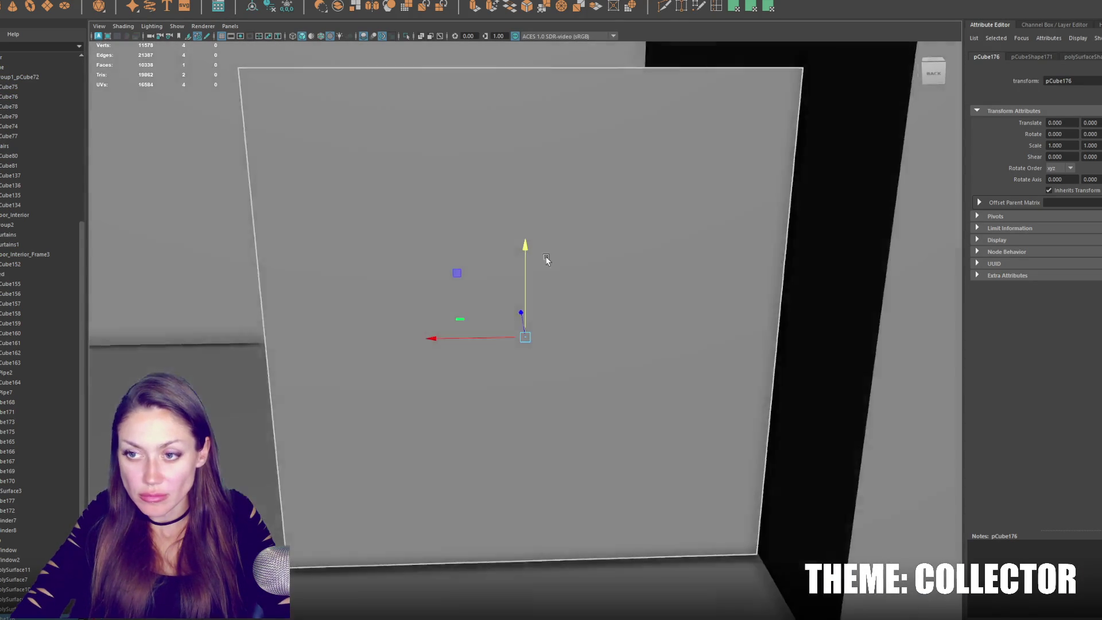
scroll(547, 253, down, 5)
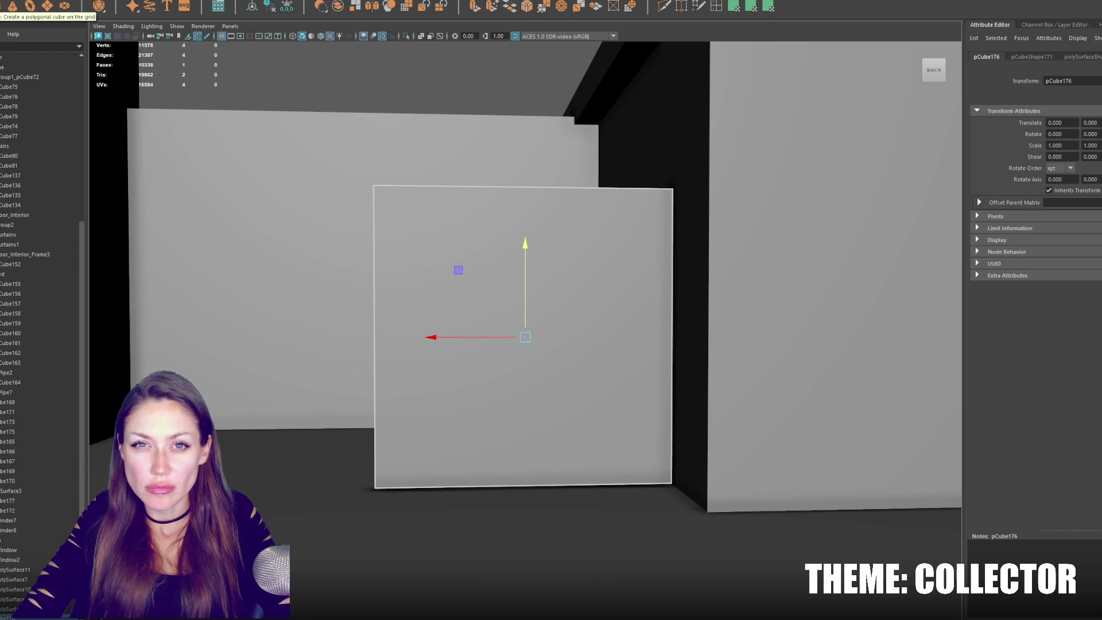
scroll(491, 246, down, 3)
mouse_move(492, 245)
alt+mouse_down()
mouse_move(618, 309)
mouse_move(499, 338)
alt+mouse_up()
key(f)
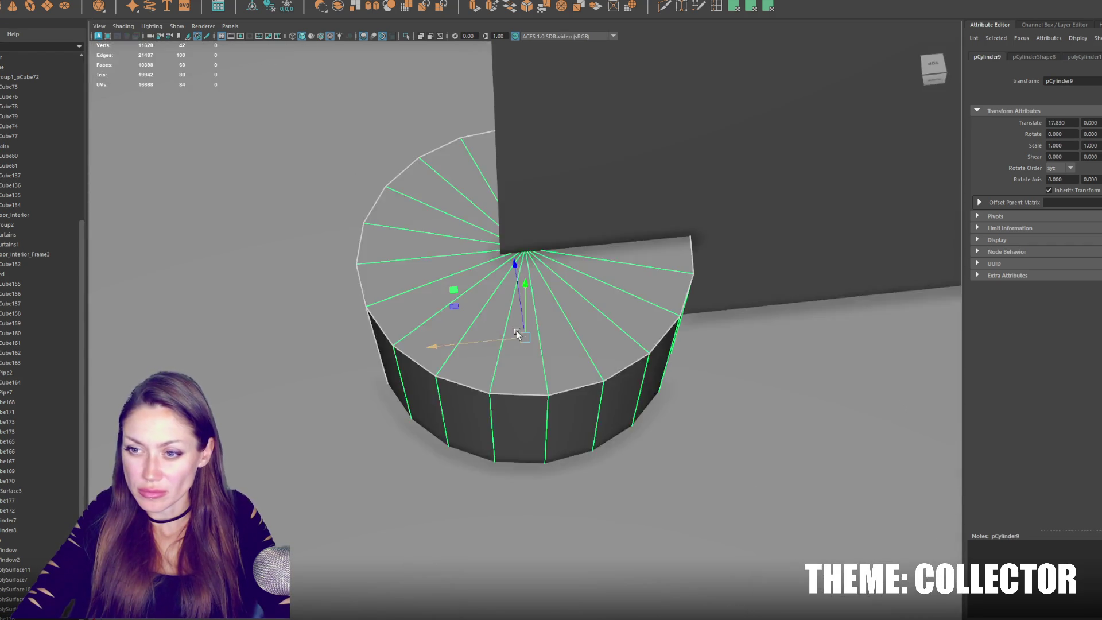
key(ctrl+a)
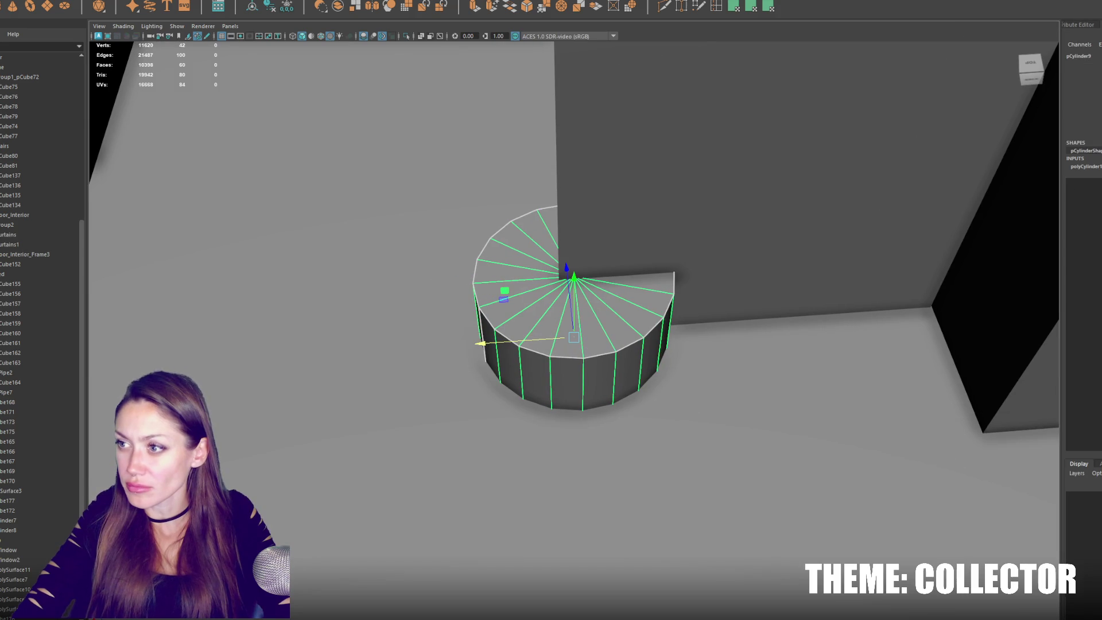
Give the cylinder 6 axis subdivisions, scale it taller and move it along X to the wall's edge.
middle_drag(637, 328, 426, 369)
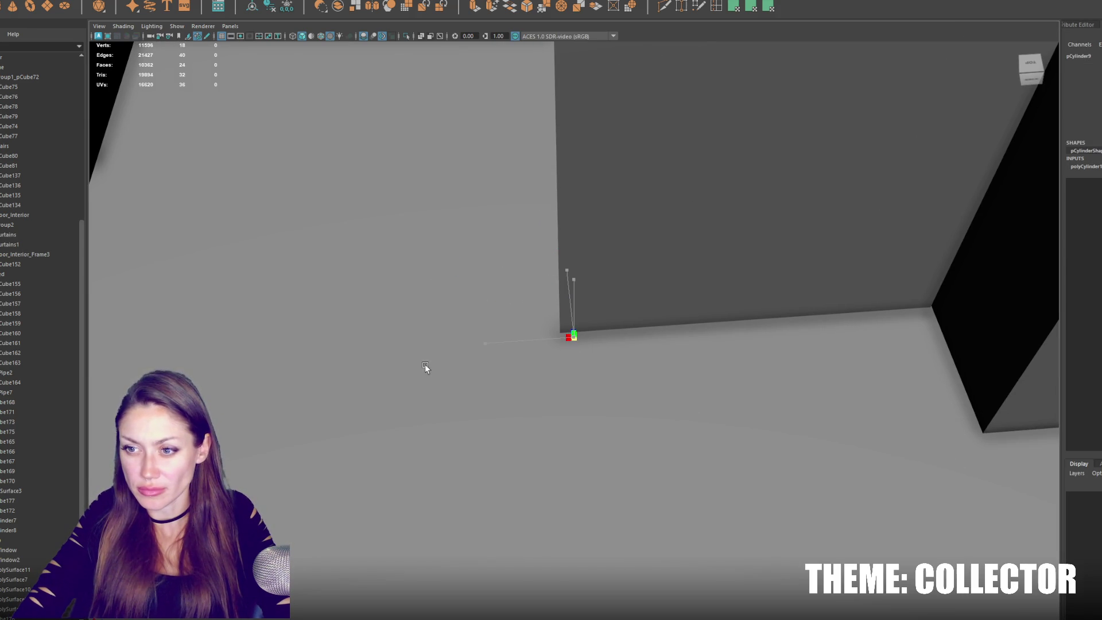
mouse_move(578, 287)
alt+mouse_down()
mouse_move(574, 58)
mouse_move(575, 198)
mouse_move(576, 100)
alt+mouse_up()
mouse_move(550, 256)
mouse_down()
mouse_move(563, 185)
mouse_move(372, 276)
mouse_up()
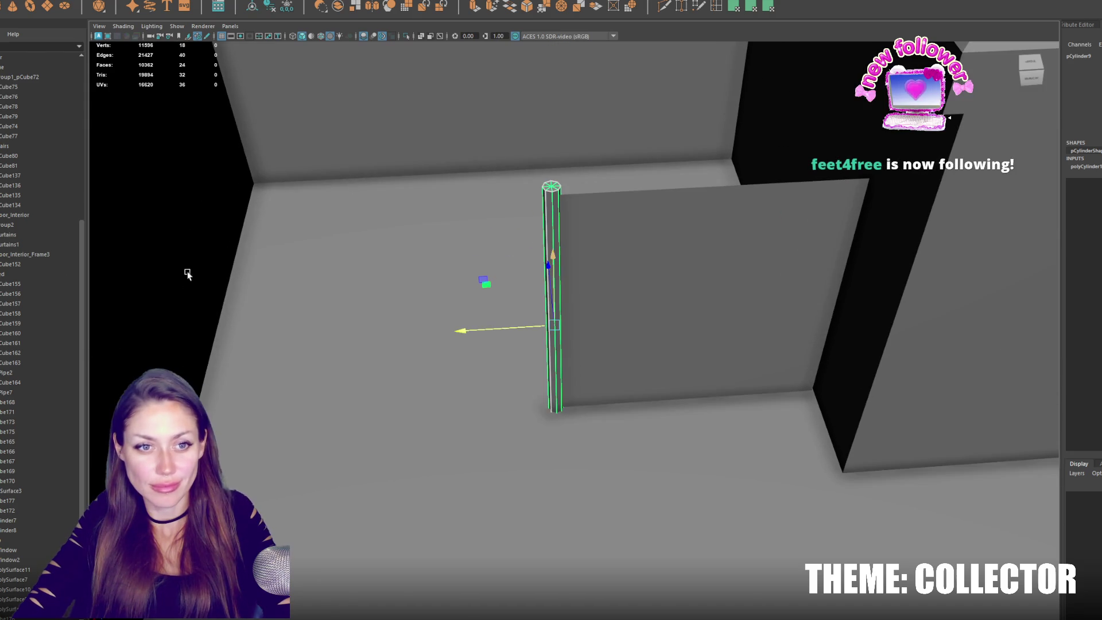
mouse_move(291, 306)
alt+mouse_down()
mouse_move(628, 273)
mouse_move(689, 287)
mouse_move(465, 207)
alt+mouse_up()
Duplicate the post for the panel's far edge and shorten both posts.
key(ctrl+d)
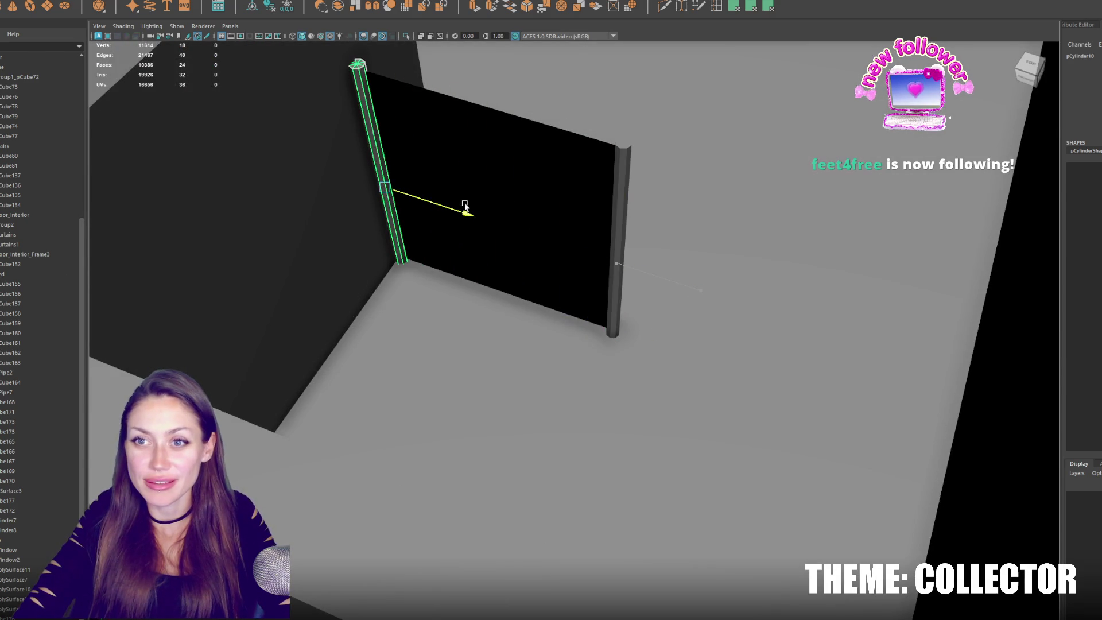
click(556, 183)
mouse_move(716, 197)
alt+mouse_down()
mouse_move(521, 177)
mouse_move(621, 217)
mouse_move(523, 196)
alt+mouse_up()
click(548, 173)
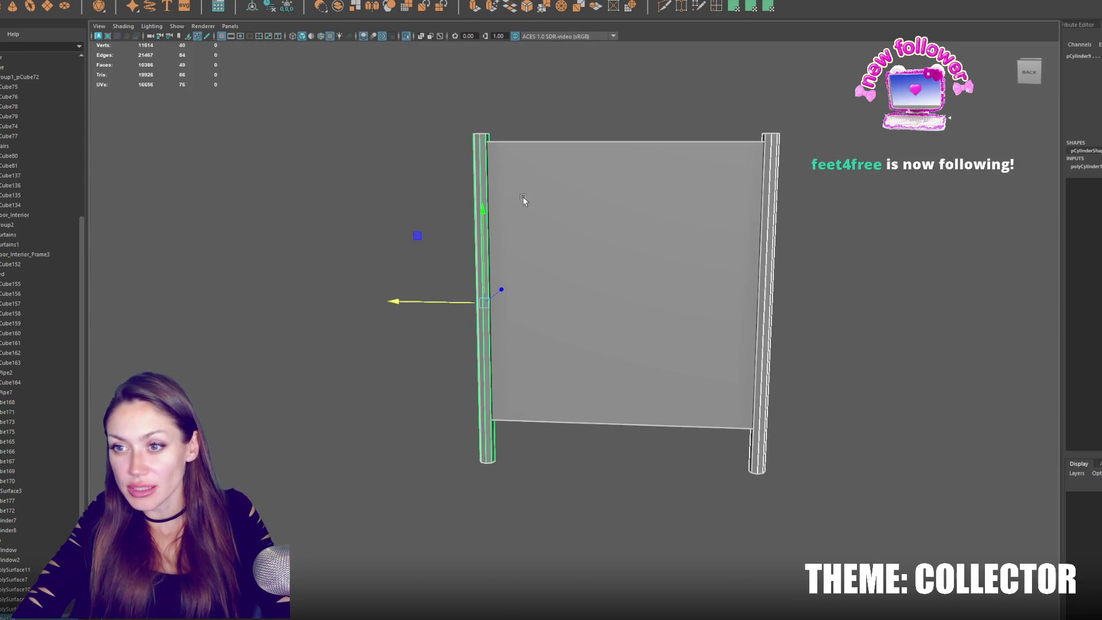
click(470, 172)
shift+click(767, 206)
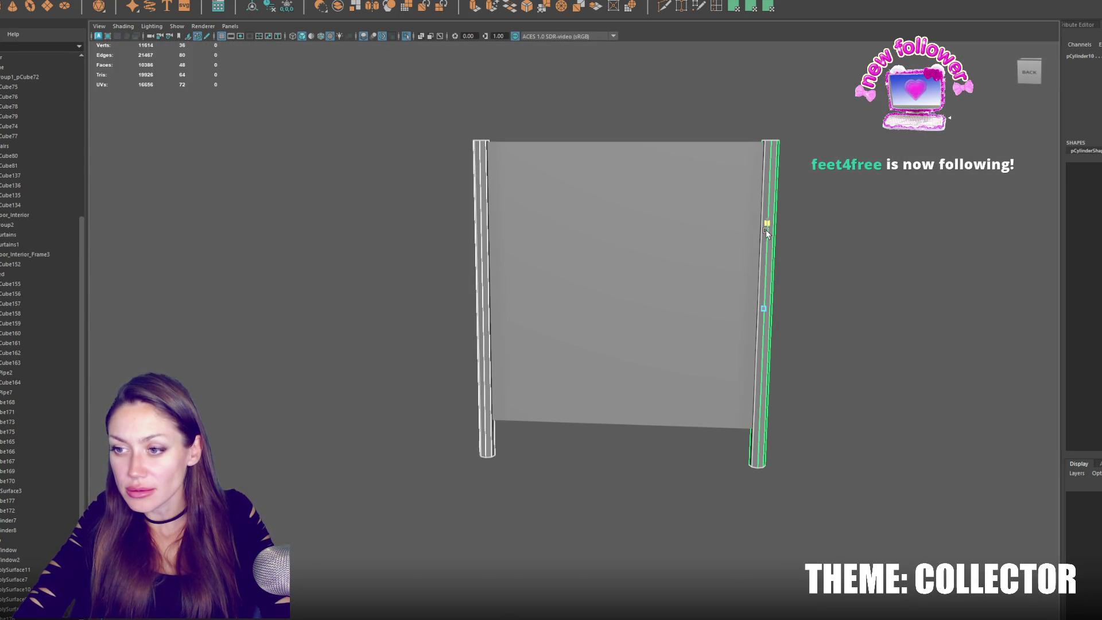
mouse_move(766, 232)
mouse_down()
mouse_move(763, 252)
mouse_move(767, 241)
mouse_up()
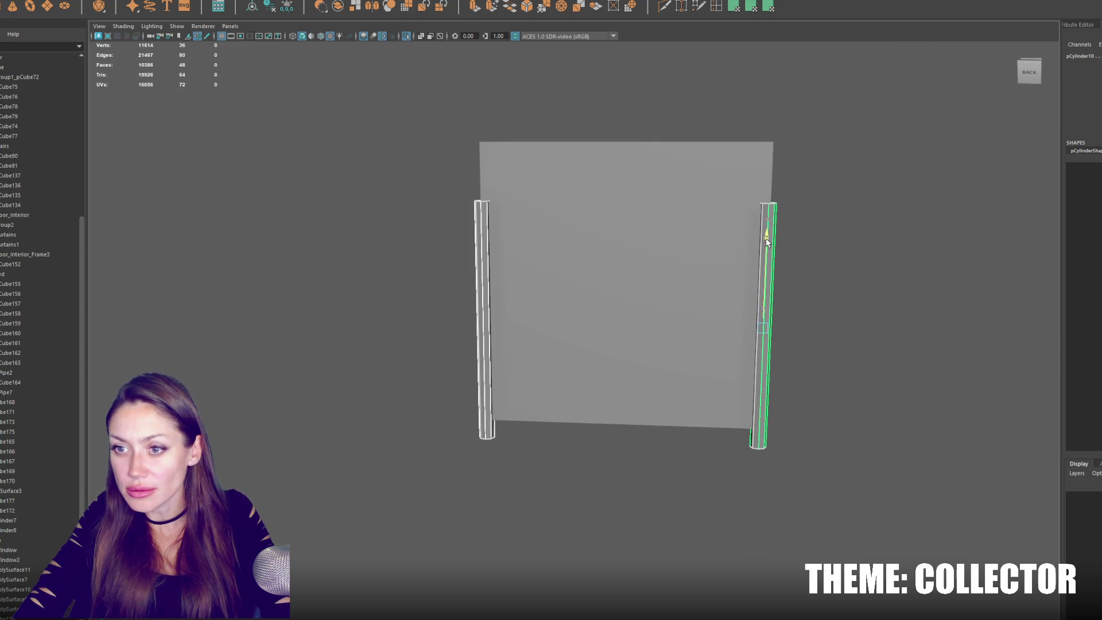
Insert an edge loop across the panel level with the post tops.
click(725, 215)
key(q)
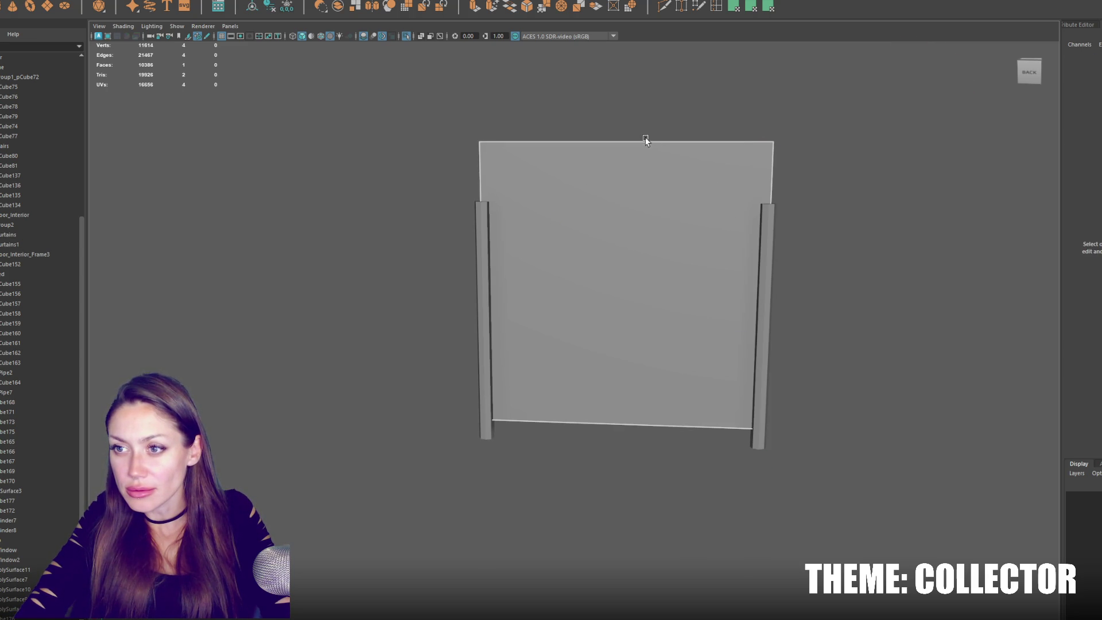
click(654, 142)
key(w)
drag(618, 106, 620, 172)
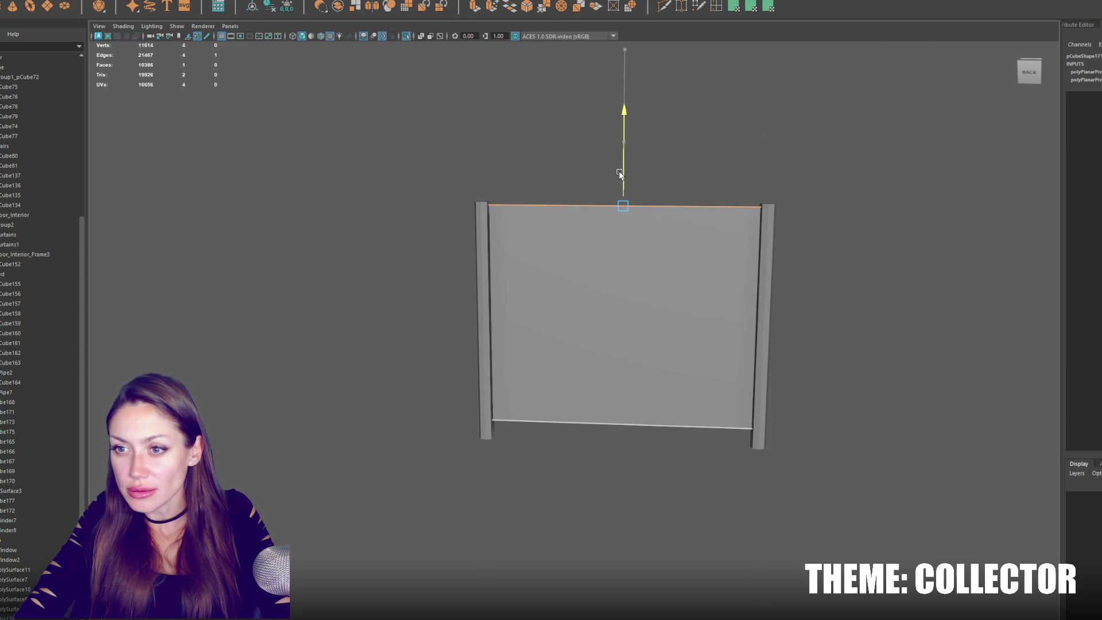
key(ctrl+z)
click(718, 11)
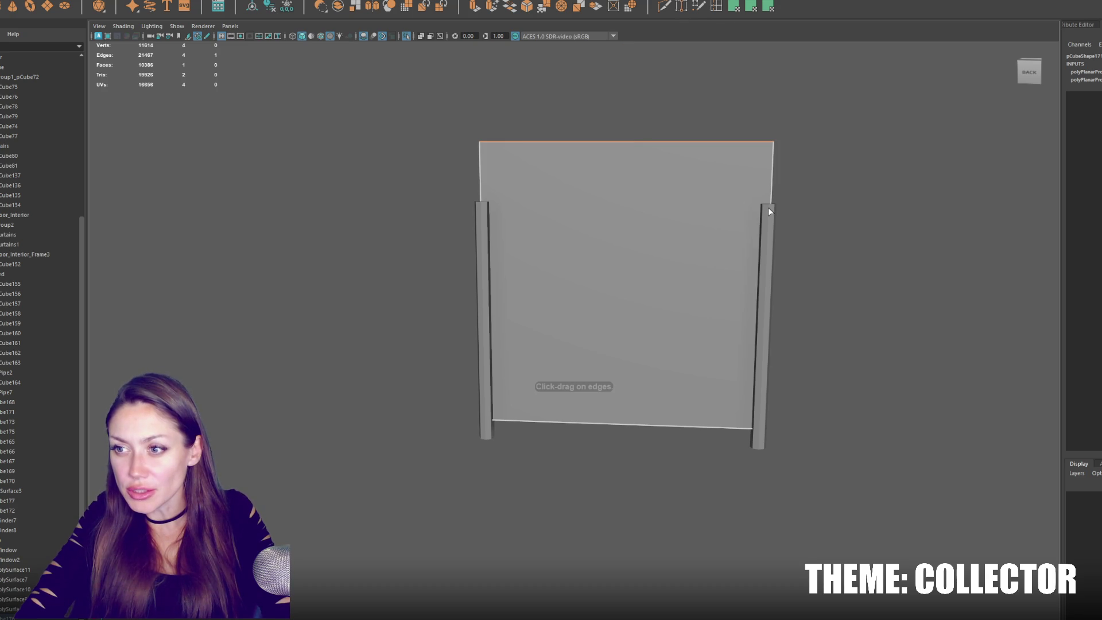
drag(773, 202, 771, 202)
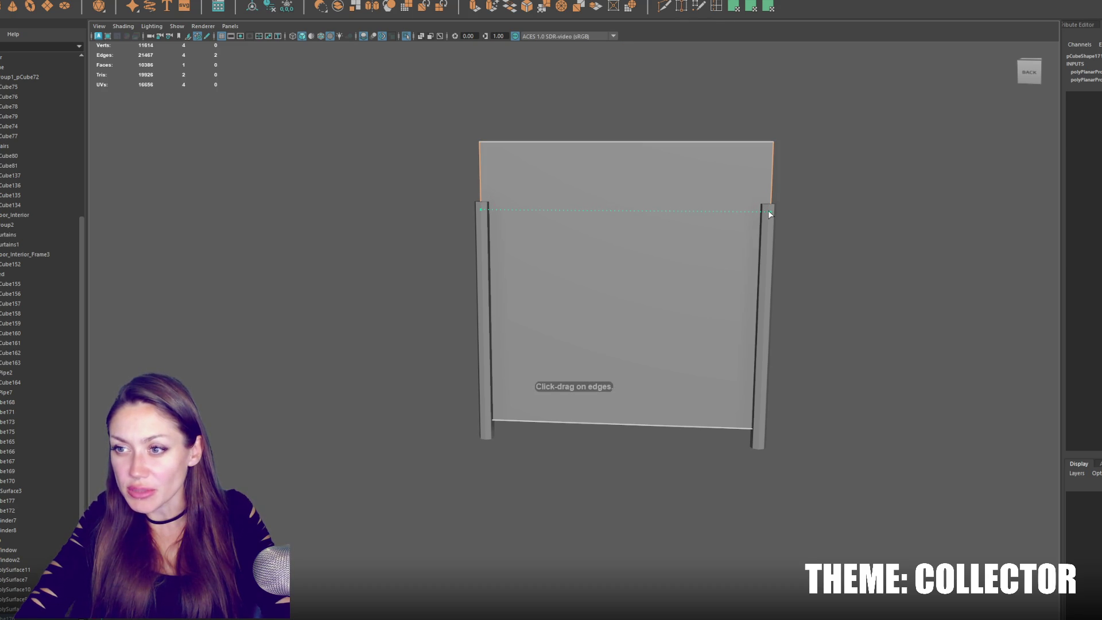
drag(772, 213, 770, 209)
Delete the panel's top face strip above the new edge loop.
right_drag(532, 96, 566, 80)
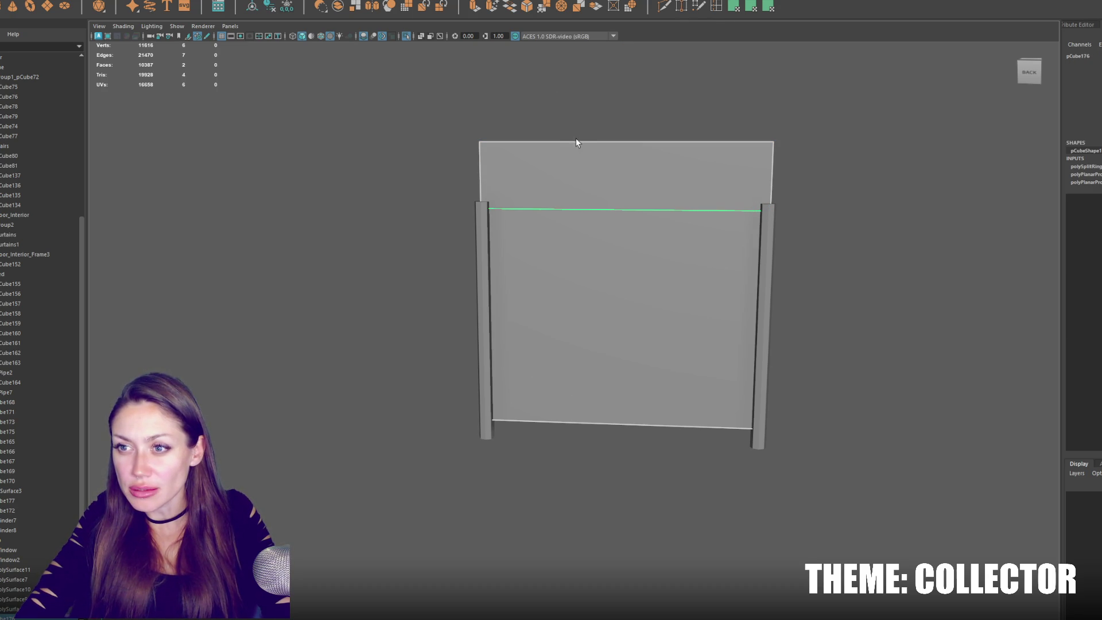
right_drag(578, 146, 578, 160)
click(579, 160)
key(Delete)
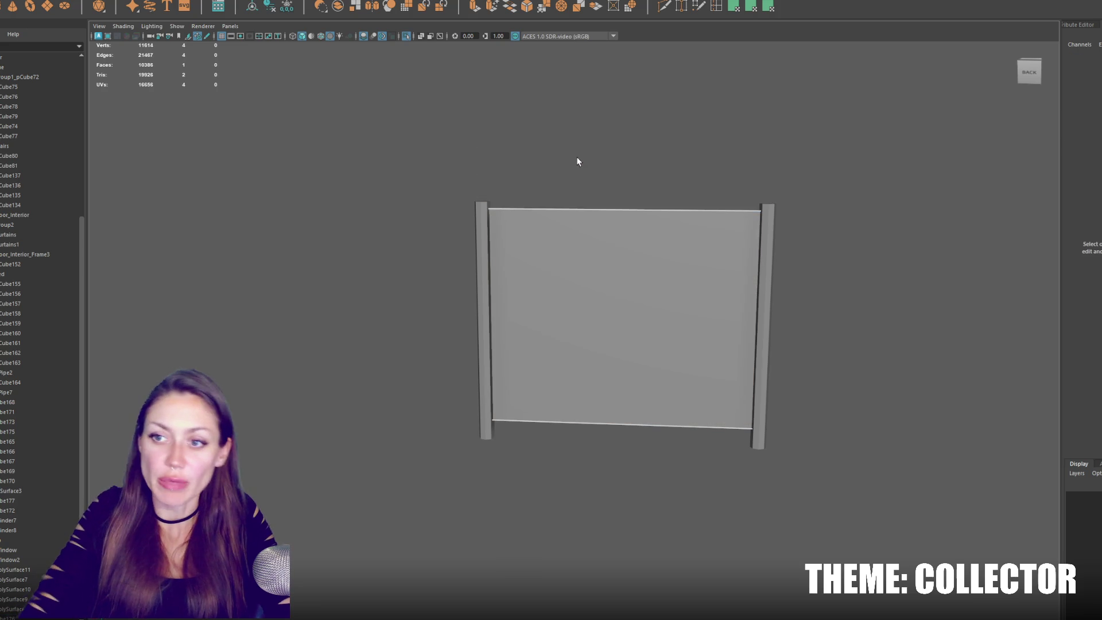
click(639, 160)
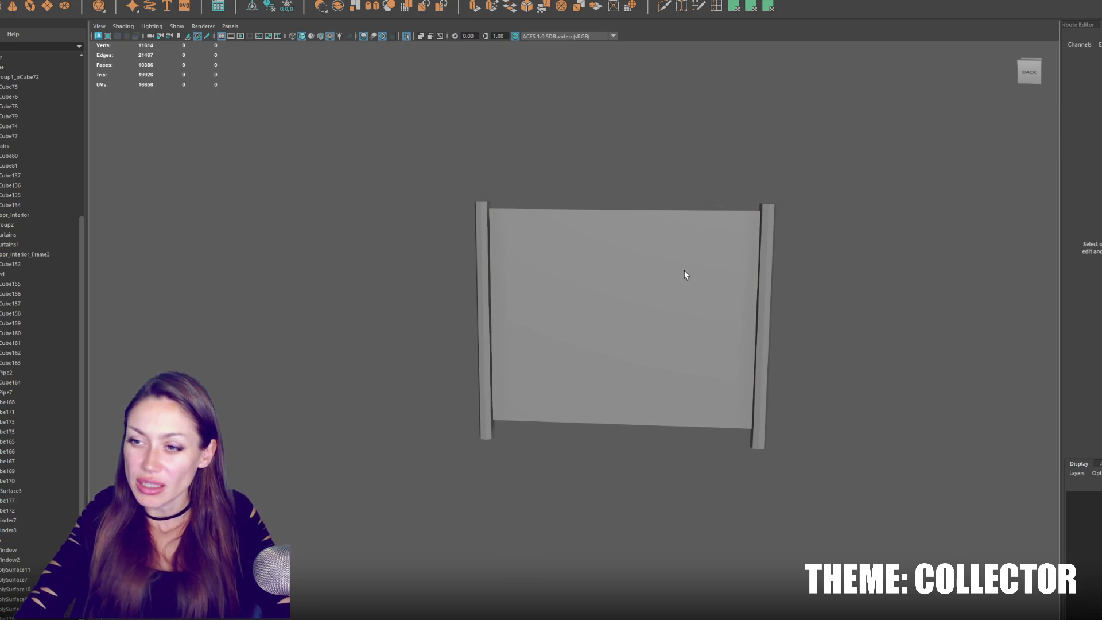
alt+drag(612, 233, 619, 234)
Duplicate the fence panel, rotate the copy and move it toward the fence.
click(595, 265)
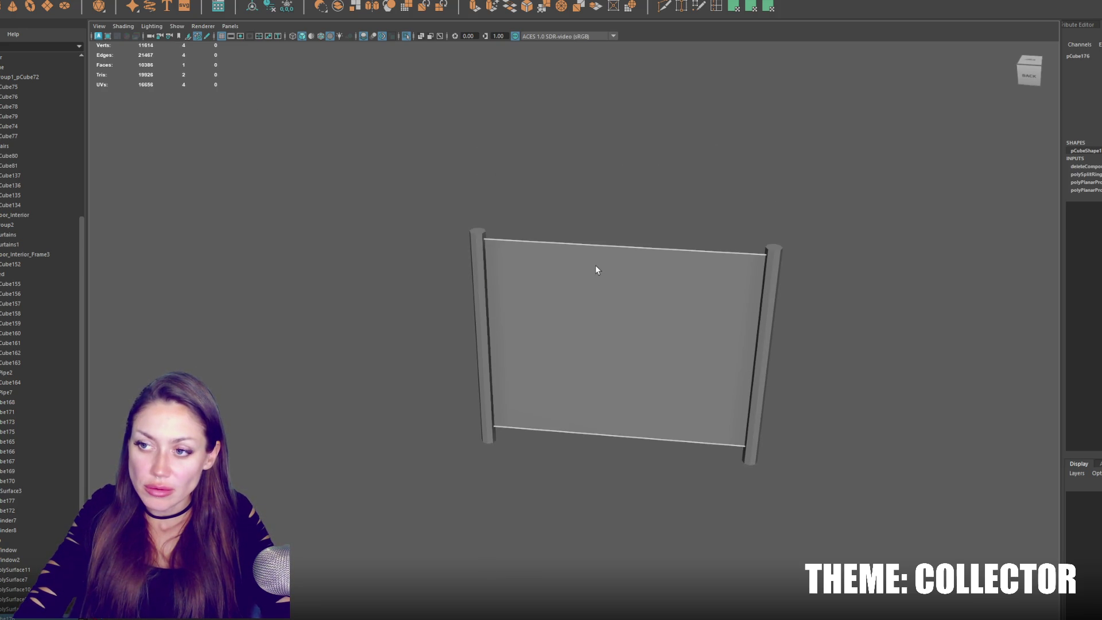
key(ctrl+d)
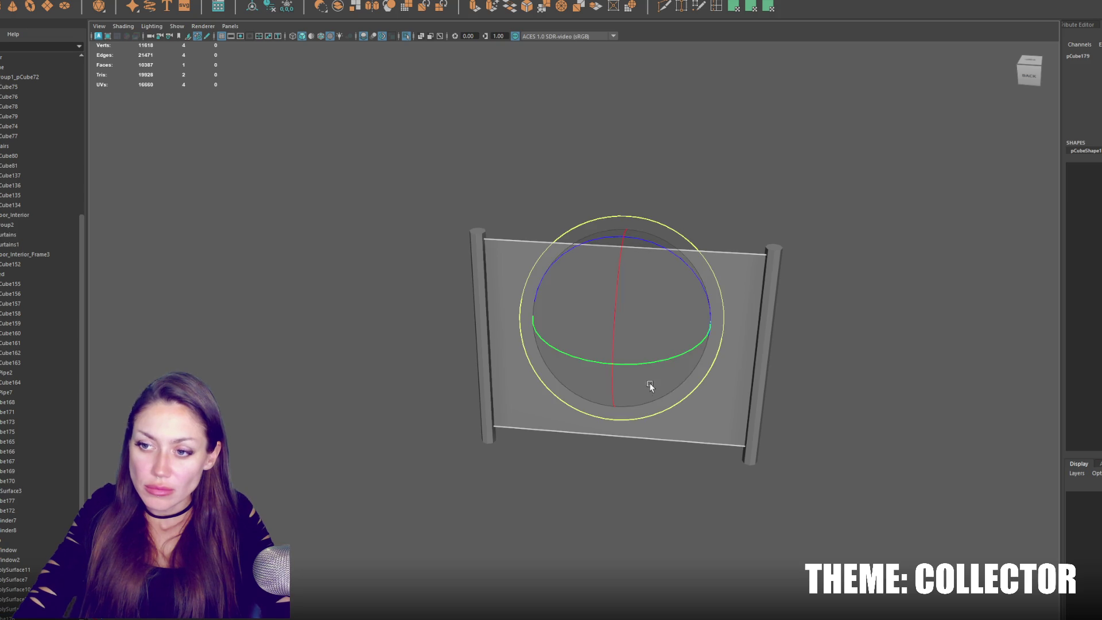
mouse_move(669, 362)
mouse_down()
mouse_move(588, 373)
mouse_move(542, 364)
mouse_up()
key(w)
mouse_move(643, 372)
alt+mouse_down()
mouse_move(572, 386)
mouse_move(584, 352)
mouse_move(680, 369)
mouse_move(344, 126)
alt+mouse_up()
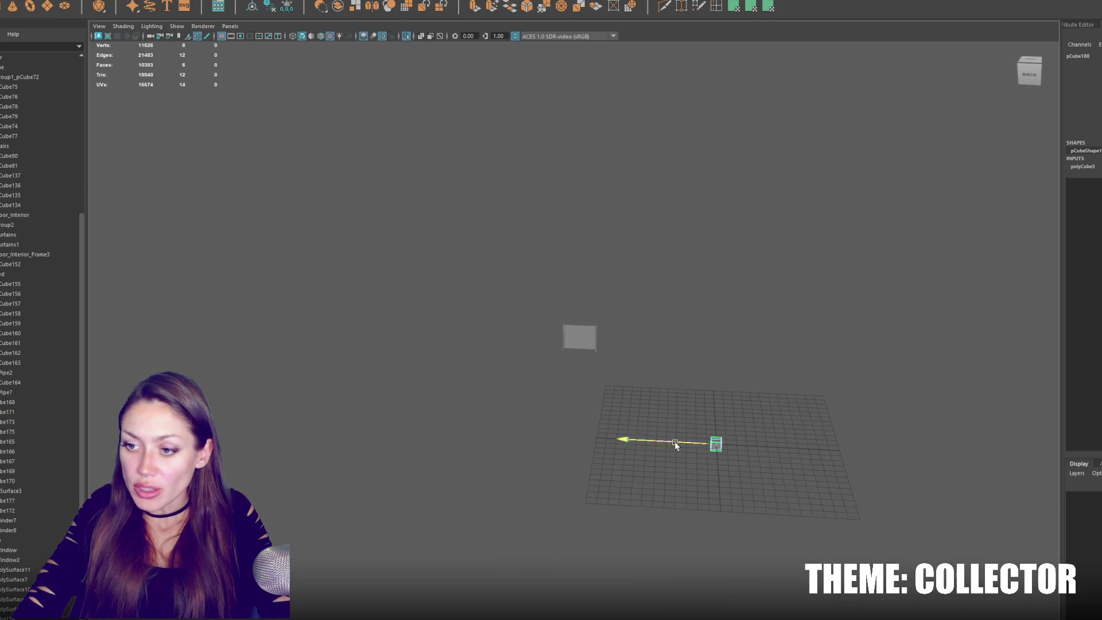
drag(675, 444, 520, 438)
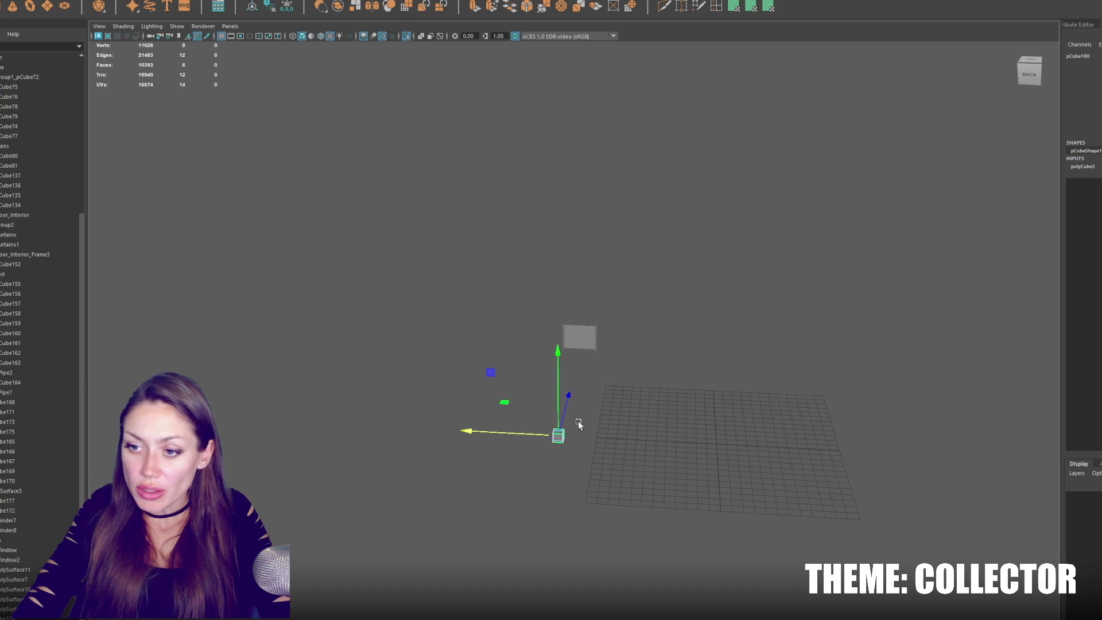
key(f)
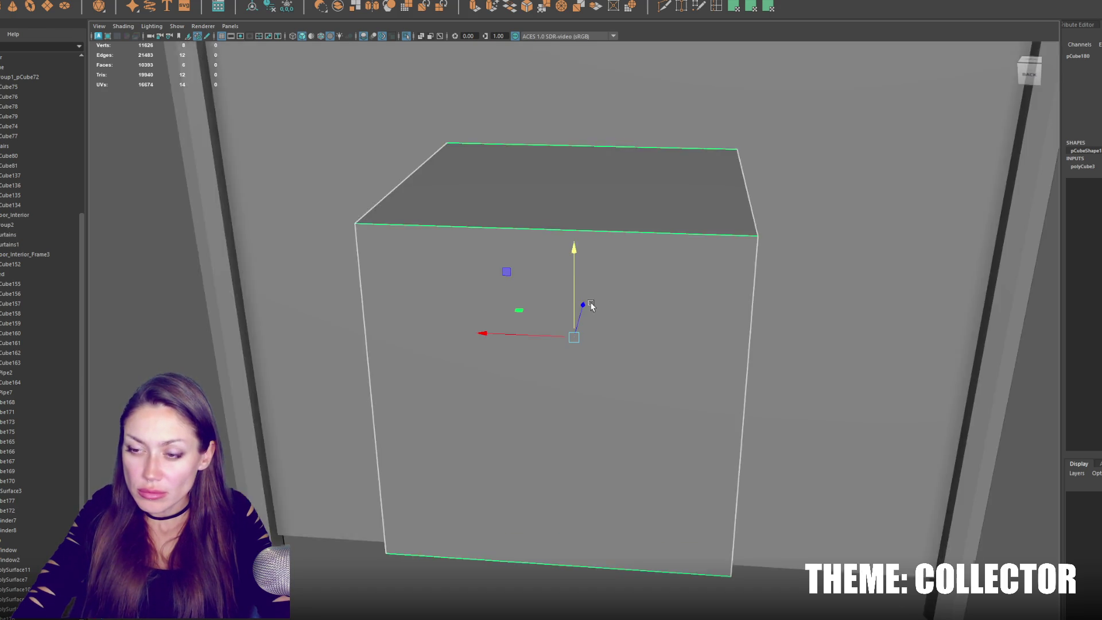
scroll(574, 321, down, 3)
Scale the copy into a long thin rail bar and raise it to the panel's top.
mouse_move(577, 265)
mouse_down()
mouse_move(574, 314)
mouse_move(615, 344)
mouse_move(611, 308)
mouse_move(546, 346)
mouse_move(546, 334)
mouse_up()
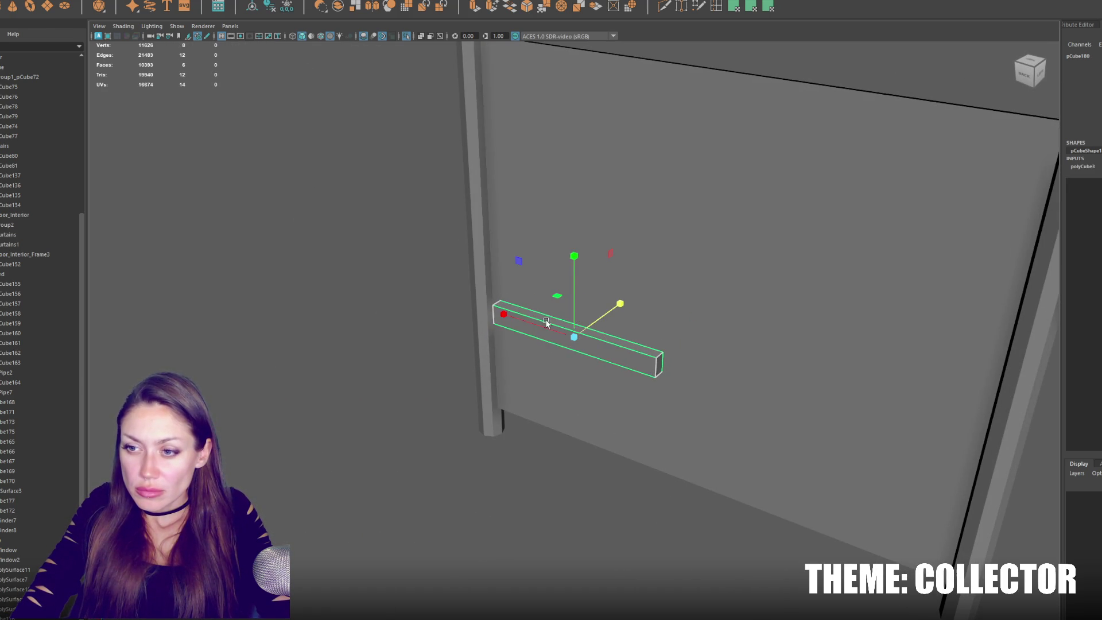
mouse_move(574, 296)
mouse_down()
mouse_move(564, 338)
mouse_move(714, 235)
mouse_move(676, 268)
mouse_move(462, 245)
mouse_up()
scroll(577, 332, down, 5)
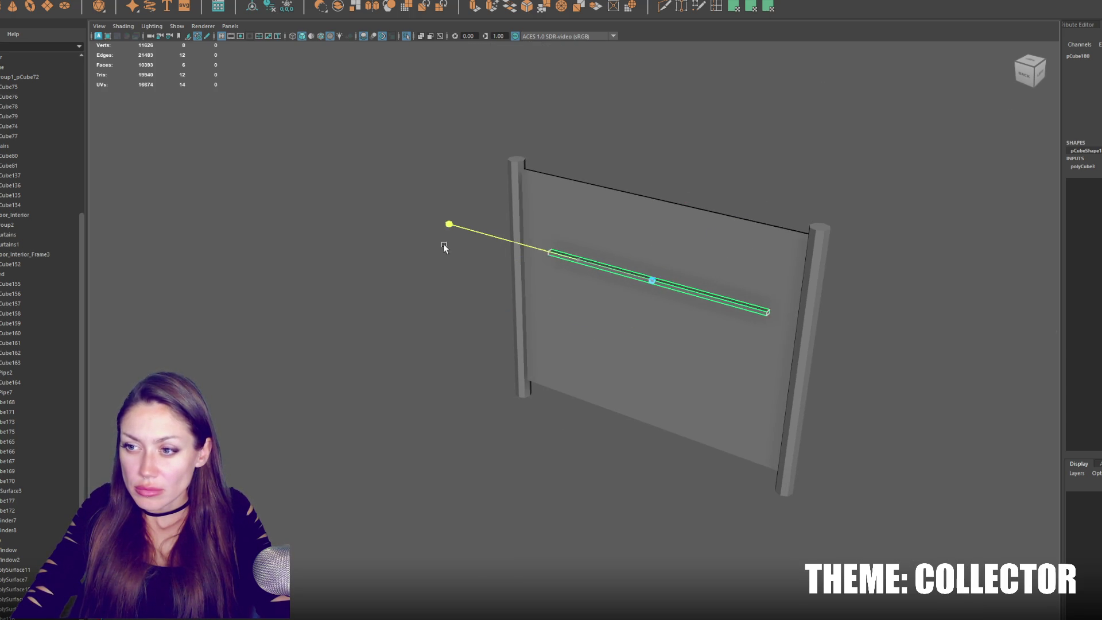
drag(352, 230, 368, 232)
middle_drag(659, 255, 674, 258)
key(f)
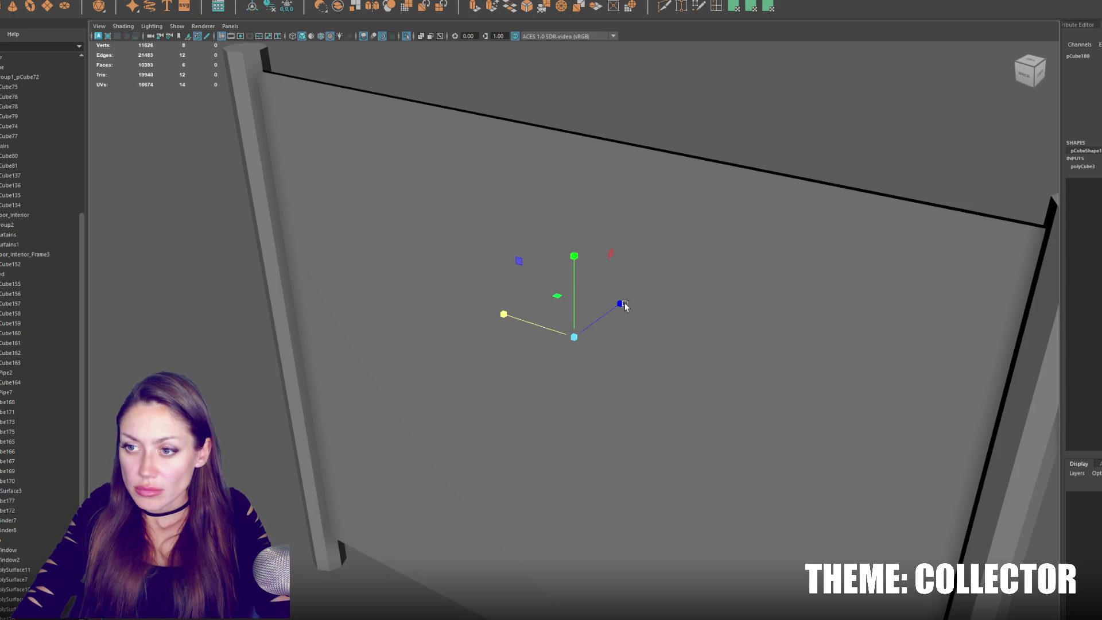
key(4)
mouse_move(619, 305)
mouse_down()
mouse_move(639, 290)
mouse_move(614, 296)
mouse_move(574, 270)
mouse_move(574, 167)
mouse_up()
key(6)
mouse_move(620, 216)
mouse_down()
mouse_move(577, 185)
mouse_move(584, 167)
mouse_move(544, 402)
mouse_move(546, 504)
mouse_up()
Duplicate the top rail to form the bottom rail and select both rails.
key(ctrl+d)
mouse_move(549, 396)
alt+mouse_down()
mouse_move(549, 386)
mouse_move(556, 408)
mouse_move(597, 417)
mouse_move(544, 278)
mouse_move(608, 294)
mouse_move(640, 249)
mouse_move(614, 250)
mouse_move(647, 251)
mouse_move(639, 293)
mouse_move(657, 287)
mouse_move(610, 281)
alt+mouse_up()
shift+click(544, 277)
key(w)
click(312, 276)
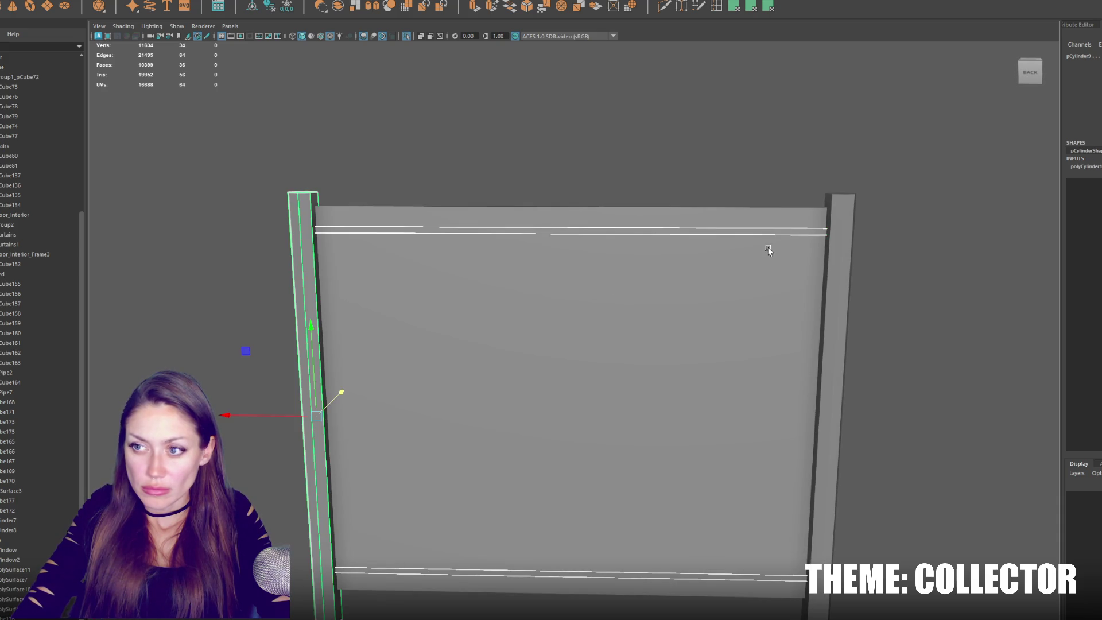
Give the top panel the existing blue material blinn1.
click(831, 242)
mouse_move(344, 112)
right_down()
mouse_move(362, 385)
mouse_move(474, 323)
mouse_move(626, 200)
right_up()
click(628, 202)
mouse_move(648, 125)
right_down()
mouse_move(656, 397)
mouse_move(723, 399)
right_up()
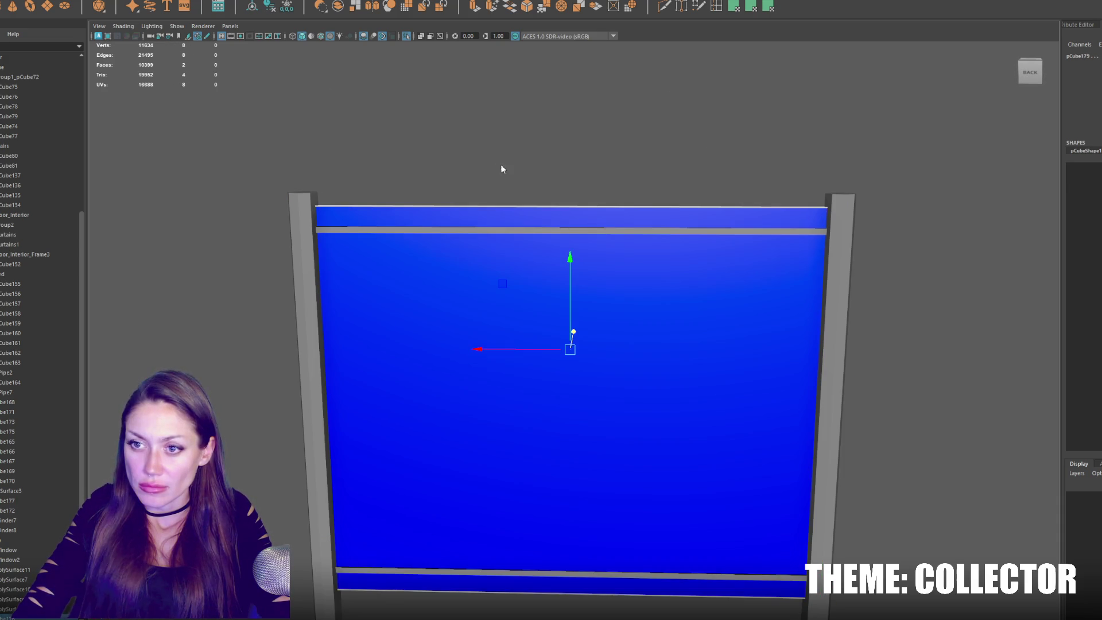
scroll(550, 160, down, 3)
Soften the edges of both fence posts.
drag(356, 205, 787, 528)
click(721, 369)
shift+click(431, 364)
key(F10)
shift+right_click(573, 120)
mouse_move(572, 120)
shift+right_down()
mouse_move(812, 153)
mouse_move(810, 167)
shift+right_up()
key(F8)
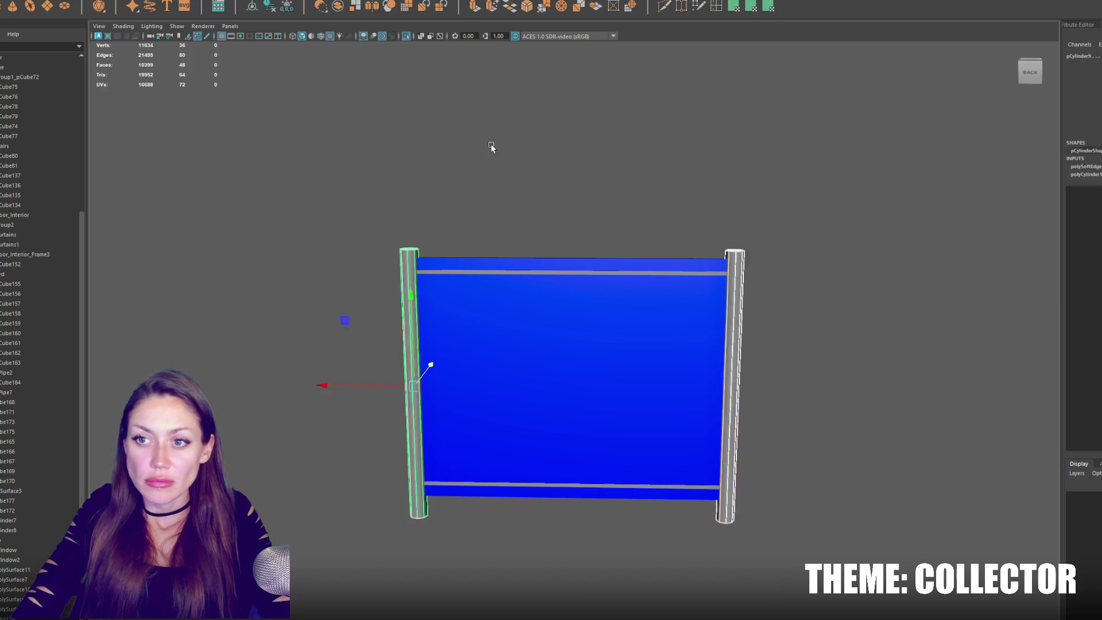
Combine the posts and panel into one mesh and delete its construction history.
shift+click(534, 313)
click(124, 0)
click(138, 2)
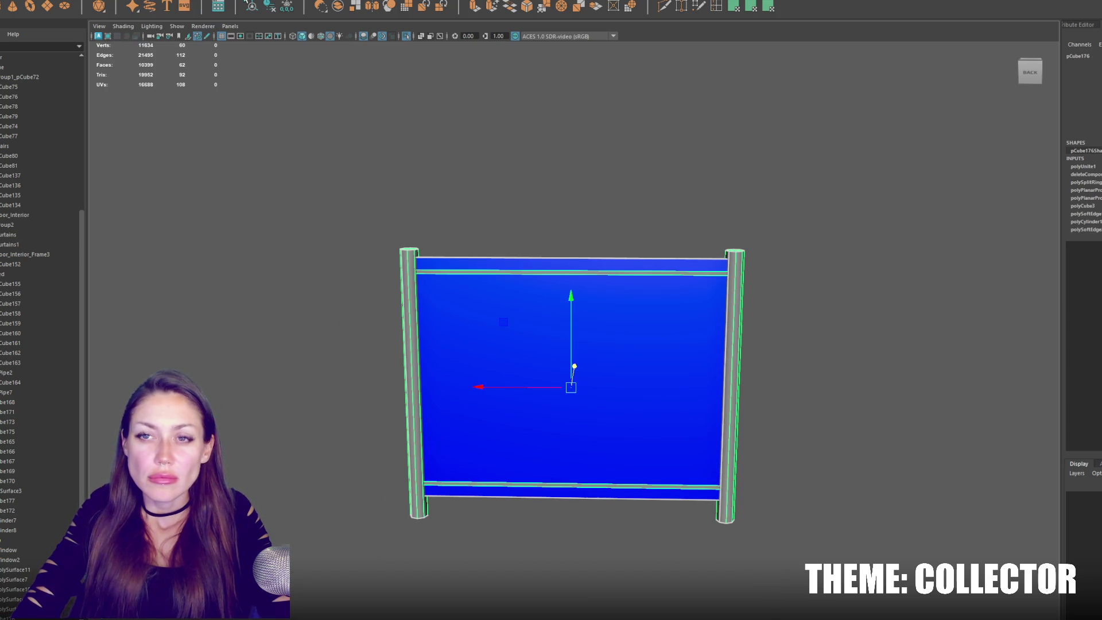
click(283, 8)
scroll(48, 448, down, 4)
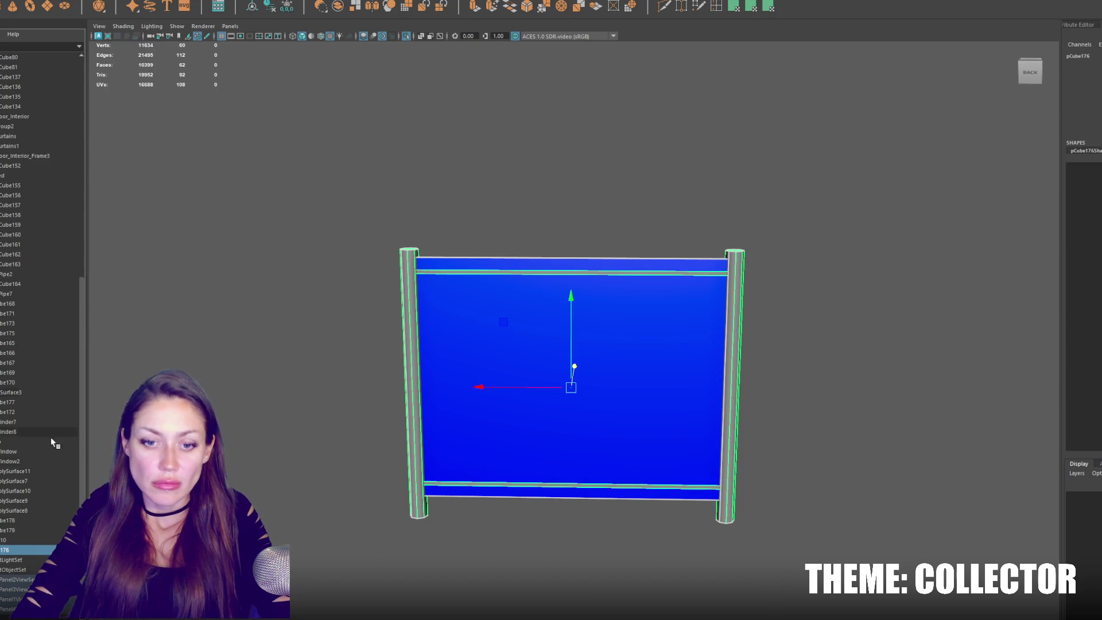
click(23, 540)
key(f)
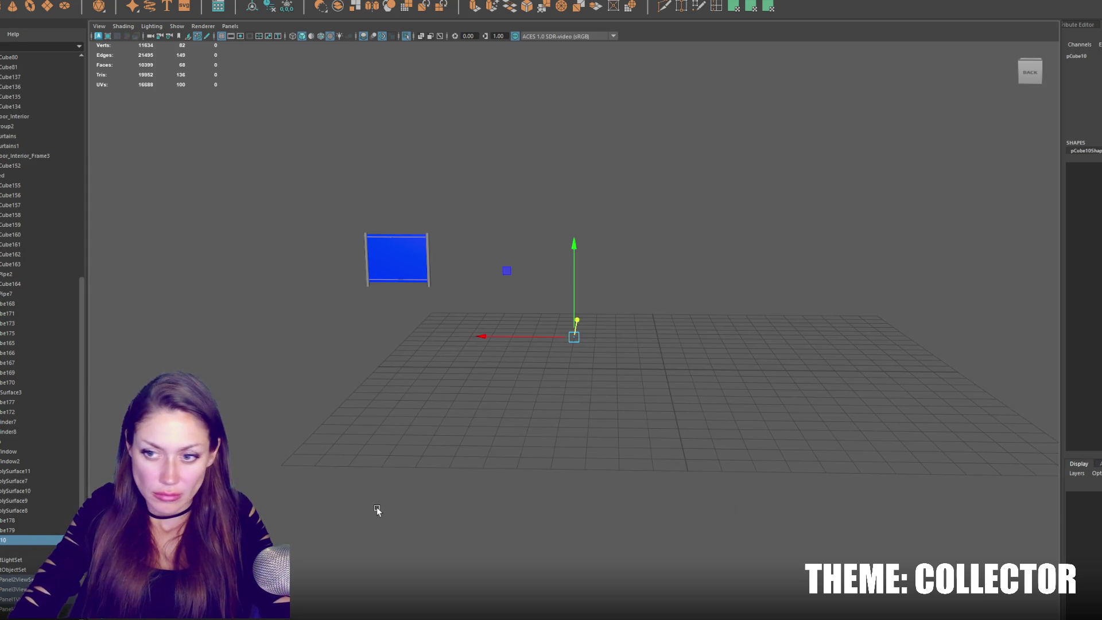
mouse_move(635, 291)
alt+mouse_down()
mouse_move(620, 300)
mouse_move(501, 202)
alt+mouse_up()
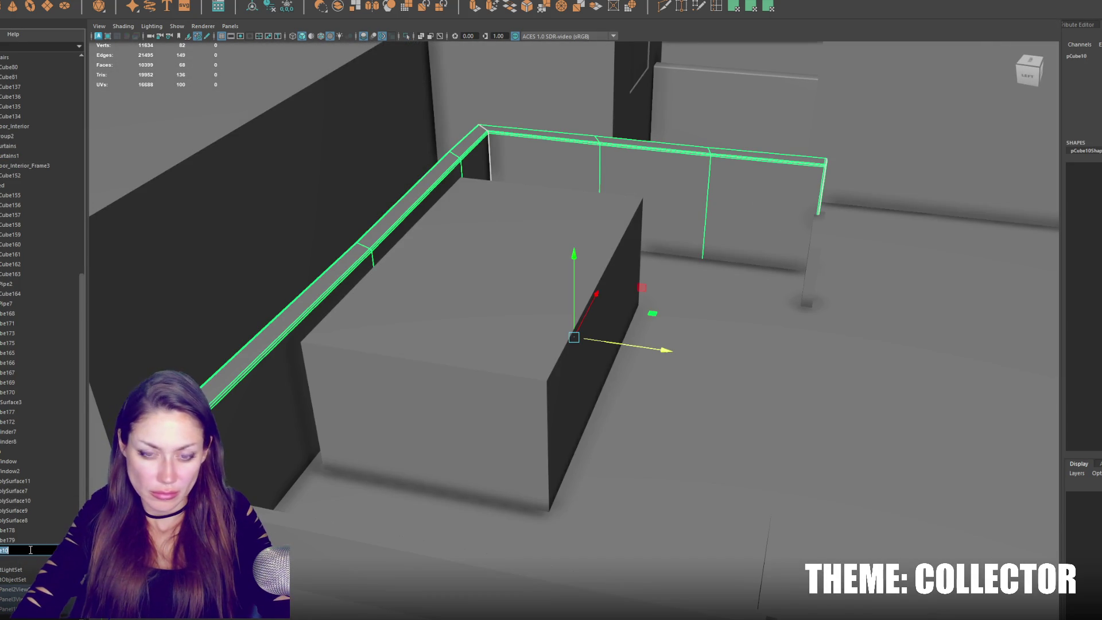
Slide the awning pCube172 sideways over the arched doorway polySurface3.
double_click(31, 550)
click(12, 264)
key(f)
alt+drag(258, 261, 460, 263)
click(598, 344)
key(f)
alt+drag(649, 323, 641, 297)
key(w)
mouse_move(552, 338)
mouse_down()
mouse_move(590, 332)
mouse_move(589, 320)
mouse_up()
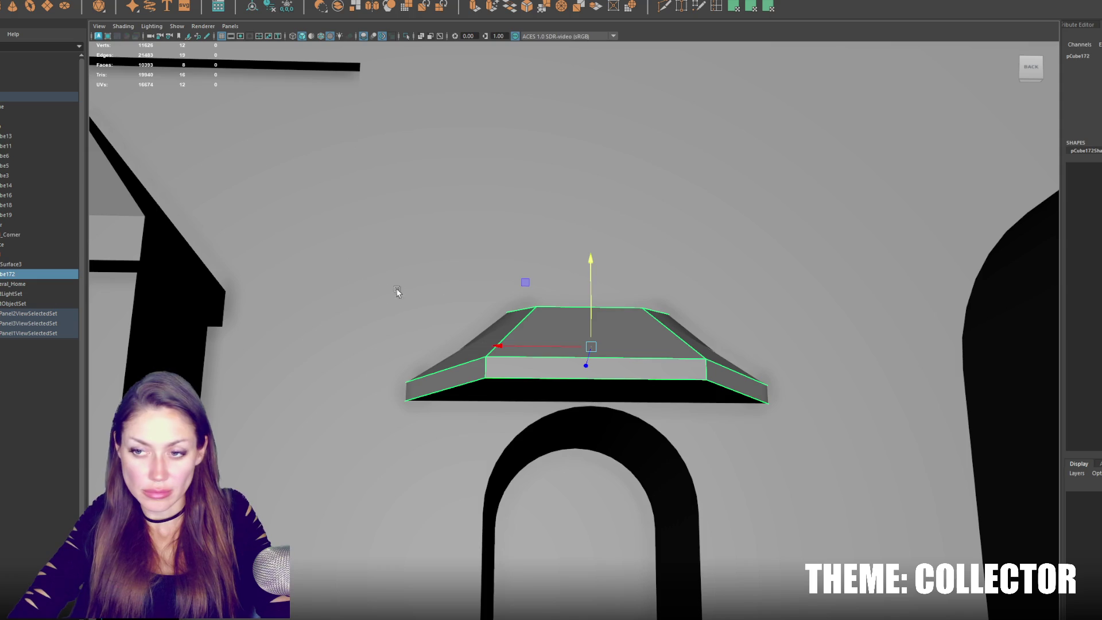
Combine awning and arch into one mesh, rename it Museum and move it up the Outliner.
shift+click(211, 268)
click(114, 0)
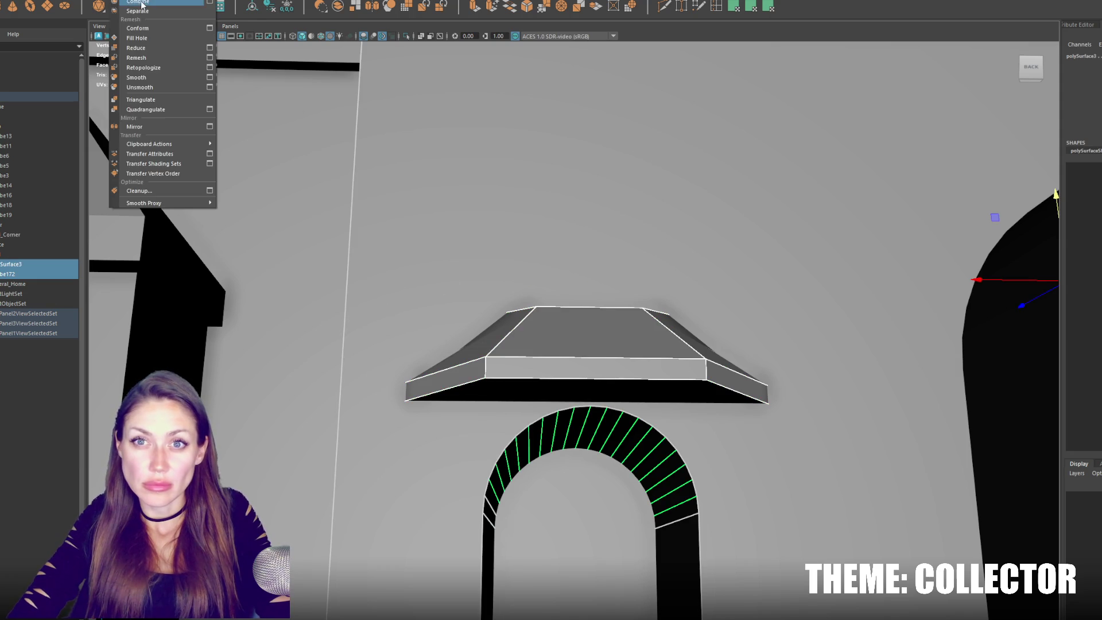
click(143, 4)
double_click(10, 285)
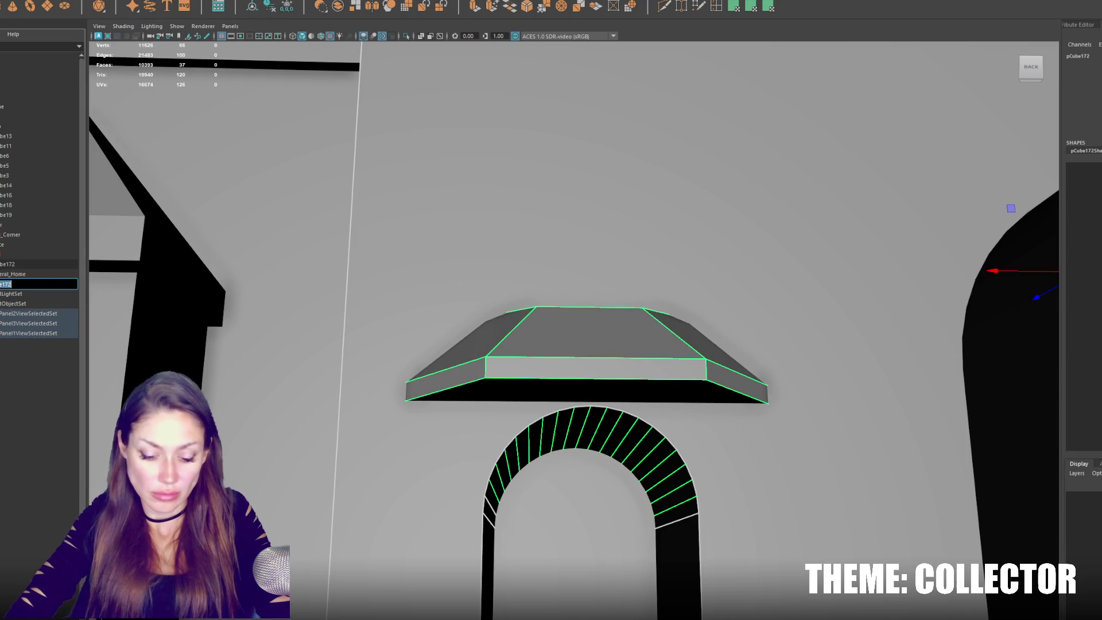
text(Museum)
key(Return)
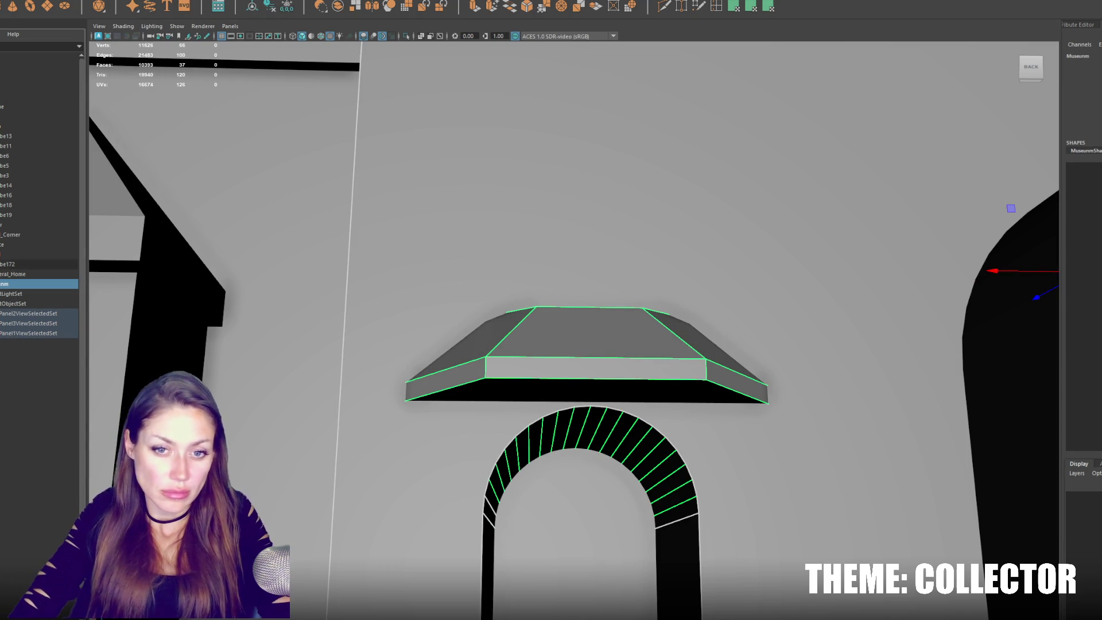
double_click(6, 286)
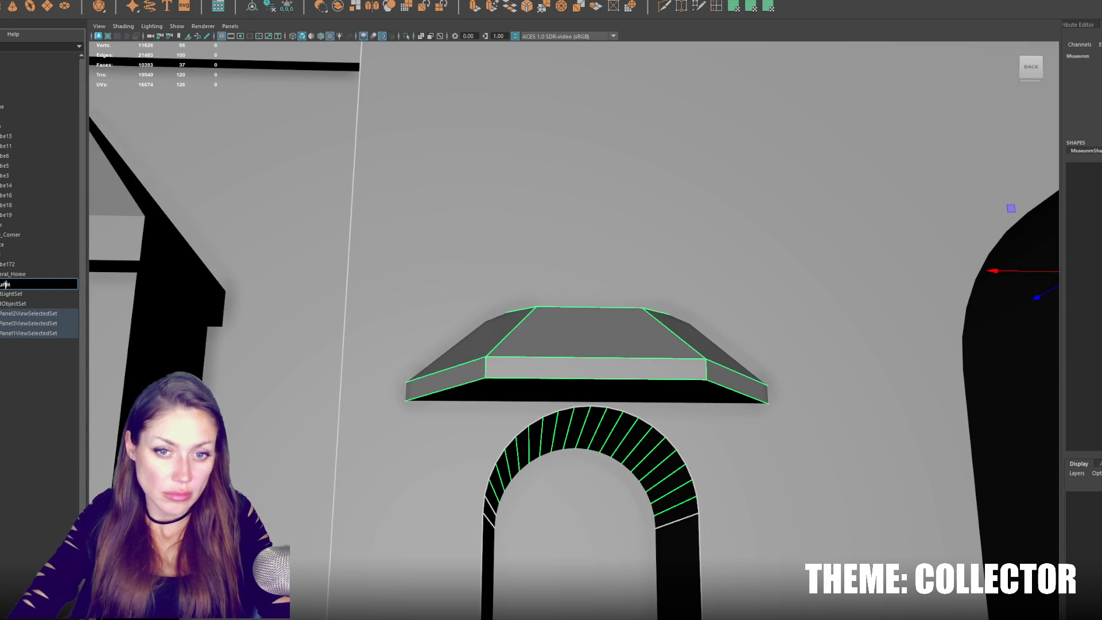
key(Return)
drag(5, 289, 19, 134)
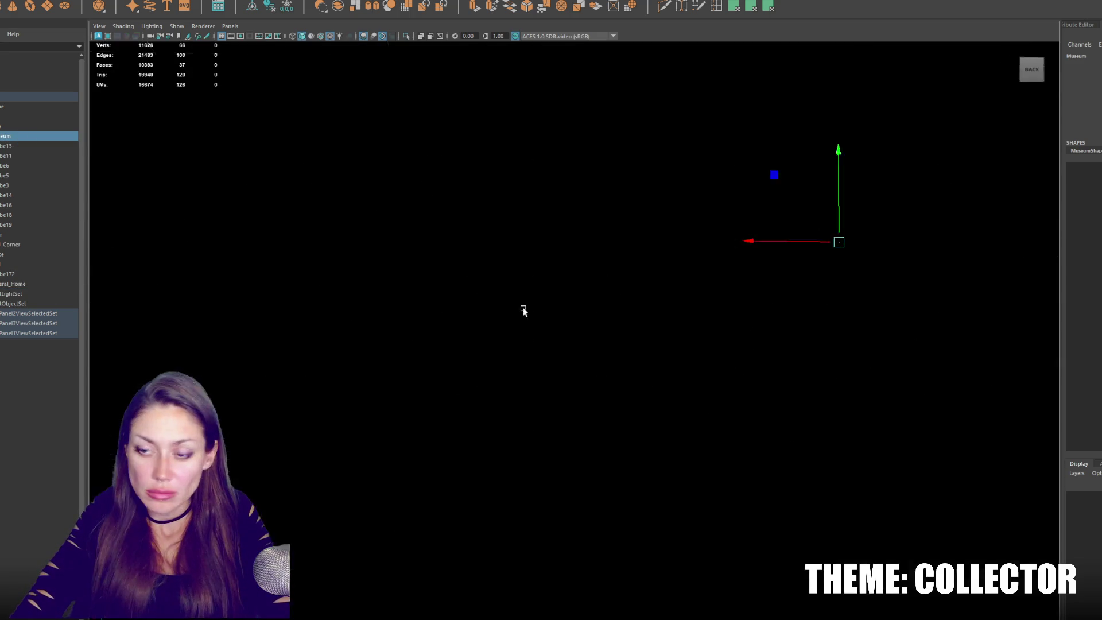
alt+drag(522, 310, 412, 323)
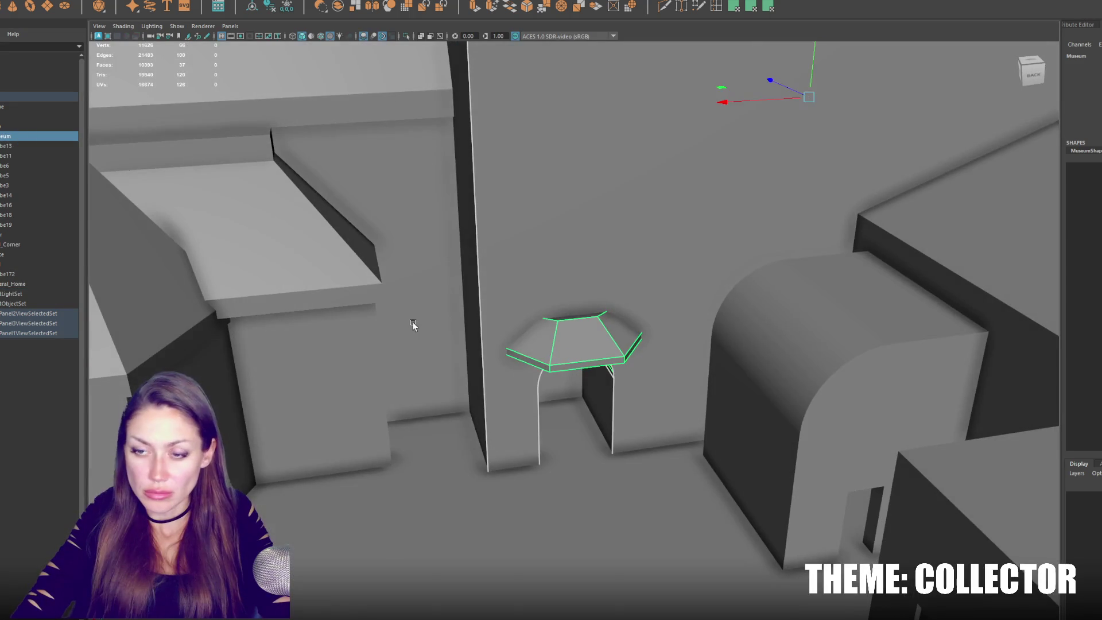
Move the side vertices of wall block pCube165 to the left along X.
alt+drag(511, 327, 460, 288)
click(461, 287)
key(ctrl+a)
right_click(412, 187)
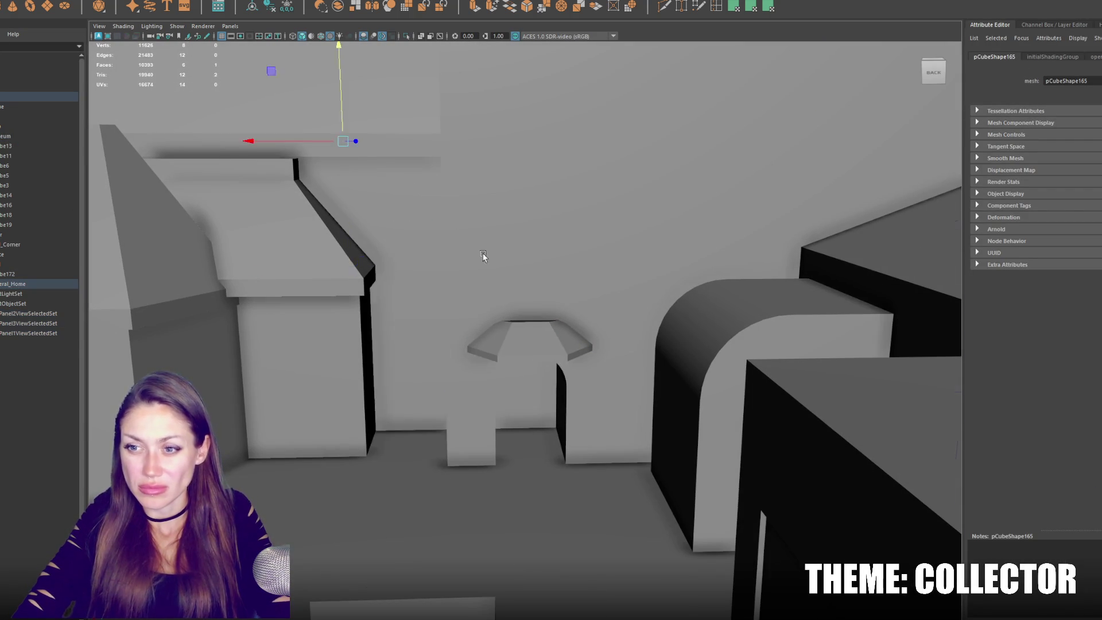
key(4)
right_drag(637, 140, 592, 141)
drag(719, 109, 598, 472)
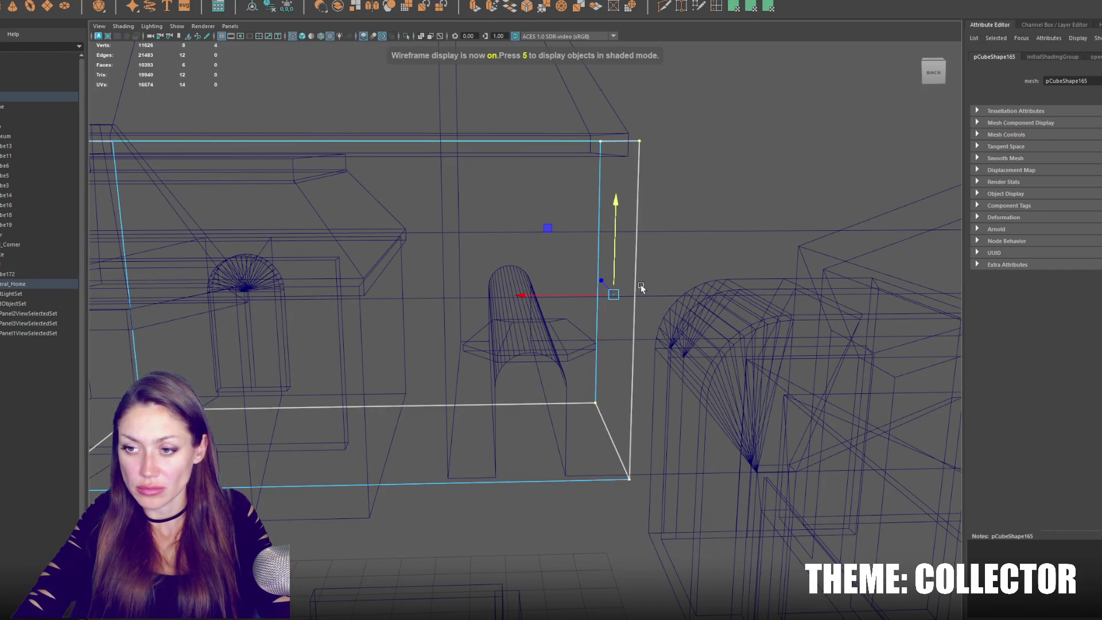
drag(515, 295, 321, 296)
key(5)
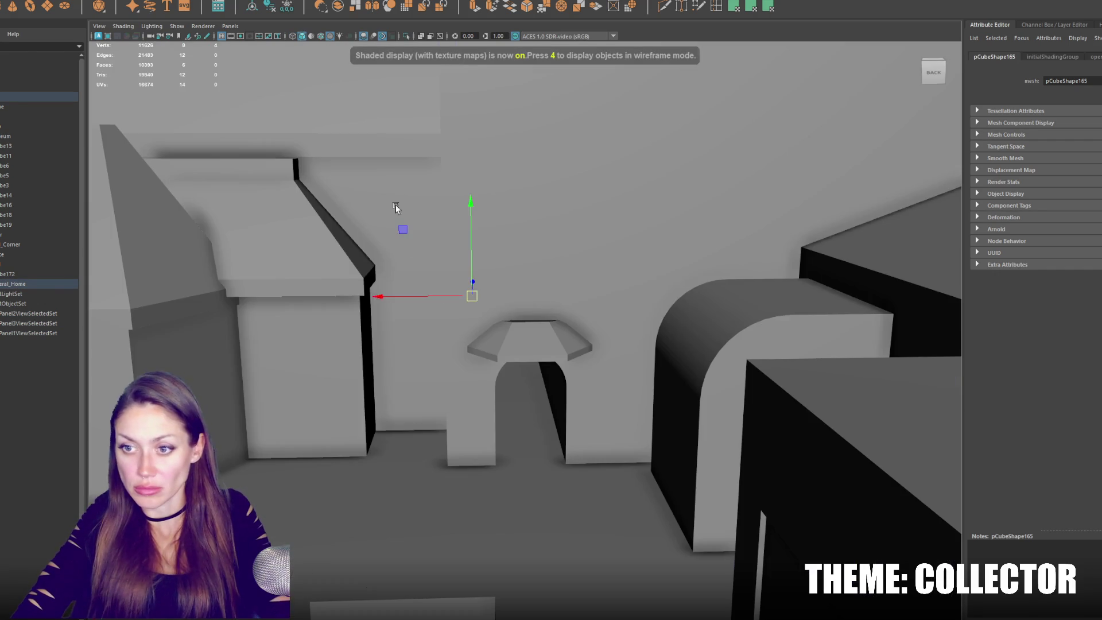
mouse_move(431, 190)
alt+mouse_down()
mouse_move(446, 228)
mouse_move(559, 251)
mouse_move(481, 252)
alt+mouse_up()
click(481, 251)
mouse_move(632, 266)
alt+mouse_down()
mouse_move(359, 298)
mouse_move(323, 281)
mouse_move(296, 246)
mouse_move(344, 259)
alt+mouse_up()
Delete wall pCube16, group pCube3 as Motorcycle_Club and center its pivot.
click(325, 291)
key(Delete)
click(297, 247)
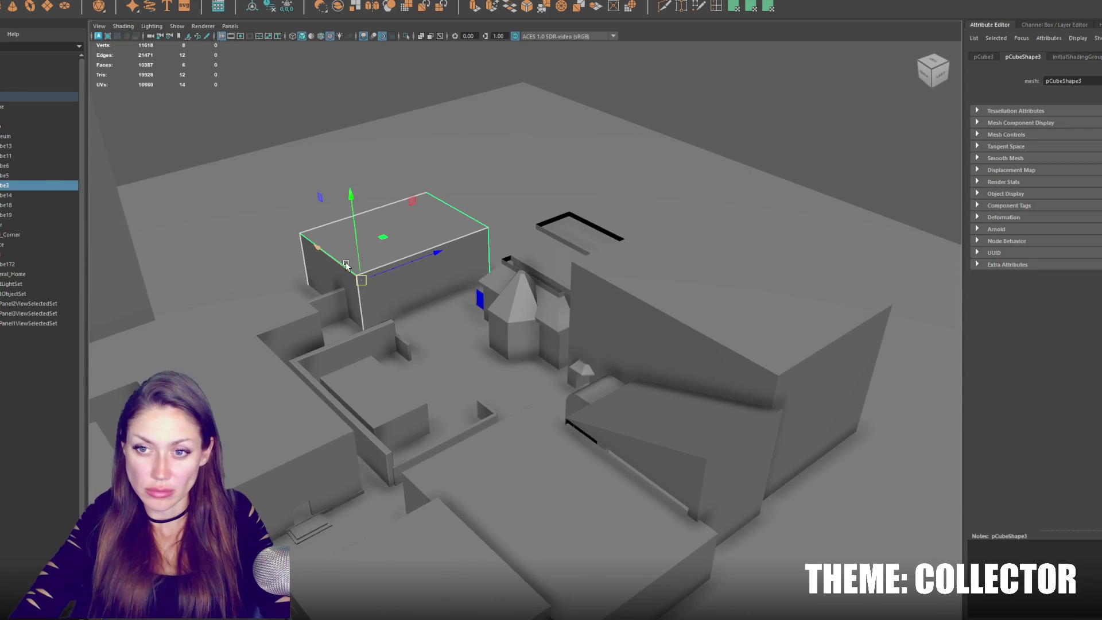
key(ctrl+g)
double_click(21, 274)
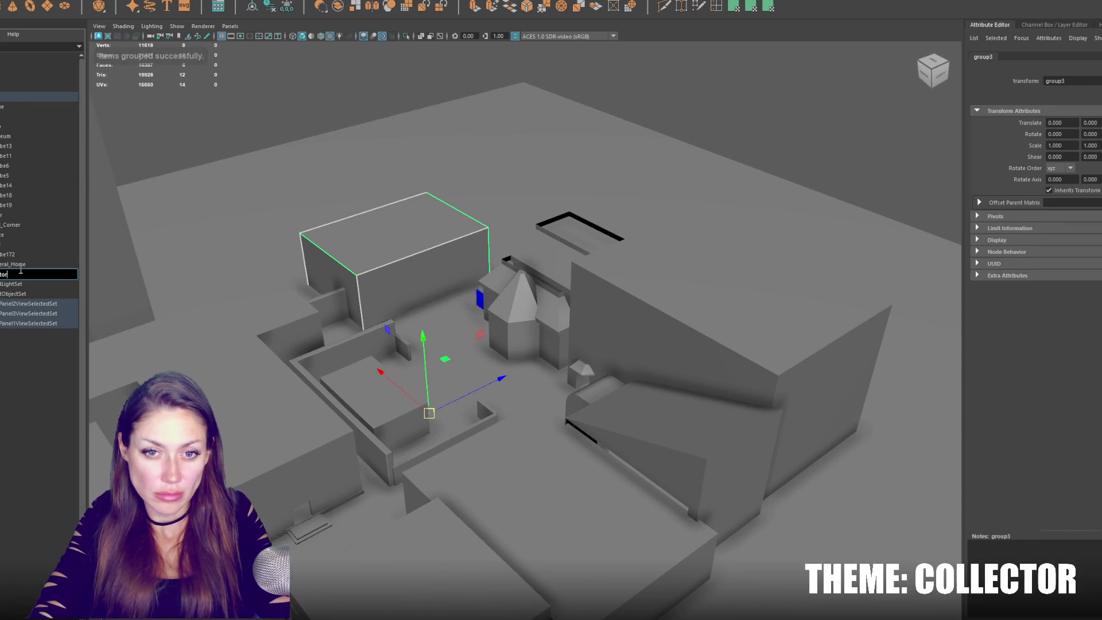
text(cycle_Club)
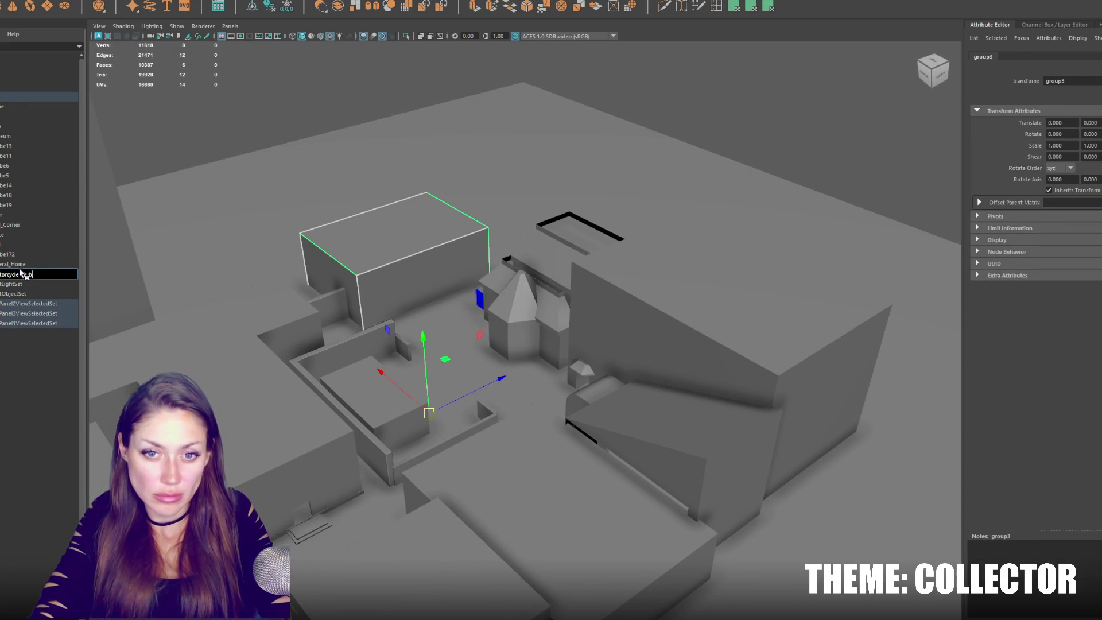
key(Return)
click(287, 6)
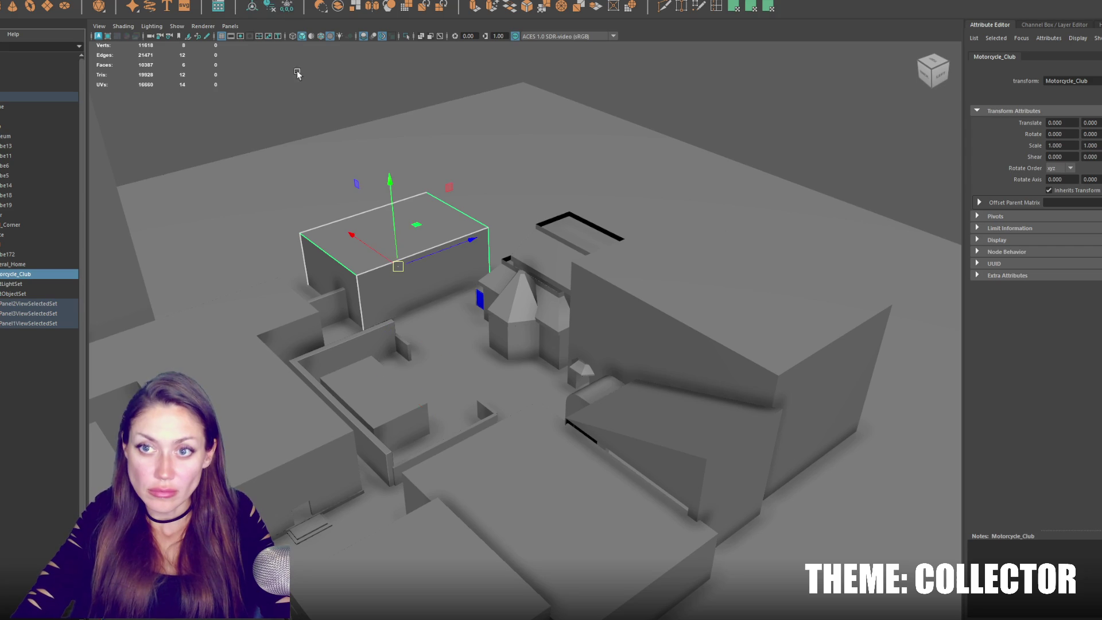
Duplicate Motorcycle_Club onto its top and reshape the copy's top face into a gable roof.
key(ctrl+d)
drag(419, 232, 408, 181)
key(r)
mouse_move(394, 219)
mouse_down()
mouse_move(405, 218)
mouse_move(399, 196)
mouse_up()
key(w)
right_drag(396, 175, 389, 159)
click(389, 159)
drag(368, 146, 418, 193)
key(w)
mouse_move(385, 126)
mouse_down()
mouse_move(393, 178)
mouse_move(390, 146)
mouse_up()
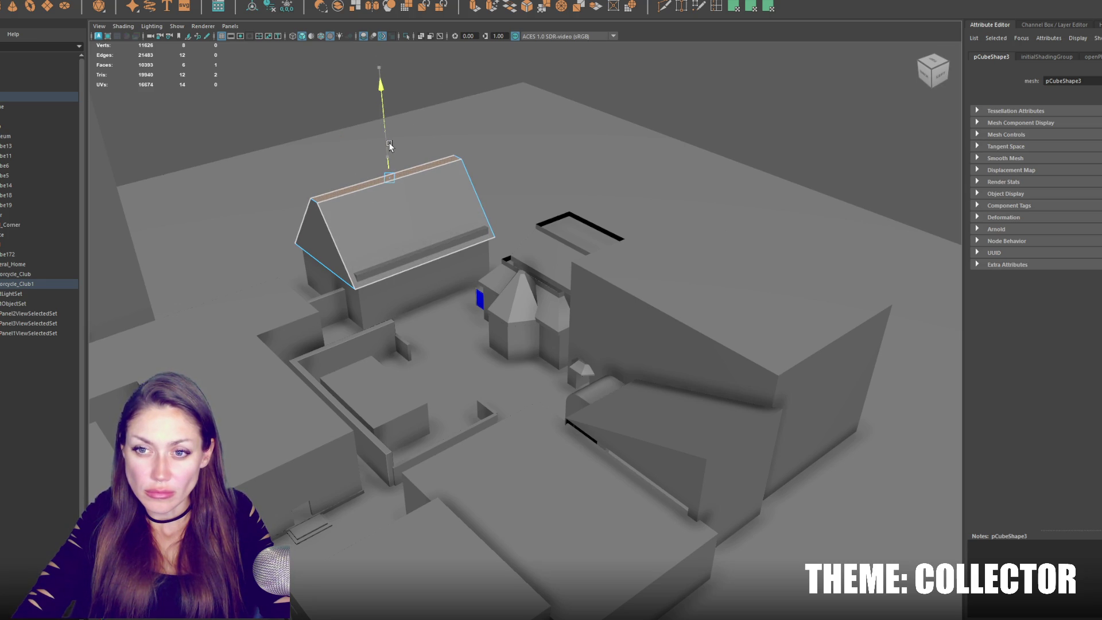
Lower the roof ridge, widen the top face, and slide it to reshape the roof.
drag(390, 145, 390, 167)
drag(306, 139, 183, 86)
key(w)
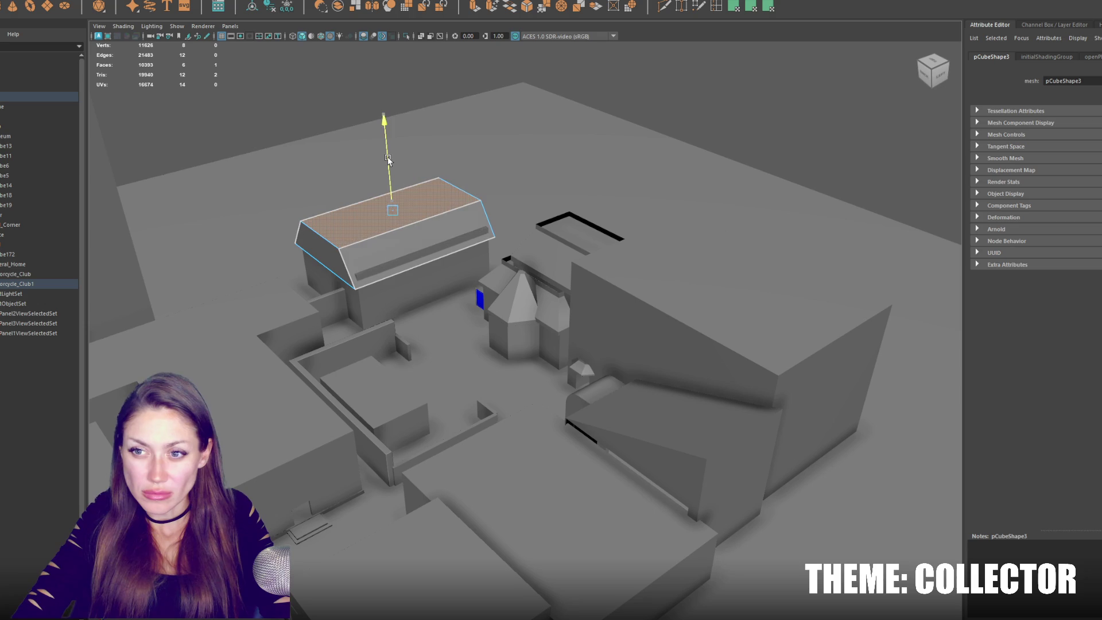
drag(407, 202, 422, 204)
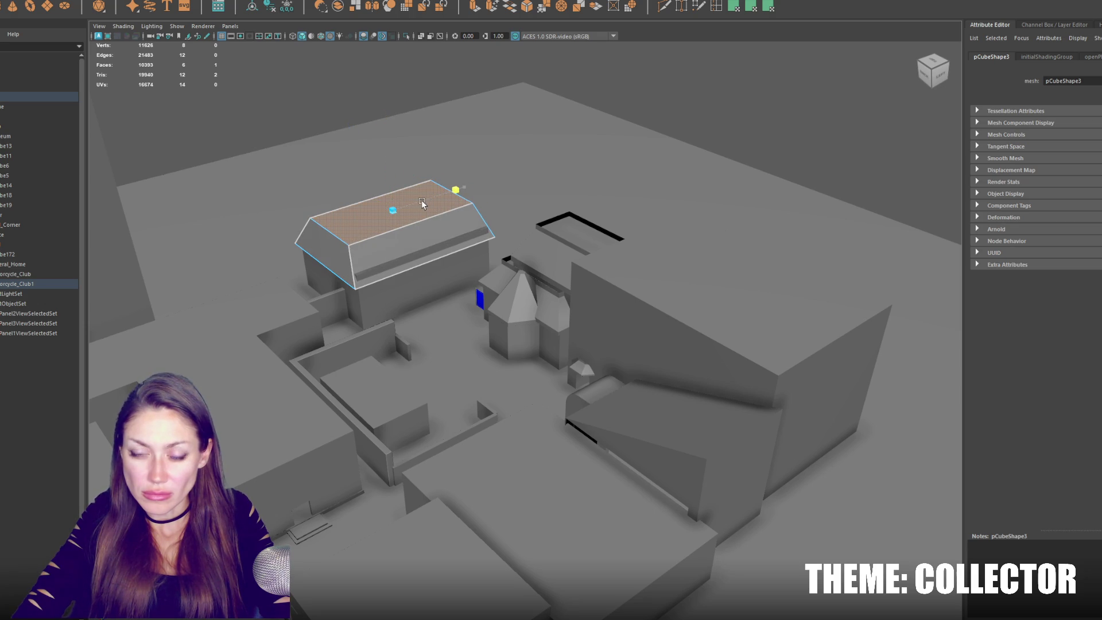
right_drag(411, 201, 439, 188)
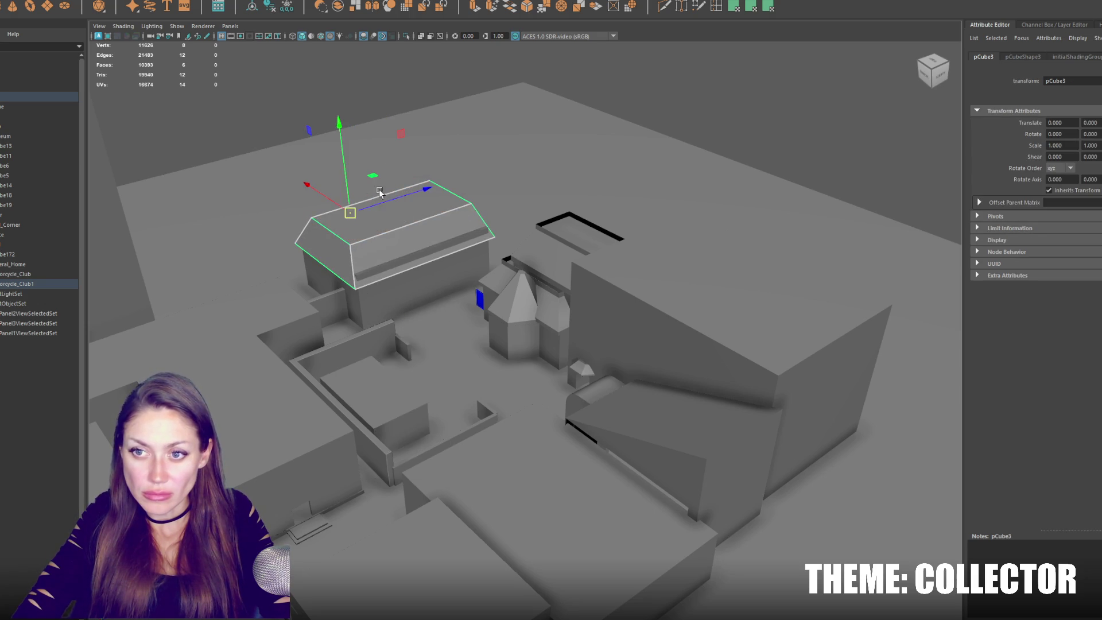
scroll(403, 218, up, 5)
alt+drag(403, 218, 309, 217)
Extrude the roof's bottom face downward to thicken the eave.
click(331, 225)
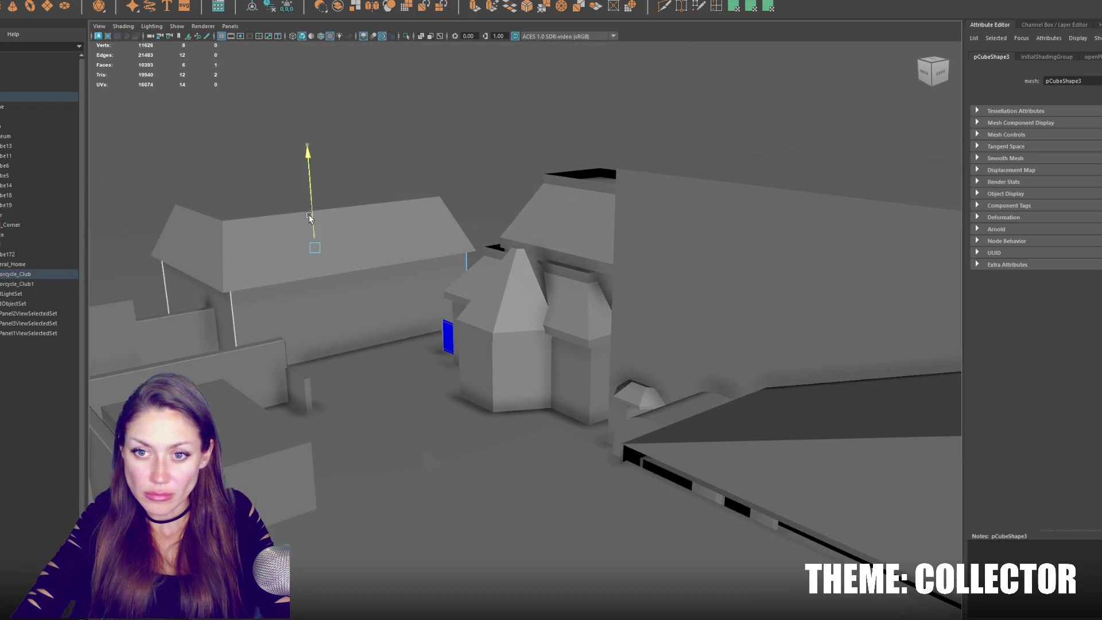
click(431, 143)
click(374, 200)
click(383, 263)
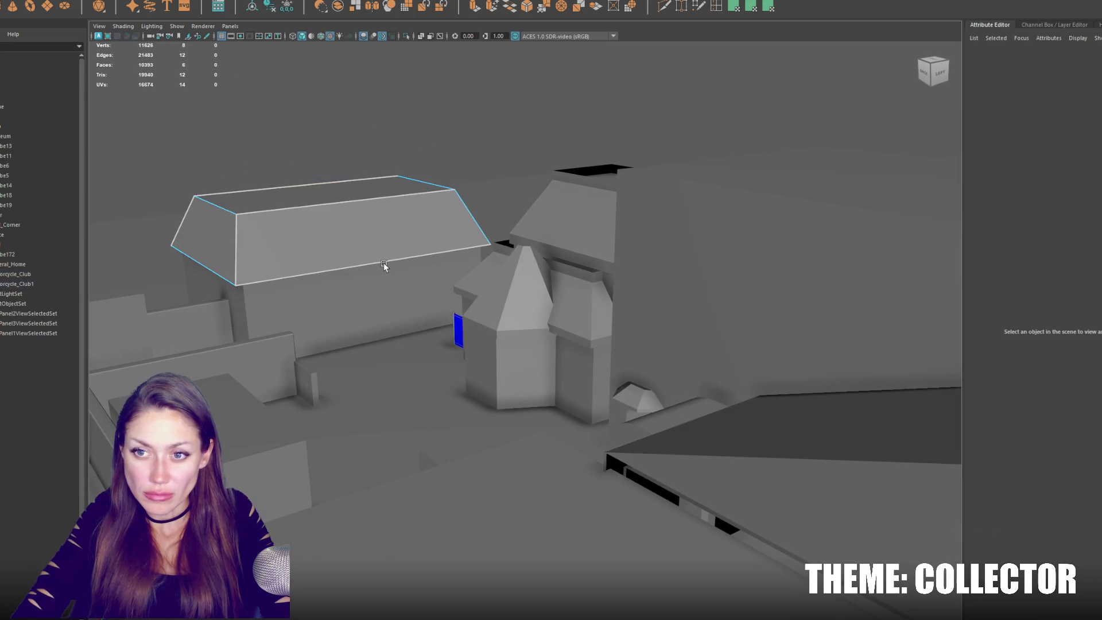
key(4)
click(380, 262)
right_drag(396, 258, 394, 277)
click(394, 276)
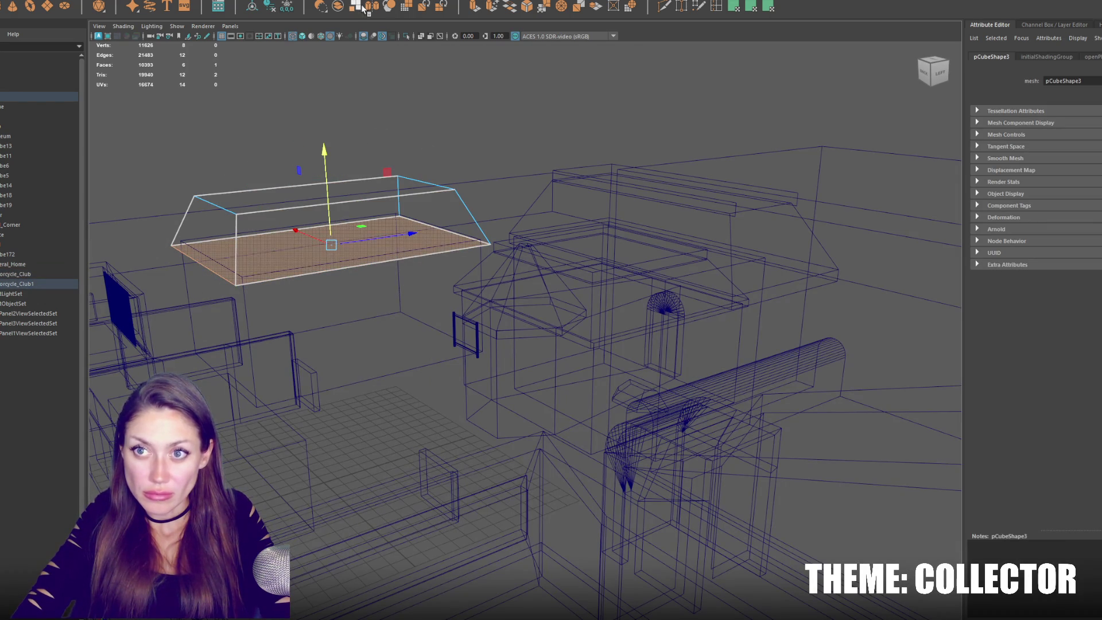
click(472, 5)
drag(326, 207, 326, 212)
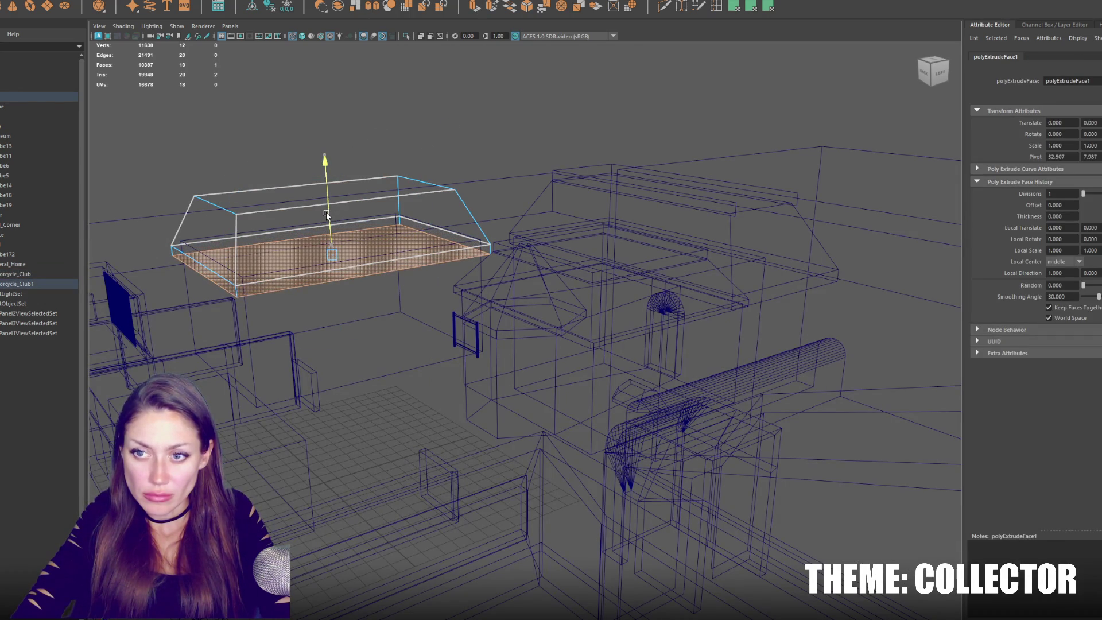
Lower the roof's top face a little more and drop the whole roof slightly onto the building.
key(6)
right_drag(352, 194, 354, 192)
click(353, 192)
mouse_move(322, 167)
mouse_down()
mouse_move(320, 197)
mouse_move(332, 188)
mouse_up()
click(320, 205)
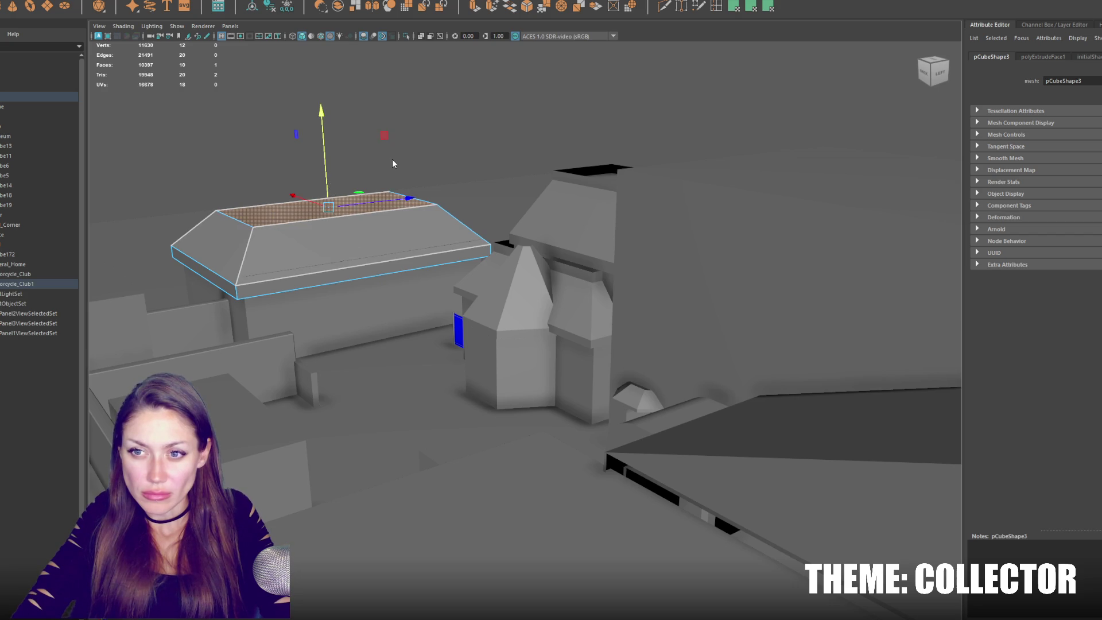
key(F8)
drag(249, 138, 249, 142)
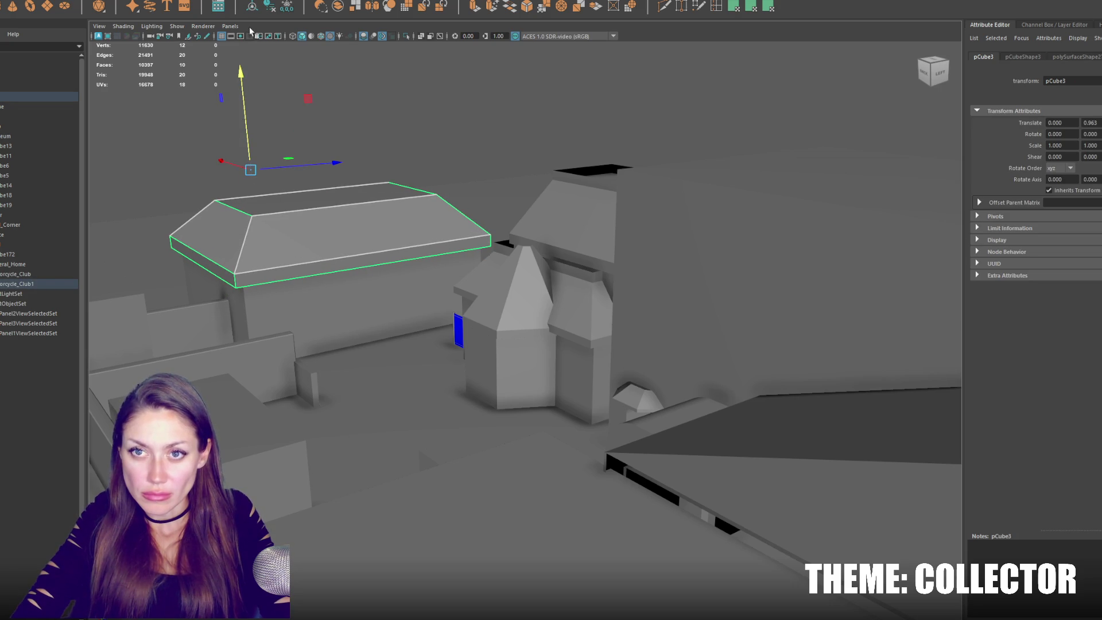
mouse_move(356, 247)
alt+mouse_down()
mouse_move(377, 206)
mouse_move(385, 276)
mouse_move(418, 339)
alt+mouse_up()
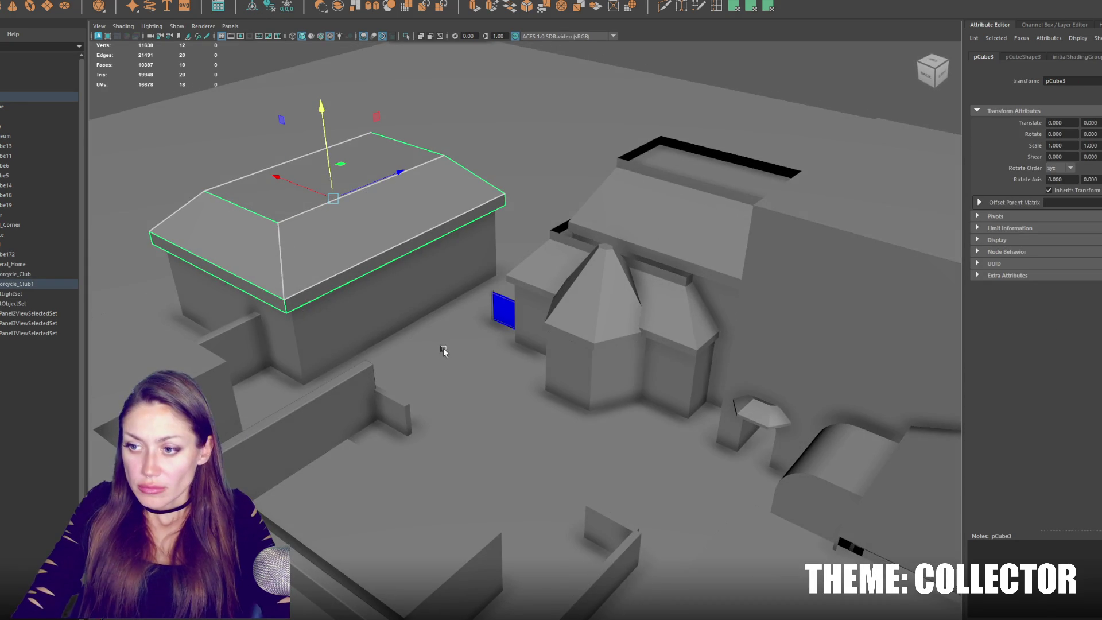
mouse_move(481, 368)
alt+mouse_down()
mouse_move(434, 330)
mouse_move(411, 330)
mouse_move(557, 330)
alt+mouse_up()
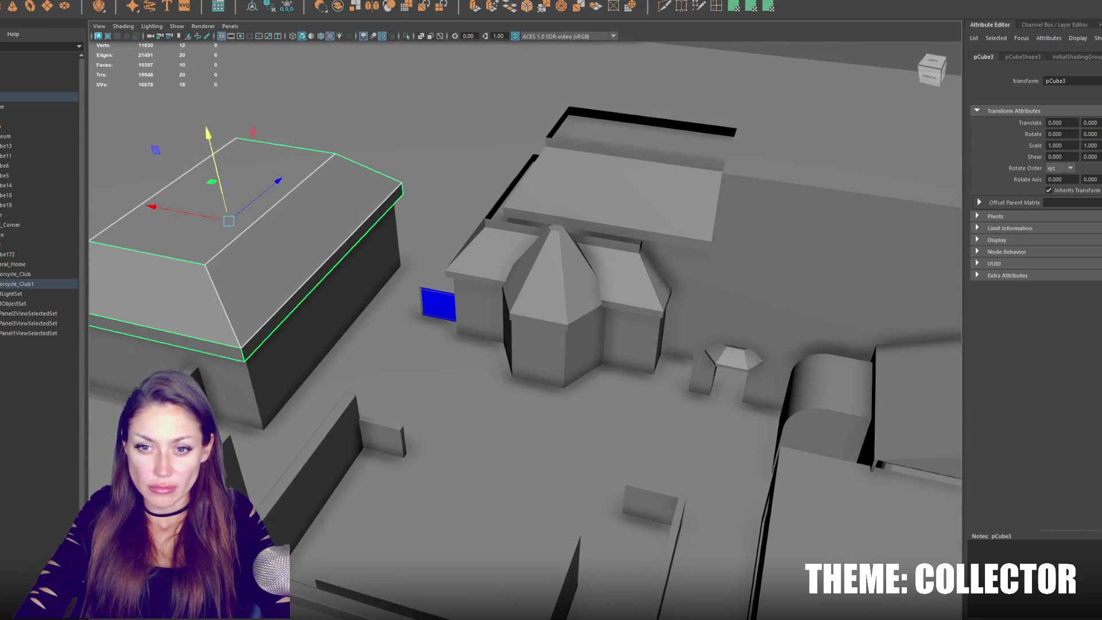
click(212, 389)
Rotate the small wall 90 degrees, then deselect it.
key(e)
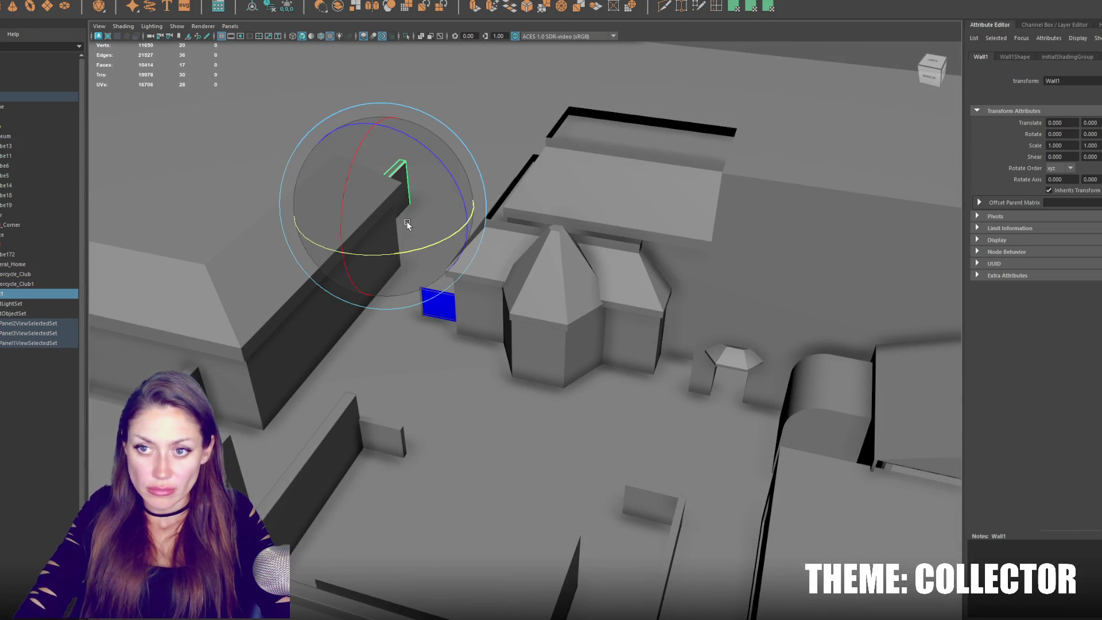
mouse_move(418, 248)
mouse_down()
mouse_move(357, 256)
mouse_move(478, 298)
mouse_move(624, 284)
mouse_move(746, 248)
mouse_move(549, 484)
mouse_move(579, 446)
mouse_move(486, 414)
mouse_move(526, 412)
mouse_move(433, 414)
mouse_move(637, 446)
mouse_move(539, 402)
mouse_move(464, 408)
mouse_up()
scroll(477, 298, up, 5)
key(w)
click(547, 433)
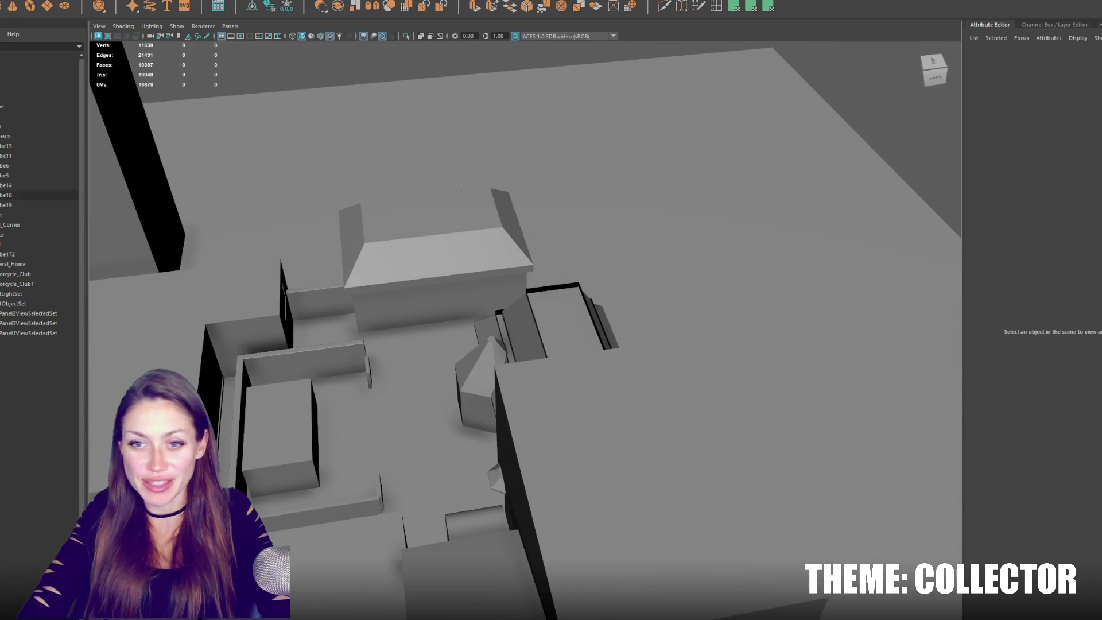
Delete the leftover stray cubes, including pCube19, pCube18 and pCube11.
click(26, 257)
key(Delete)
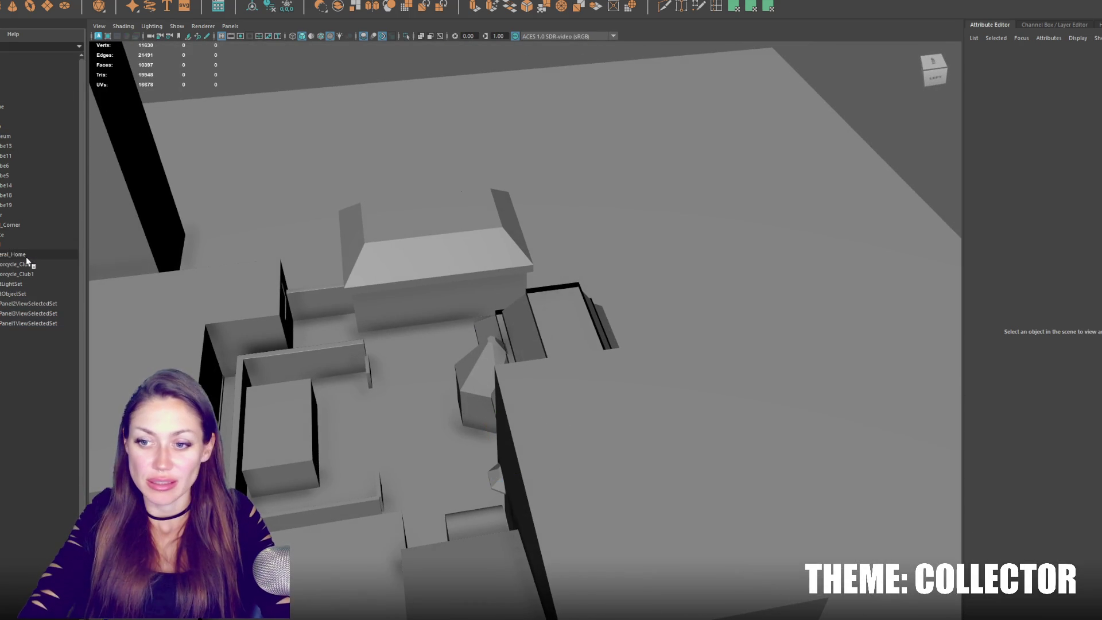
alt+middle_drag(98, 259, 167, 257)
click(43, 225)
click(39, 205)
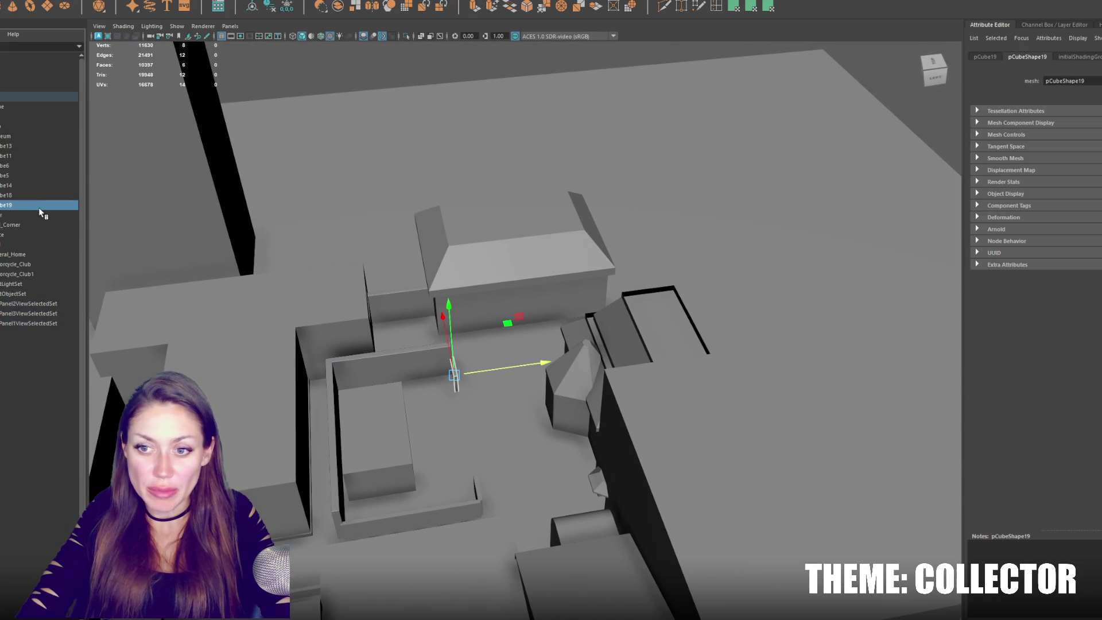
alt+drag(275, 221, 379, 241)
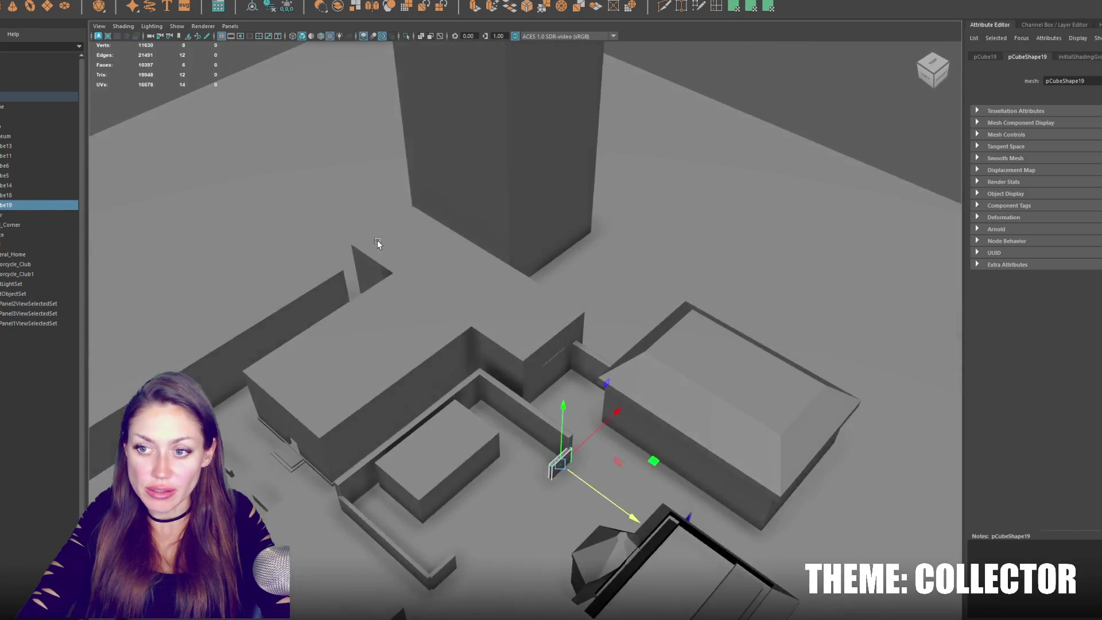
shift+click(418, 551)
shift+click(409, 564)
key(Delete)
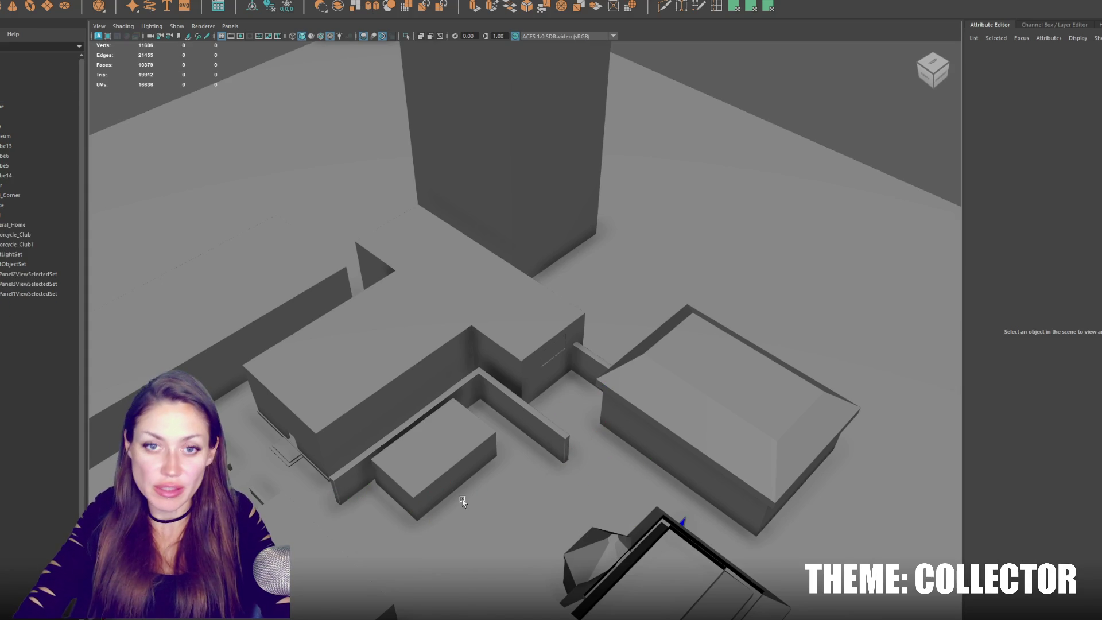
Group the small box with Wall_Corner and name the group Laundromat.
click(528, 431)
shift+click(417, 438)
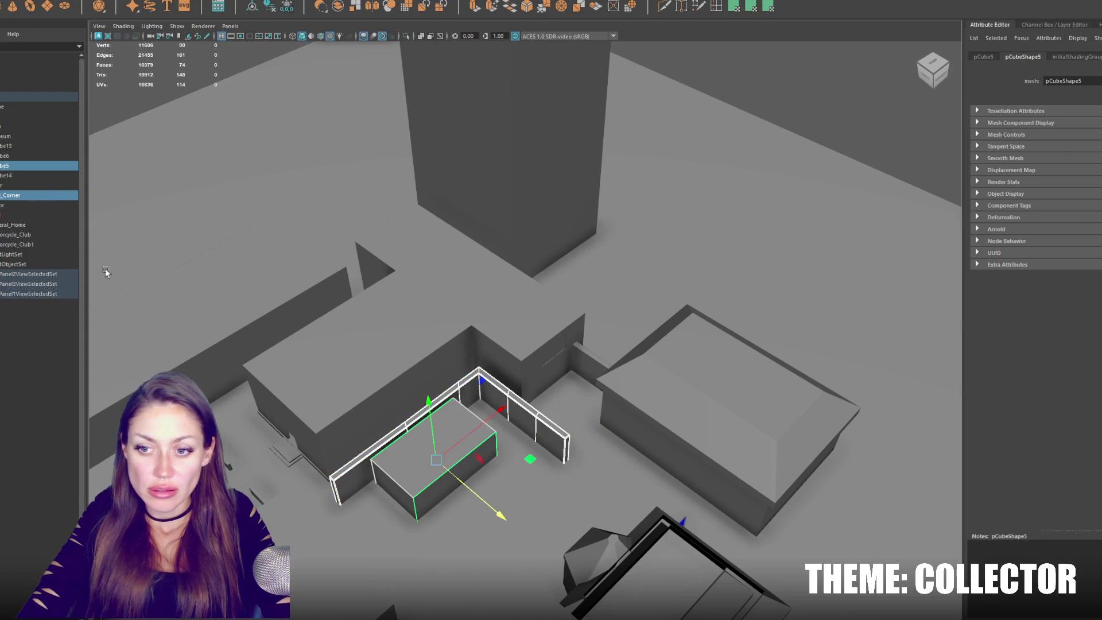
key(ctrl+g)
double_click(8, 235)
key(BackSpace)
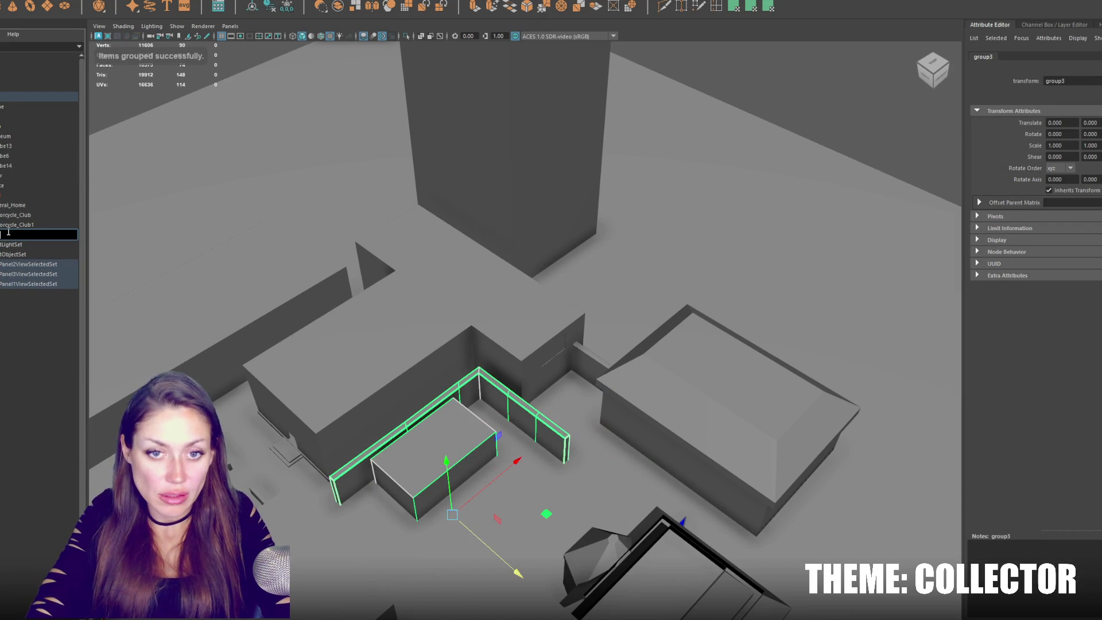
text(ndromat)
key(Return)
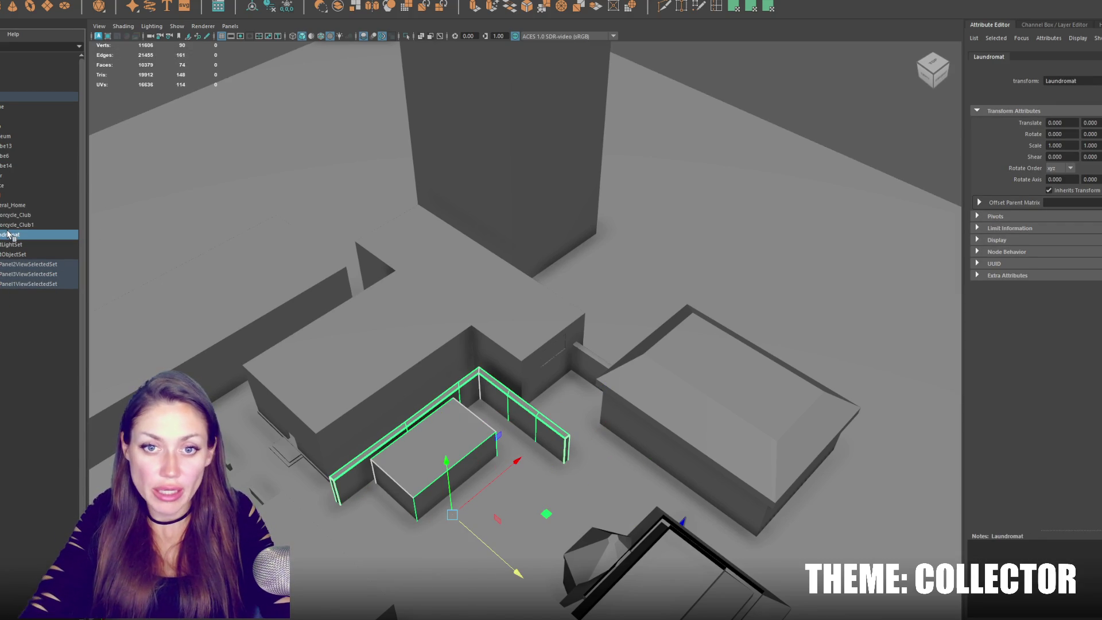
Move Motorcycle_Club1's cube into Motorcycle_Club and review the building hierarchy.
click(18, 228)
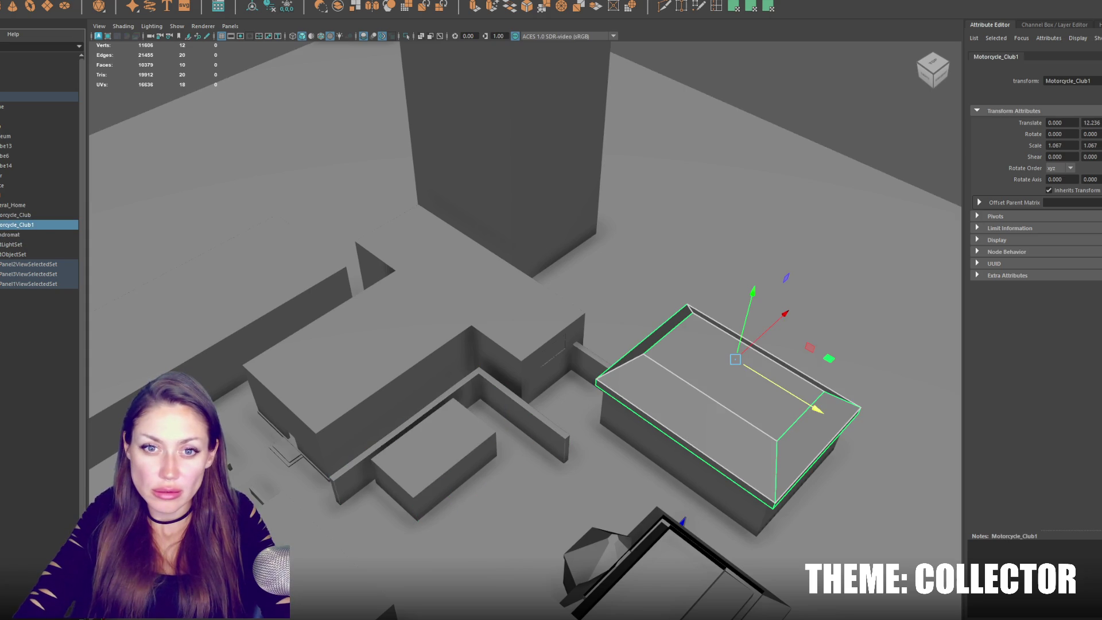
click(1, 224)
click(6, 235)
middle_drag(23, 217, 22, 217)
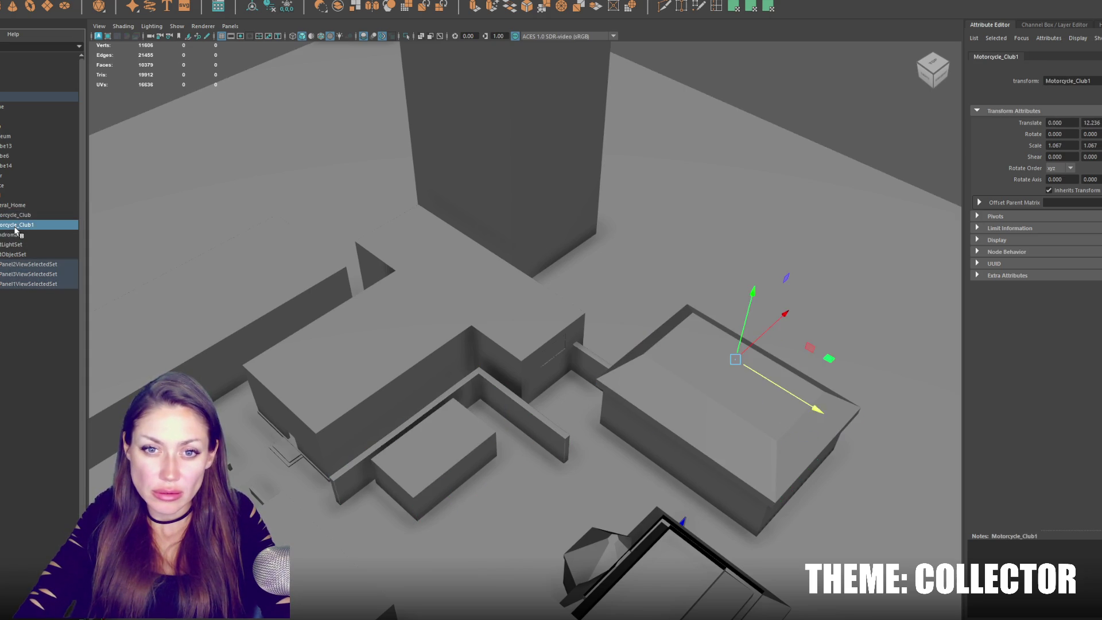
click(18, 215)
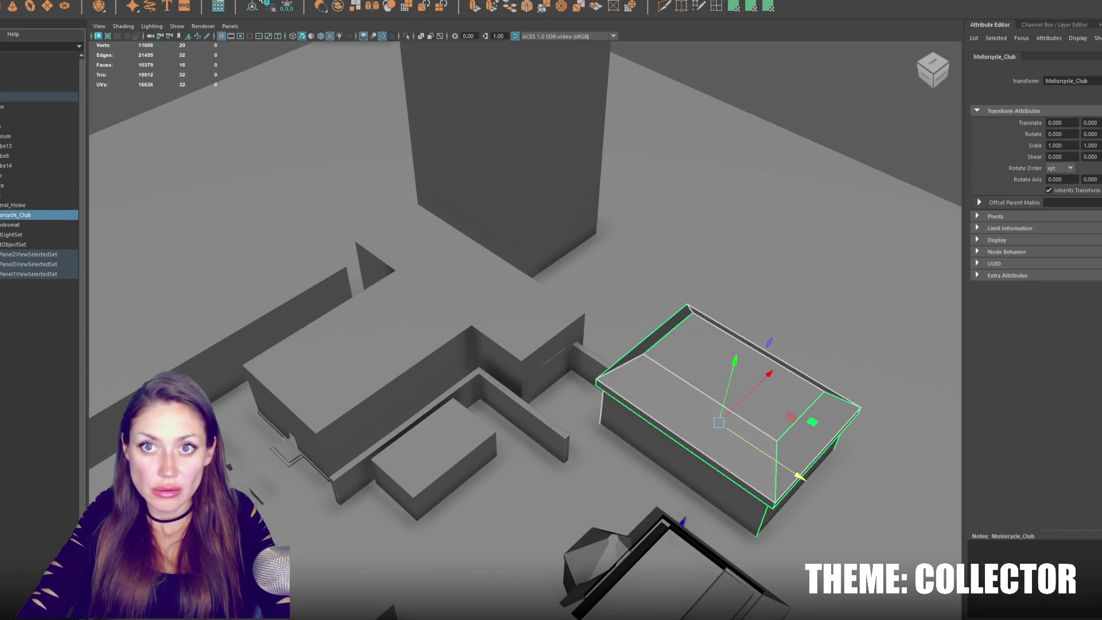
click(69, 224)
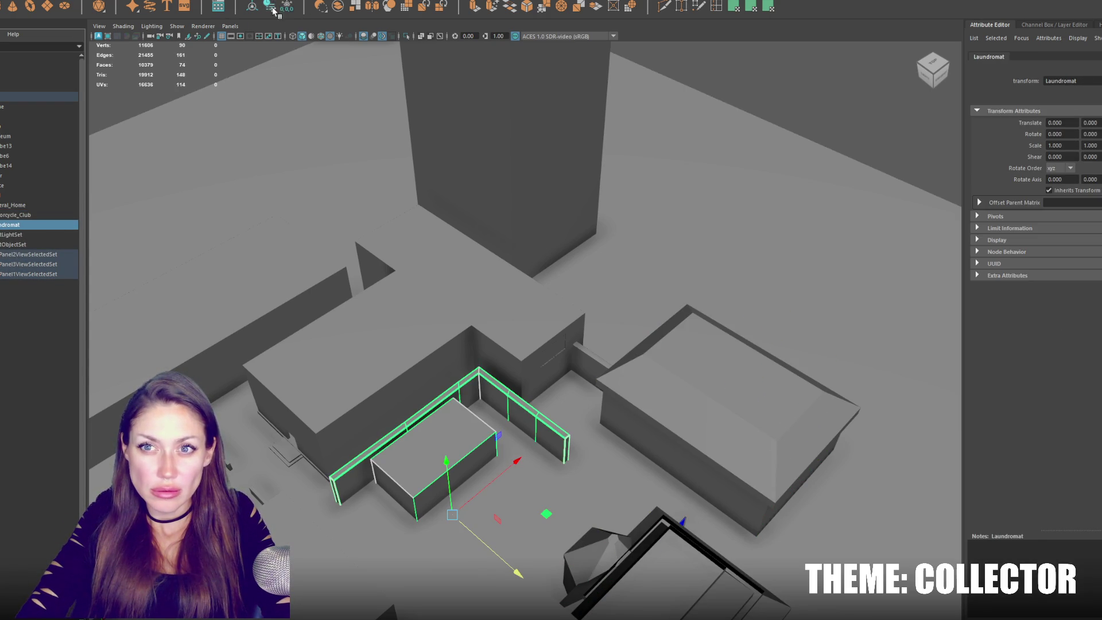
click(57, 212)
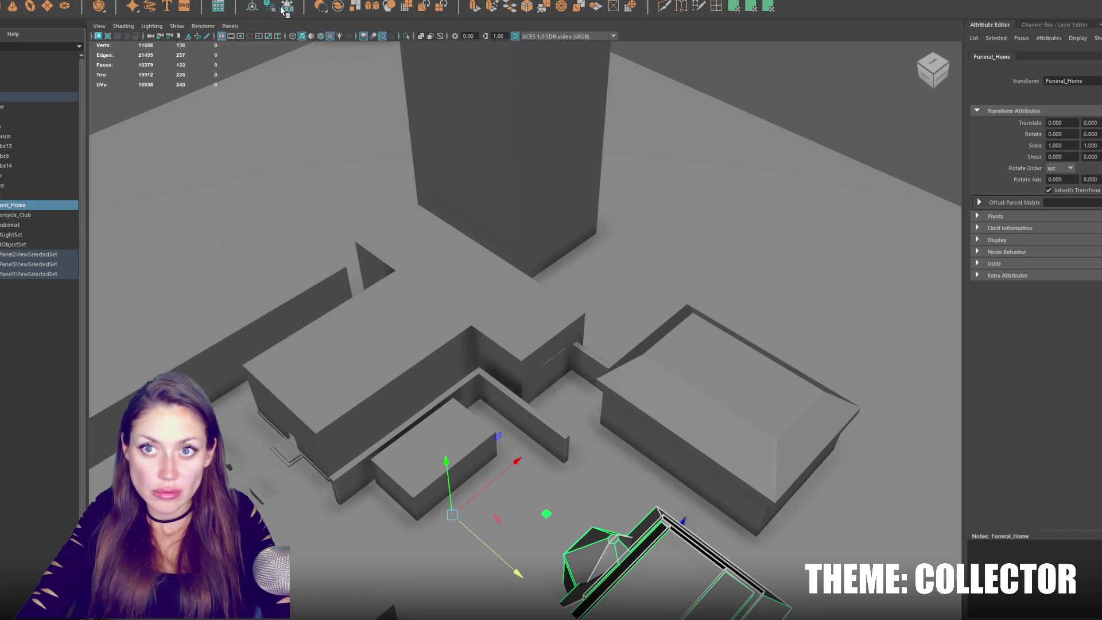
Rename the tall tower pCube14 to Tower, leaving pCube6's name unchanged.
click(35, 185)
click(49, 166)
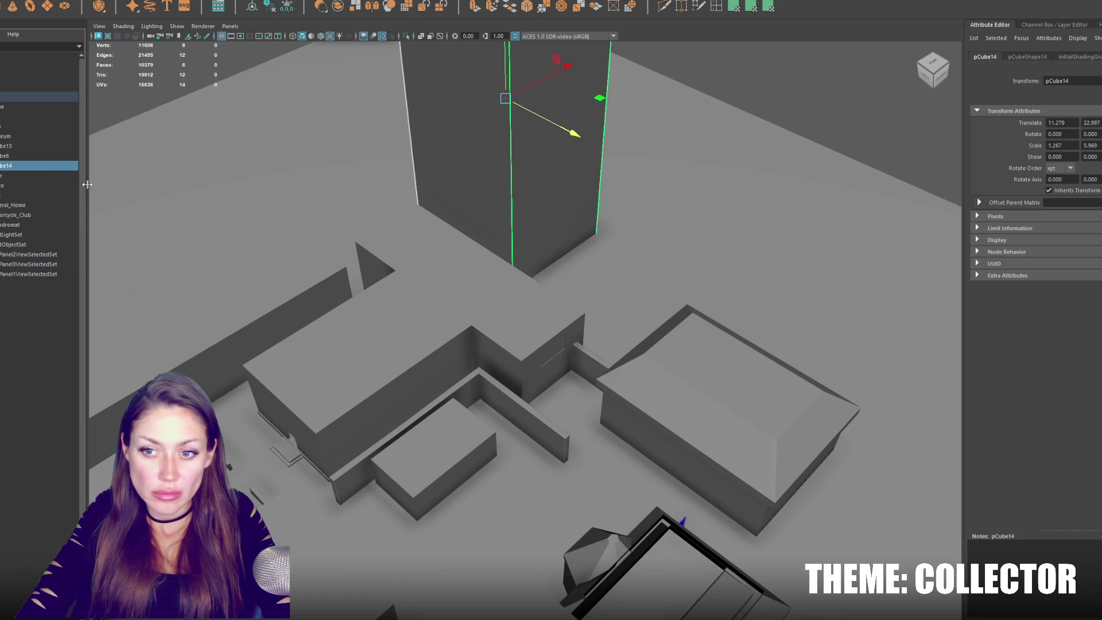
double_click(12, 164)
text(Tower)
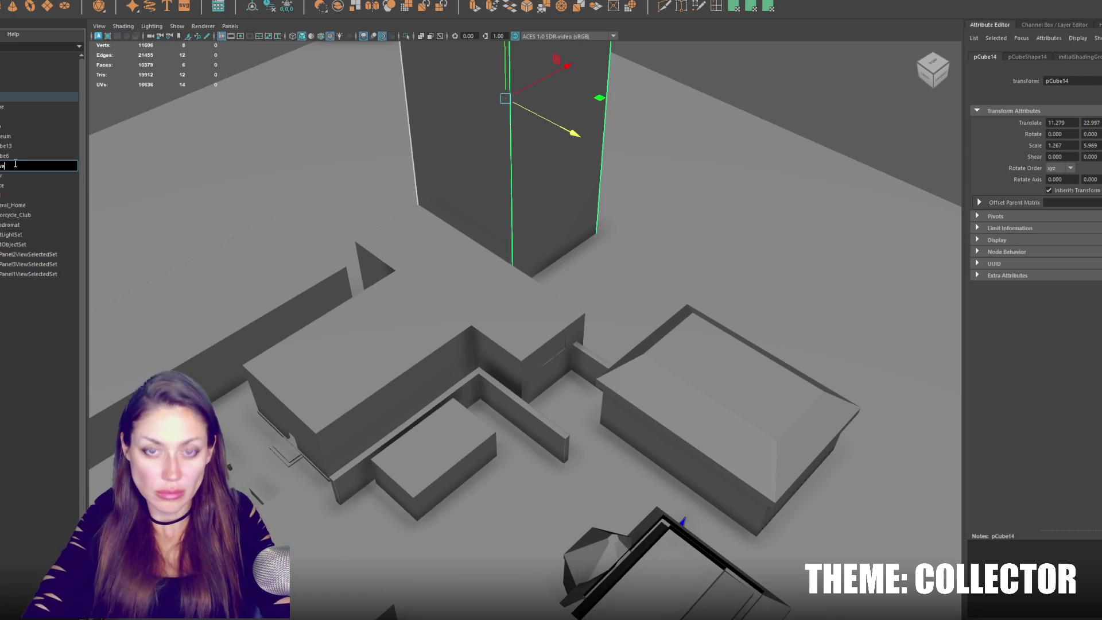
key(Return)
click(35, 156)
double_click(33, 156)
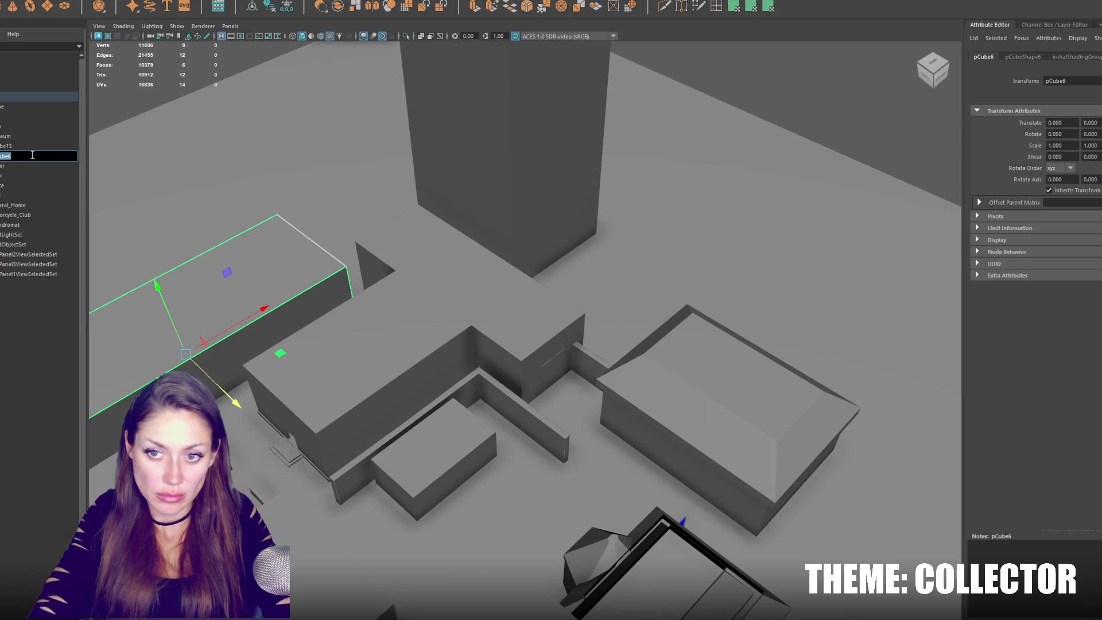
key(Return)
Widen the long box pCube6 and scale it much taller.
alt+middle_drag(212, 376, 391, 404)
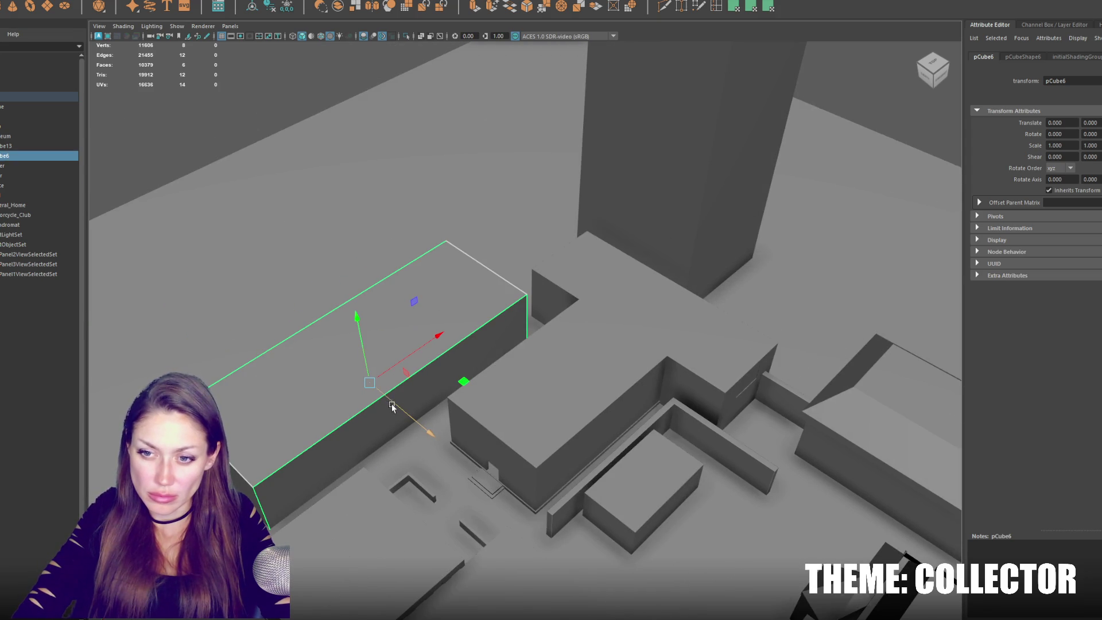
mouse_move(401, 413)
mouse_down()
mouse_move(483, 469)
mouse_move(404, 413)
mouse_up()
drag(335, 338, 310, 212)
drag(401, 408, 326, 342)
Duplicate the long box, move and enlarge the copy beside it, and name it Event_Space.
key(ctrl+d)
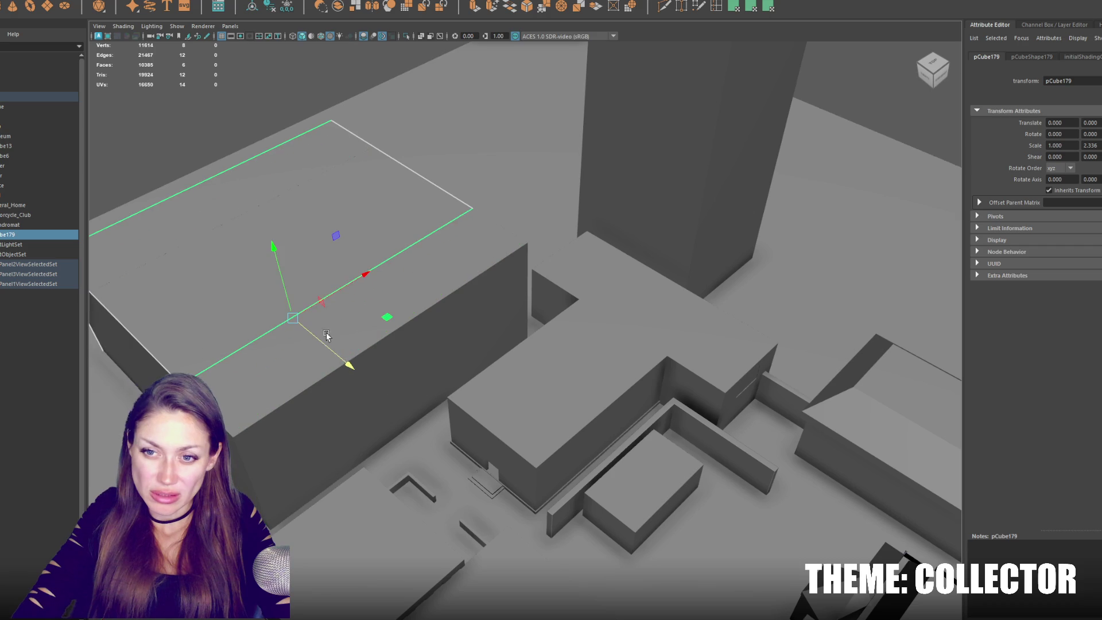
mouse_move(347, 286)
mouse_down()
mouse_move(284, 324)
mouse_move(295, 285)
mouse_move(321, 294)
mouse_move(234, 362)
mouse_move(118, 315)
mouse_move(119, 301)
mouse_up()
drag(226, 357, 207, 368)
click(317, 334)
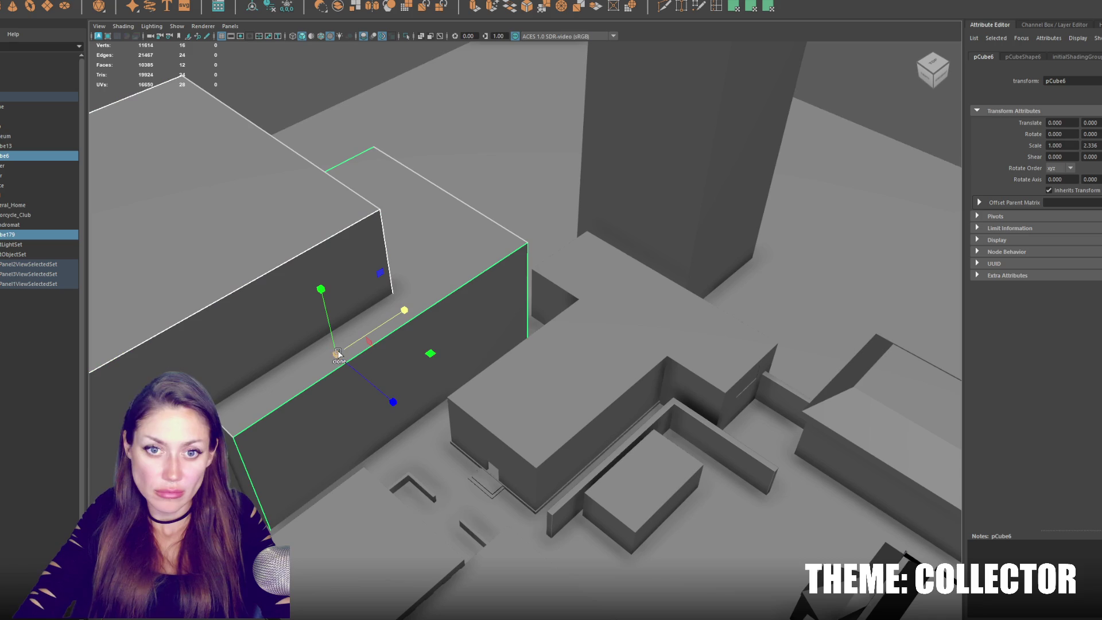
key(ctrl+z)
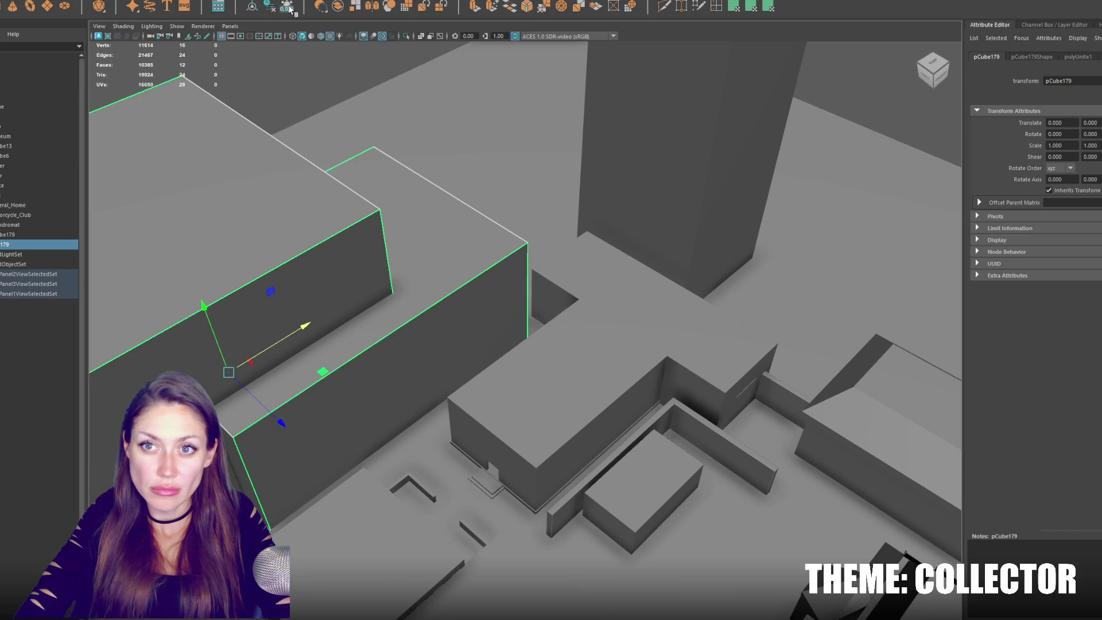
mouse_move(29, 226)
middle_down()
mouse_move(37, 132)
mouse_move(24, 139)
middle_up()
double_click(24, 136)
text(Event_Space)
key(Return)
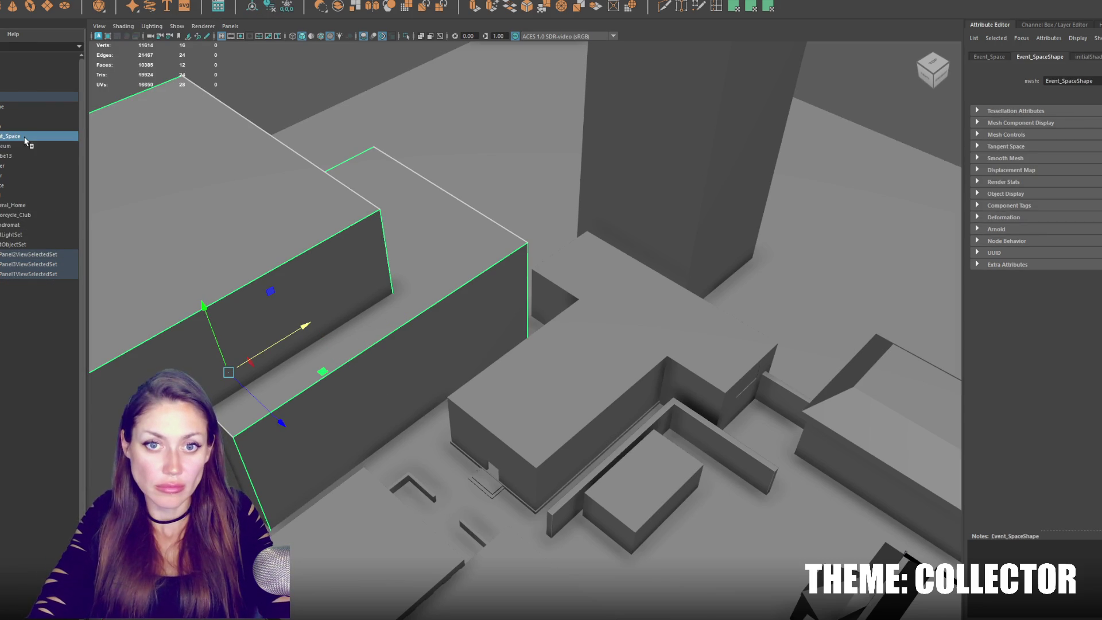
click(22, 155)
Frame the ground slab pCube13 and rename it Ground.
key(f)
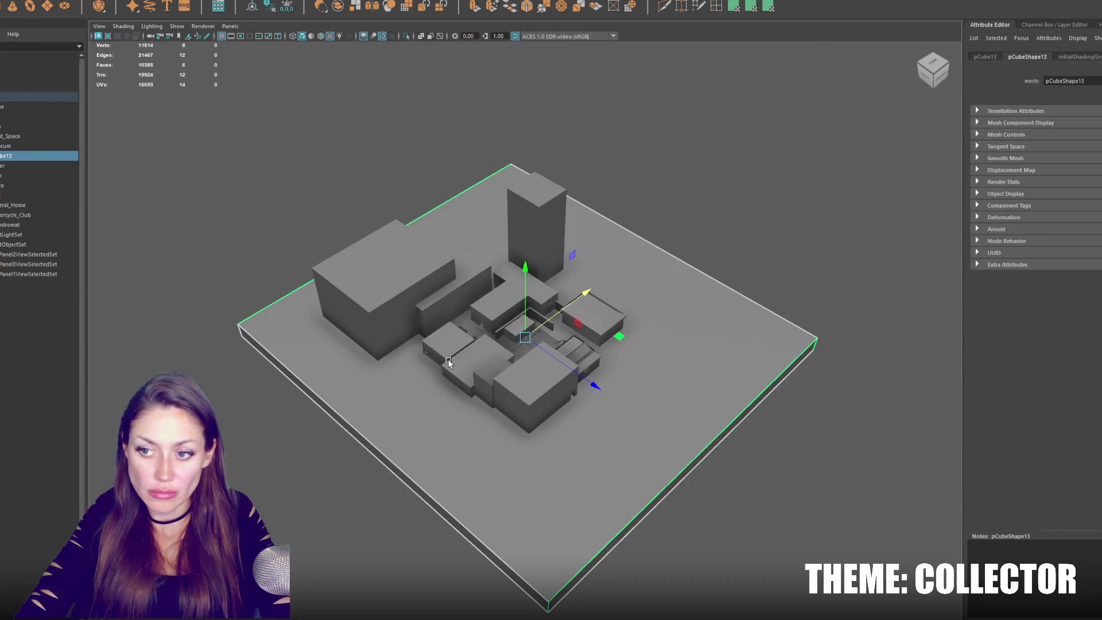
double_click(22, 155)
text(Ground)
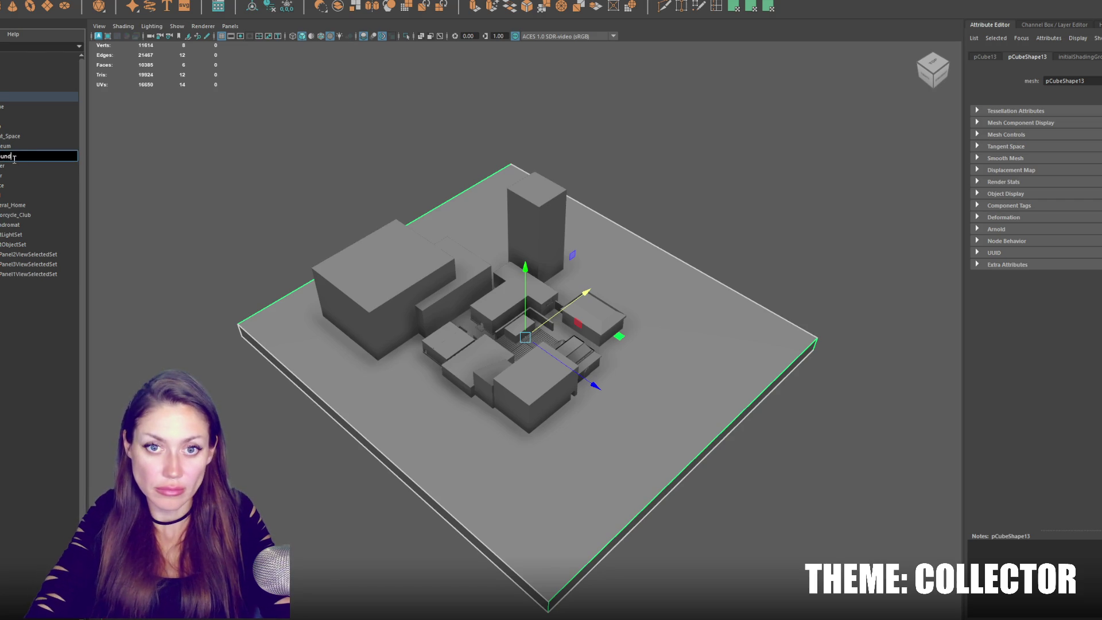
key(Return)
Delete the selected faces from the side of the Ground slab.
alt+drag(356, 247, 465, 264)
key(F11)
mouse_move(722, 216)
mouse_down()
mouse_move(826, 344)
mouse_move(733, 330)
mouse_up()
key(Delete)
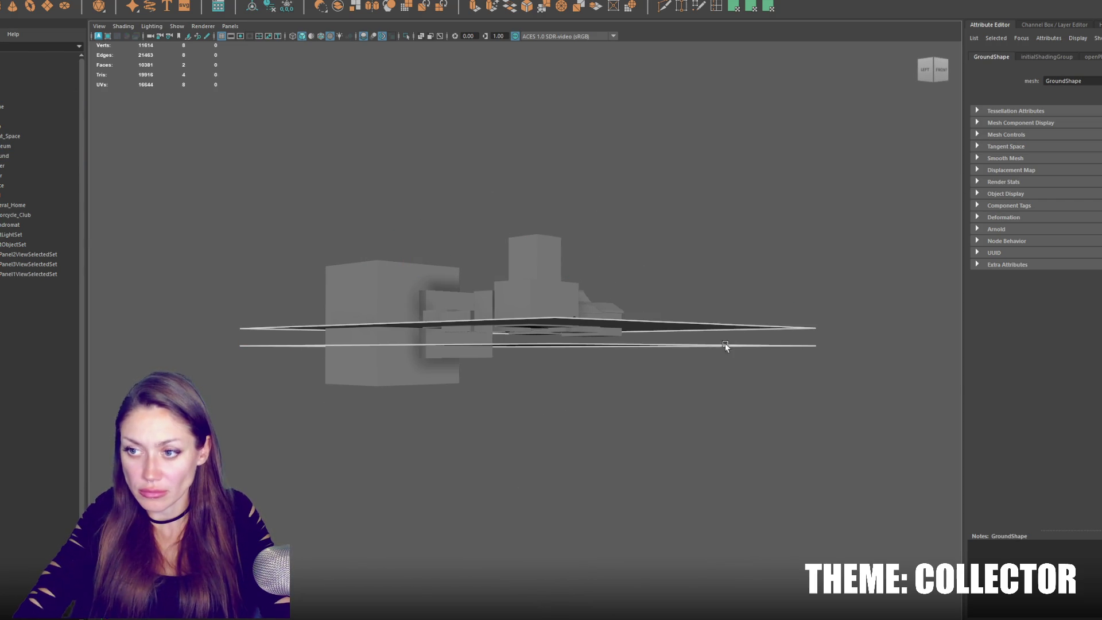
key(F8)
alt+drag(701, 366, 708, 160)
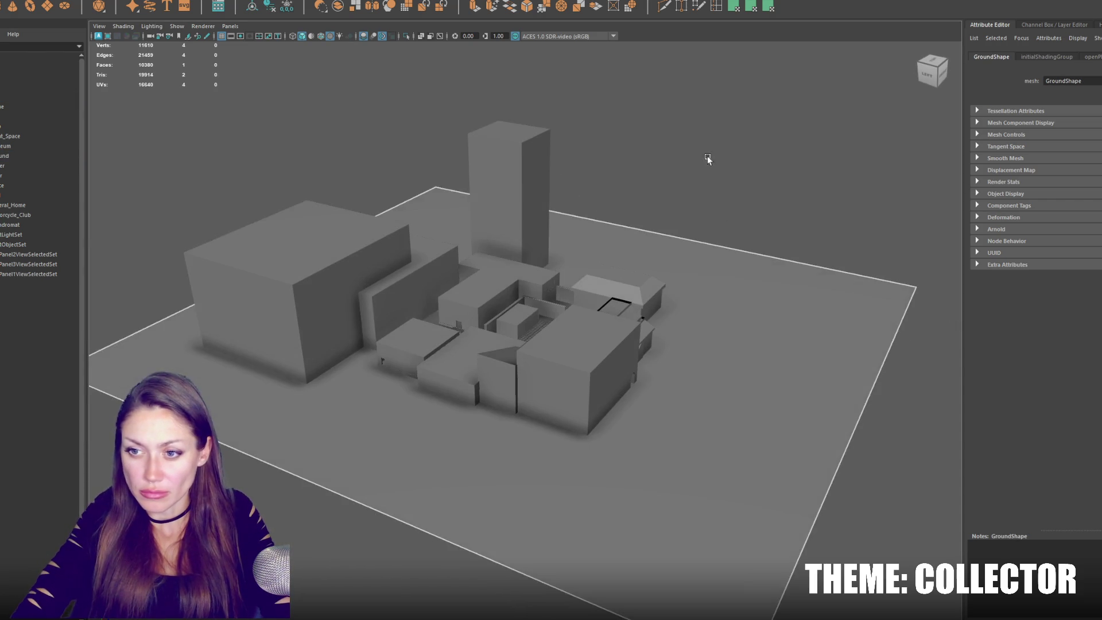
click(670, 336)
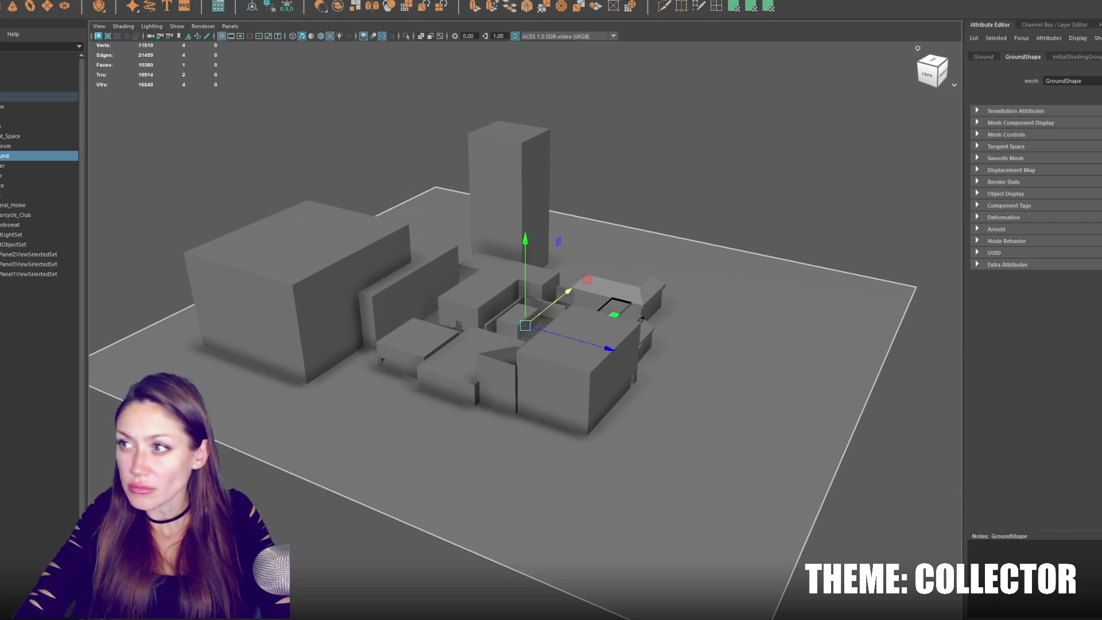
Shift the Ground plane along one axis and look over the lit city from above.
key(ctrl+a)
scroll(591, 318, up, 10)
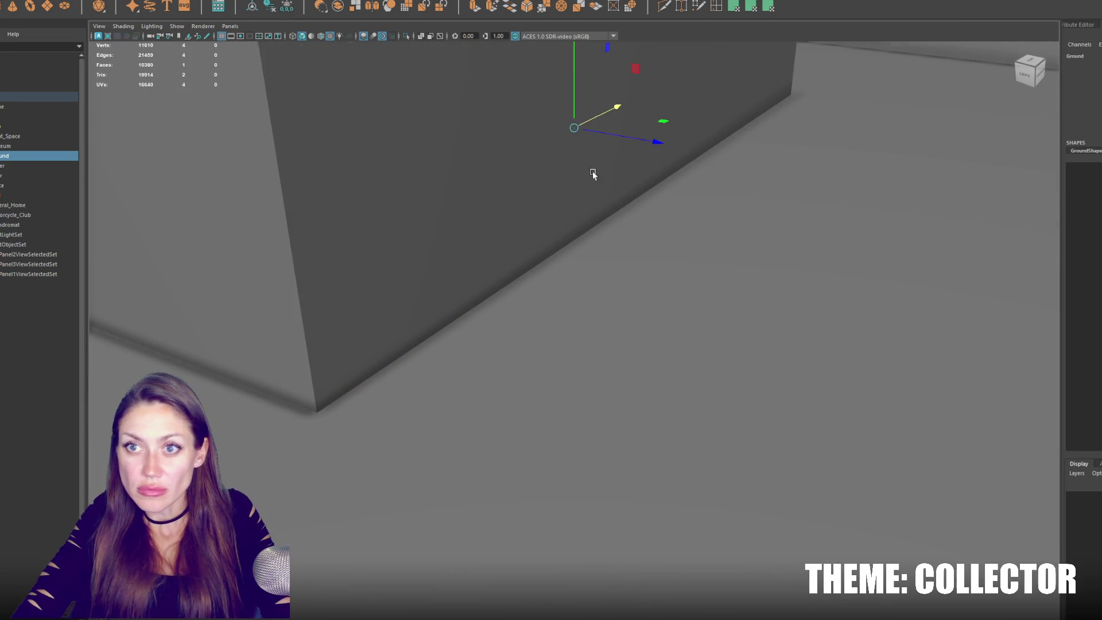
scroll(594, 230, down, 5)
mouse_move(574, 224)
alt+mouse_down()
mouse_move(572, 325)
mouse_move(588, 346)
mouse_move(583, 339)
alt+mouse_up()
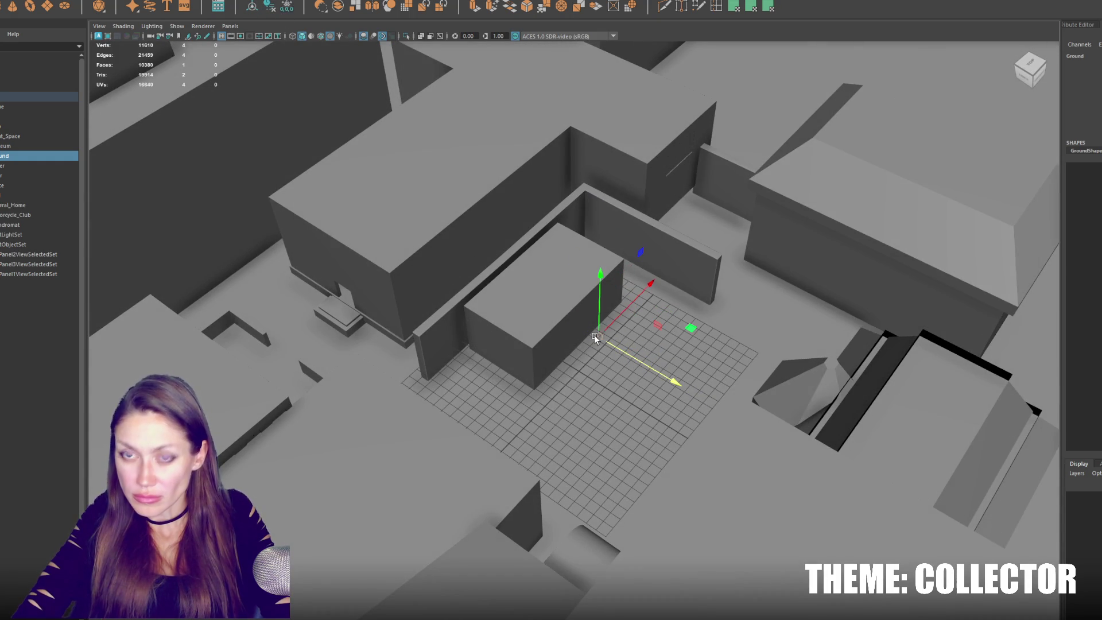
drag(594, 336, 643, 365)
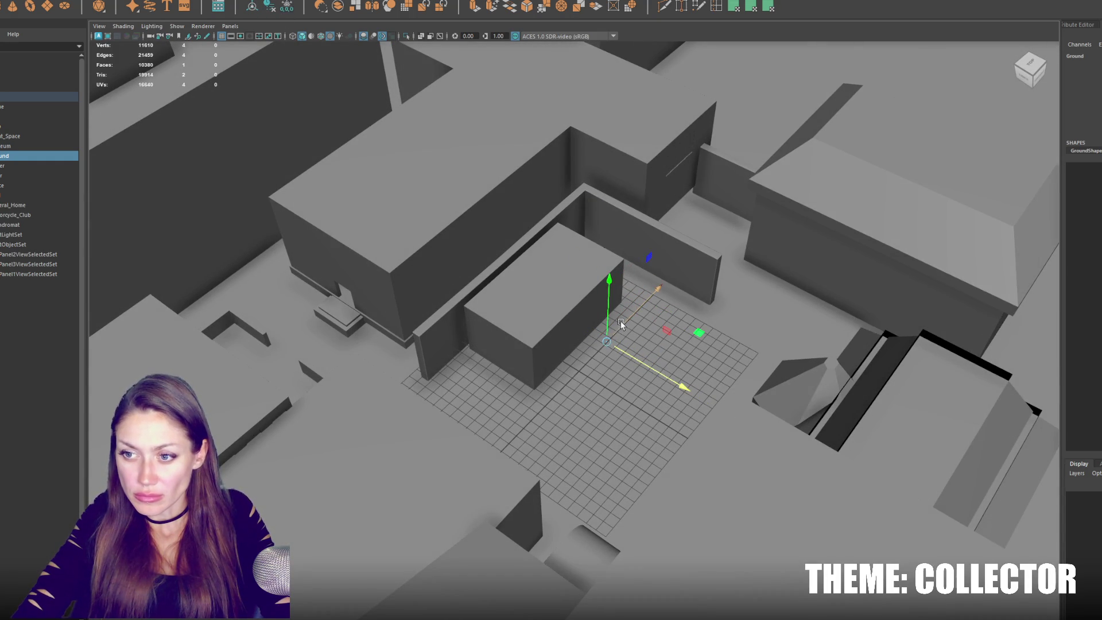
scroll(586, 372, down, 2)
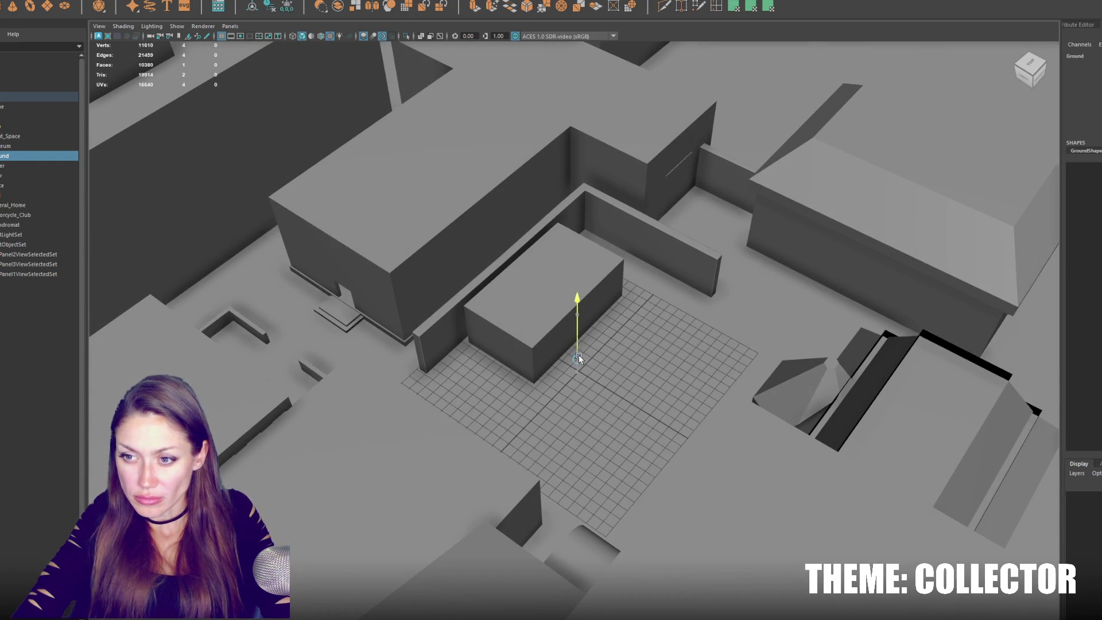
scroll(579, 355, down, 5)
scroll(579, 357, up, 10)
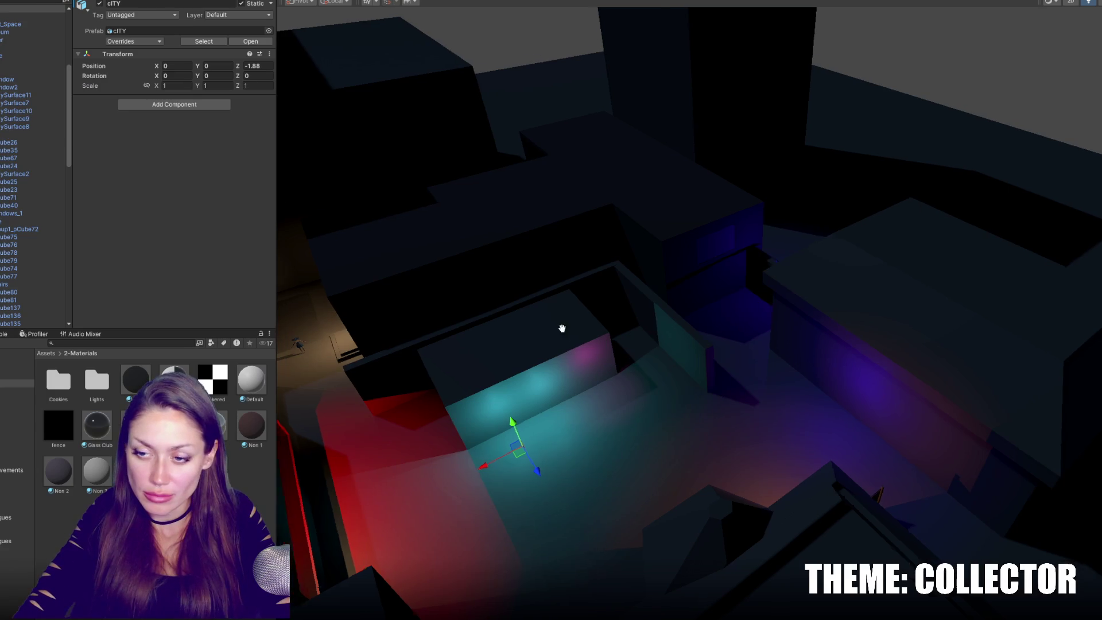
mouse_move(561, 328)
right_down()
mouse_move(807, 296)
mouse_move(781, 303)
mouse_move(792, 399)
mouse_move(596, 374)
right_up()
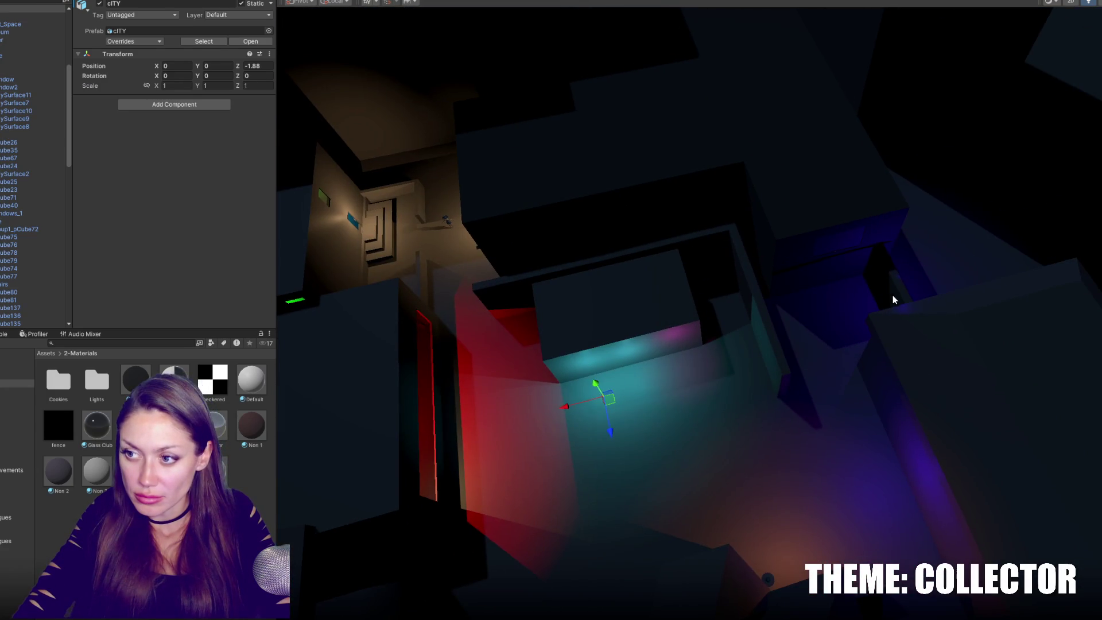
Select the wall beside the blue-lit gap and slide it along its length.
click(891, 300)
key(f)
click(678, 310)
scroll(679, 313, up, 2)
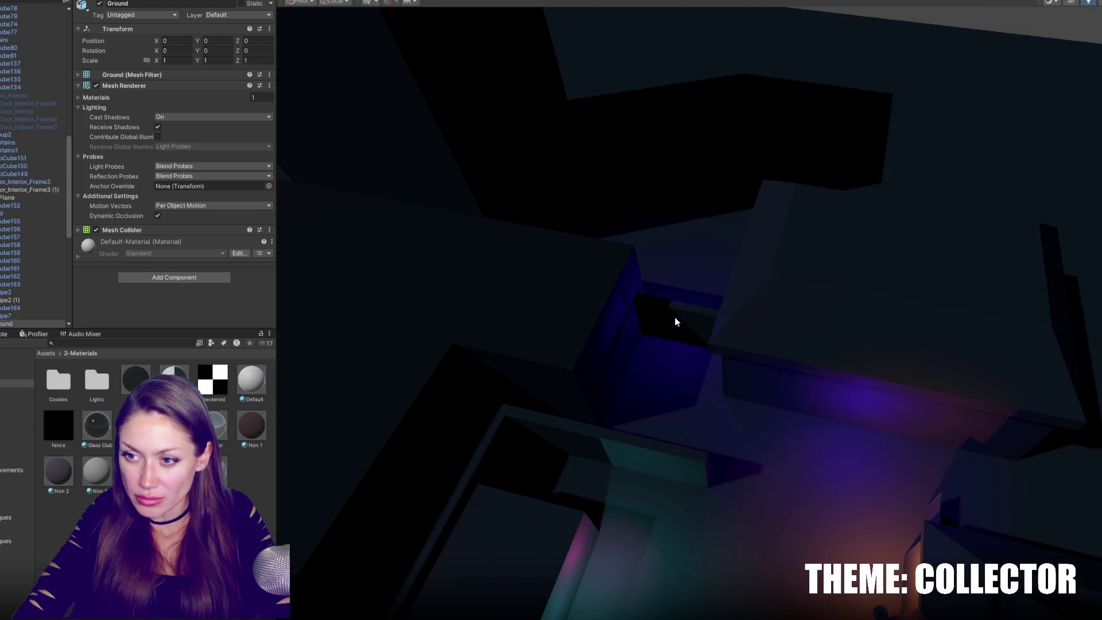
click(683, 322)
drag(760, 343, 593, 349)
Duplicate the wall, rotate the copy 90 degrees, and move it to X -18.84, Z 26.62.
key(ctrl+d)
key(f)
key(e)
key(w)
drag(687, 346, 638, 438)
right_drag(637, 438, 858, 394)
drag(863, 365, 825, 431)
key(f)
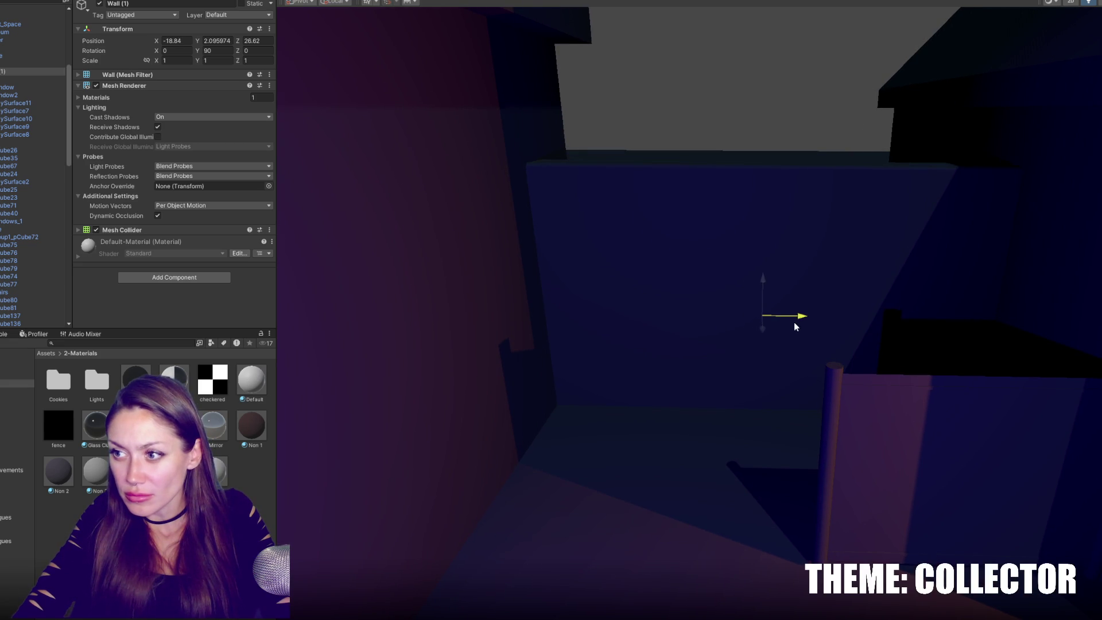
Select the fence and duplicate its Checkered material into Checkered 1.
mouse_move(794, 325)
right_down()
mouse_move(893, 413)
mouse_move(817, 342)
right_up()
click(817, 342)
click(766, 343)
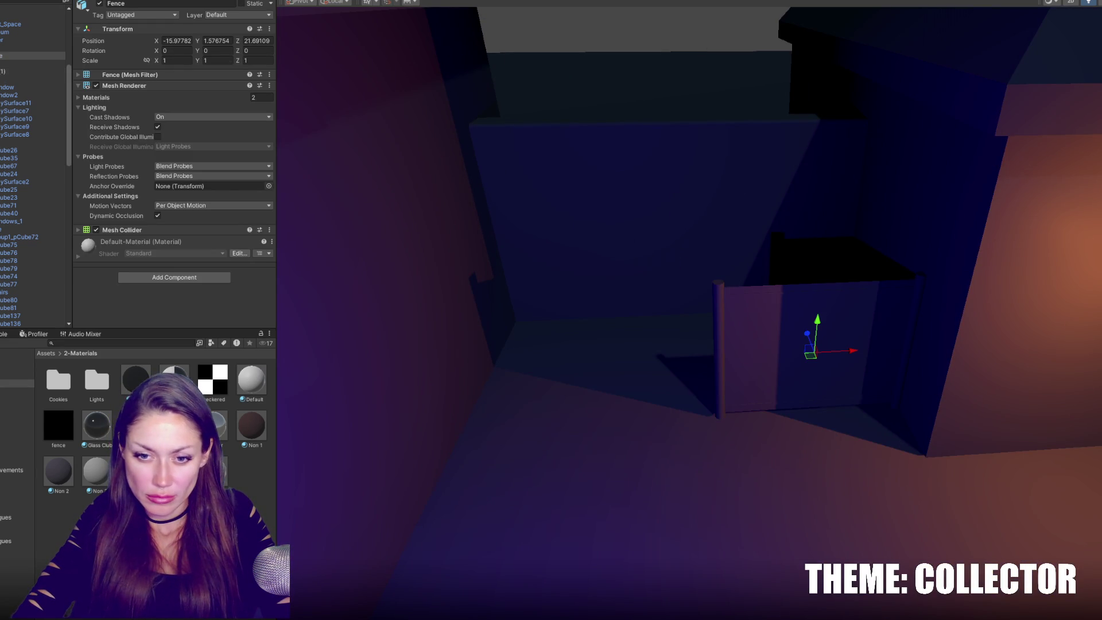
key(ctrl+d)
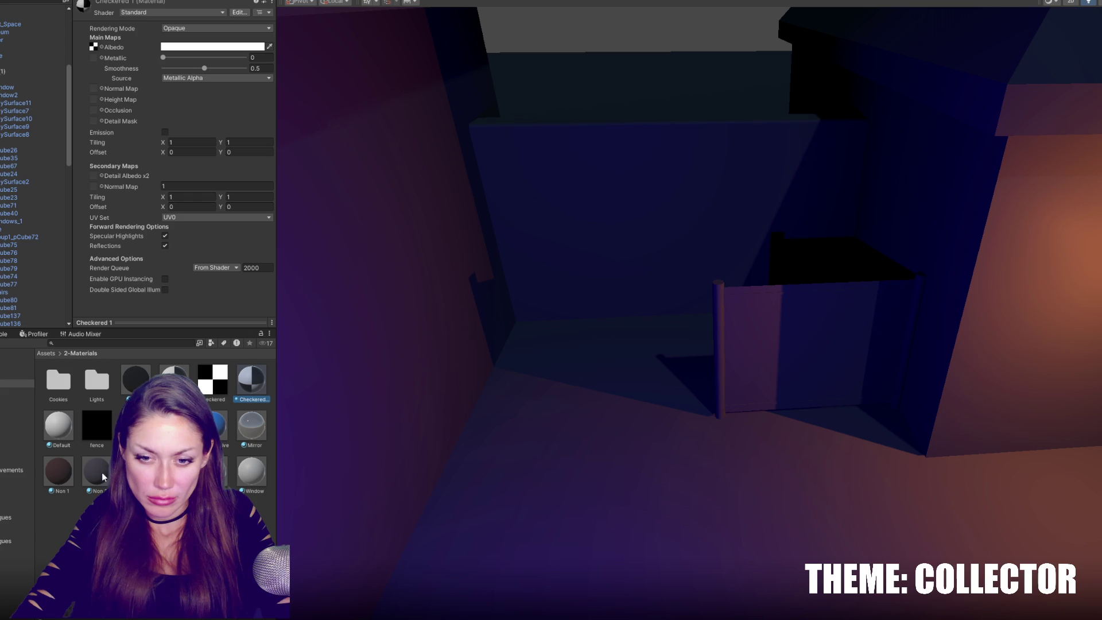
Put the fence texture in Albedo and enable Alpha Is Transparency on its import settings.
drag(98, 426, 94, 47)
click(102, 409)
click(157, 76)
click(262, 209)
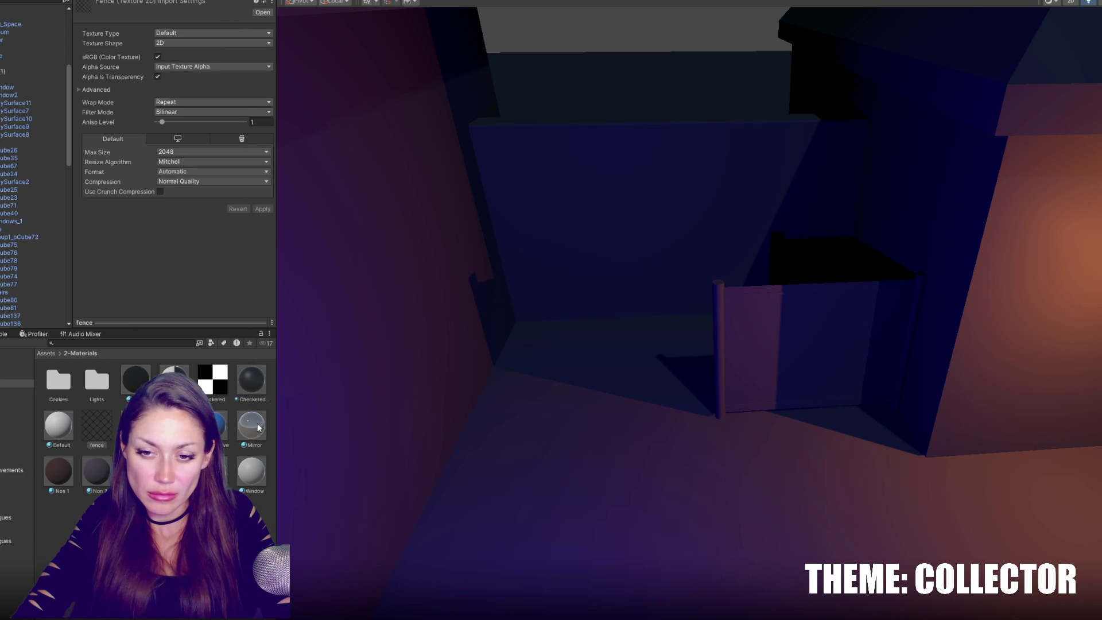
click(252, 382)
Assign Checkered 1 to the fence panel with Cutout rendering and 5 × 5 tiling.
drag(97, 426, 99, 50)
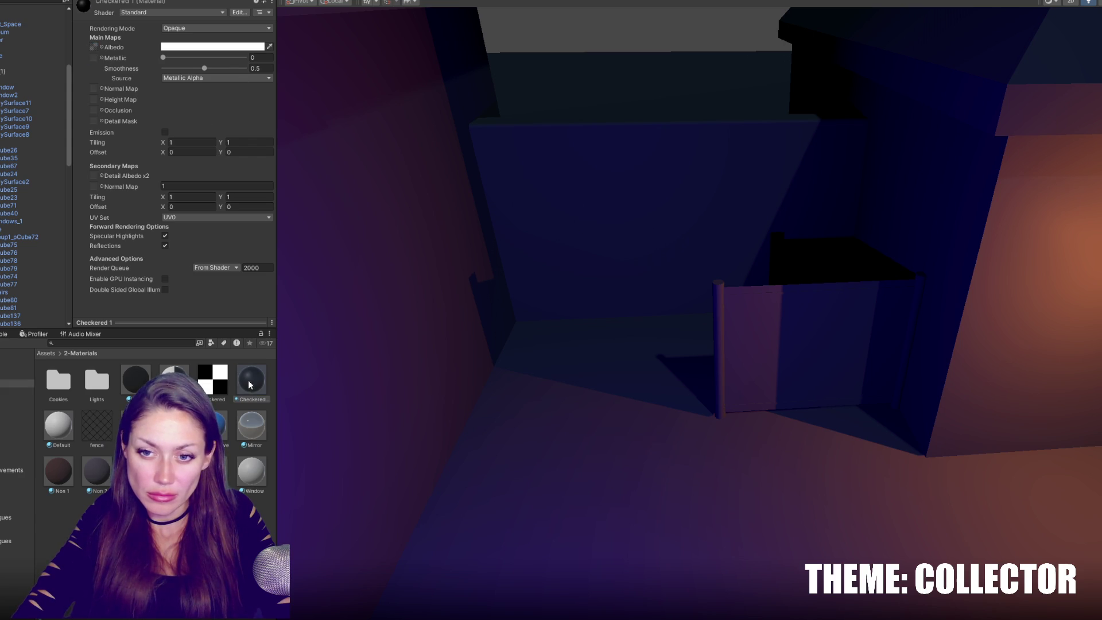
drag(94, 418, 738, 332)
click(189, 28)
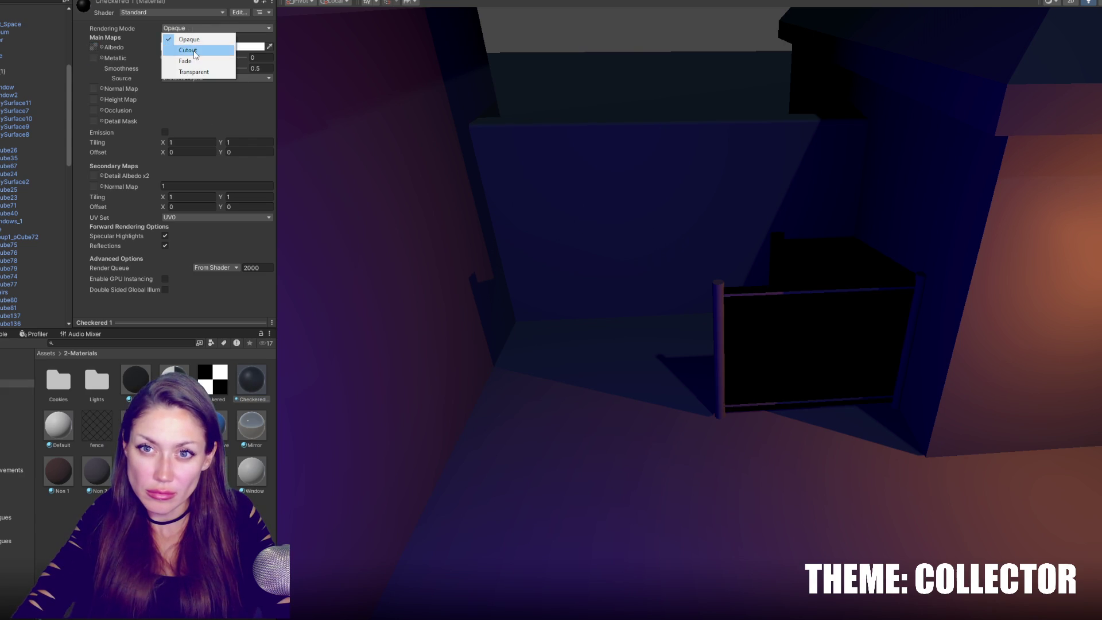
click(187, 50)
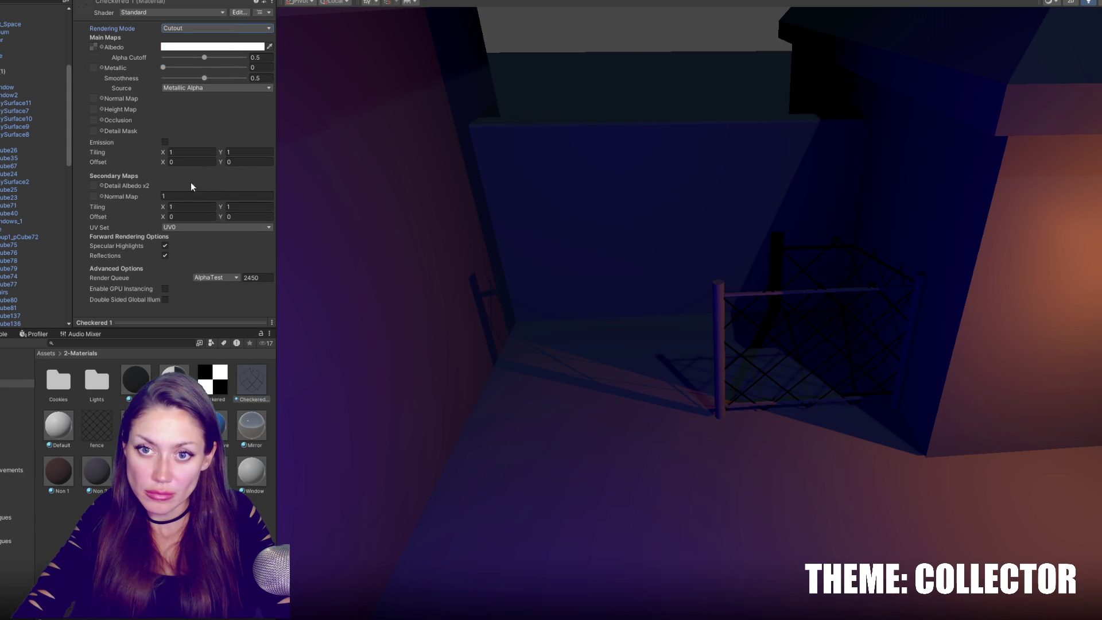
text(5)
key(Tab)
text(5)
key(Tab)
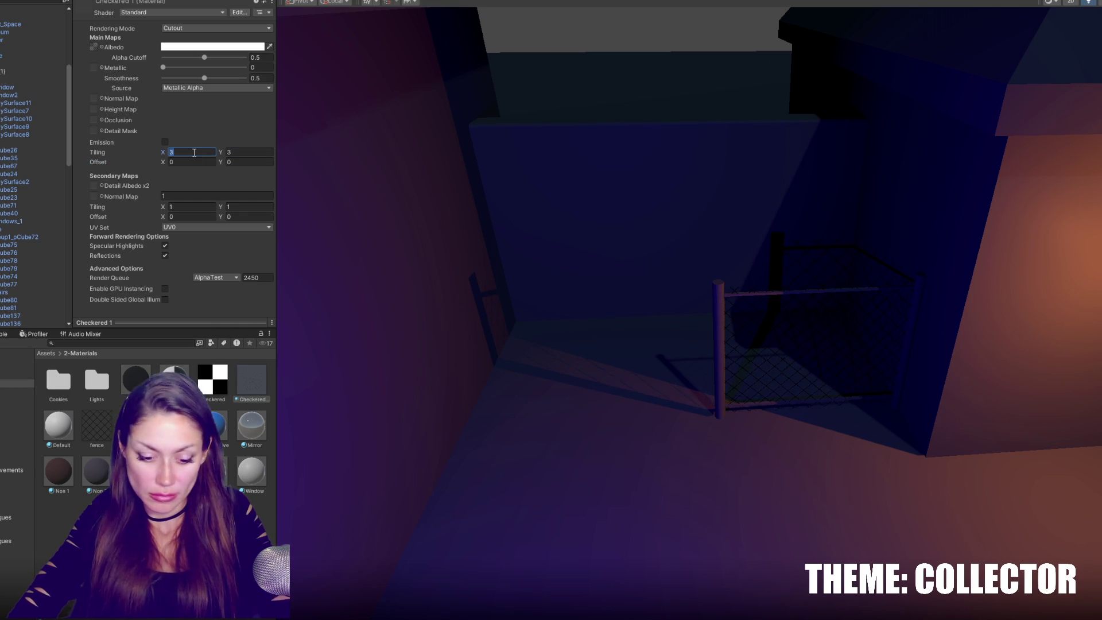
Check the fence in play mode and give the fence posts the black material.
click(369, 135)
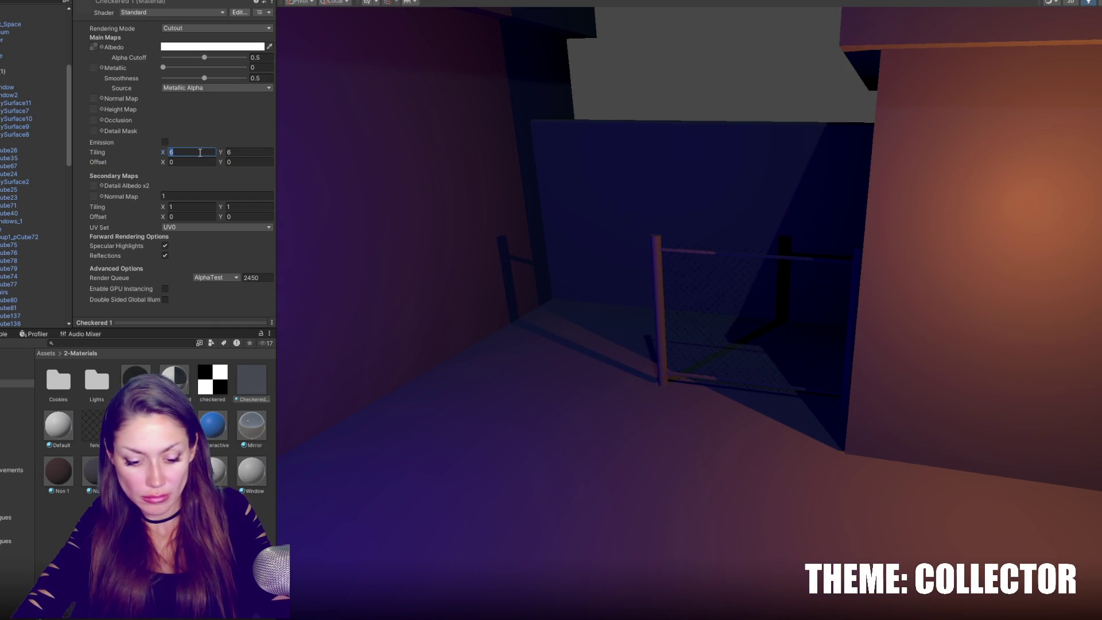
key(w)
mouse_move(252, 380)
mouse_down()
mouse_move(612, 310)
mouse_move(690, 269)
mouse_up()
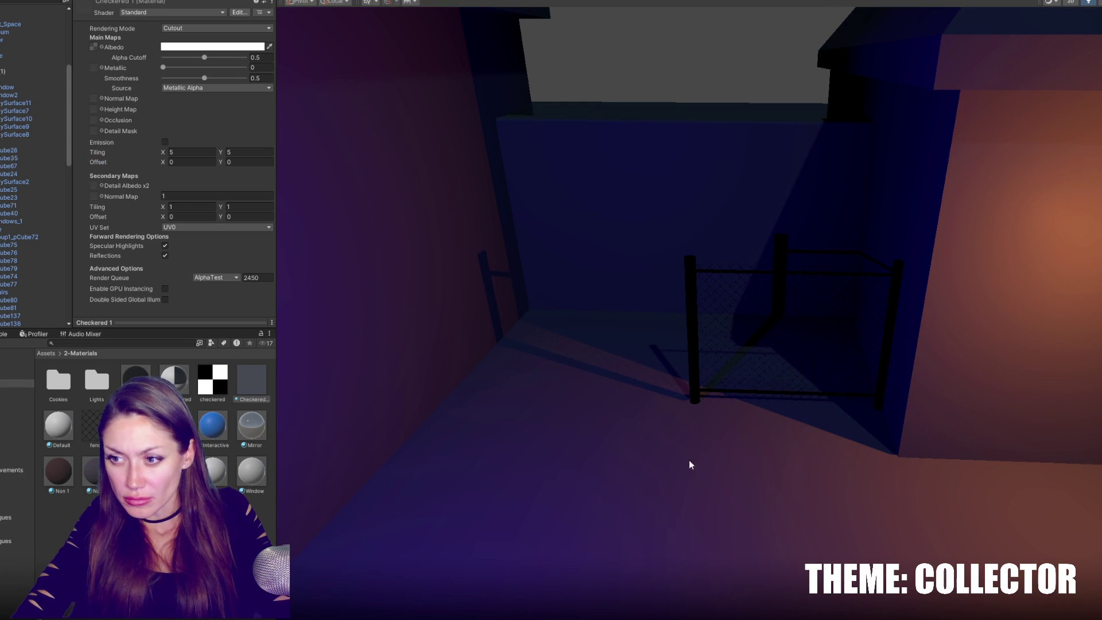
right_click(167, 515)
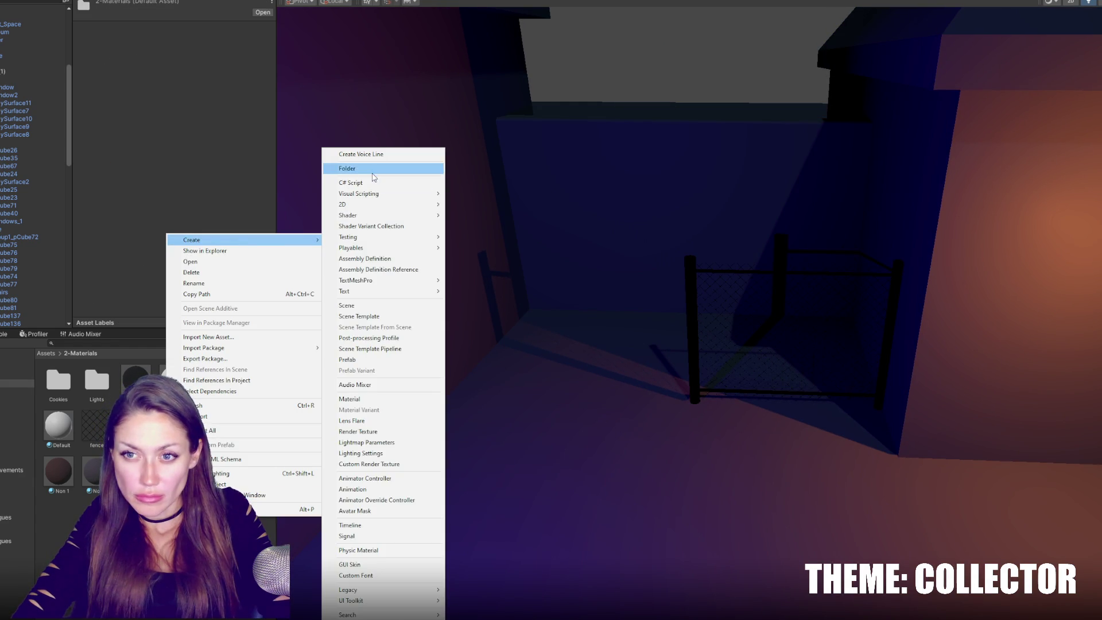
Create a 'fence' folder in the Project panel and gather the fence assets into it.
click(378, 170)
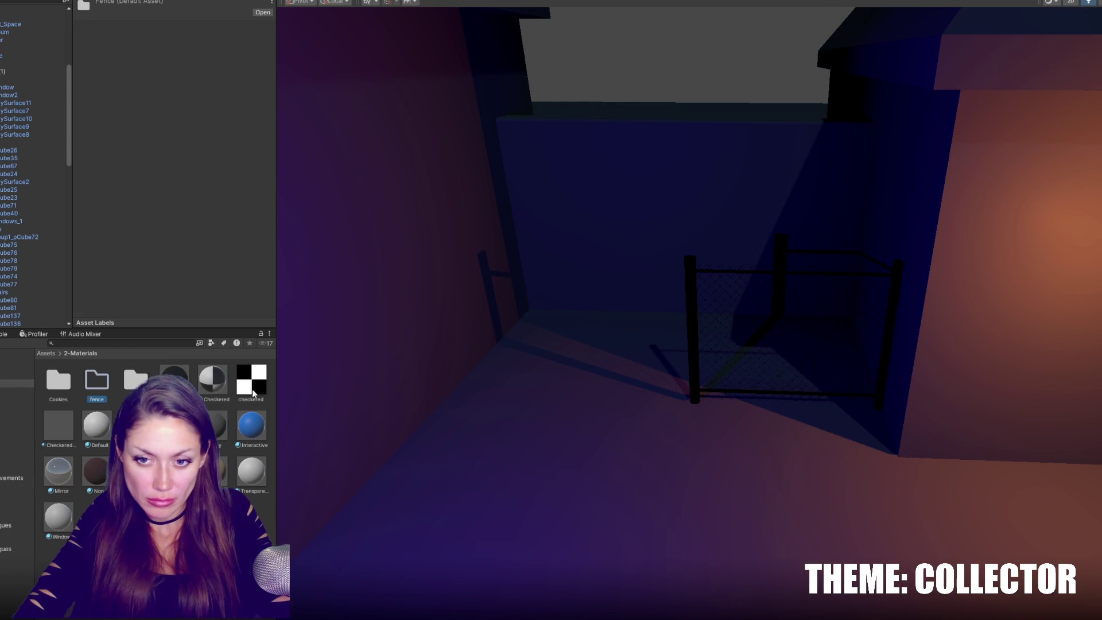
drag(216, 428, 99, 380)
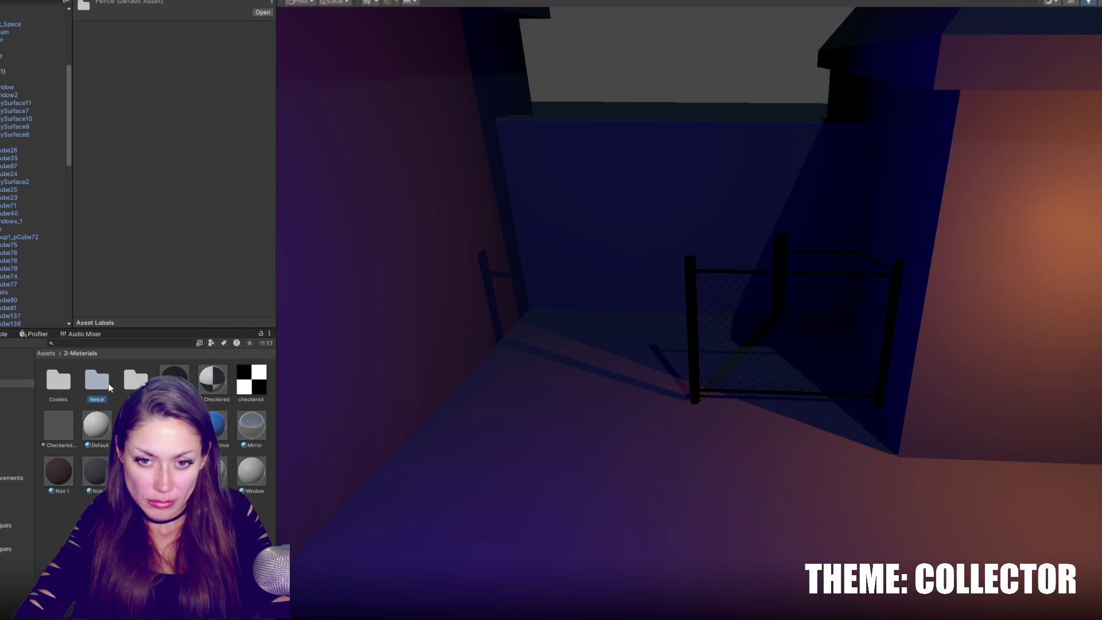
key(ctrl+z)
double_click(103, 388)
click(105, 401)
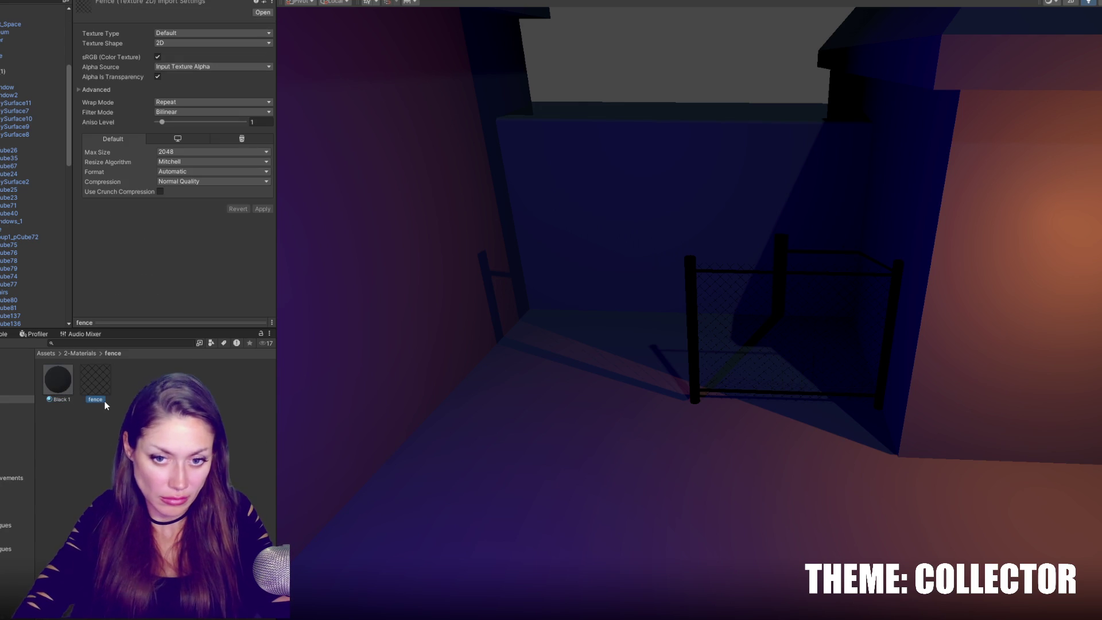
Rename the Black 1 material to Fence Posts.
click(60, 399)
click(62, 400)
text(Fence Pol)
text(ts)
key(Return)
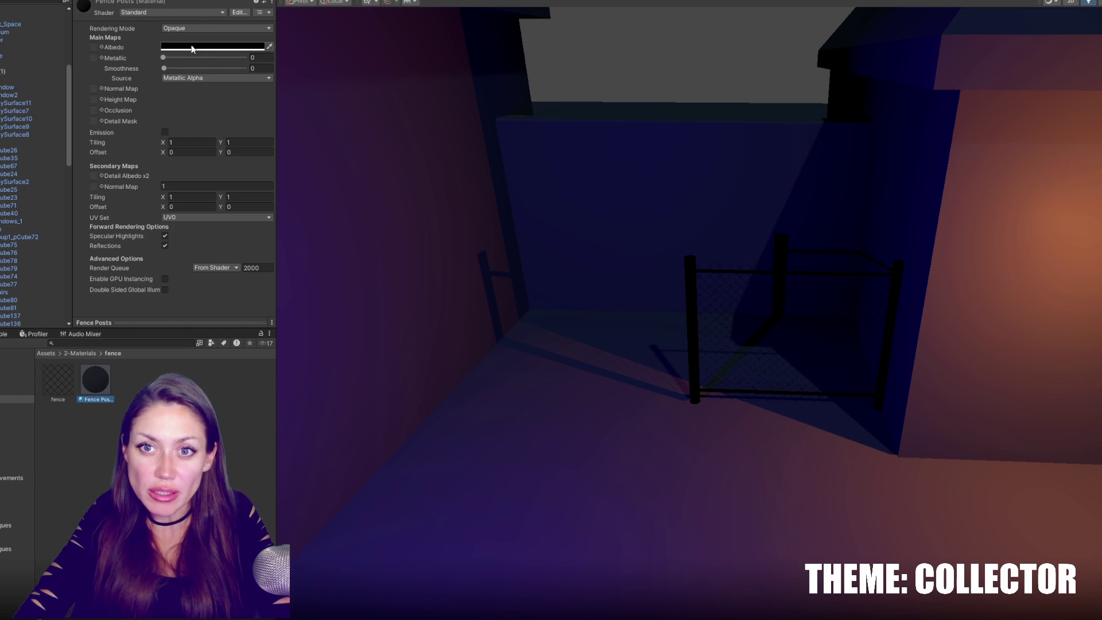
Make Fence Posts grey and partly metallic, apply it to the posts, and select the fence texture.
click(192, 48)
drag(244, 112, 198, 116)
drag(164, 58, 185, 58)
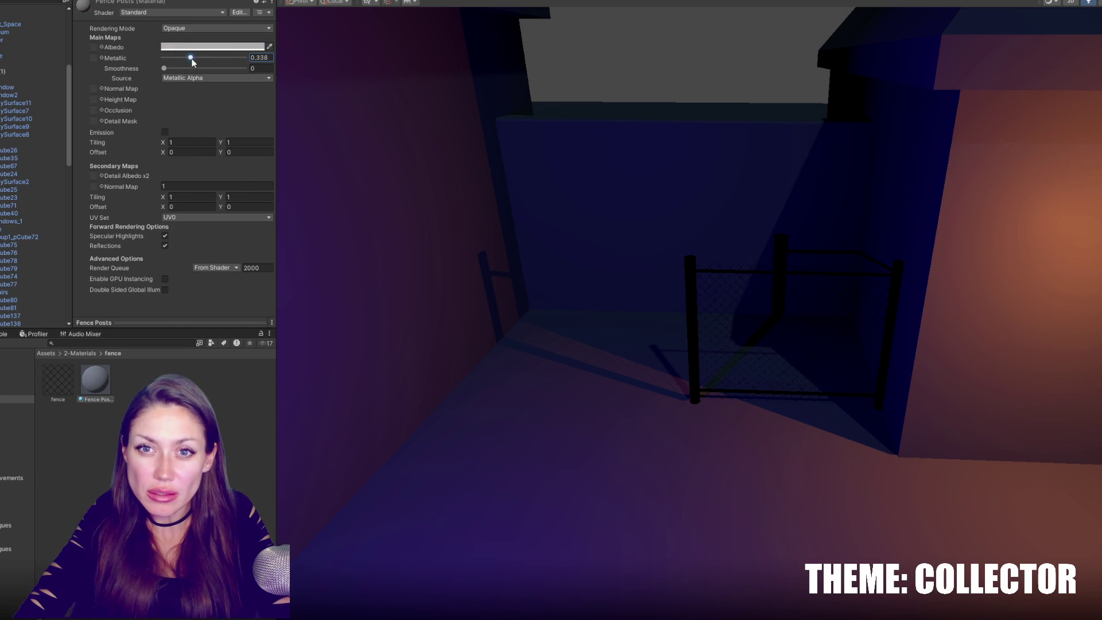
mouse_move(96, 379)
mouse_down()
mouse_move(615, 351)
mouse_move(690, 299)
mouse_up()
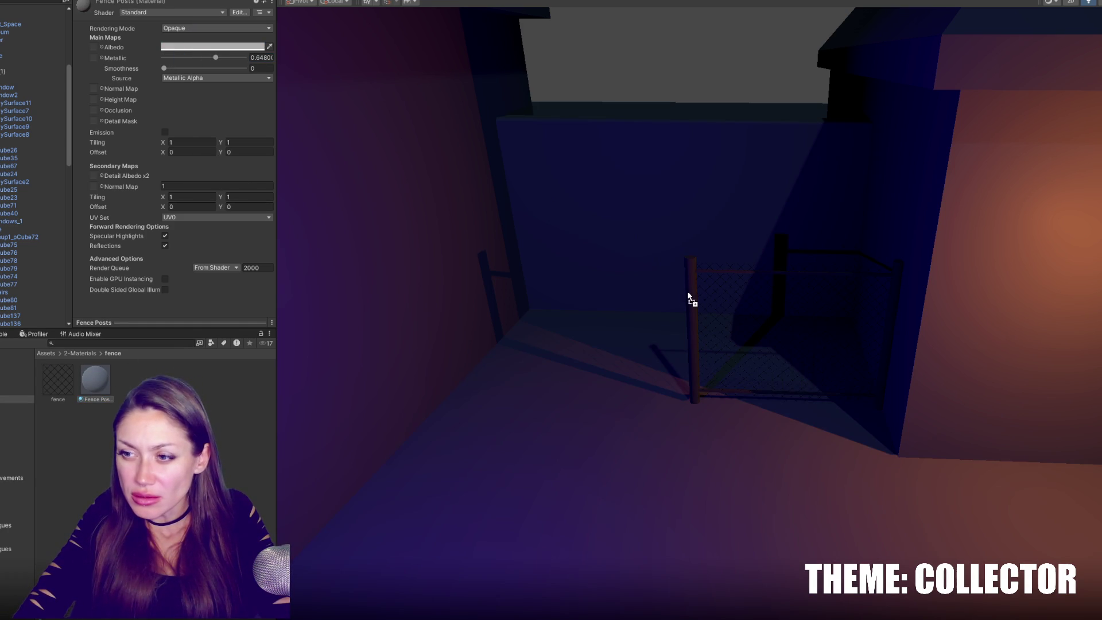
scroll(642, 360, down, 2)
click(58, 379)
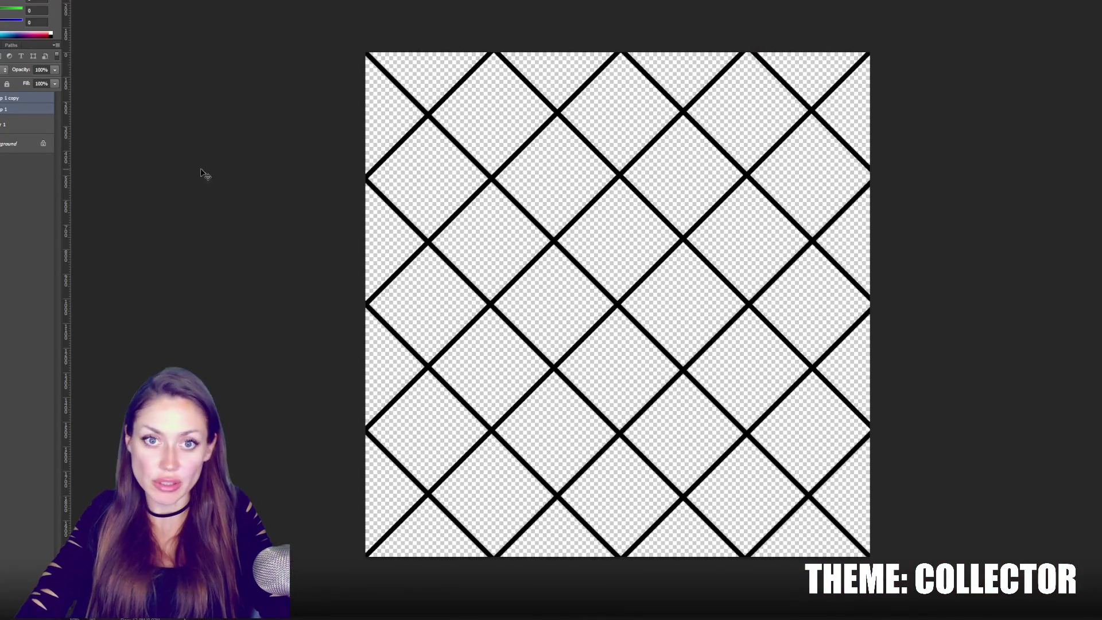
Group the two chain-link layers and give the group a white Color Overlay, then return to Unity.
key(ctrl+g)
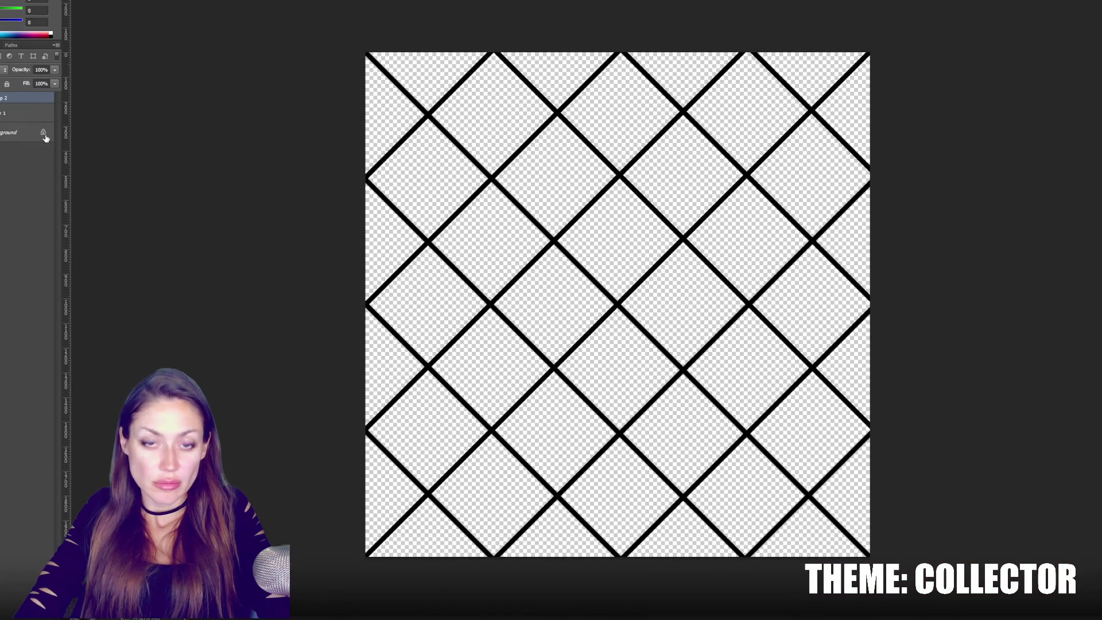
double_click(36, 100)
click(72, 319)
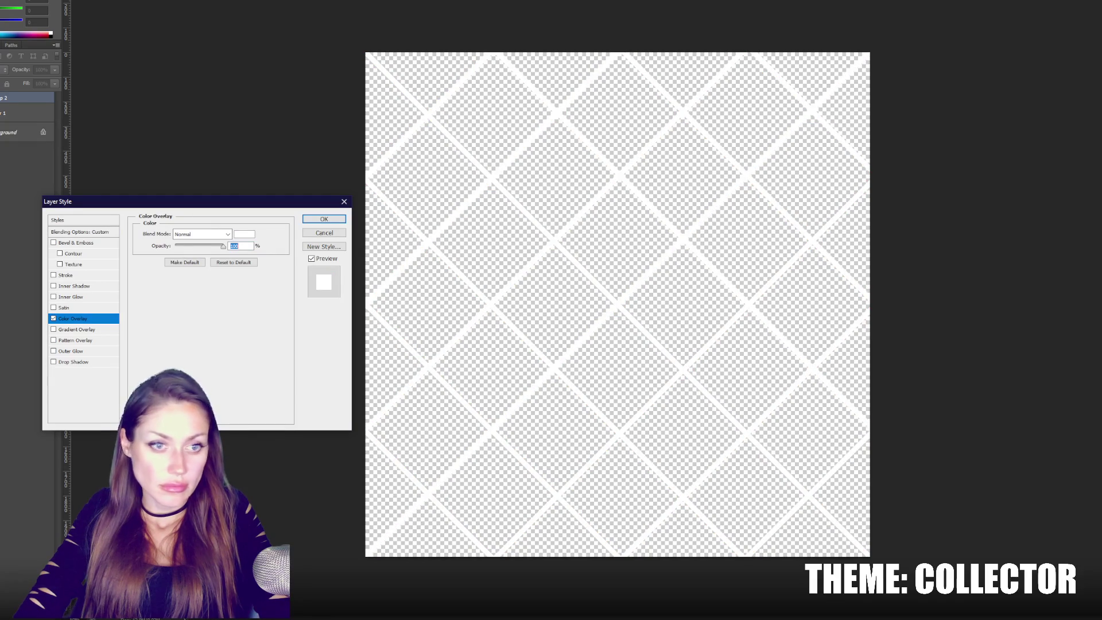
click(342, 219)
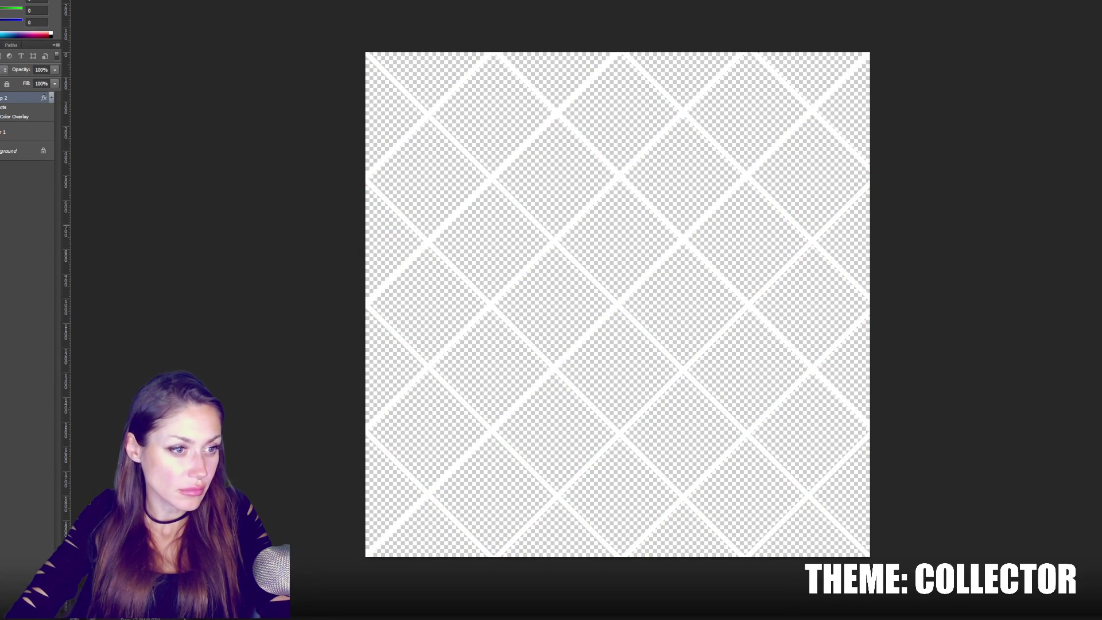
key(alt+Tab)
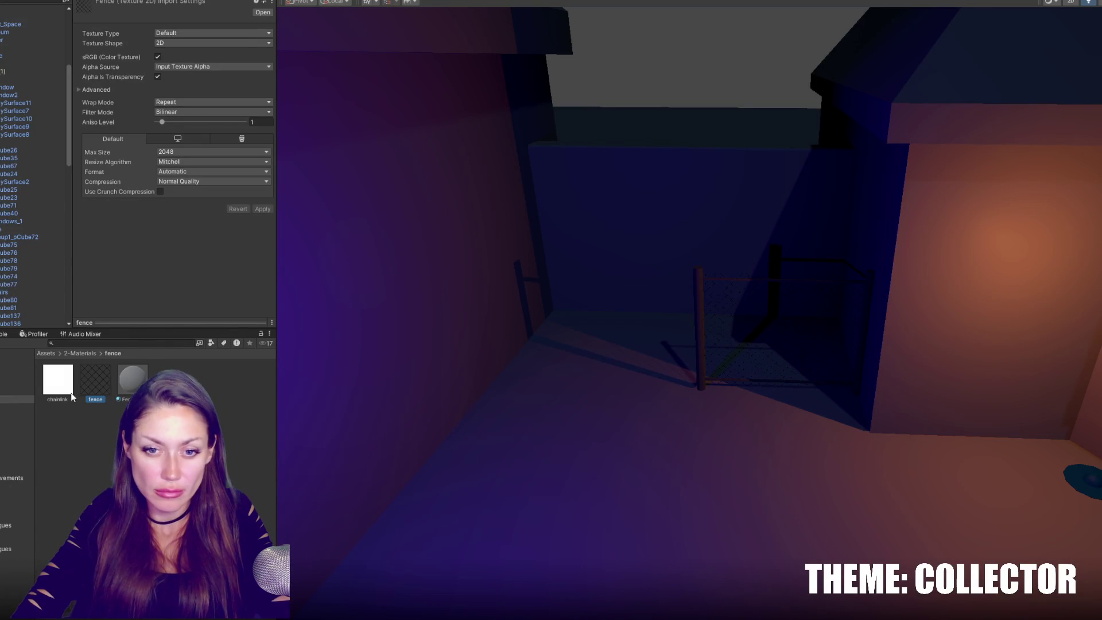
Rename the Checkered 1 material in 2-Materials to Chainlink.
click(132, 378)
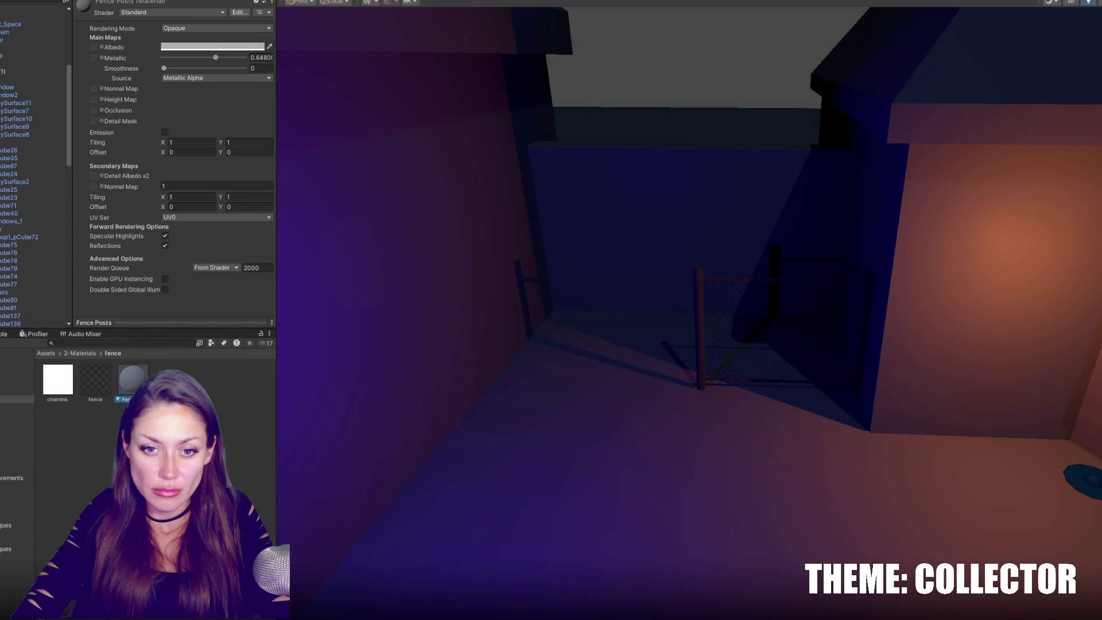
click(17, 382)
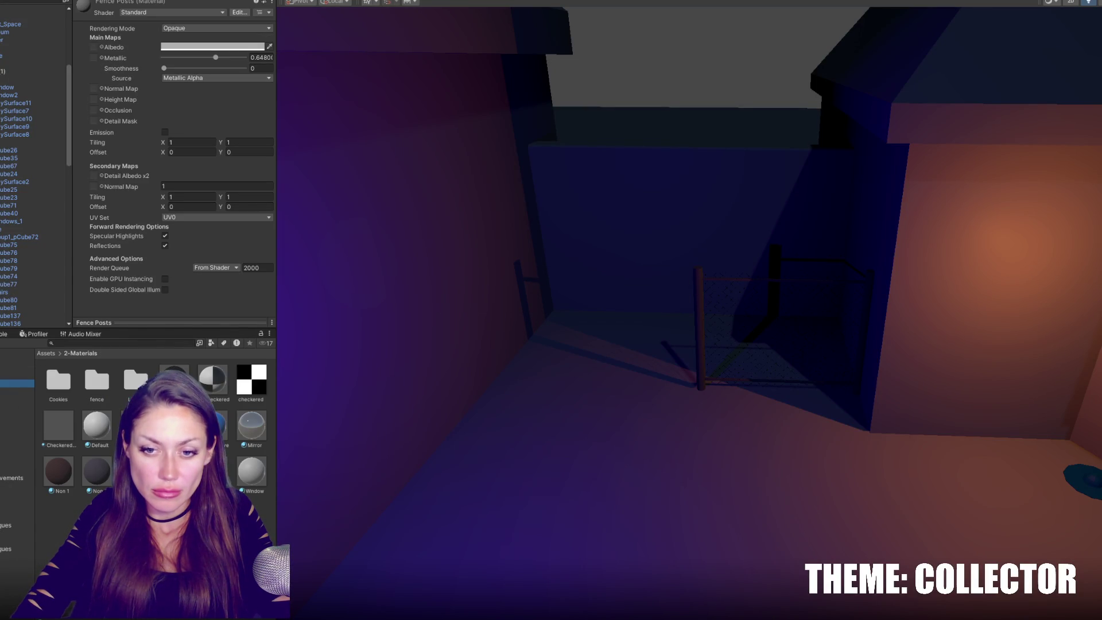
click(63, 430)
click(54, 444)
text(chainlink)
key(Return)
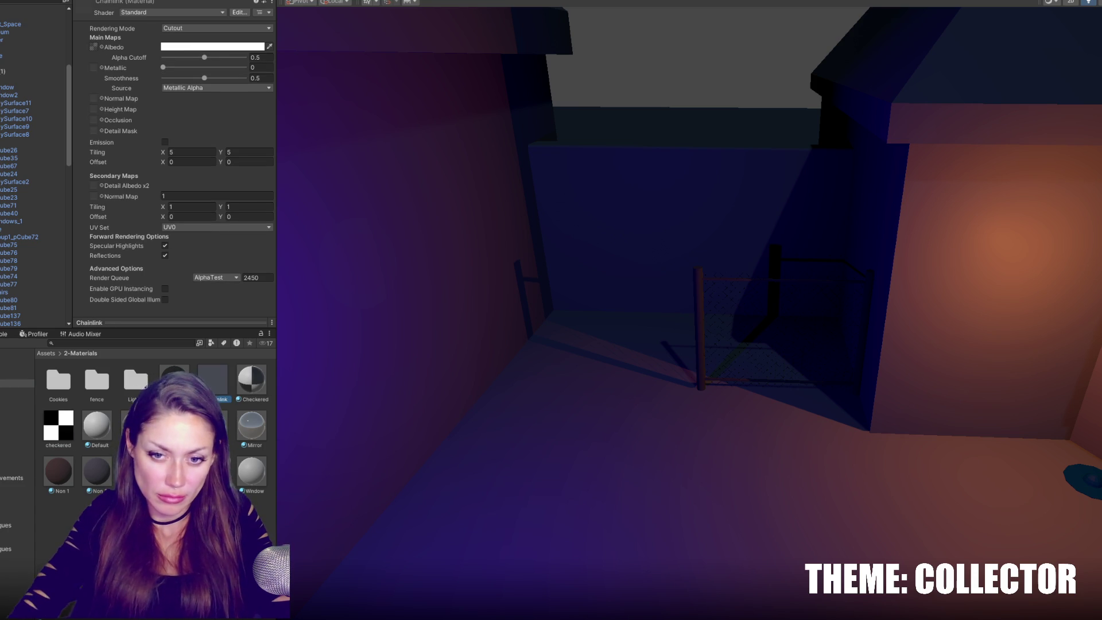
Assign the chainlink texture to the Chainlink material and apply Input Texture Alpha import settings.
double_click(108, 386)
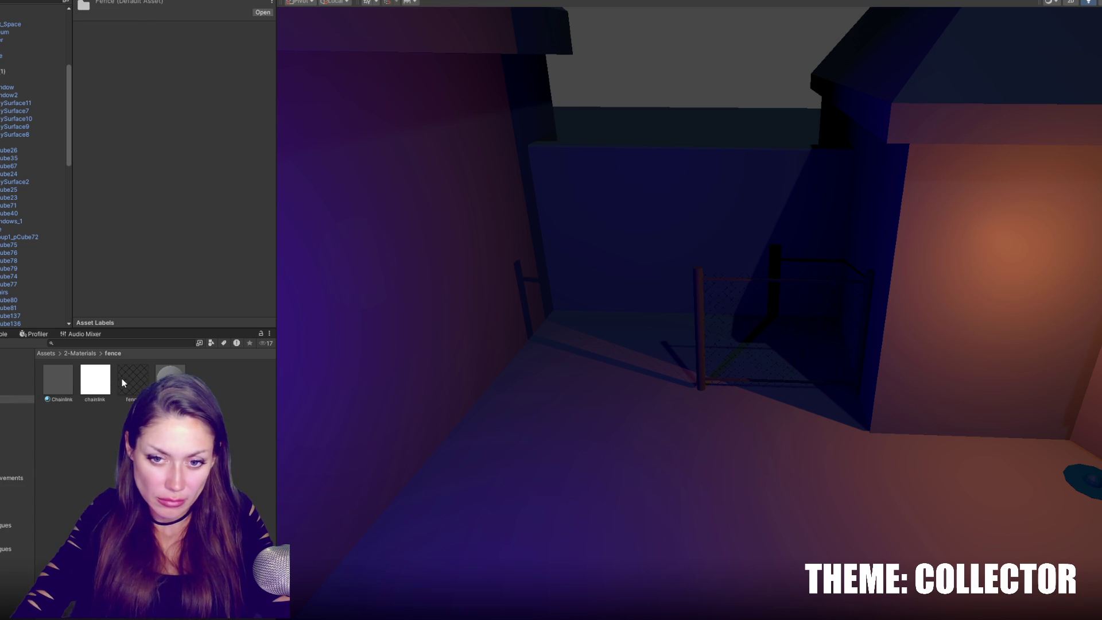
click(58, 380)
drag(128, 380, 93, 47)
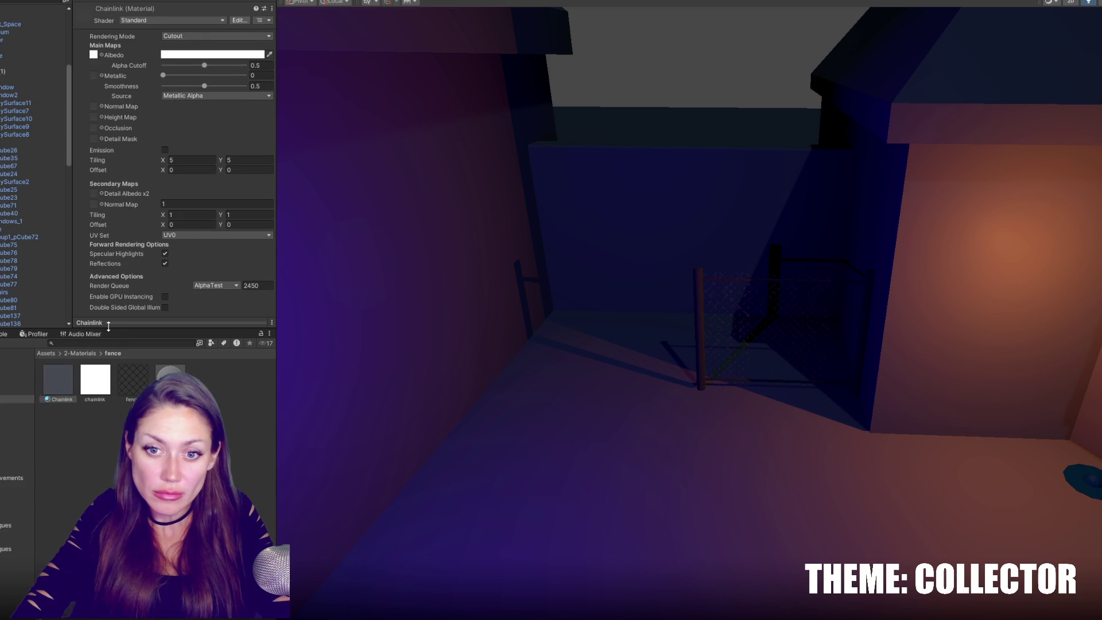
click(95, 379)
click(184, 74)
click(191, 67)
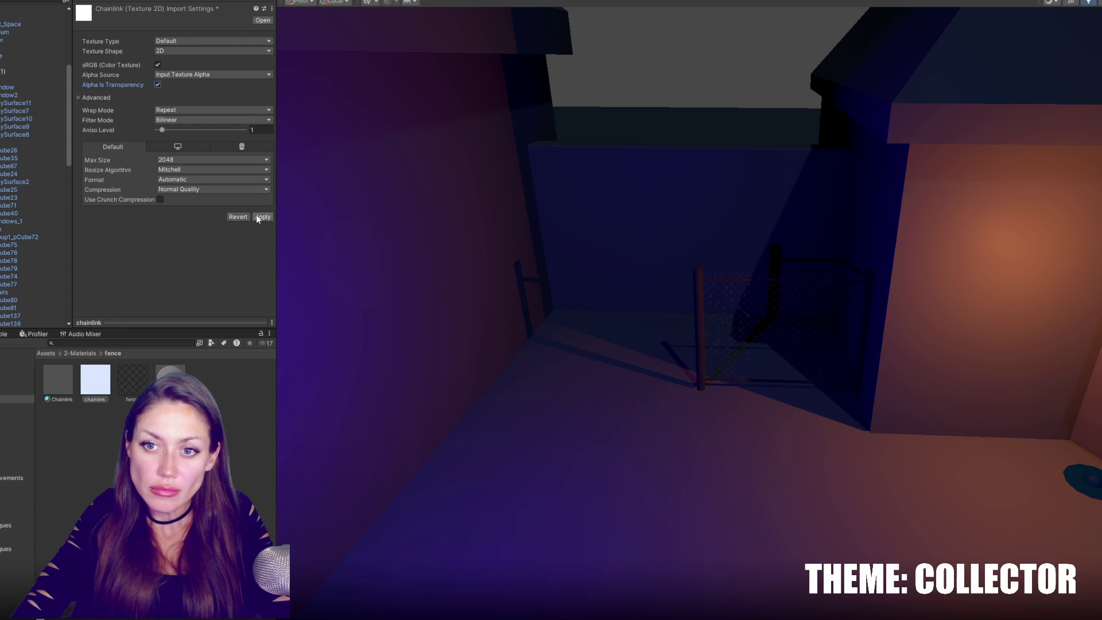
click(257, 217)
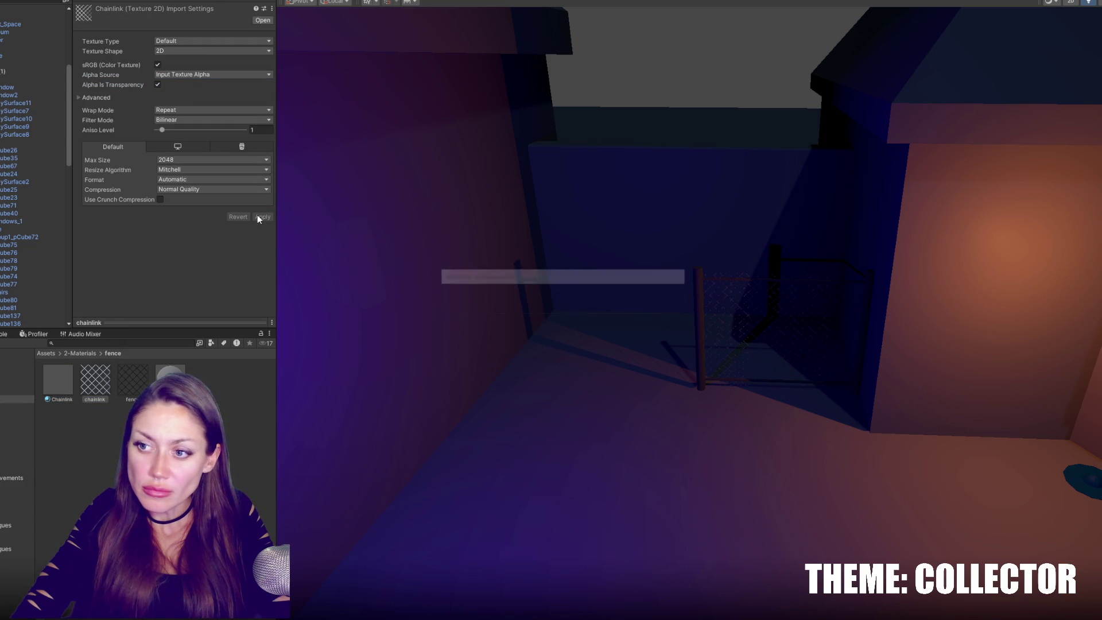
Set the Chainlink material's albedo to mid grey and Metallic to 1.
click(67, 385)
click(210, 56)
mouse_move(244, 111)
mouse_down()
mouse_move(139, 178)
mouse_move(148, 138)
mouse_up()
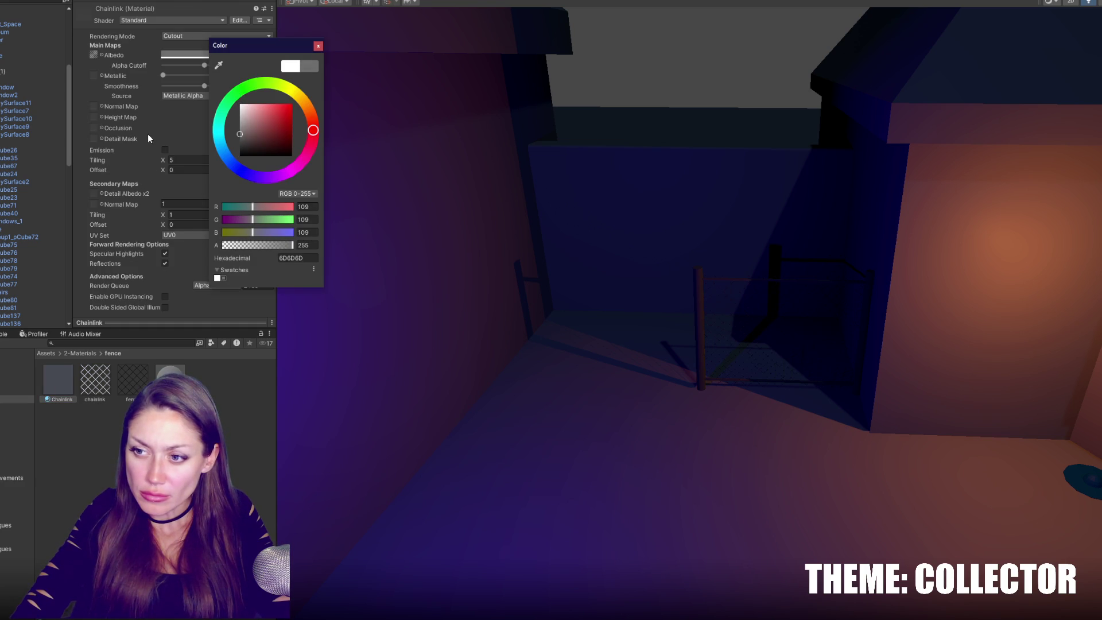
click(182, 75)
drag(182, 77, 250, 77)
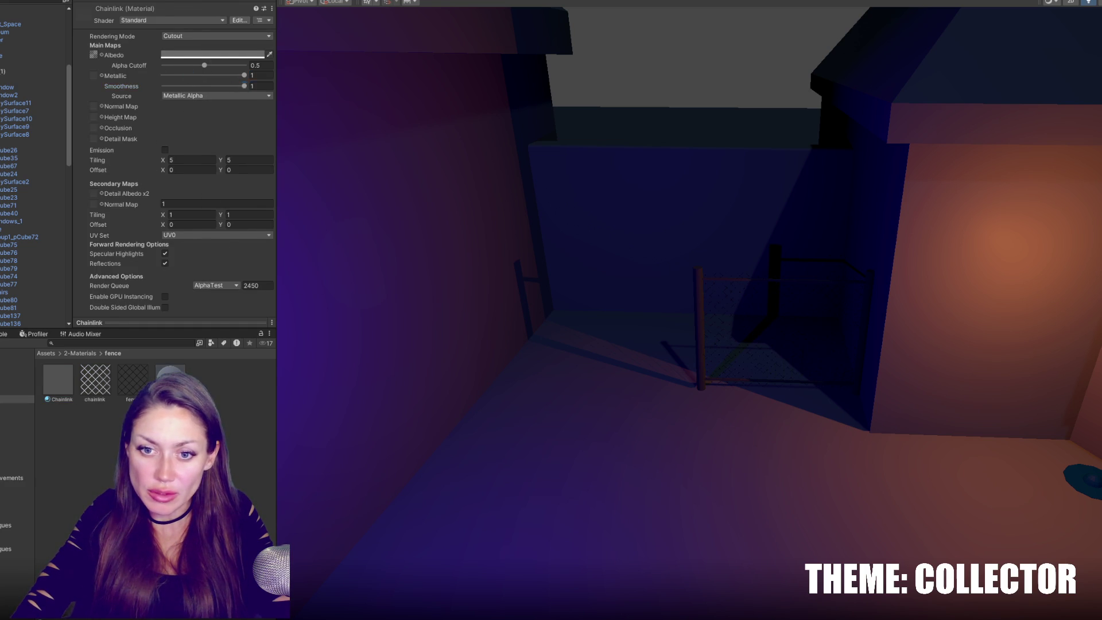
Raise the Fence Posts metallic value to about 0.76 and select the fence in the scene.
scroll(229, 101, up, 5)
mouse_move(238, 65)
mouse_down()
mouse_move(215, 66)
mouse_move(225, 69)
mouse_up()
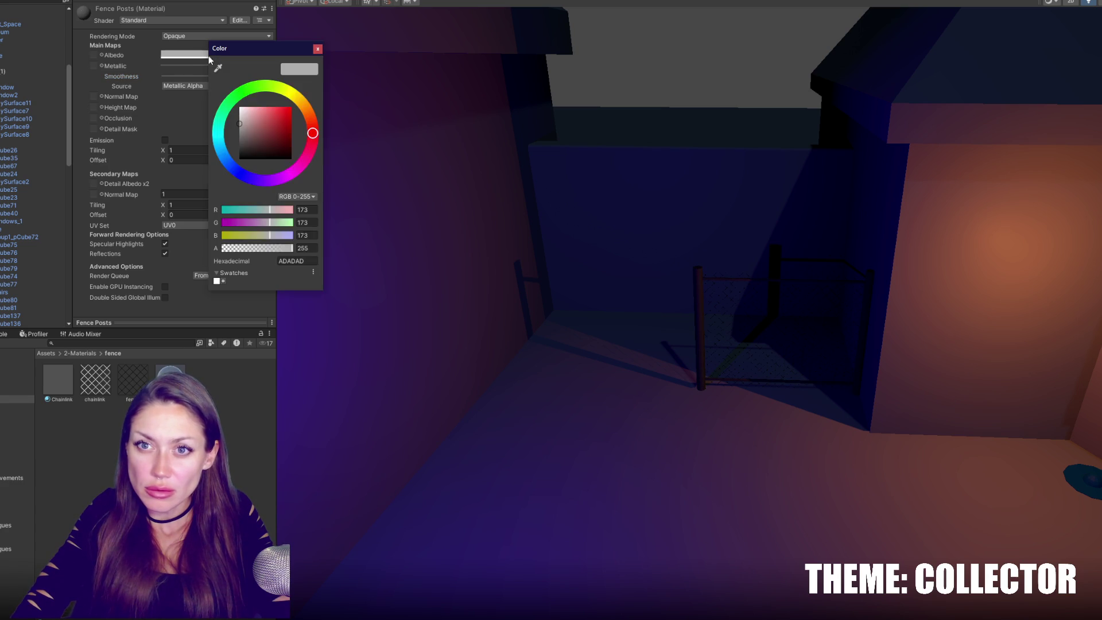
mouse_move(479, 94)
right_down()
mouse_move(670, 192)
mouse_move(691, 293)
right_up()
click(693, 300)
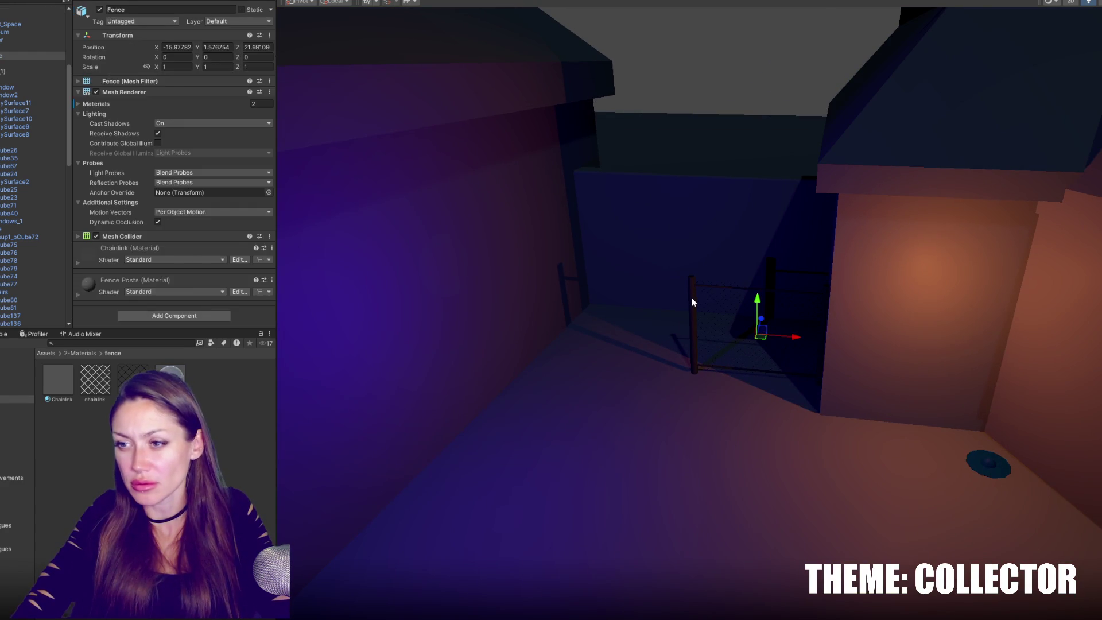
Select the fence in the scene and duplicate it into Fence (1).
click(691, 298)
click(694, 312)
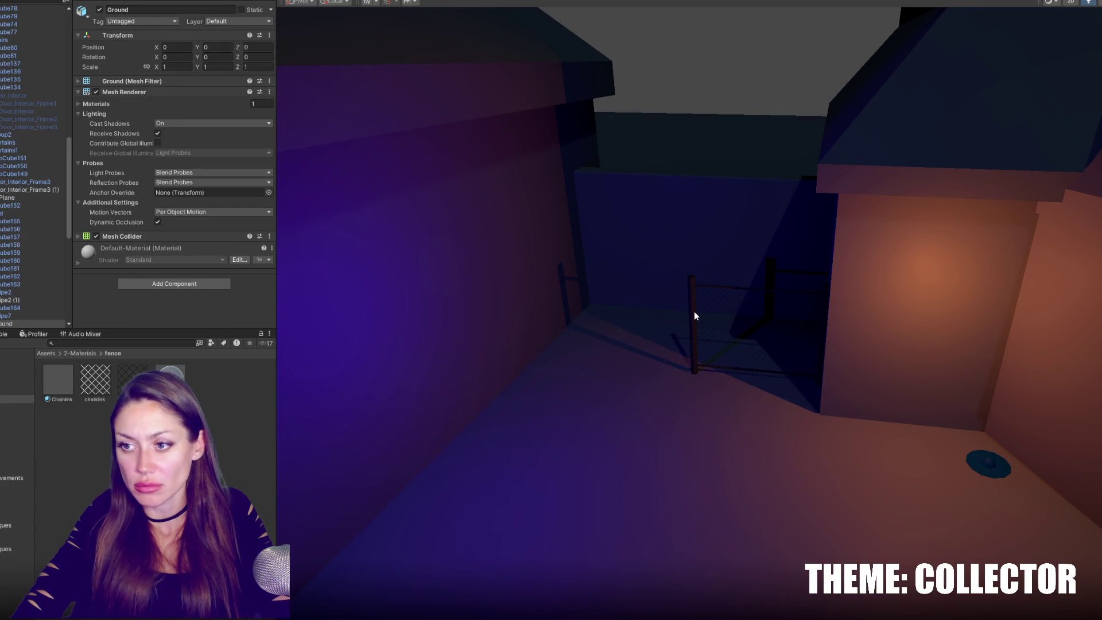
click(701, 312)
right_drag(701, 312, 592, 310)
click(643, 305)
click(643, 305)
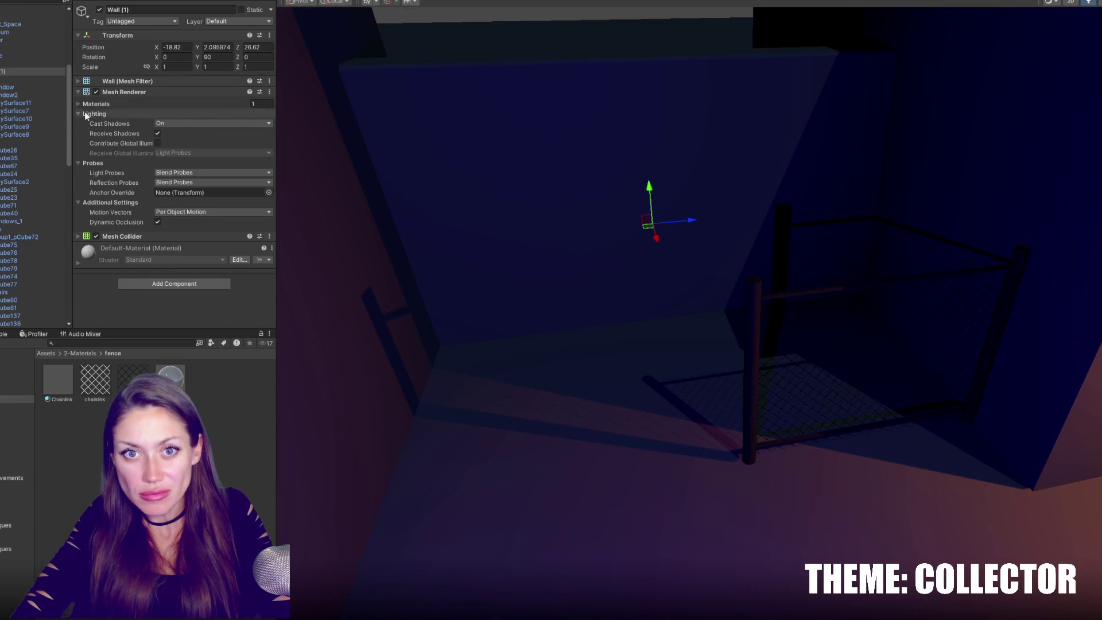
key(ctrl+d)
Dismiss the prefab restructure warning and create an empty parent GameObject for the fence.
scroll(13, 105, up, 3)
click(4, 86)
drag(3, 40, 4, 41)
key(Return)
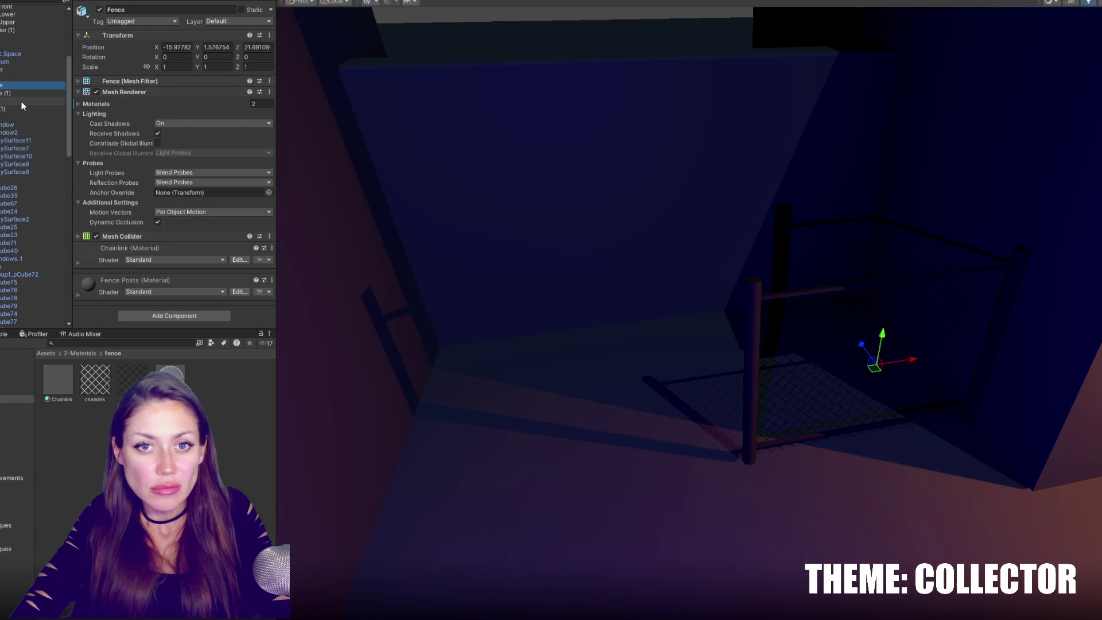
click(3, 38)
right_click(3, 38)
click(14, 181)
click(1, 80)
Name the new group Chainlink Fence and save it as a prefab in the Prefabs folder.
click(149, 10)
text(F)
key(BackSpace)
text(Ch)
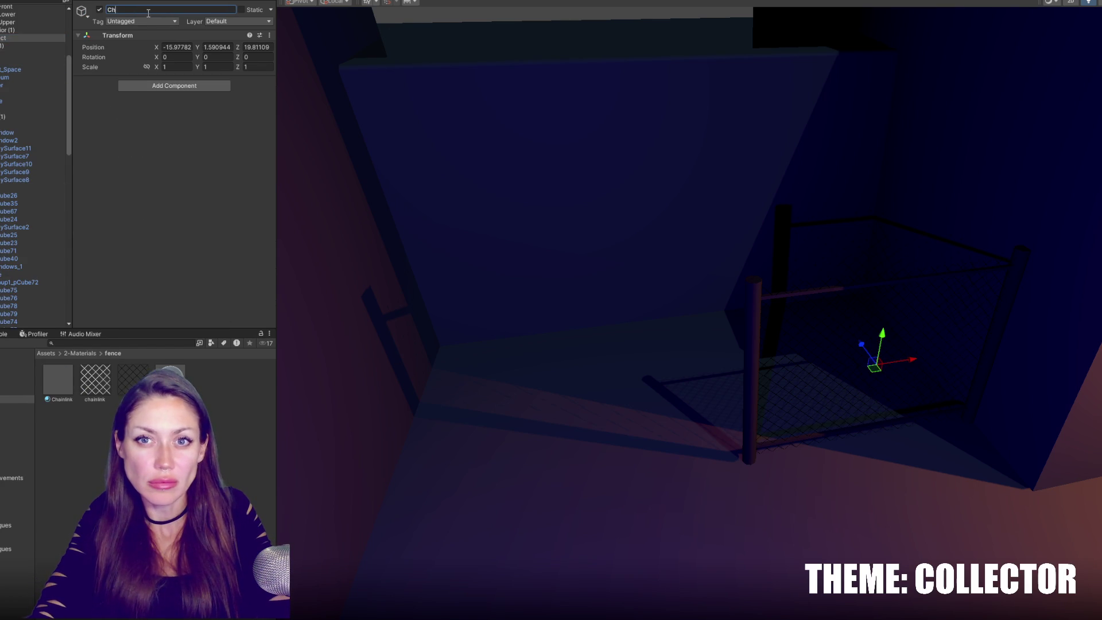
text(jaence)
key(Return)
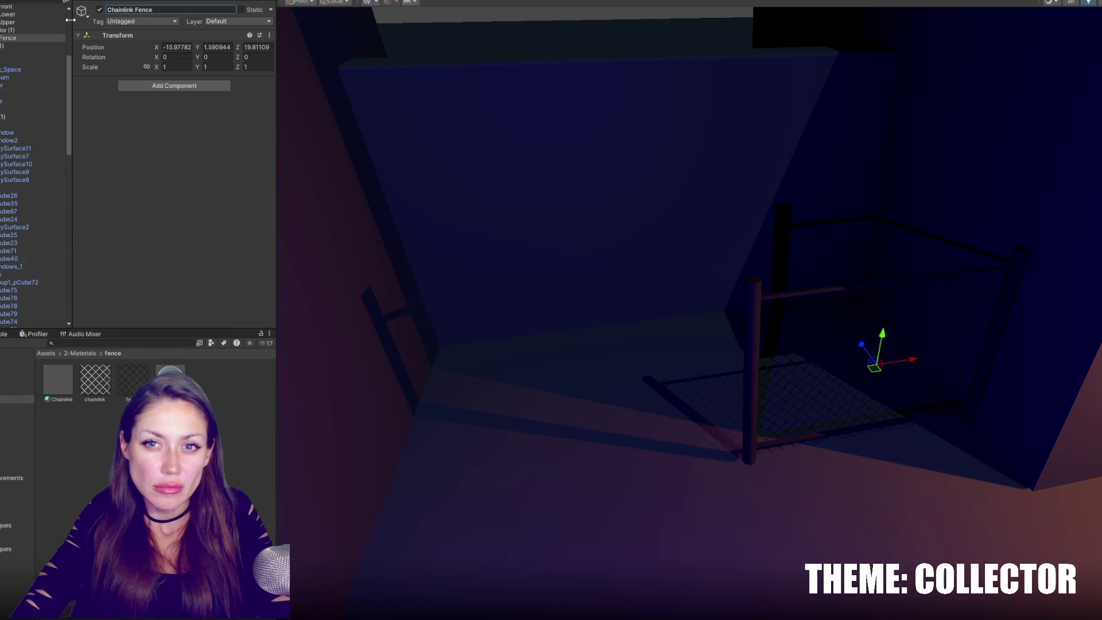
click(20, 45)
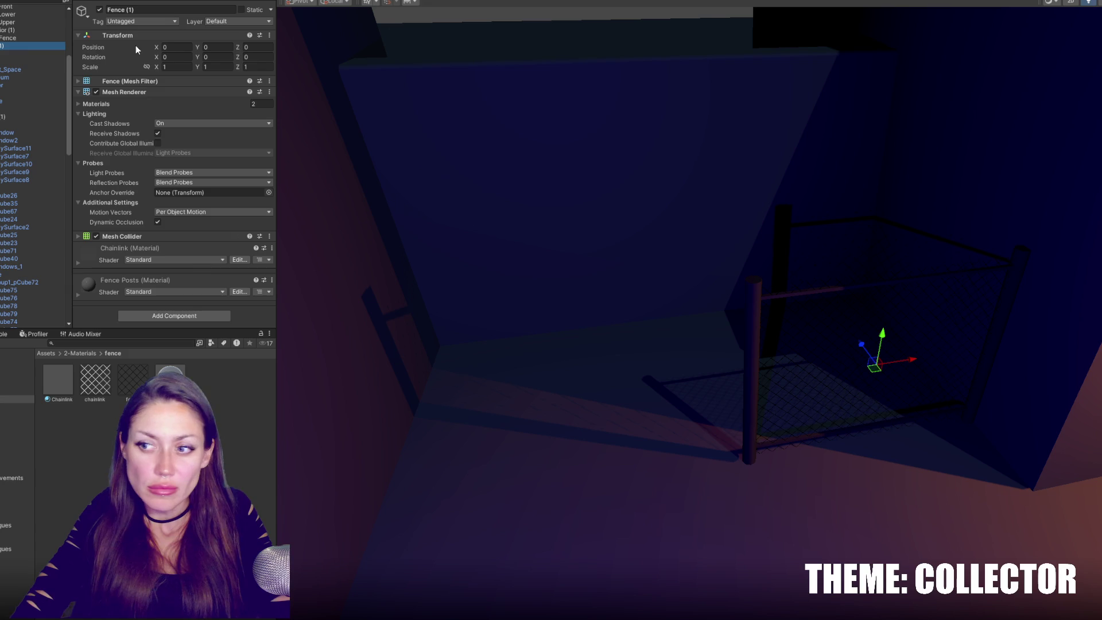
click(37, 39)
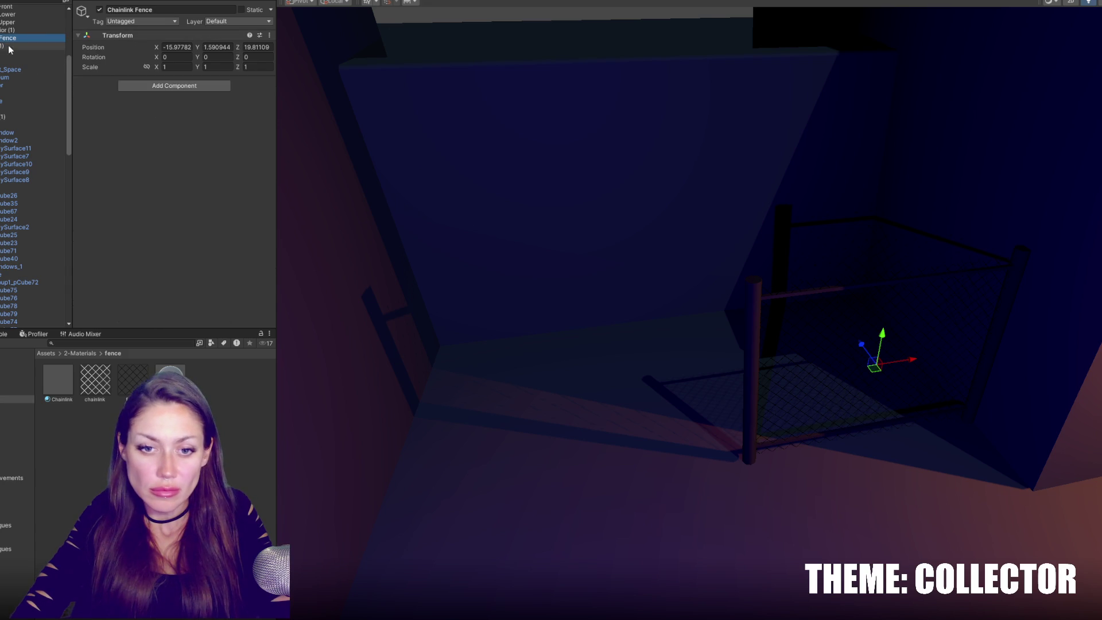
mouse_move(8, 52)
mouse_down()
mouse_move(17, 459)
mouse_move(17, 448)
mouse_up()
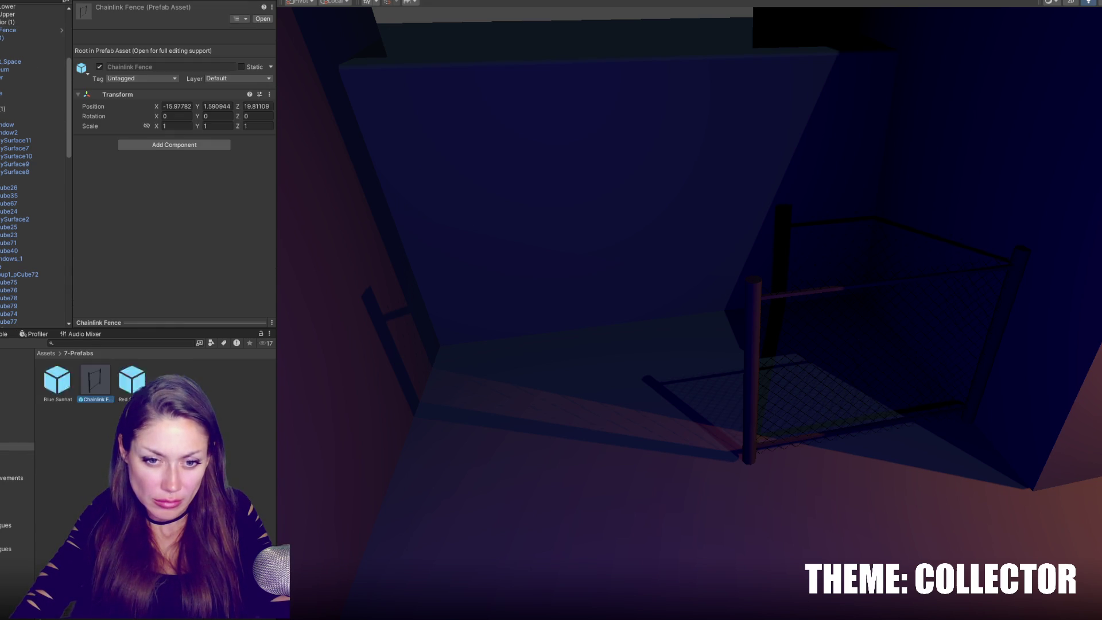
Duplicate the Chainlink Fence twice, sliding the copies left along the alley.
click(939, 376)
key(ctrl+d)
mouse_move(939, 376)
mouse_down()
mouse_move(648, 404)
mouse_move(558, 431)
mouse_up()
key(ctrl+d)
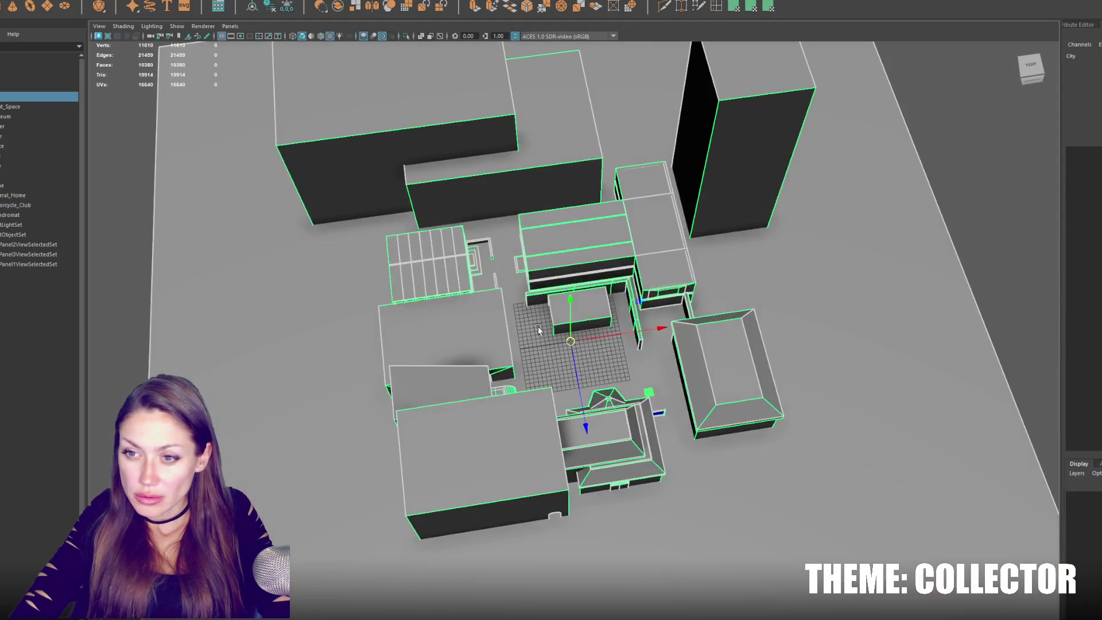
Select and frame the Fence1 model, then activate the Insert Edge Loop tool.
alt+drag(539, 329, 595, 255)
click(597, 256)
key(f)
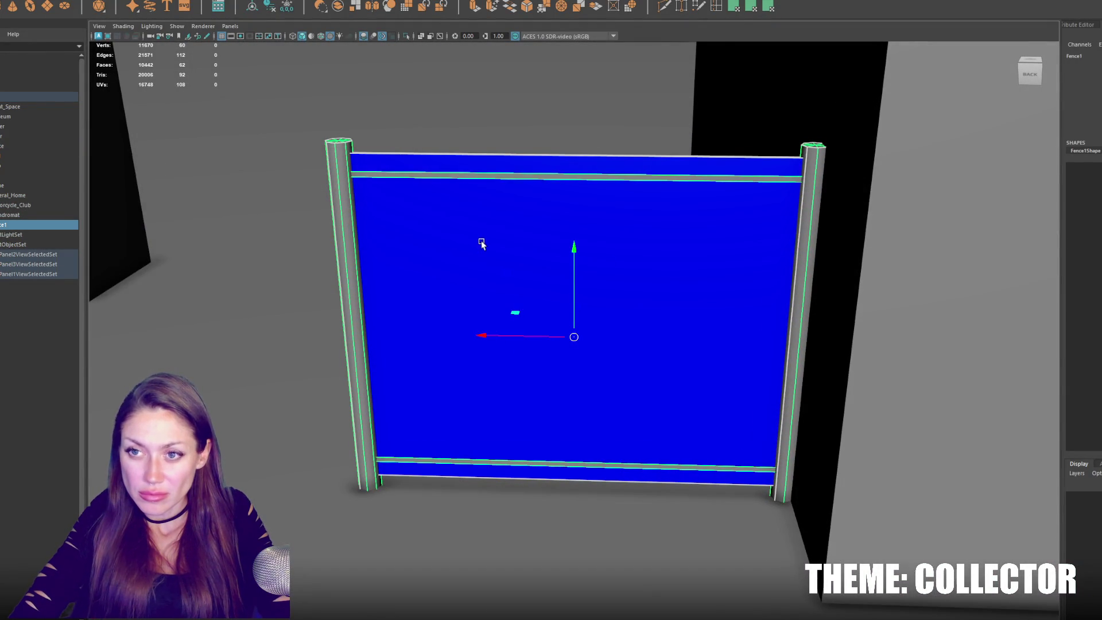
scroll(481, 240, down, 5)
right_drag(477, 88, 502, 201)
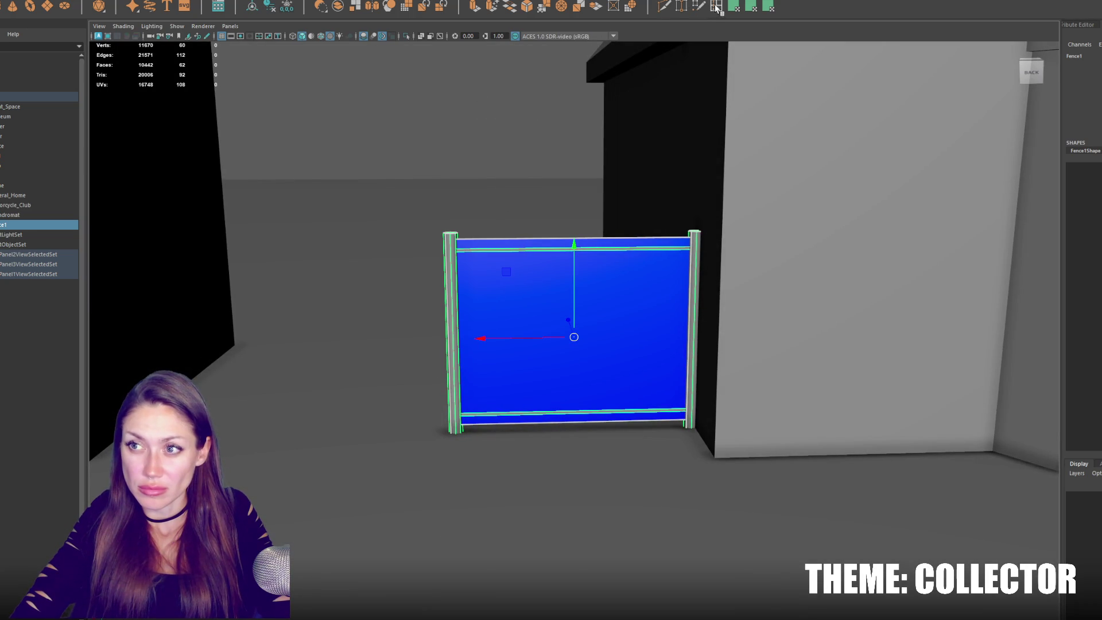
double_click(716, 6)
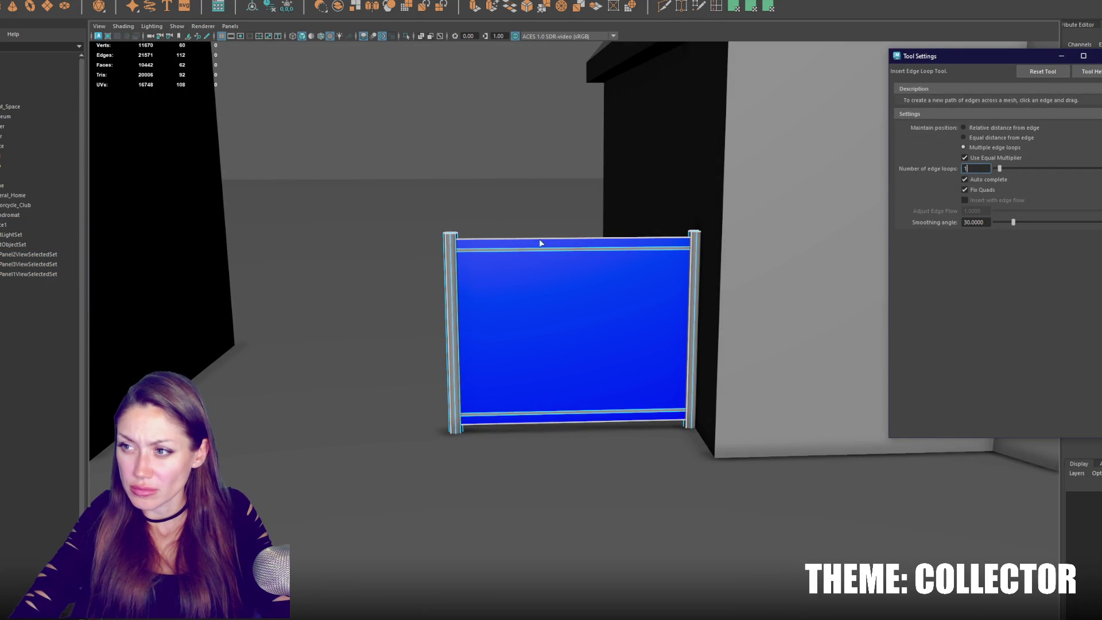
Insert an edge loop down the panel's centre and delete one half of the panel face.
click(573, 242)
mouse_move(574, 236)
alt+mouse_down()
mouse_move(918, 328)
mouse_move(542, 262)
mouse_move(578, 263)
mouse_move(578, 197)
alt+mouse_up()
click(574, 196)
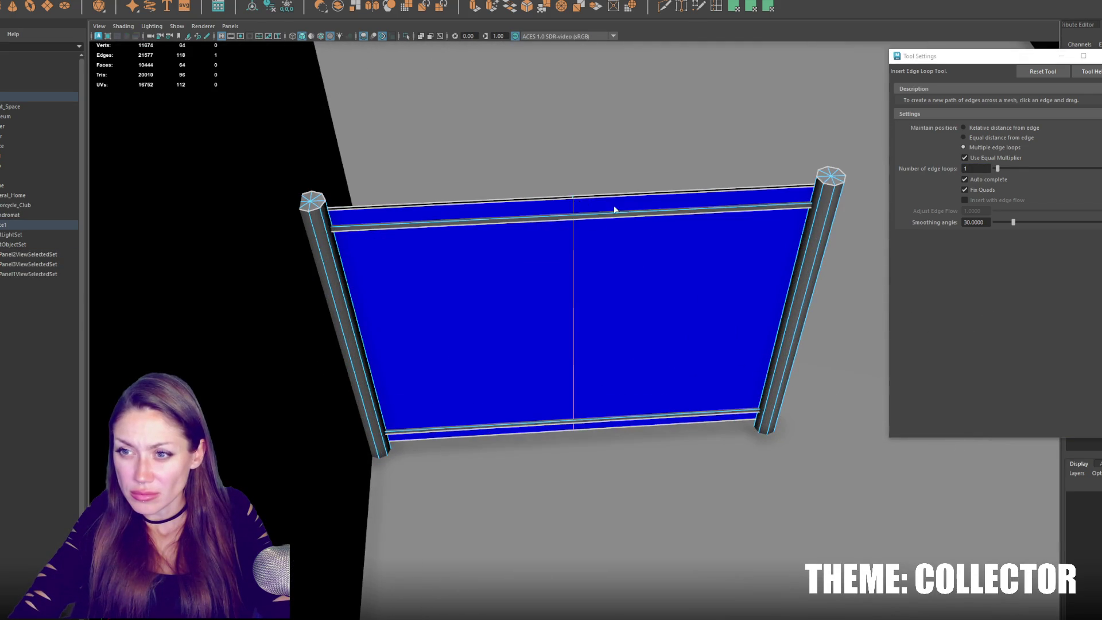
key(q)
right_drag(660, 250, 662, 263)
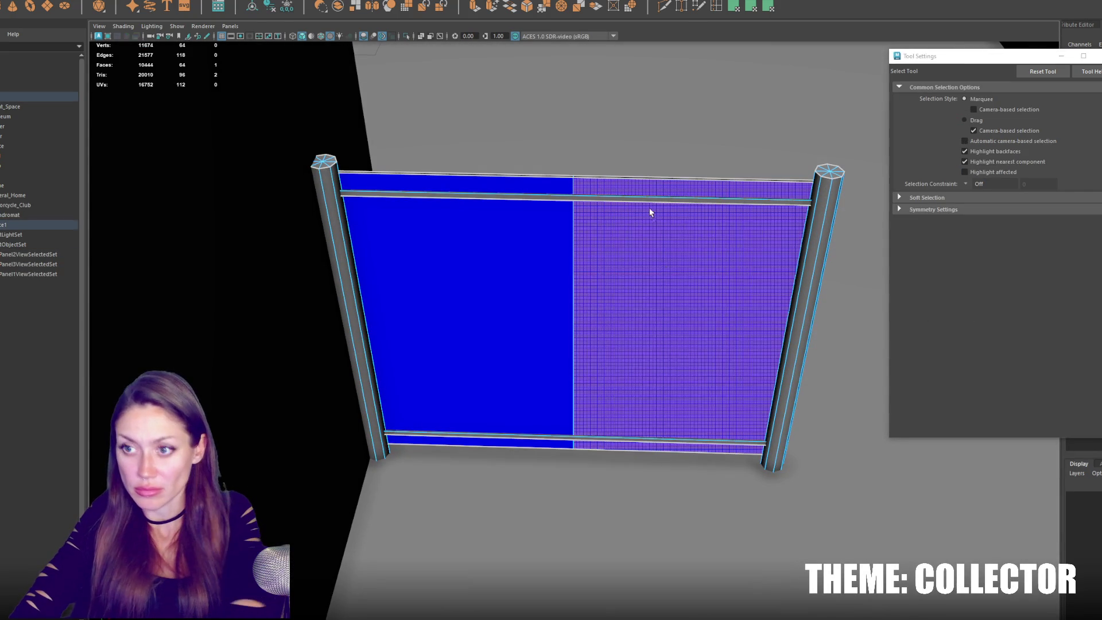
click(641, 184)
key(Delete)
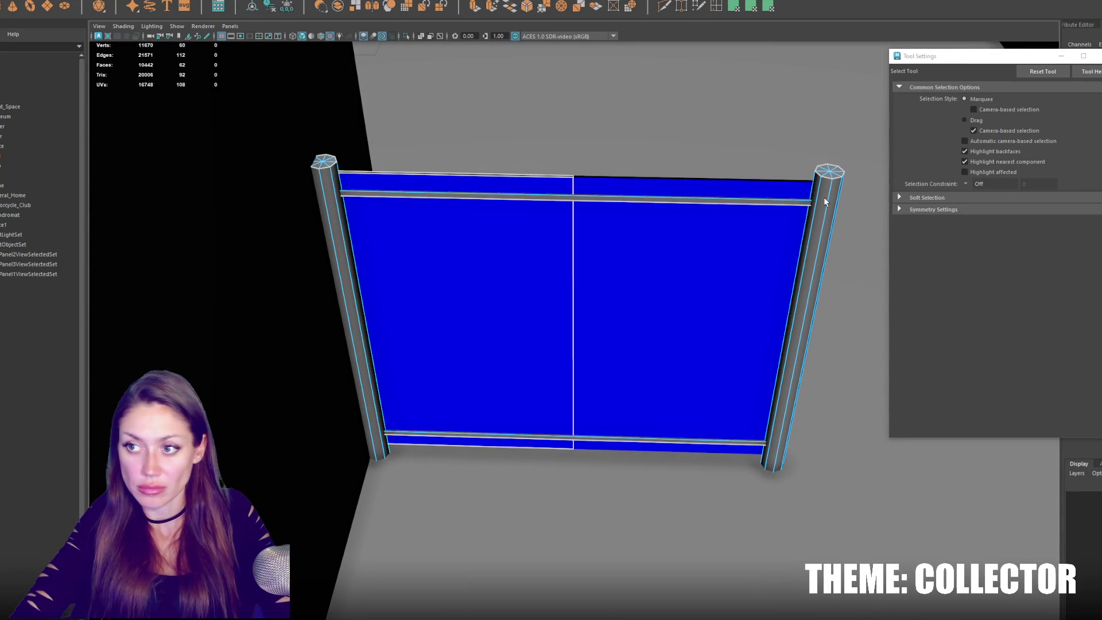
Move the right post's vertices to the centre of the fence panel.
drag(672, 118, 861, 446)
key(w)
drag(836, 343, 663, 330)
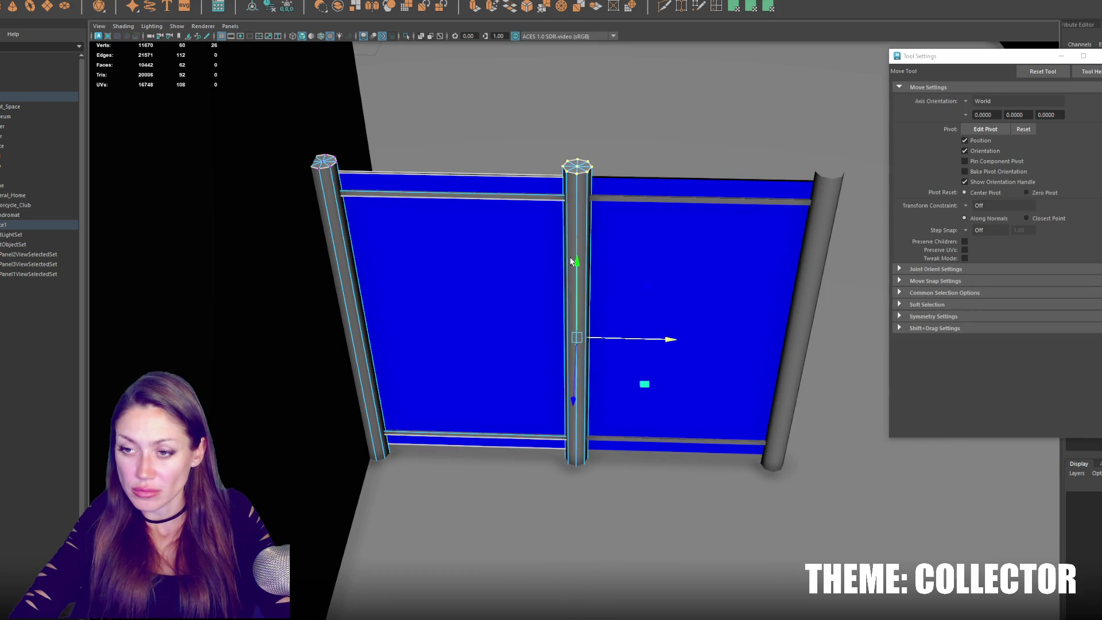
key(F8)
key(q)
Duplicate the centre post, undo moving the copy left, and switch to wireframe view.
key(ctrl+d)
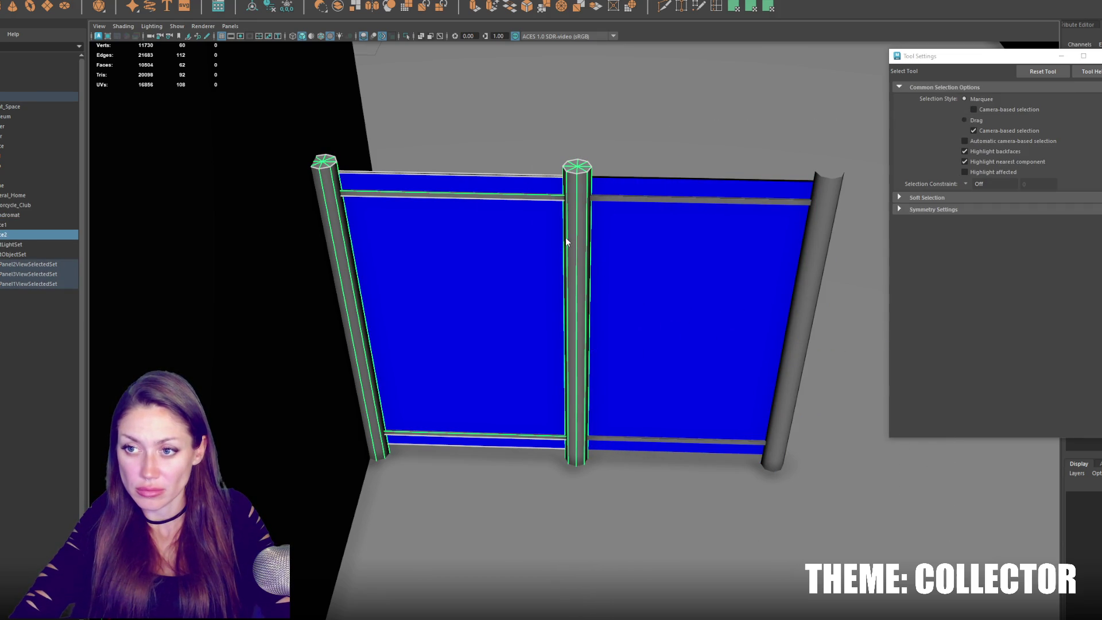
key(F8)
drag(487, 122, 669, 446)
key(w)
drag(665, 340, 554, 339)
key(q)
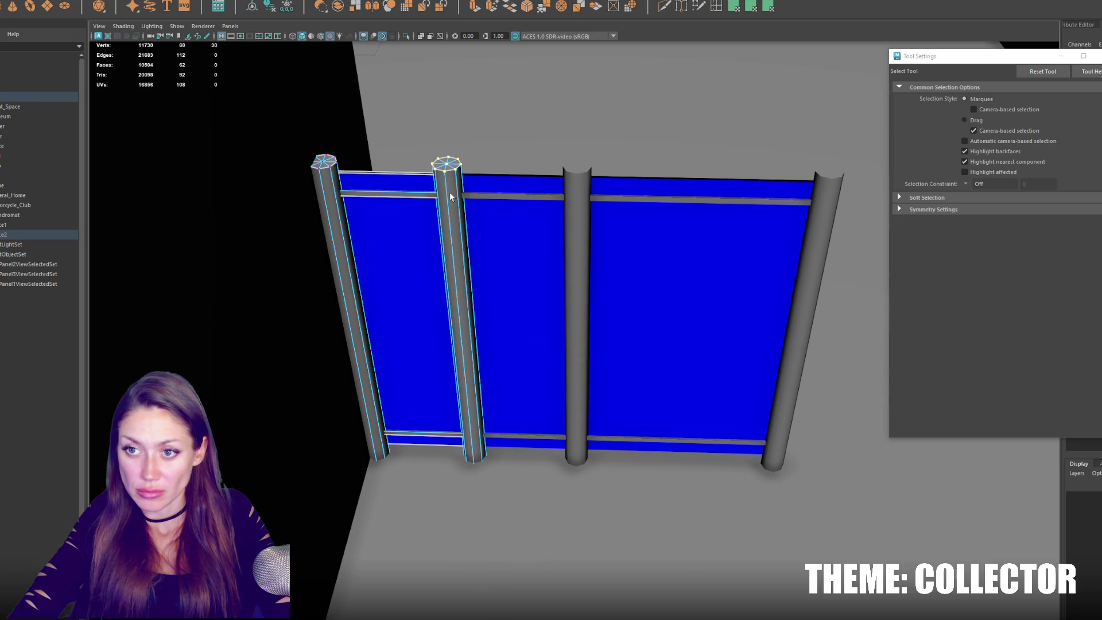
right_click(401, 172)
key(ctrl+z)
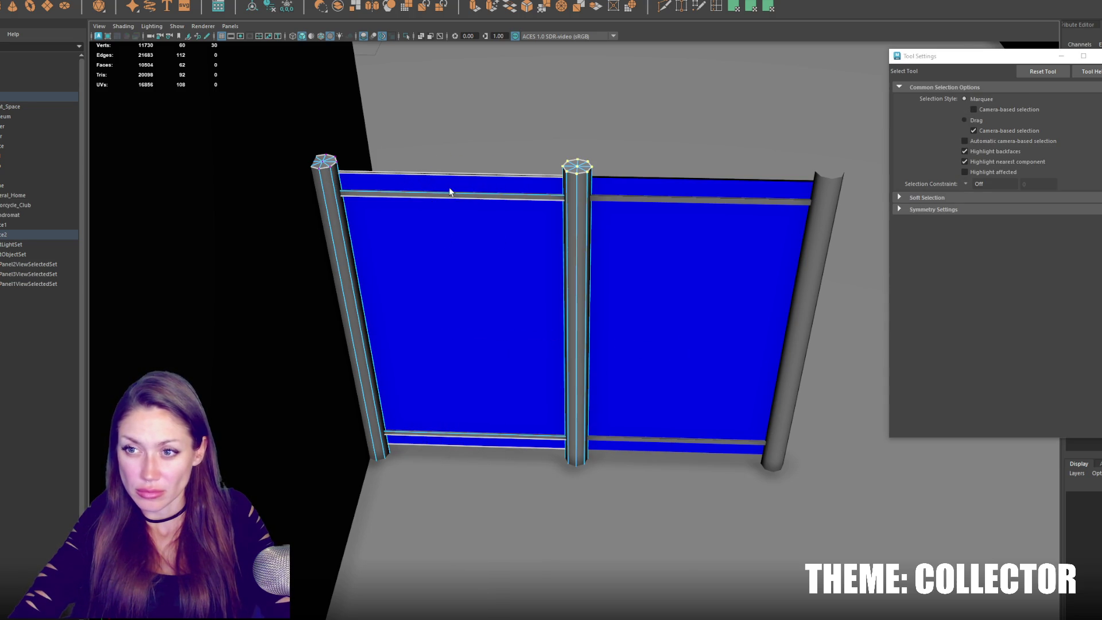
key(4)
alt+drag(453, 188, 583, 160)
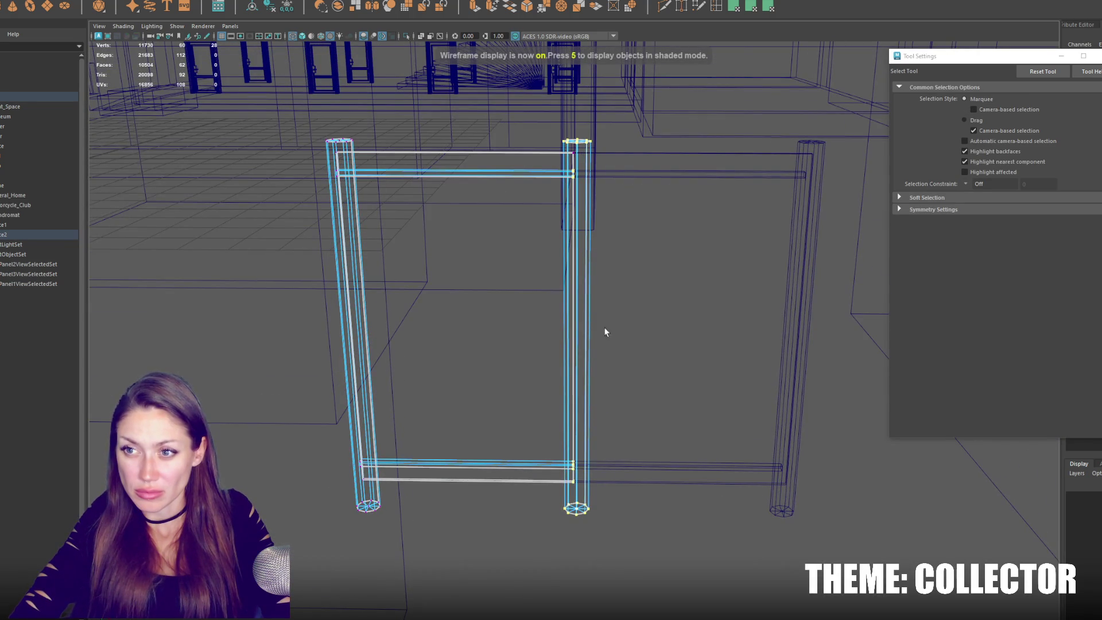
Undo a trial move of the post to the left and return to the Insert Edge Loop tool.
key(w)
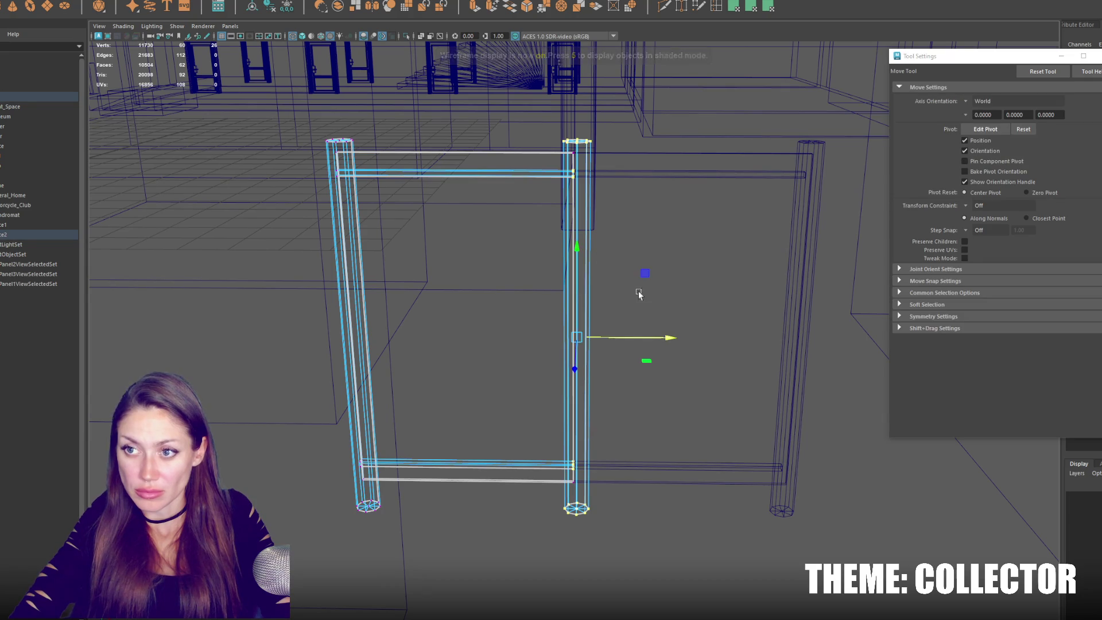
drag(666, 338, 561, 339)
key(q)
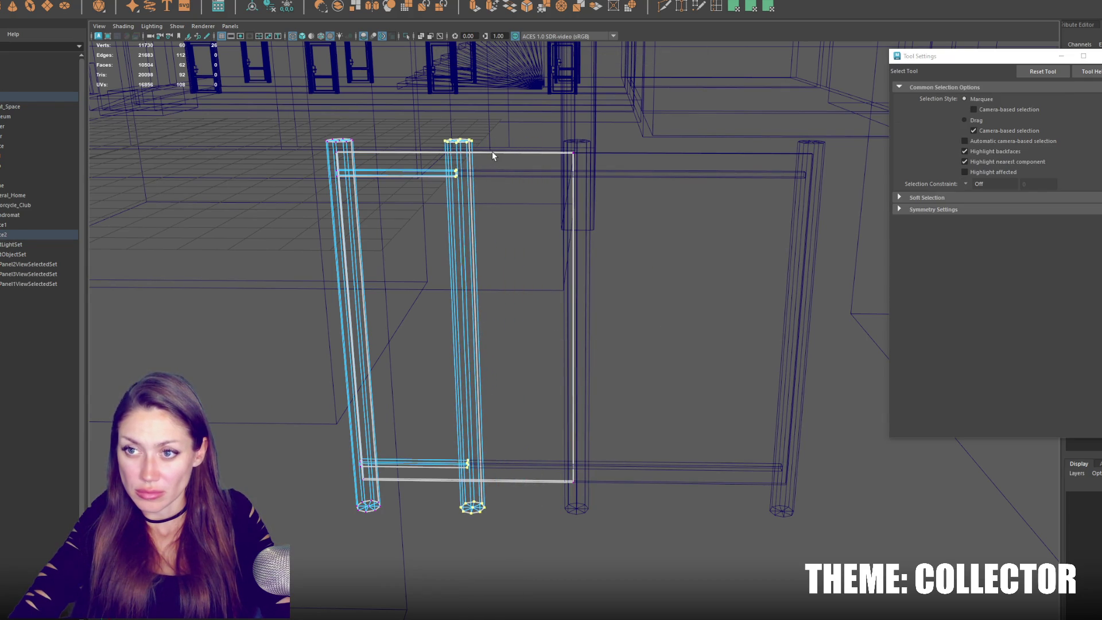
key(ctrl+z)
click(714, 10)
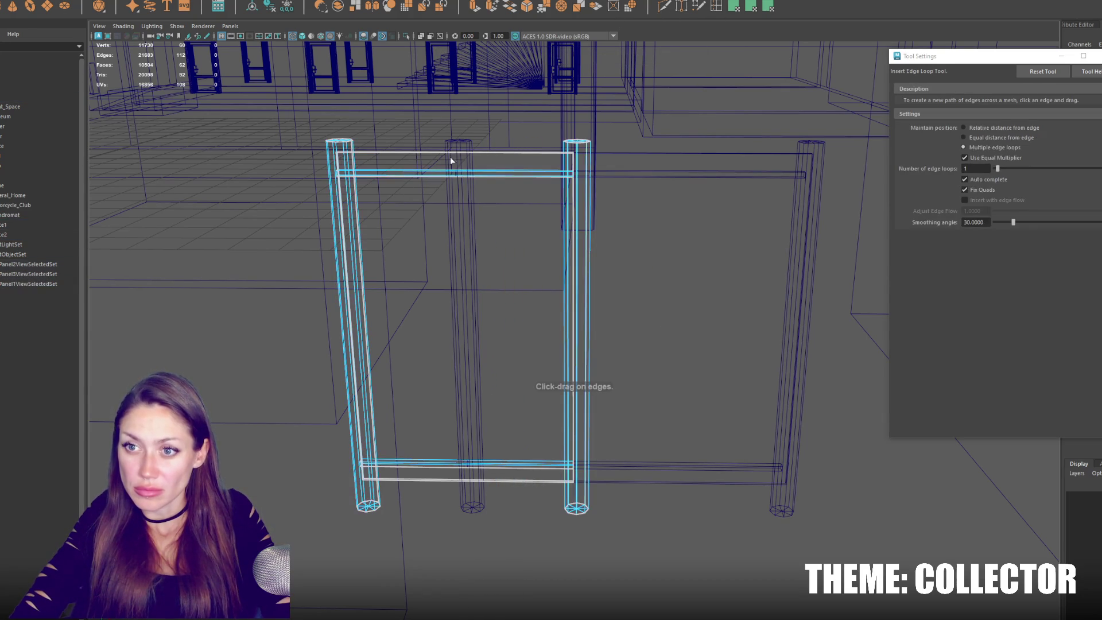
alt+drag(477, 157, 438, 179)
mouse_move(492, 149)
alt+mouse_down()
mouse_move(499, 167)
mouse_move(682, 183)
mouse_move(707, 202)
mouse_move(495, 194)
alt+mouse_up()
key(q)
Delete the extra panel faces around the centre post and show textured shading.
right_click(480, 190)
drag(505, 151, 585, 293)
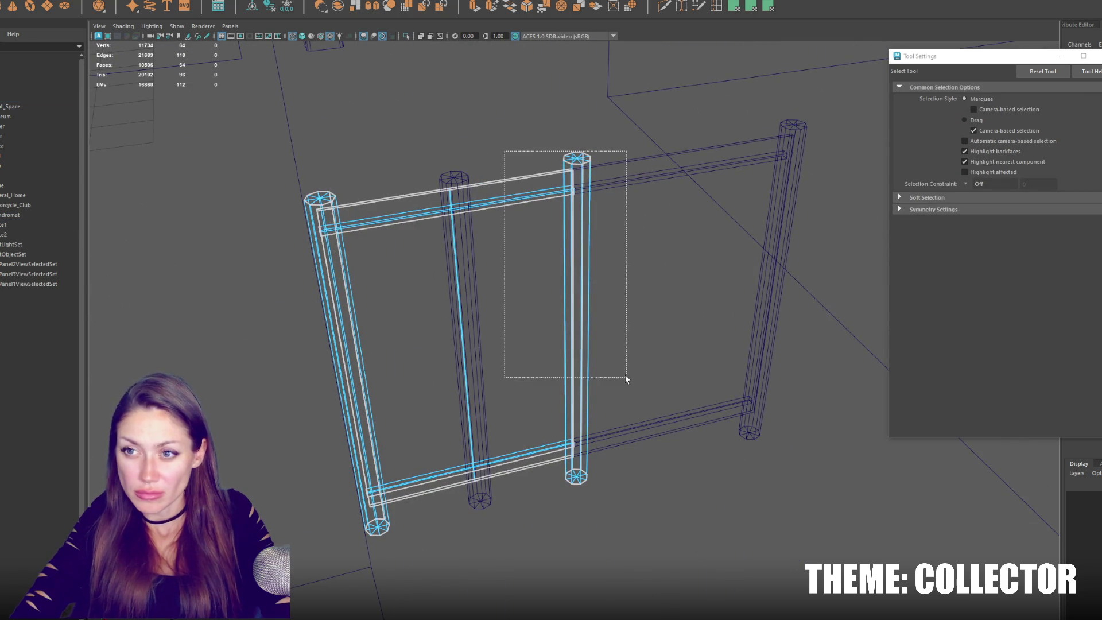
drag(516, 359, 518, 358)
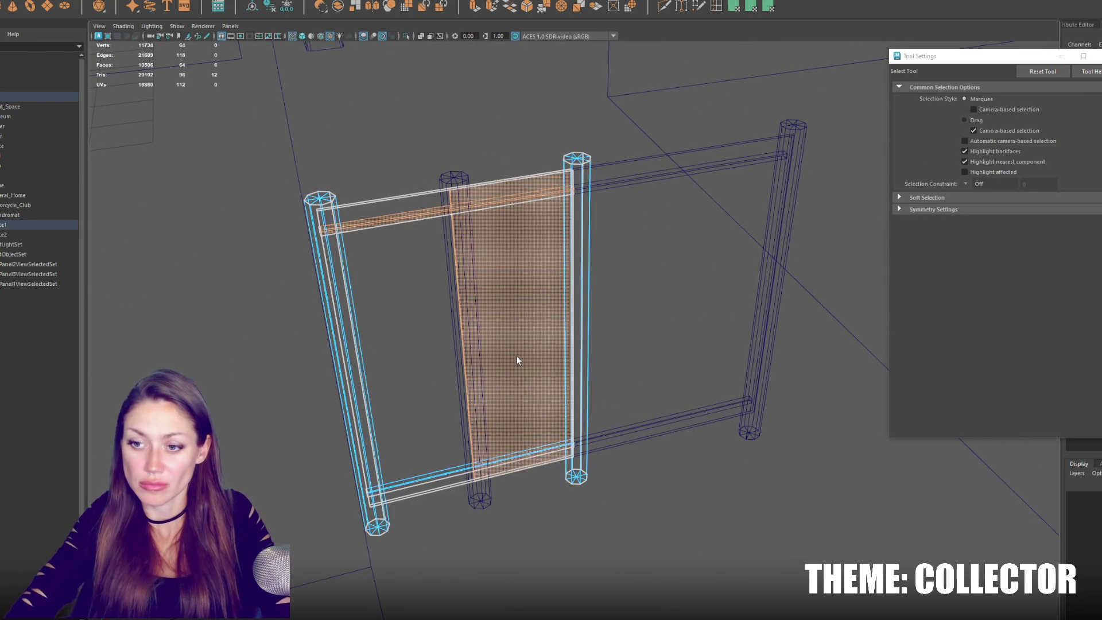
key(Delete)
key(6)
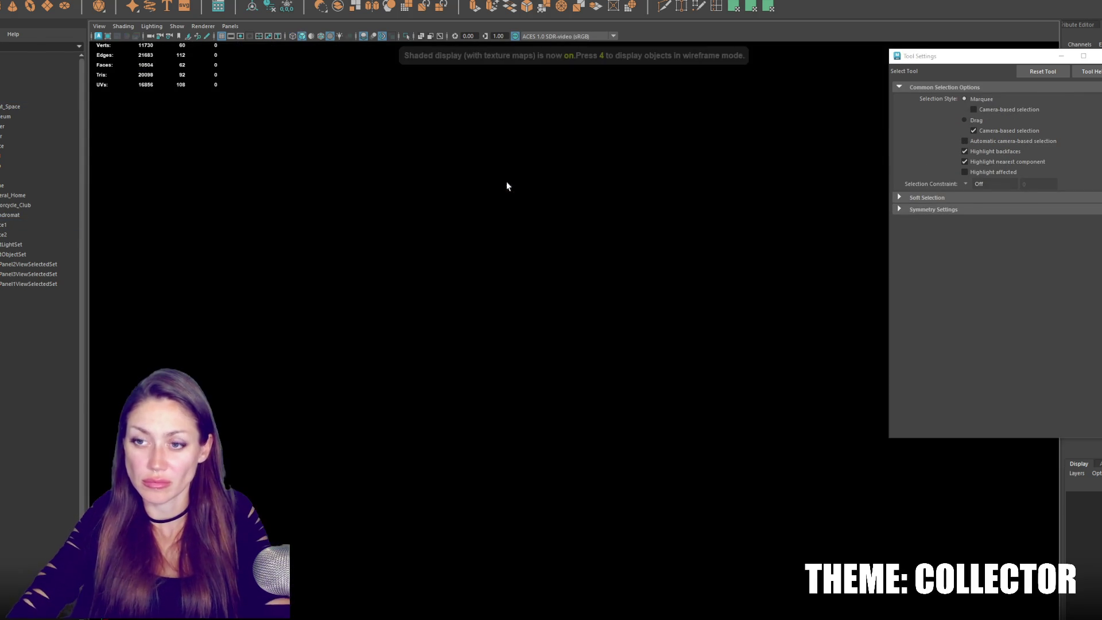
key(w)
Select the fence poles and rail, rearrange them in the Outliner, and select the first section.
alt+drag(526, 191, 508, 183)
right_drag(439, 169, 465, 156)
mouse_move(3, 235)
mouse_down()
mouse_move(32, 124)
mouse_move(23, 234)
mouse_up()
right_drag(488, 210, 468, 184)
click(50, 226)
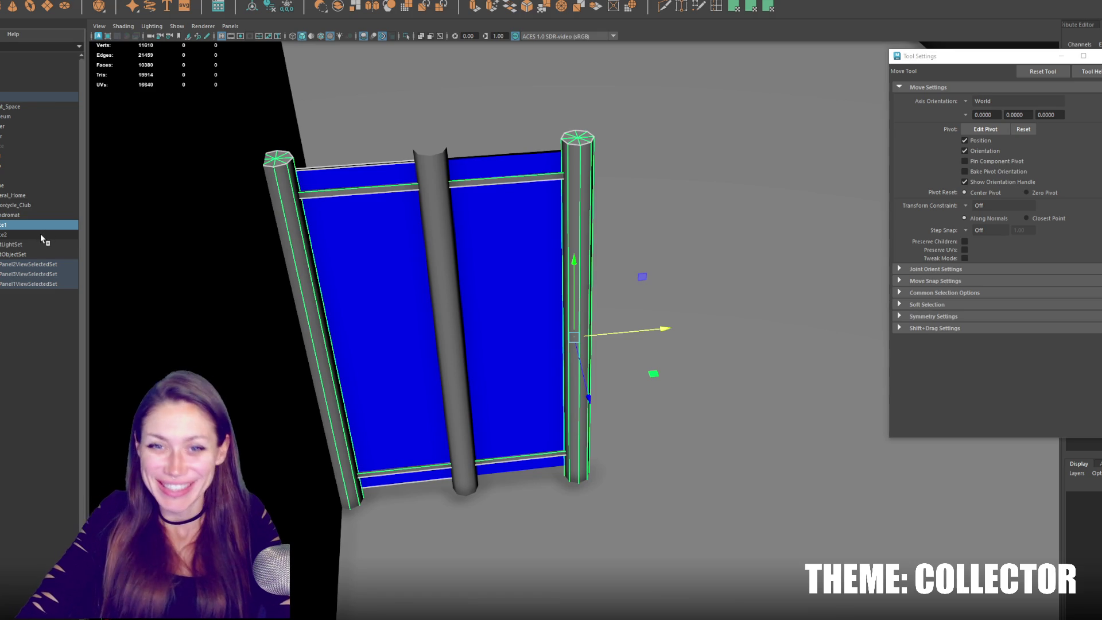
Group the gate's top rail with its right pole.
ctrl+click(40, 234)
click(143, 3)
click(161, 86)
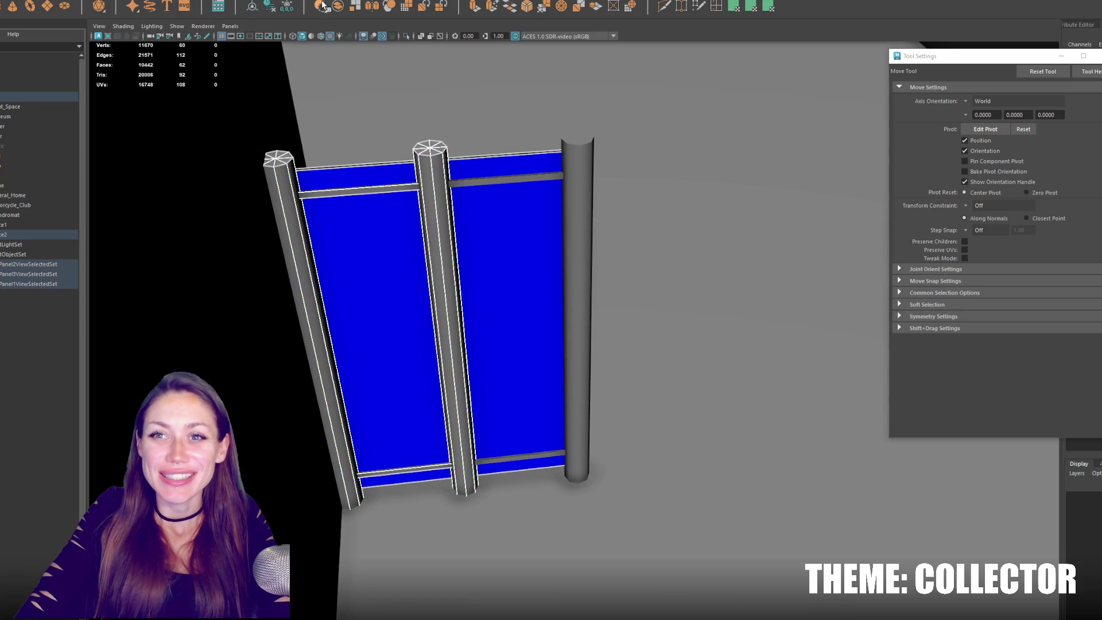
click(480, 181)
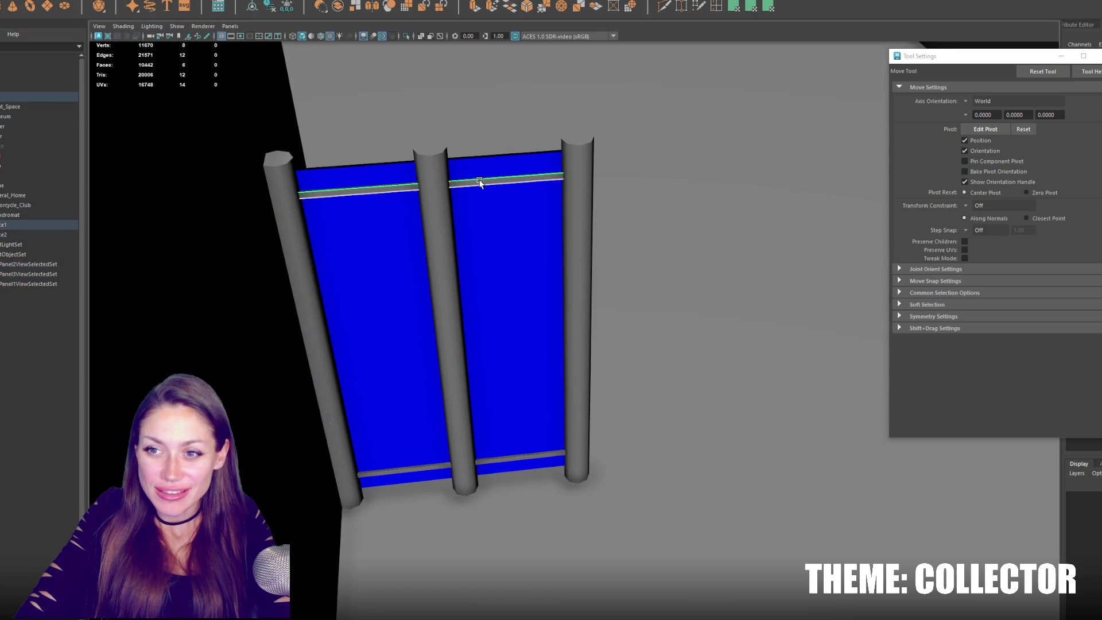
shift+click(584, 164)
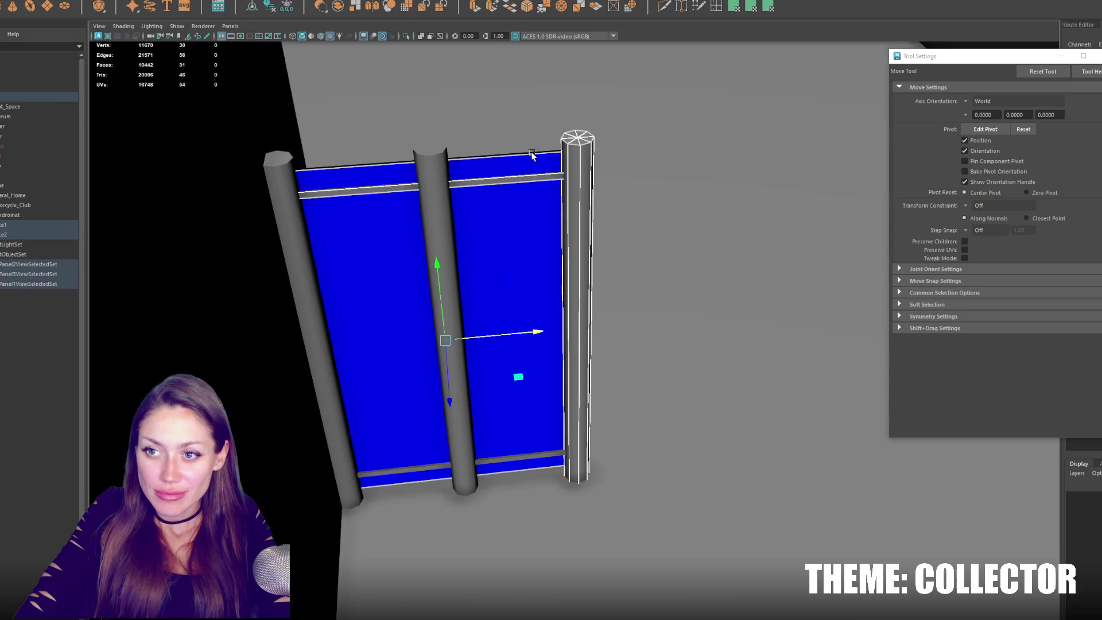
key(ctrl+g)
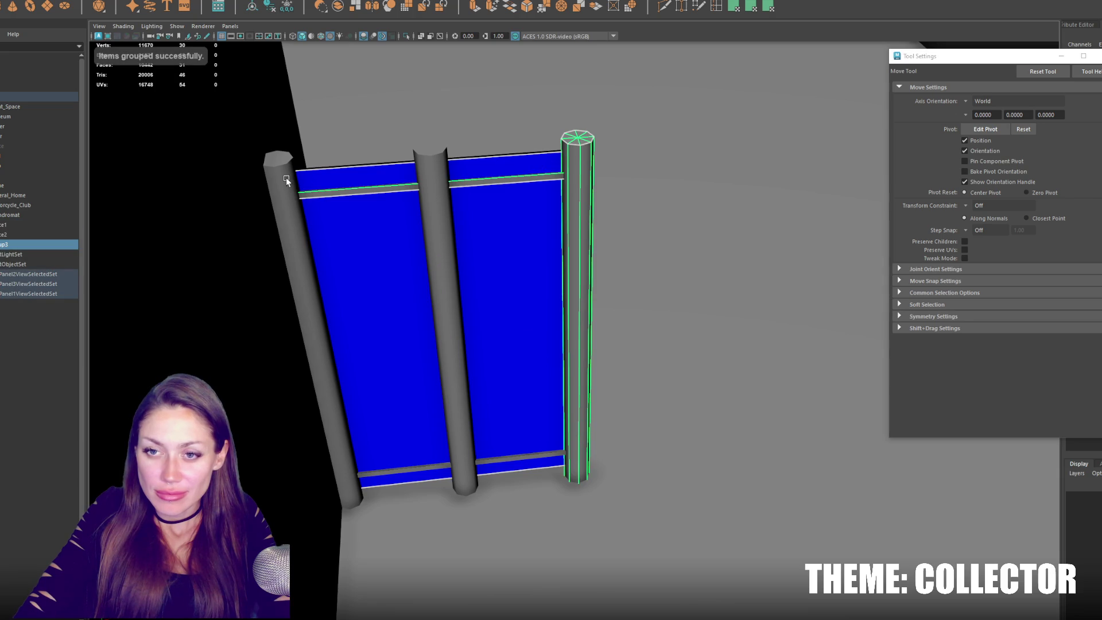
Group the left pole, panel and bottom rail into one section, then hide it.
shift+click(286, 179)
mouse_move(628, 192)
alt+mouse_down()
mouse_move(431, 181)
mouse_move(629, 144)
alt+mouse_up()
shift+click(629, 144)
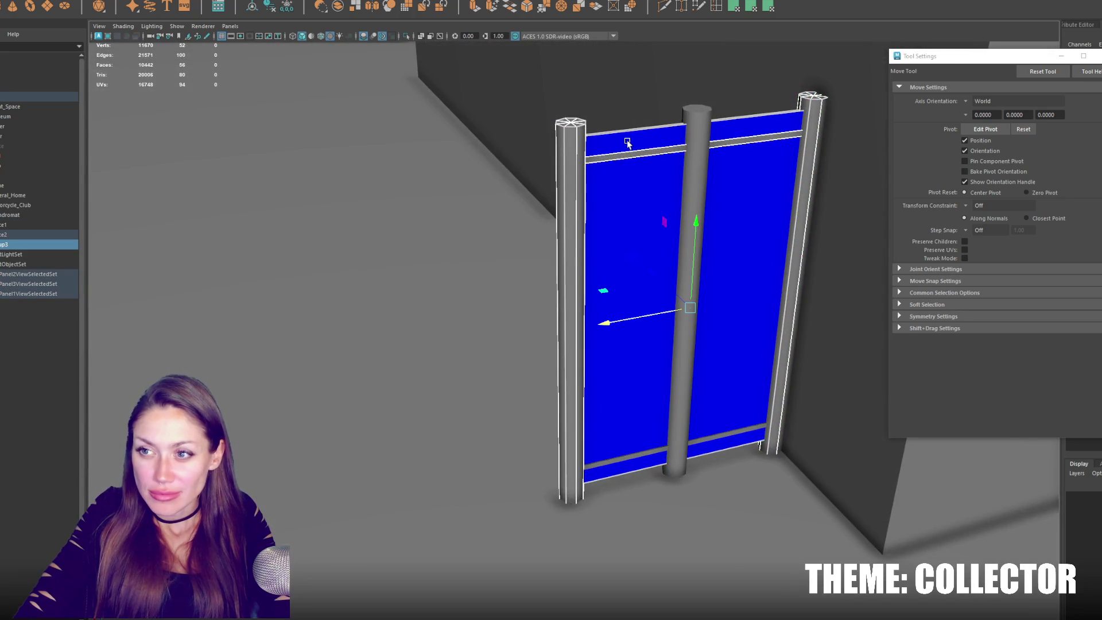
shift+click(637, 455)
key(ctrl+g)
key(ctrl+h)
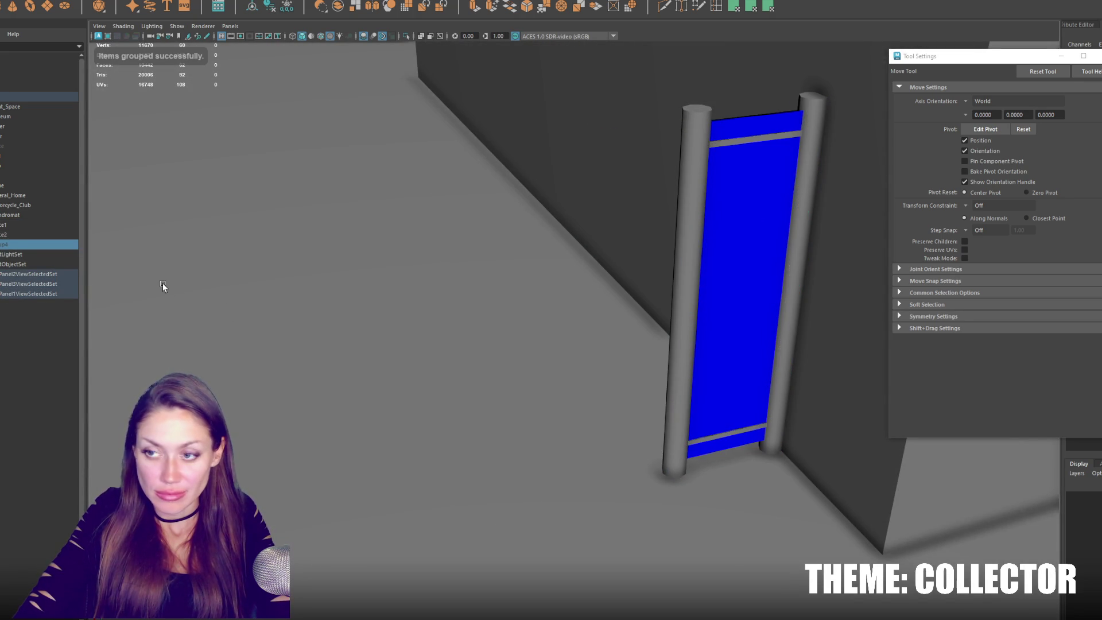
Group the remaining gate's left pole and bottom rail, then begin renaming the new group.
click(689, 149)
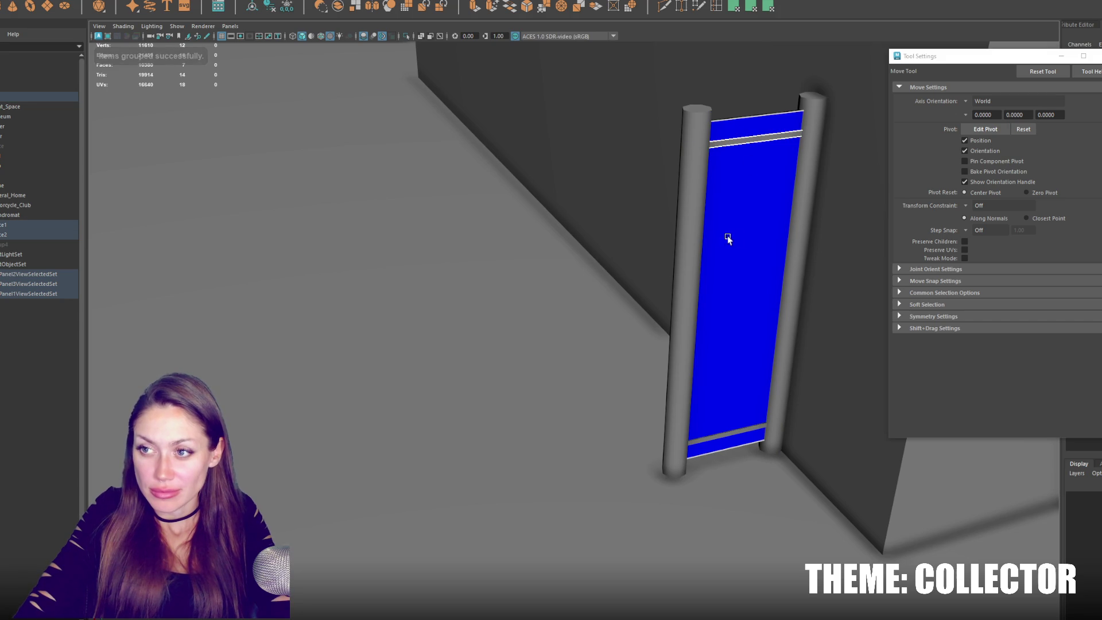
click(710, 245)
shift+click(735, 433)
alt+drag(783, 382, 814, 370)
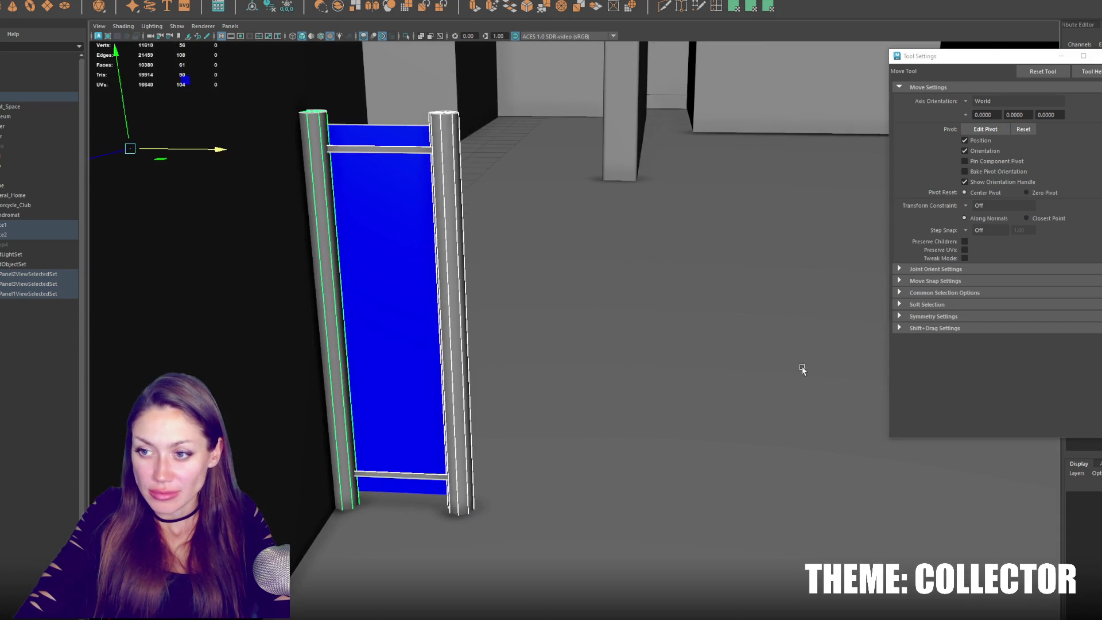
key(ctrl+g)
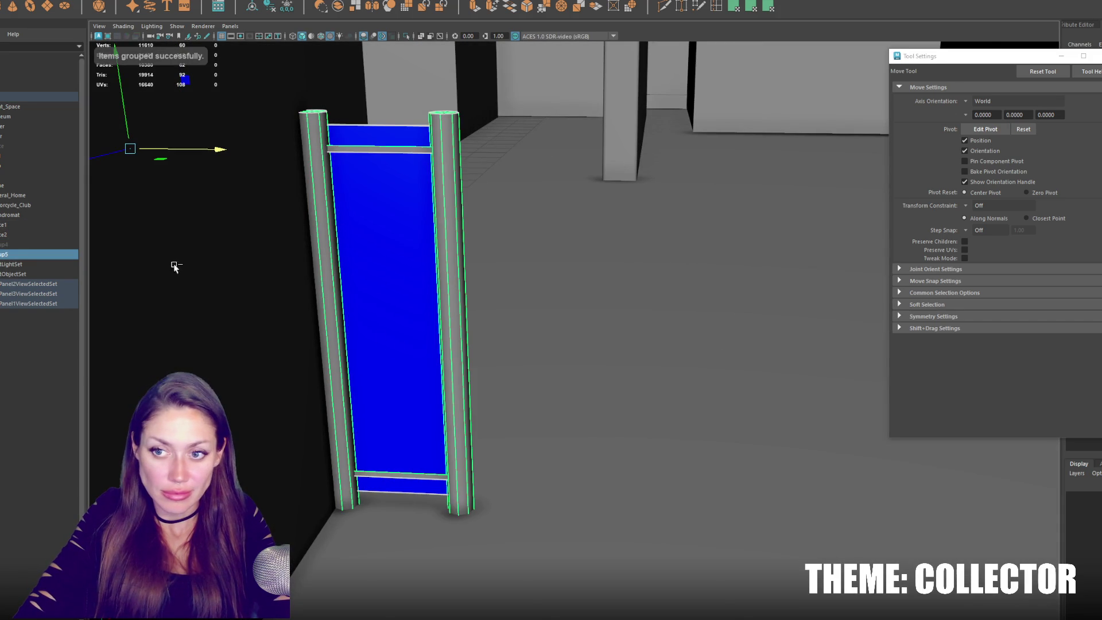
double_click(40, 256)
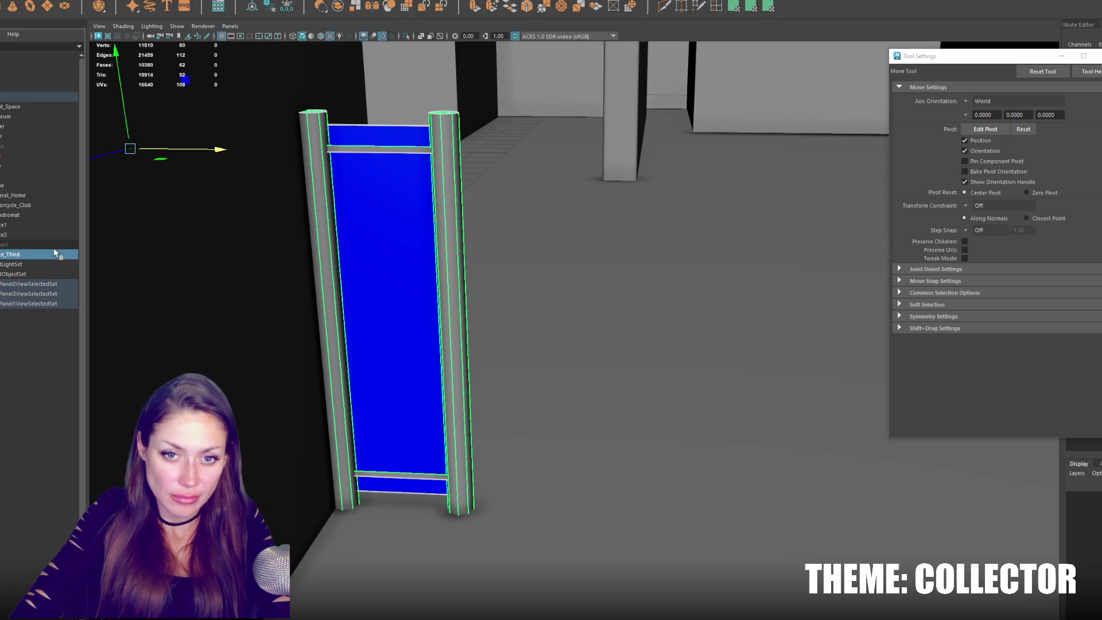
Unhide the hidden gate section and select both the half-width and third-width sections.
click(36, 247)
key(shift+h)
text(ce_Half)
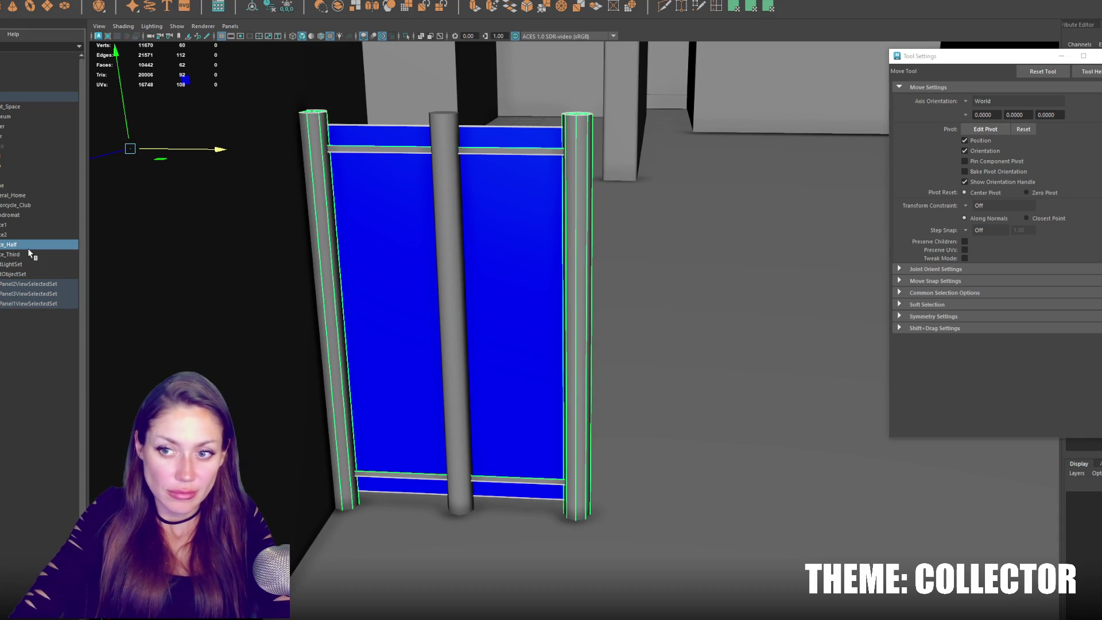
ctrl+click(29, 254)
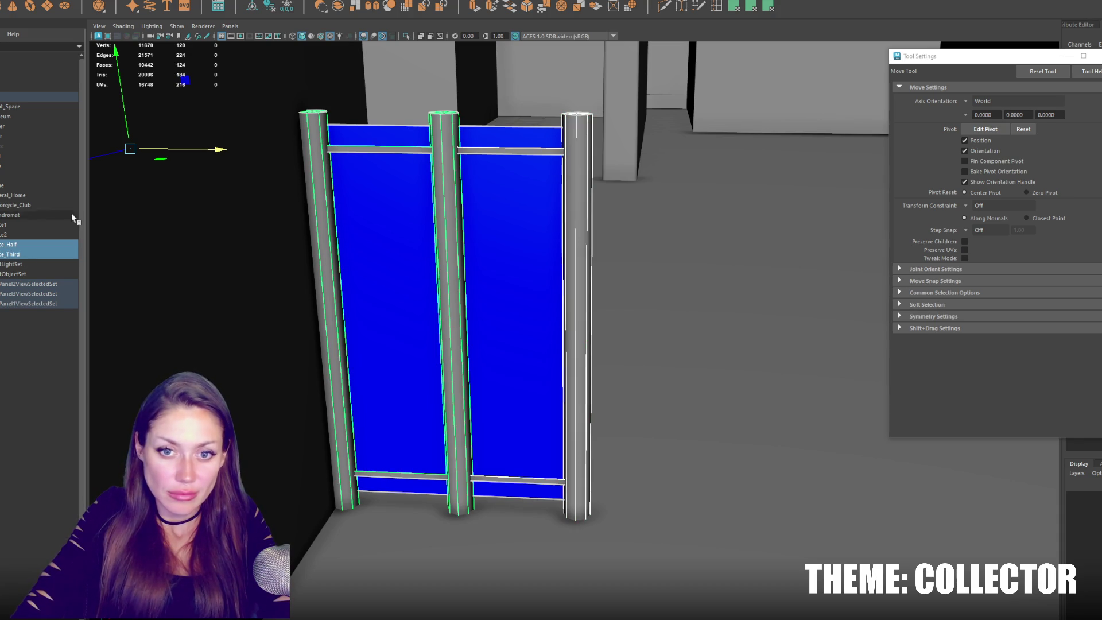
click(268, 7)
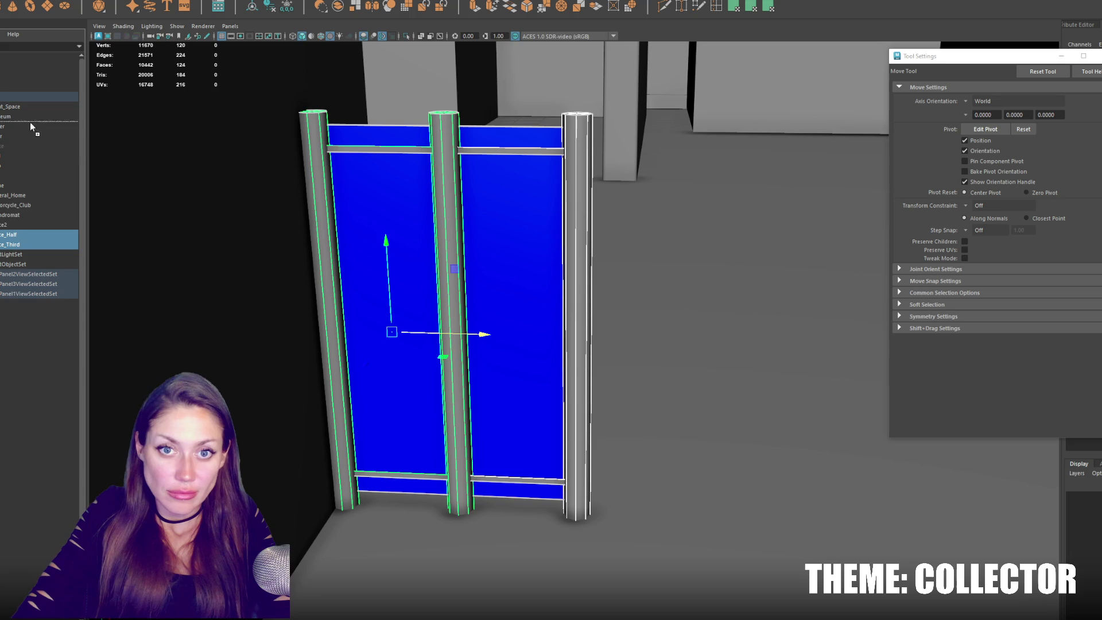
Combine the half-width and third-width sections each into a single mesh, reordering them in the Outliner.
middle_drag(10, 164, 10, 167)
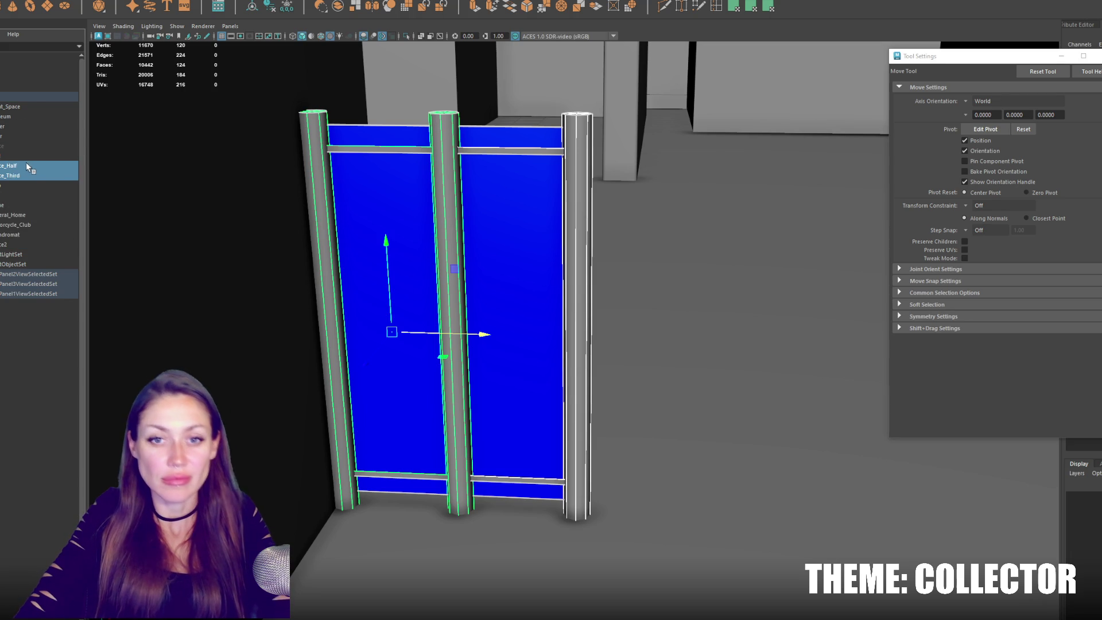
click(26, 165)
click(137, 25)
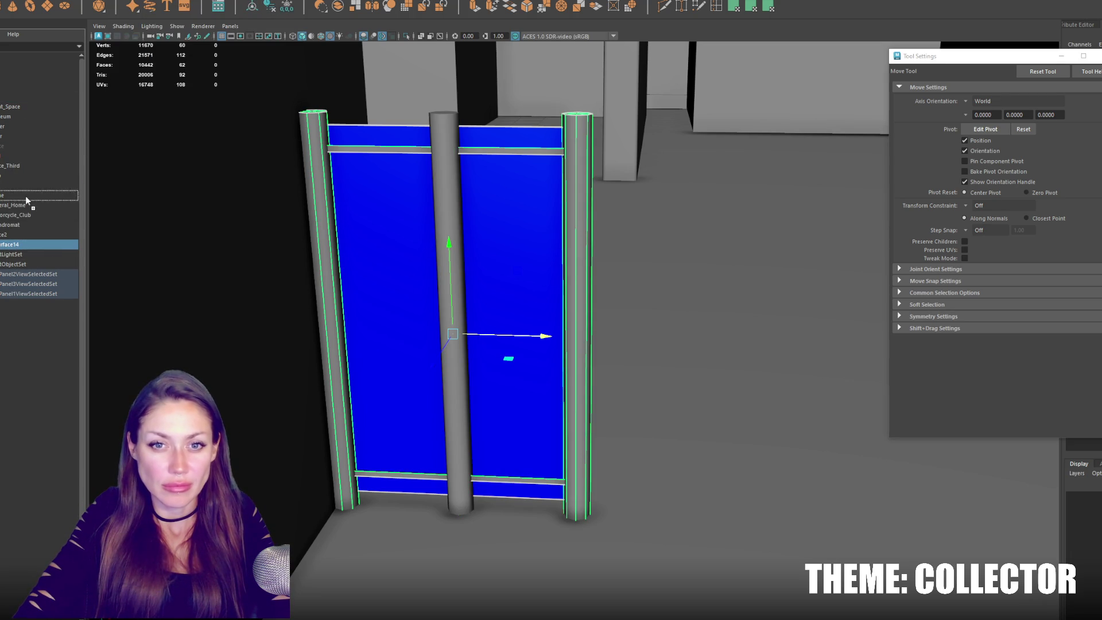
middle_drag(27, 156, 29, 154)
click(19, 174)
click(137, 26)
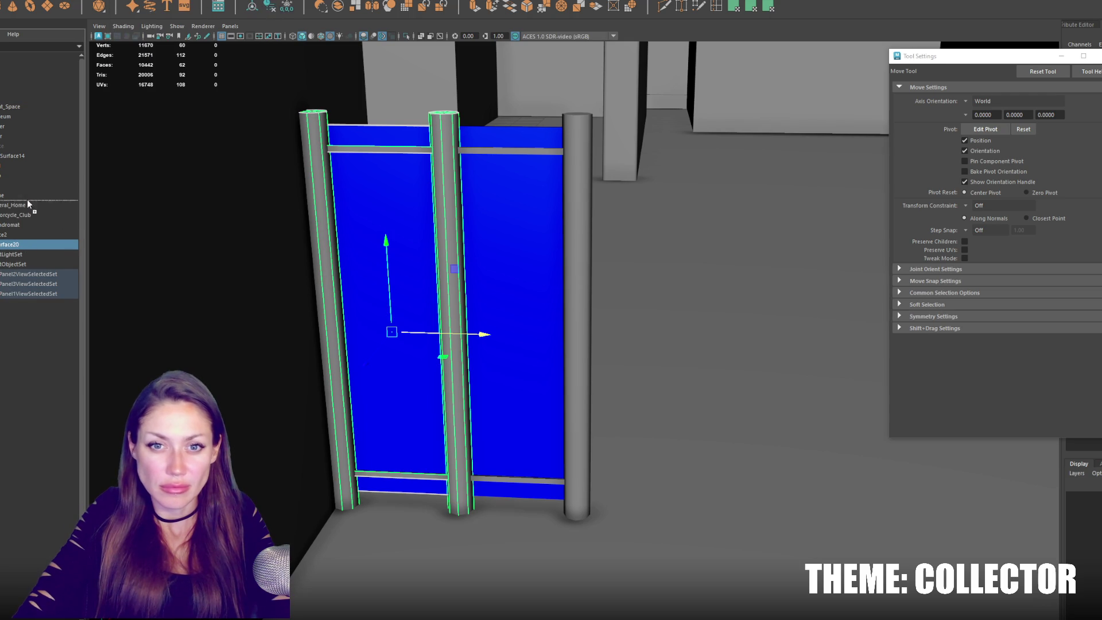
middle_drag(29, 154, 28, 157)
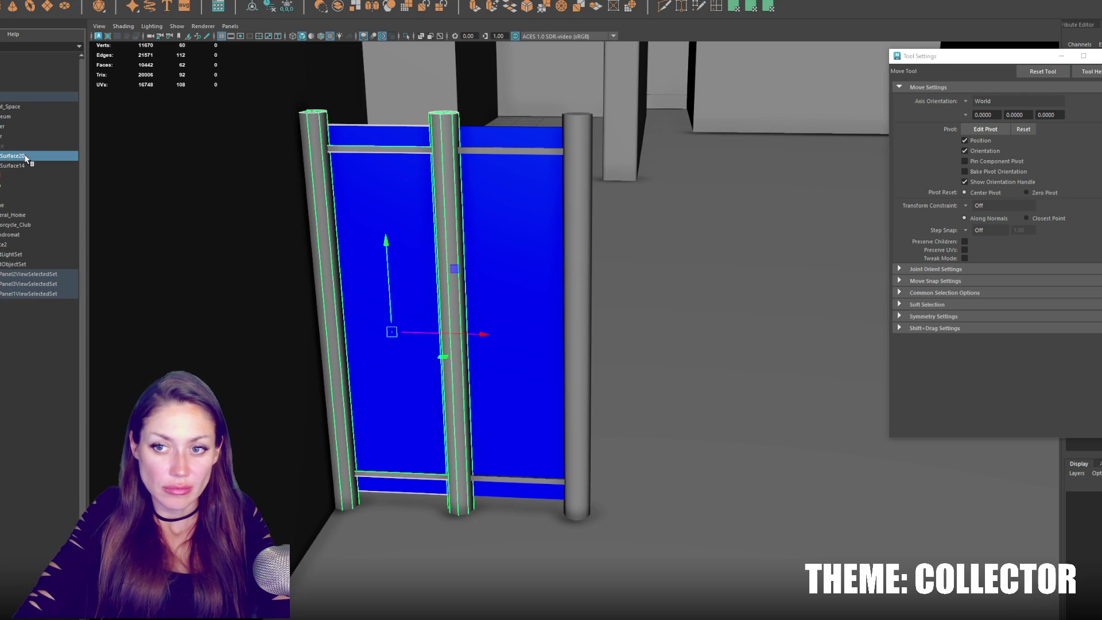
Rename the two merged meshes, typing 'Dance_Hall' for one, and reorder them in the Outliner.
double_click(13, 157)
key(Return)
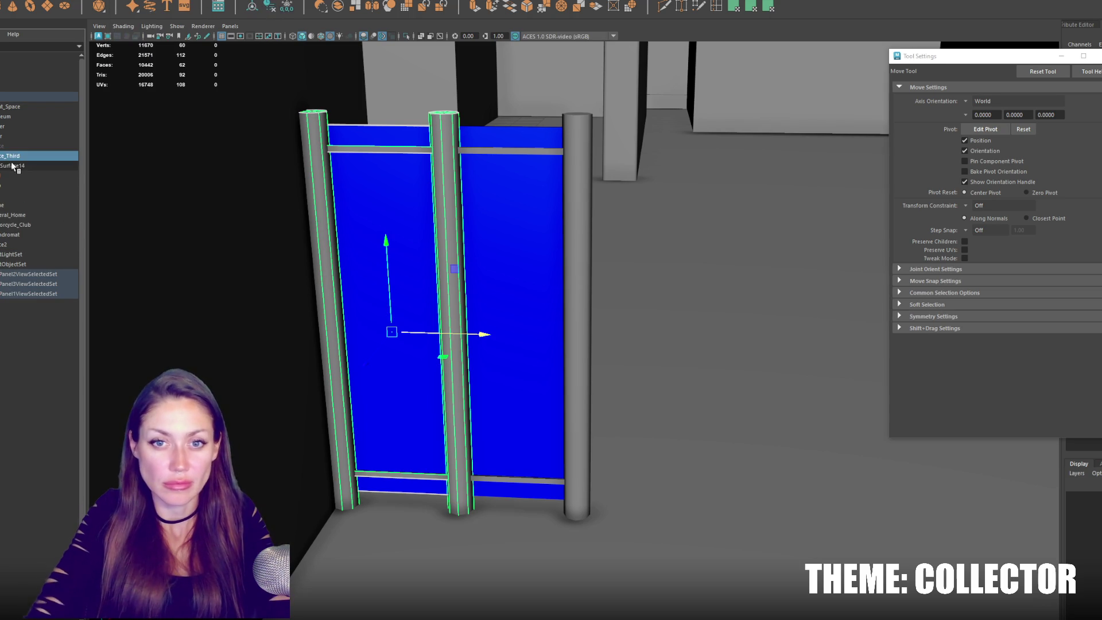
double_click(13, 166)
text(Dance_Hall)
key(Return)
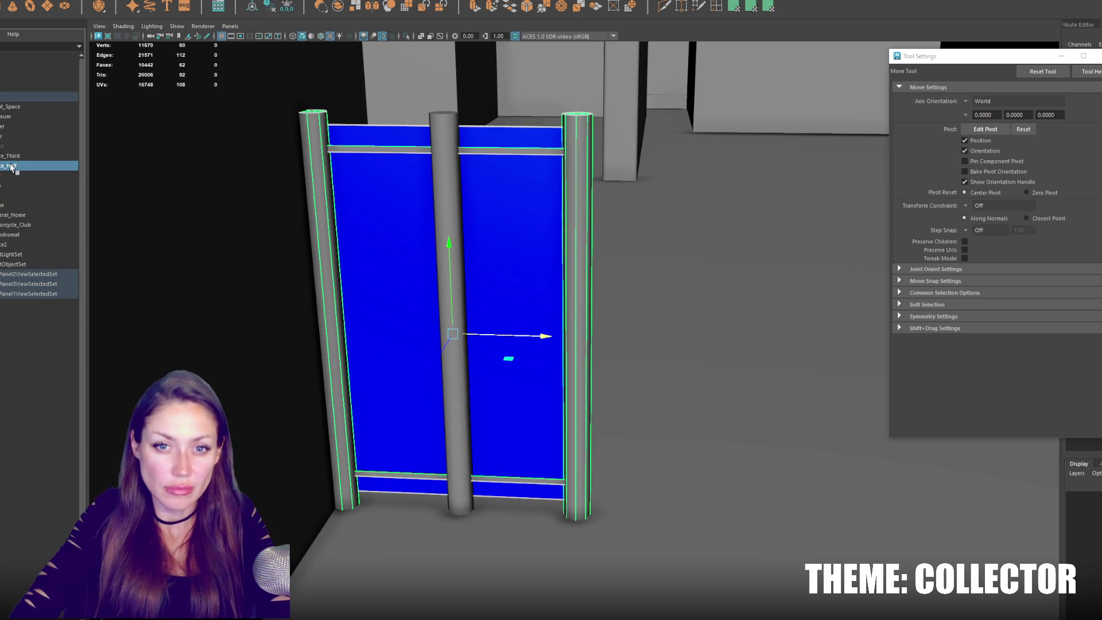
click(7, 156)
middle_drag(11, 155, 12, 168)
Unhide the rest of the fence group and select the whole fence.
click(11, 146)
key(shift+h)
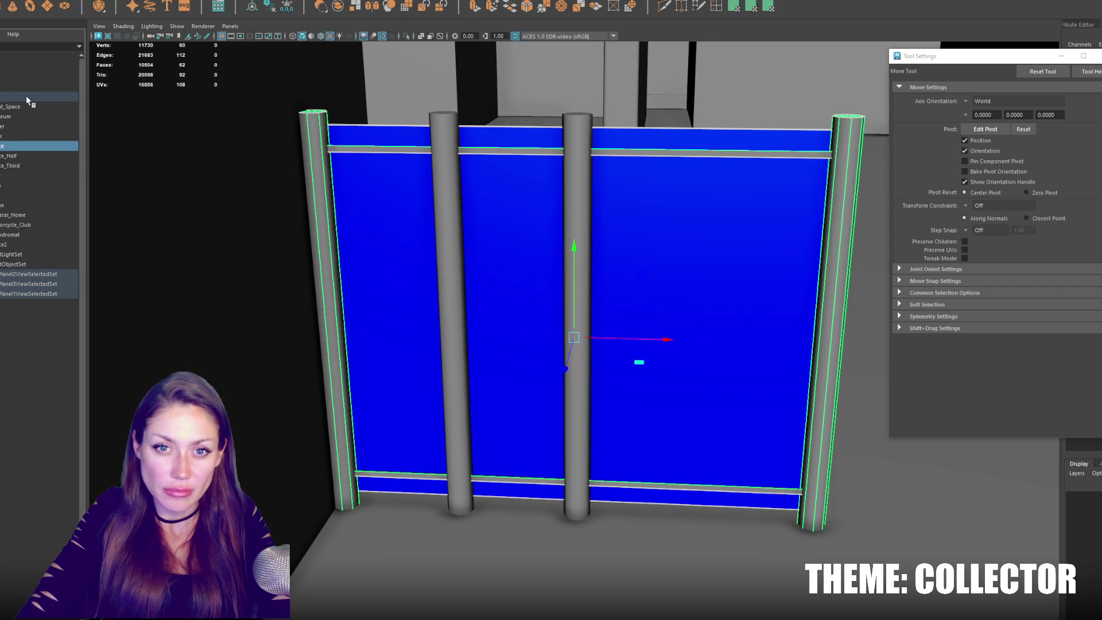
click(27, 97)
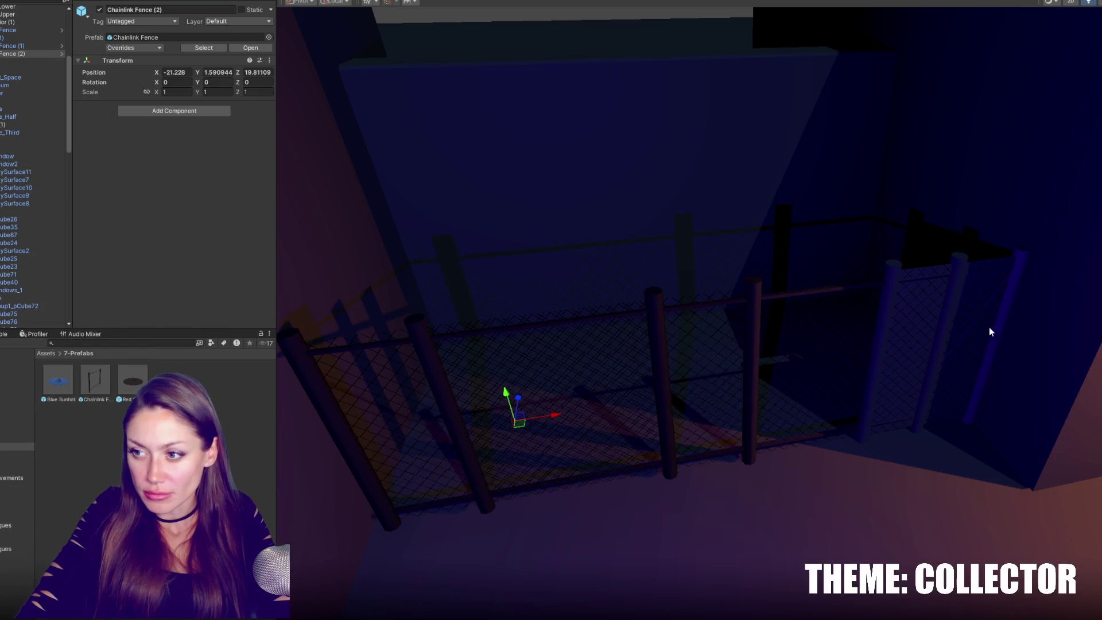
Select the original Chainlink Fence and its two copies, and deactivate all three.
click(878, 331)
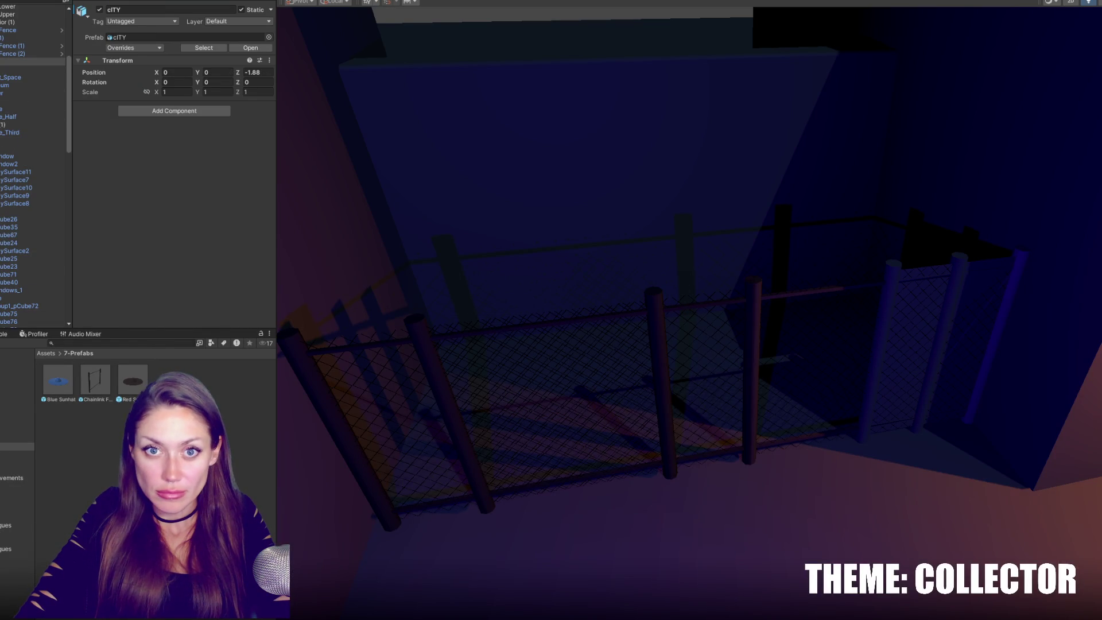
scroll(34, 172, up, 3)
click(7, 80)
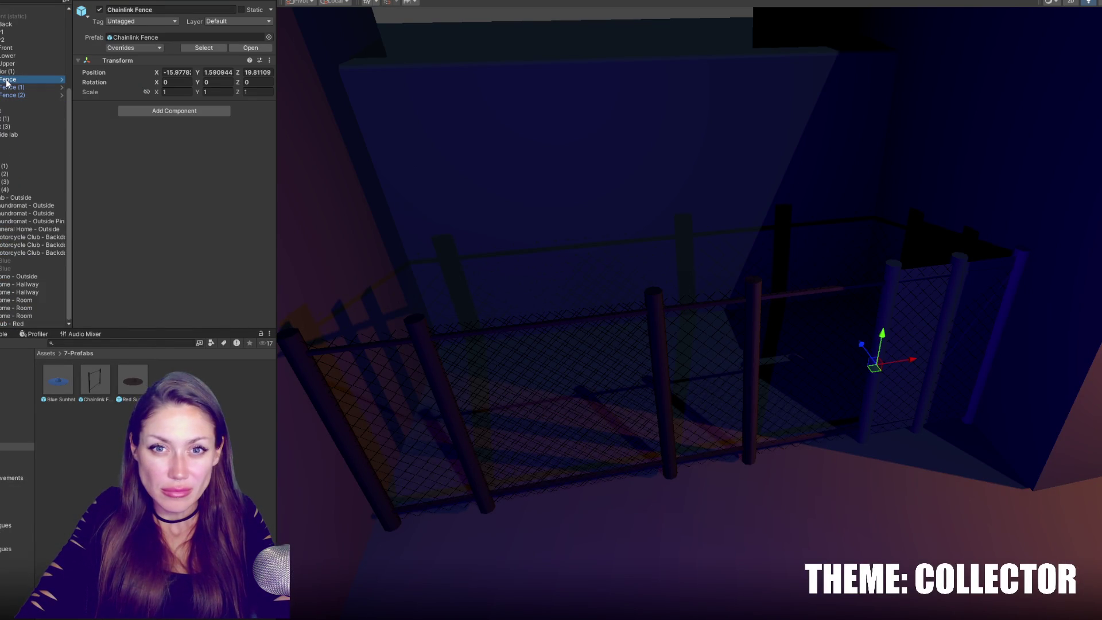
click(8, 87)
click(13, 96)
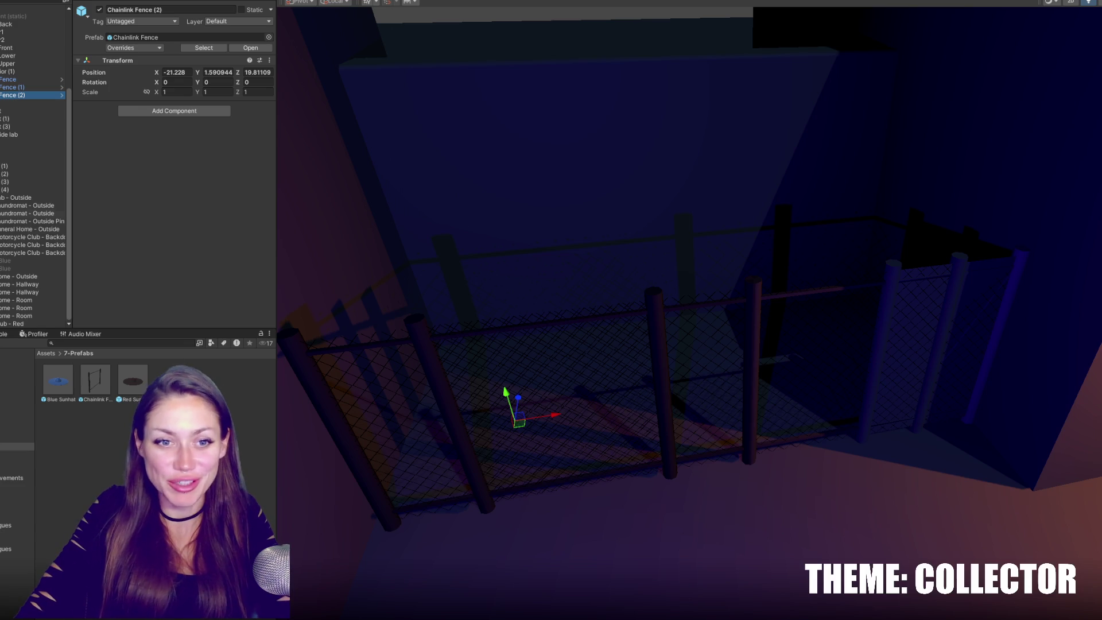
click(20, 87)
click(17, 79)
click(20, 96)
click(20, 79)
click(20, 87)
click(20, 95)
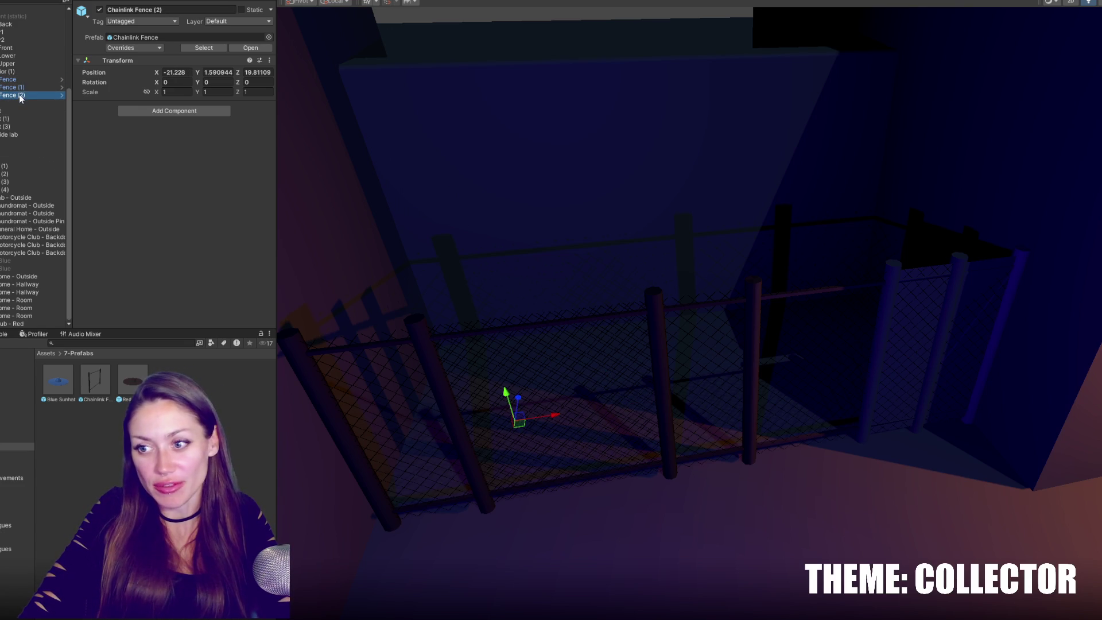
click(21, 88)
shift+click(24, 94)
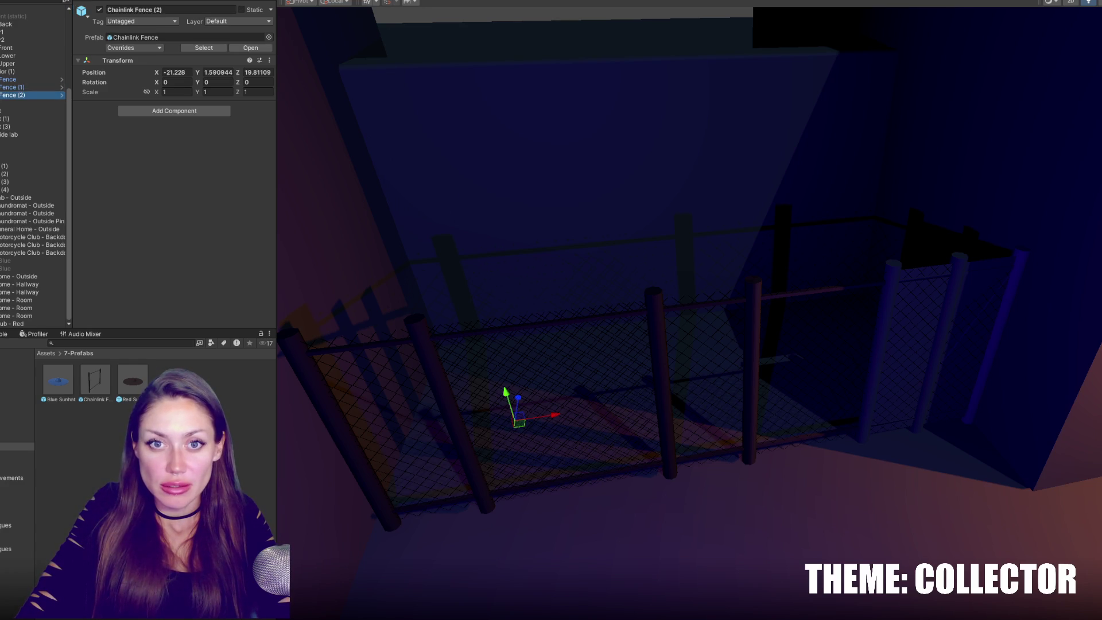
ctrl+click(17, 79)
click(99, 10)
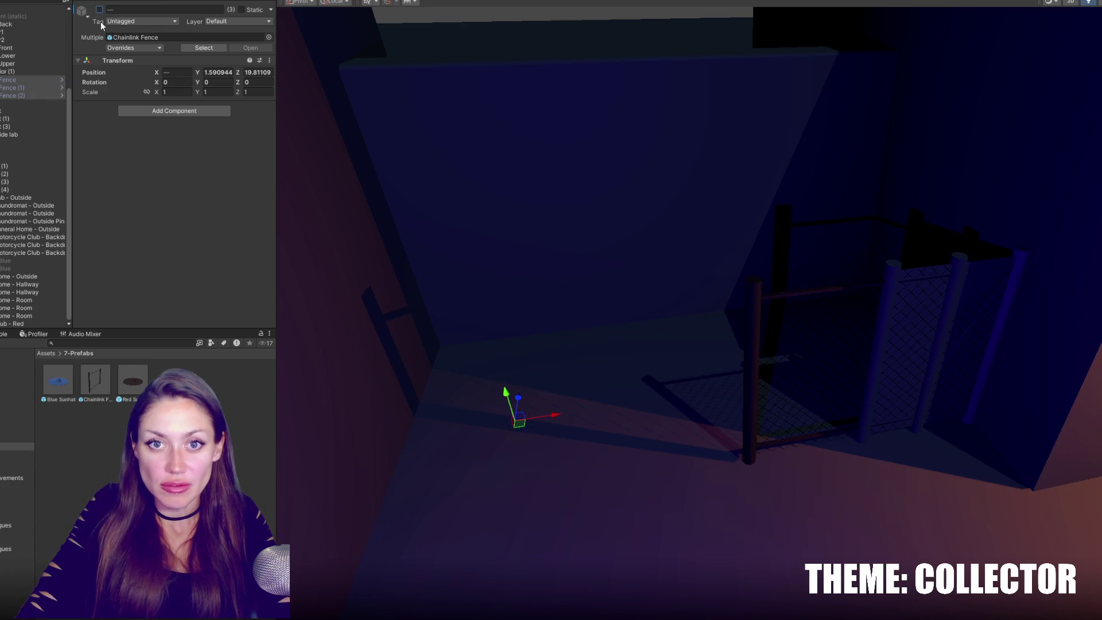
Duplicate the half and third fence pieces and move the copies out of the city model to the Hierarchy root.
click(842, 292)
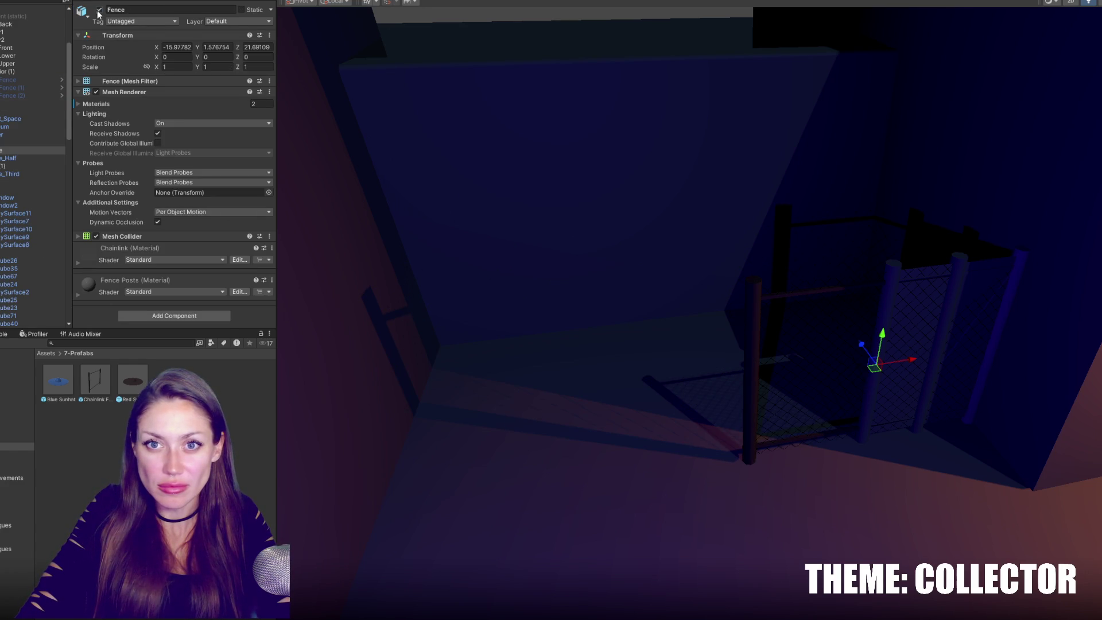
click(100, 9)
ctrl+click(32, 174)
key(ctrl+d)
drag(23, 182, 17, 101)
Expand the city model to check its original half and third fence children, then collapse it.
click(23, 118)
key(Right)
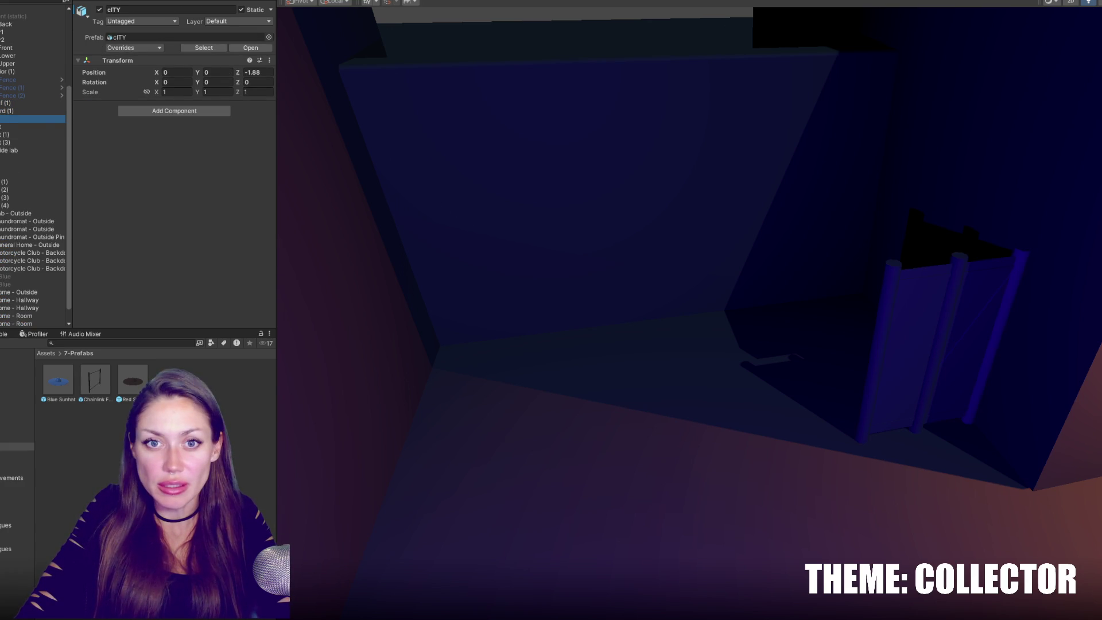
scroll(31, 173, down, 5)
click(32, 173)
ctrl+click(32, 189)
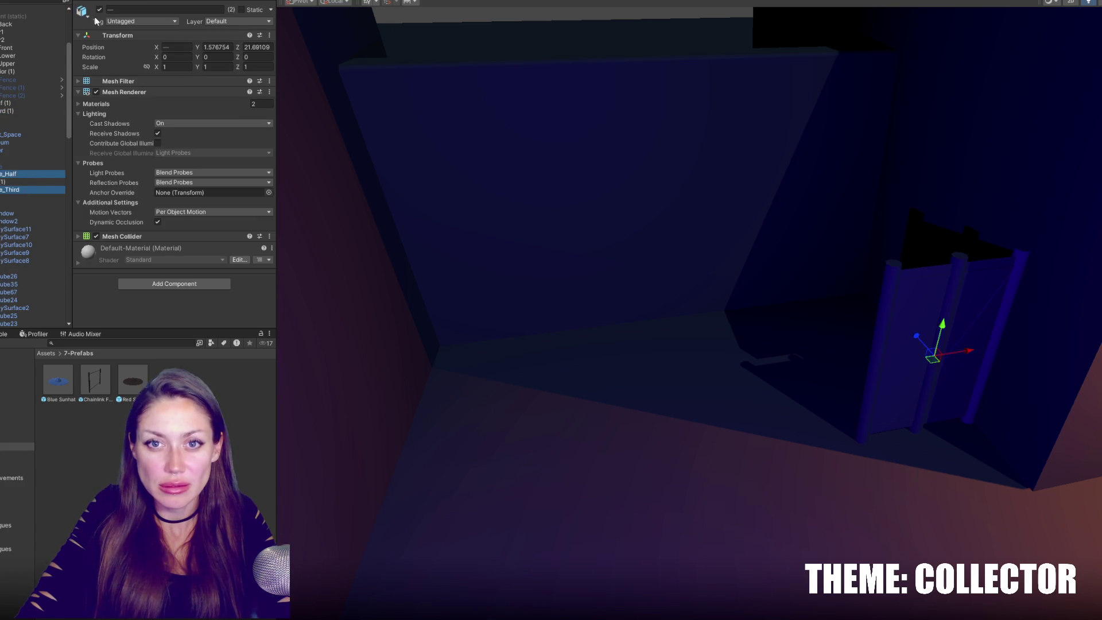
click(17, 119)
key(Left)
Rename the copied pieces to Fence_Half and Fence_Third by removing their suffixes.
click(17, 103)
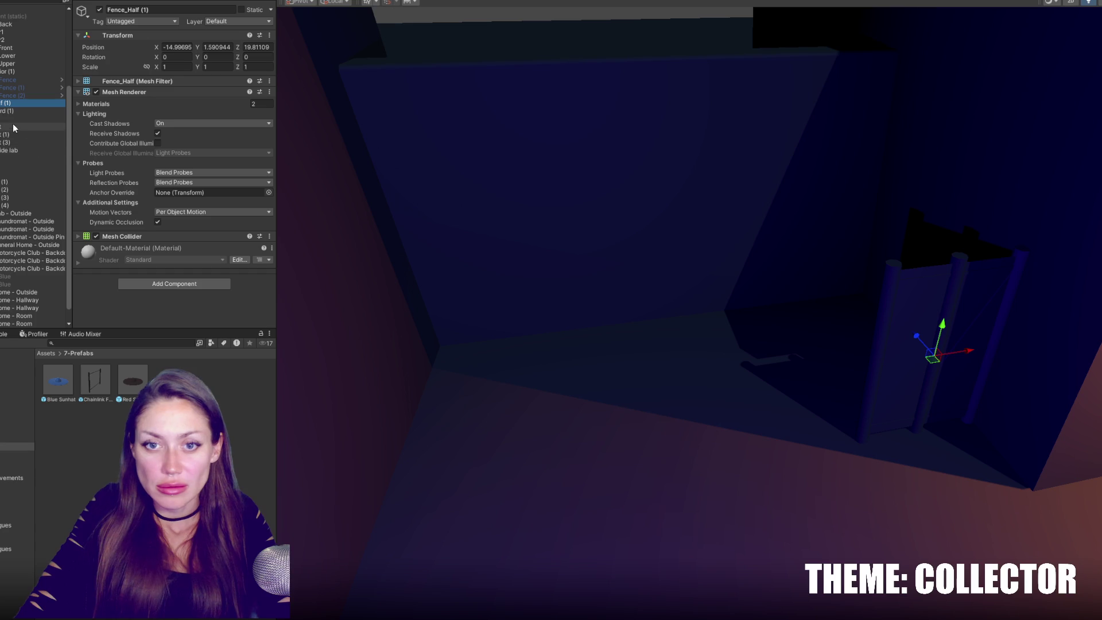
click(172, 10)
key(BackSpace)
key(BackSpace)
key(BackSpace)
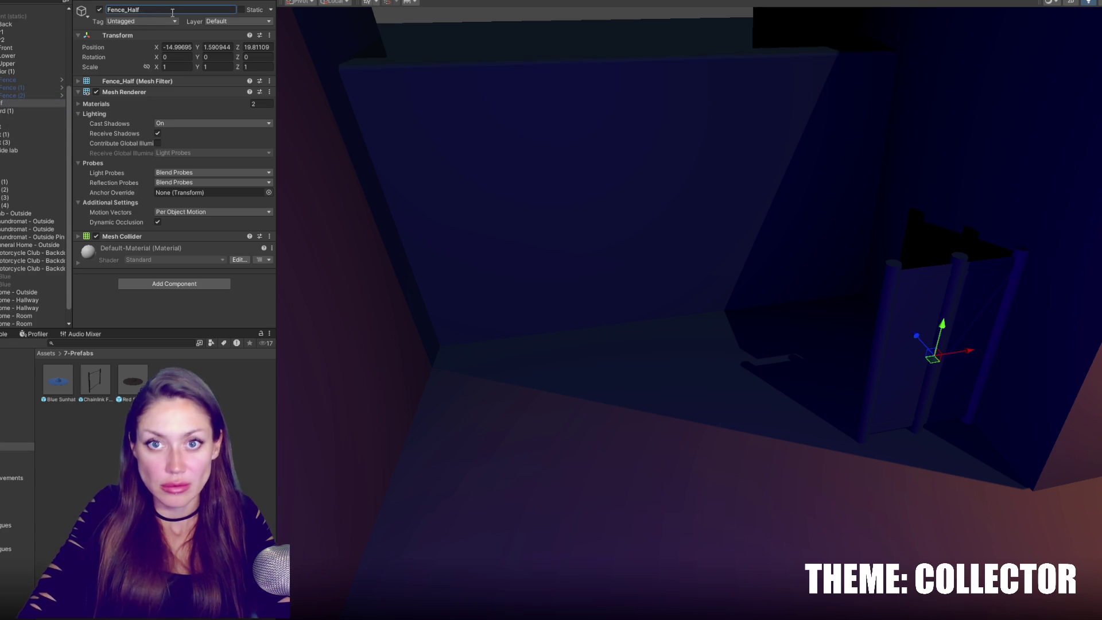
click(18, 111)
key(BackSpace)
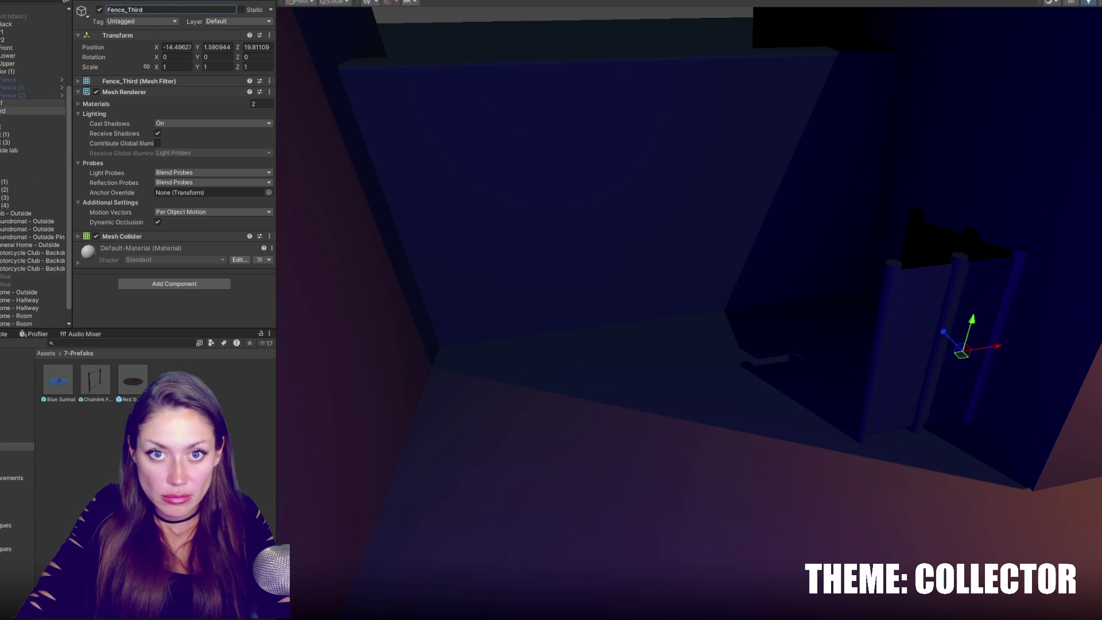
click(24, 399)
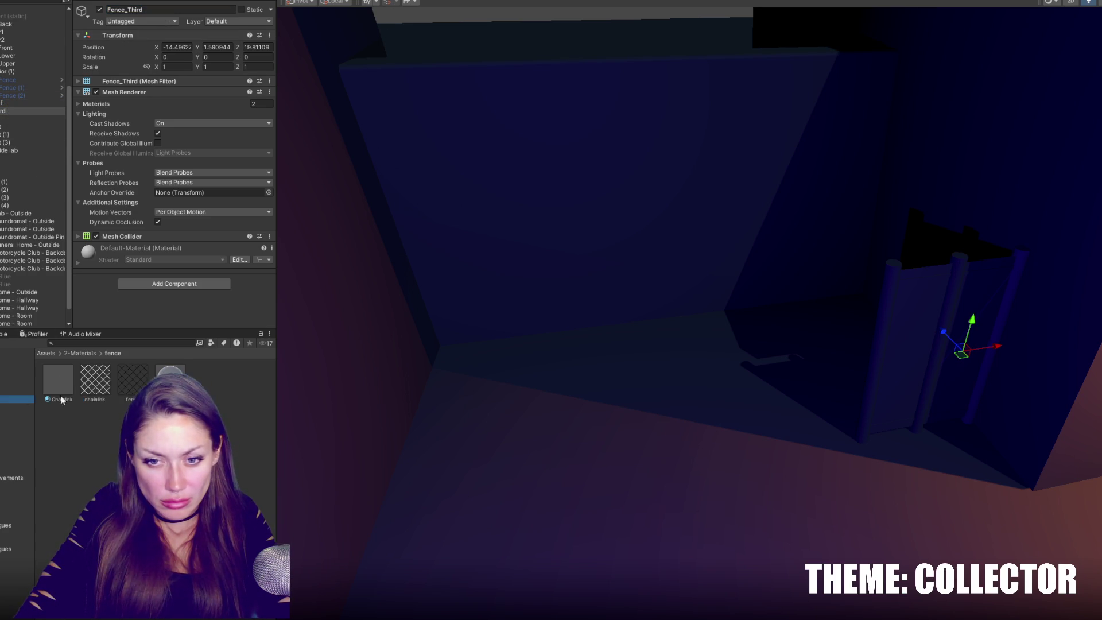
Apply the Chainlink material to the fence mesh and Fence Posts material to the posts.
mouse_move(694, 310)
alt+mouse_down()
mouse_move(493, 345)
mouse_move(402, 303)
alt+mouse_up()
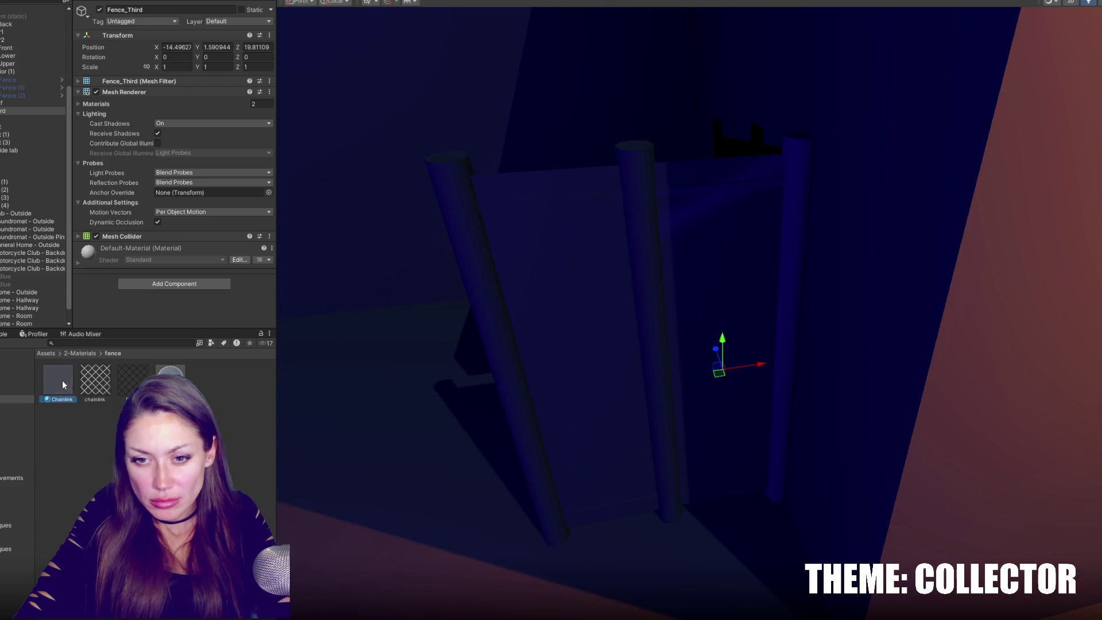
drag(62, 380, 576, 287)
mouse_move(89, 367)
mouse_down()
mouse_move(622, 233)
mouse_move(684, 177)
mouse_move(366, 305)
mouse_move(461, 204)
mouse_up()
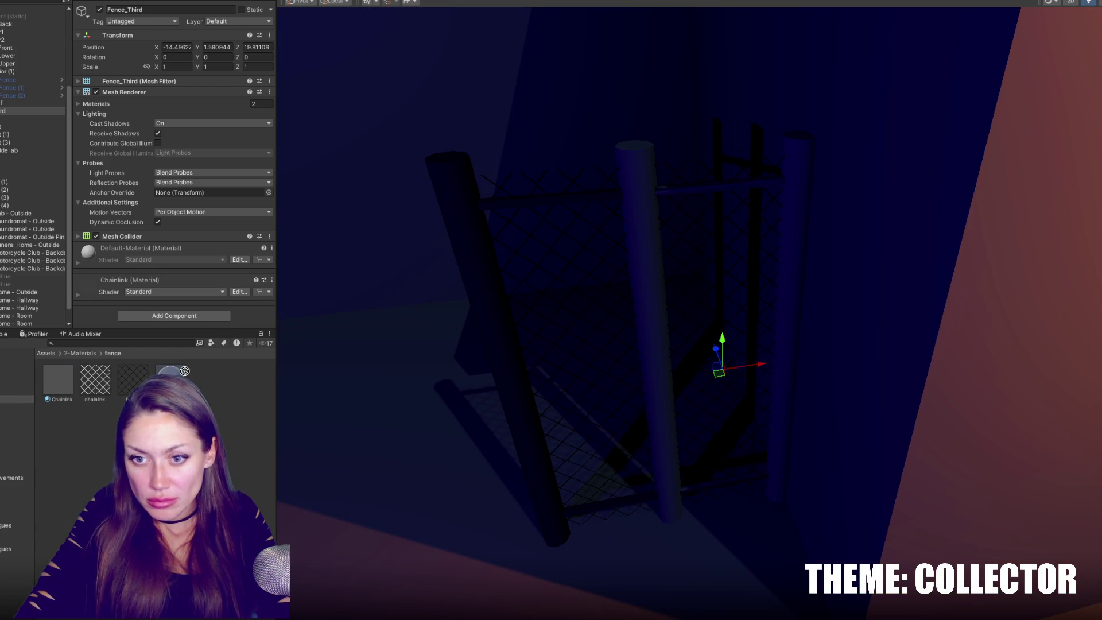
drag(624, 201, 635, 172)
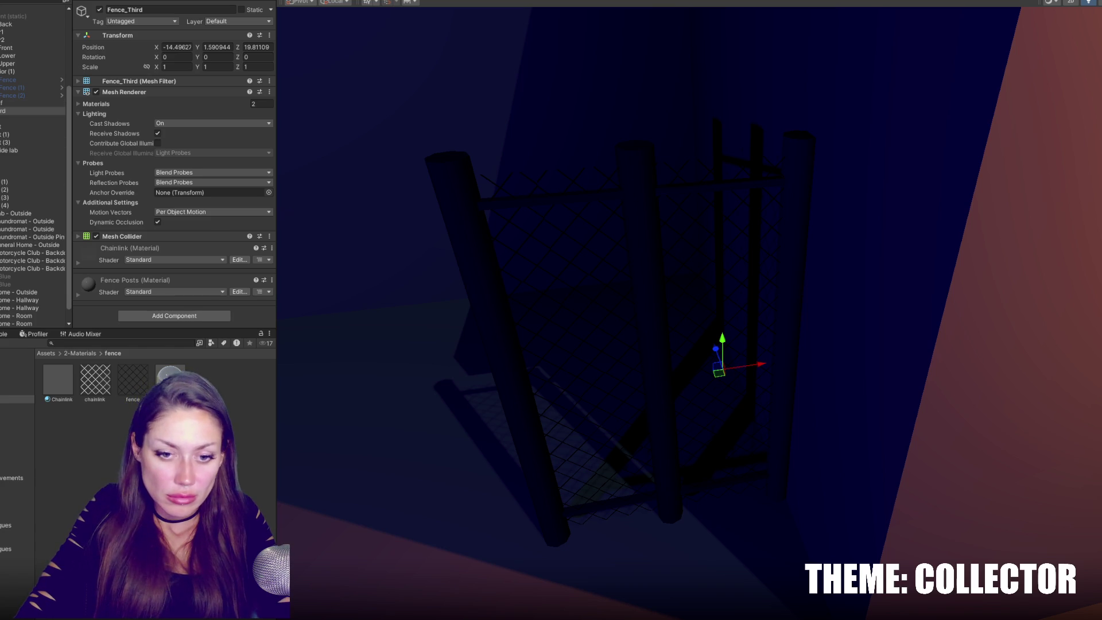
Save Fence_Half and Fence_Third as prefabs in the 7-Prefabs folder.
ctrl+drag(5, 102, 12, 430)
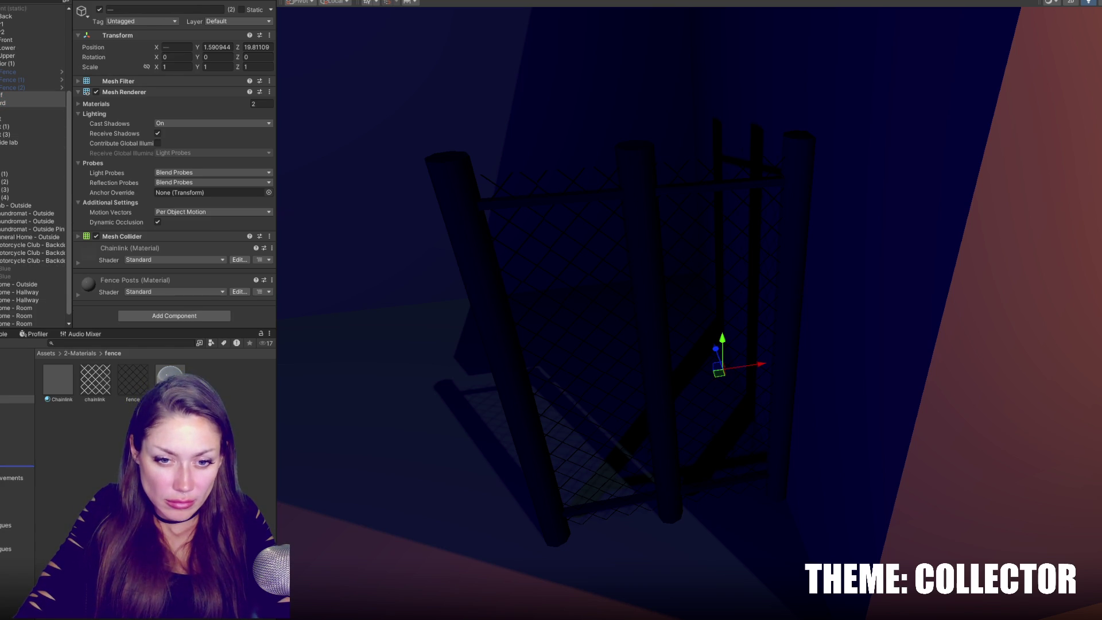
right_drag(344, 230, 632, 230)
click(11, 95)
shift+click(11, 103)
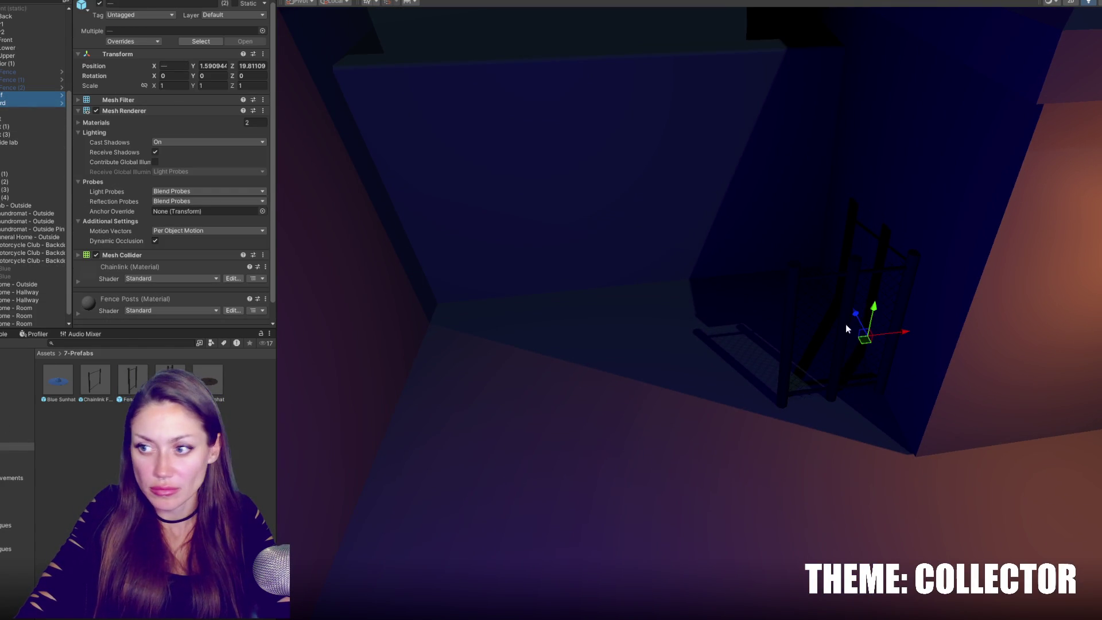
Slide the two fence pieces along the passage and reactivate the three chain-link fences.
drag(859, 319, 907, 442)
click(11, 87)
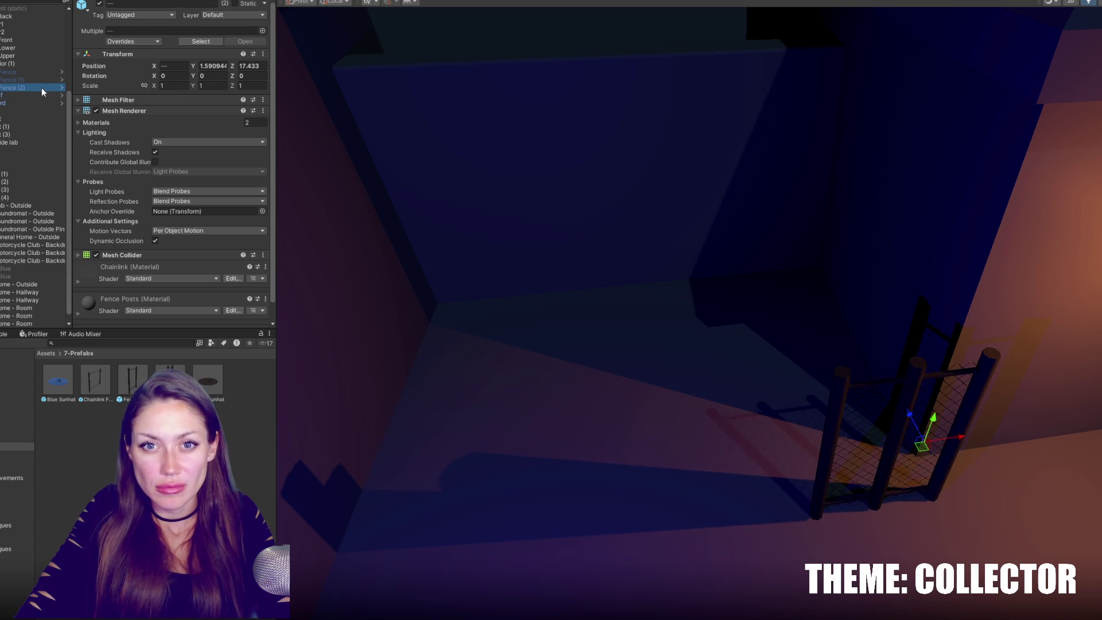
shift+click(12, 72)
click(99, 4)
Move Chainlink Fence (2) into place and position a duplicate of it.
click(426, 319)
scroll(585, 295, down, 5)
click(460, 282)
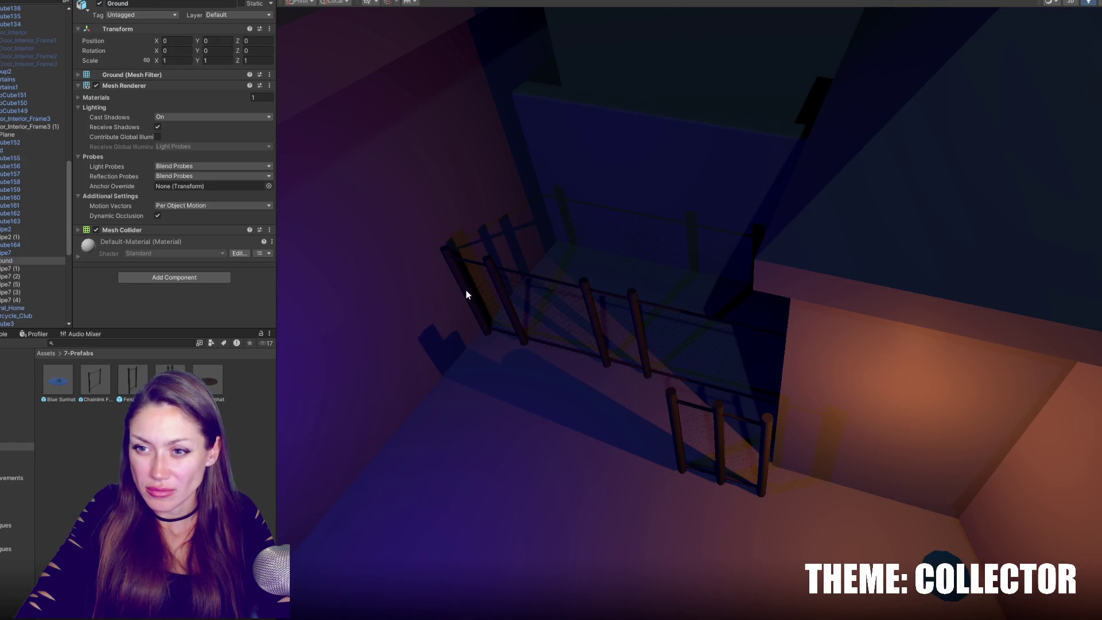
click(468, 303)
mouse_move(554, 288)
mouse_down()
mouse_move(485, 404)
mouse_move(601, 360)
mouse_move(563, 369)
mouse_move(763, 366)
mouse_move(861, 278)
mouse_move(626, 325)
mouse_move(768, 331)
mouse_move(792, 433)
mouse_move(876, 441)
mouse_up()
key(ctrl+d)
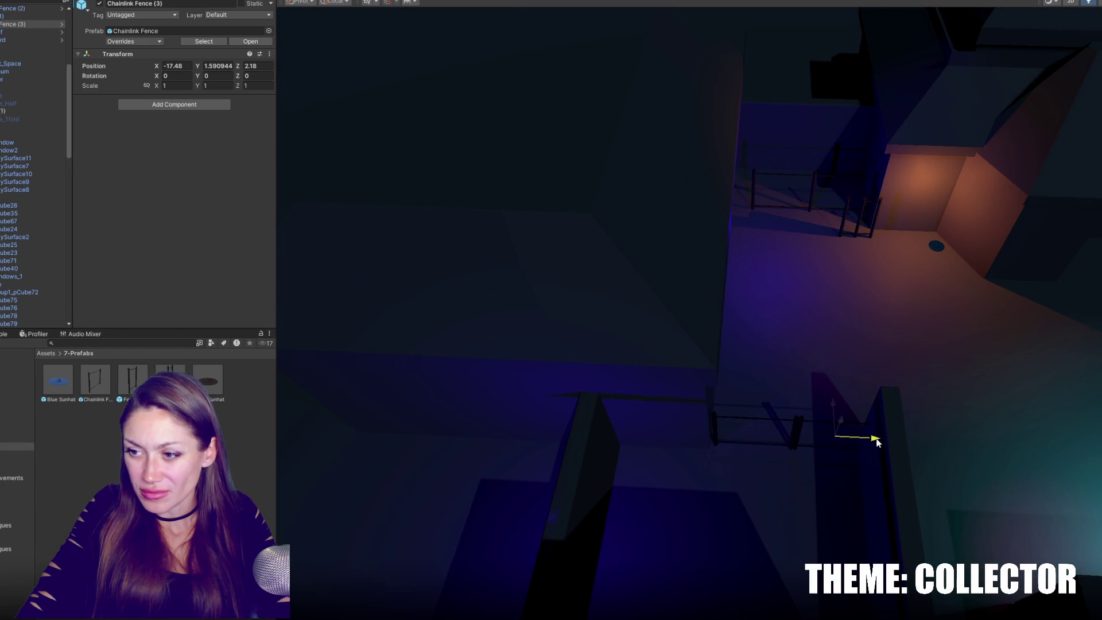
key(f)
mouse_move(770, 320)
mouse_down()
mouse_move(695, 326)
mouse_move(713, 327)
mouse_move(635, 290)
mouse_move(714, 260)
mouse_move(726, 147)
mouse_move(726, 172)
mouse_move(827, 97)
mouse_up()
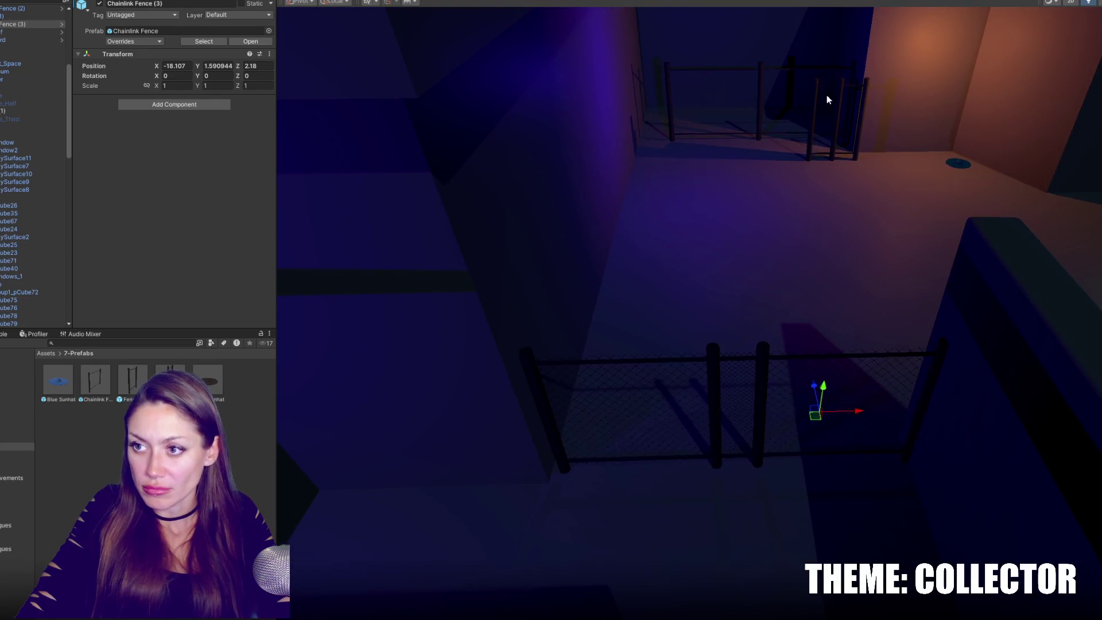
Move the half and third gate pieces into the near fence line, deleting the extra Chainlink Fence (3).
click(816, 131)
click(812, 132)
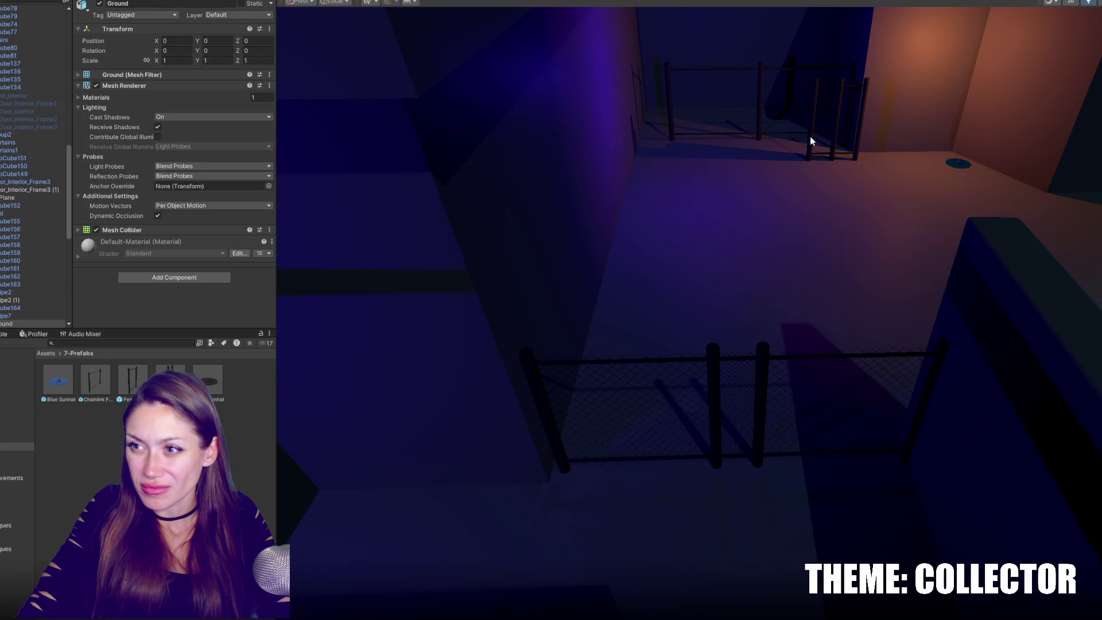
key(ctrl+d)
drag(834, 118, 911, 402)
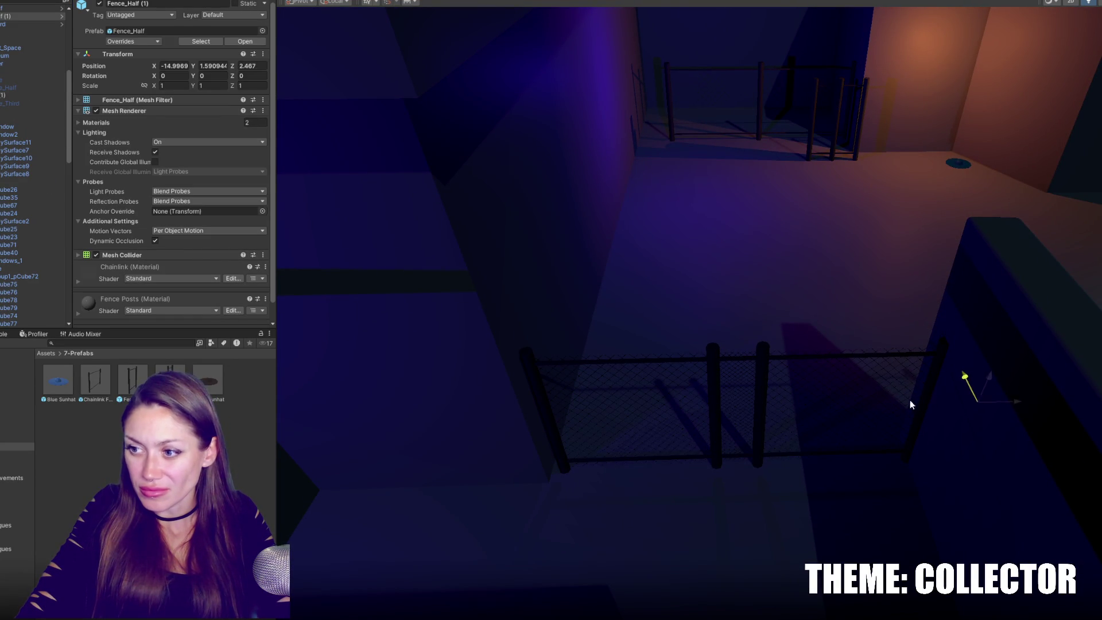
key(Delete)
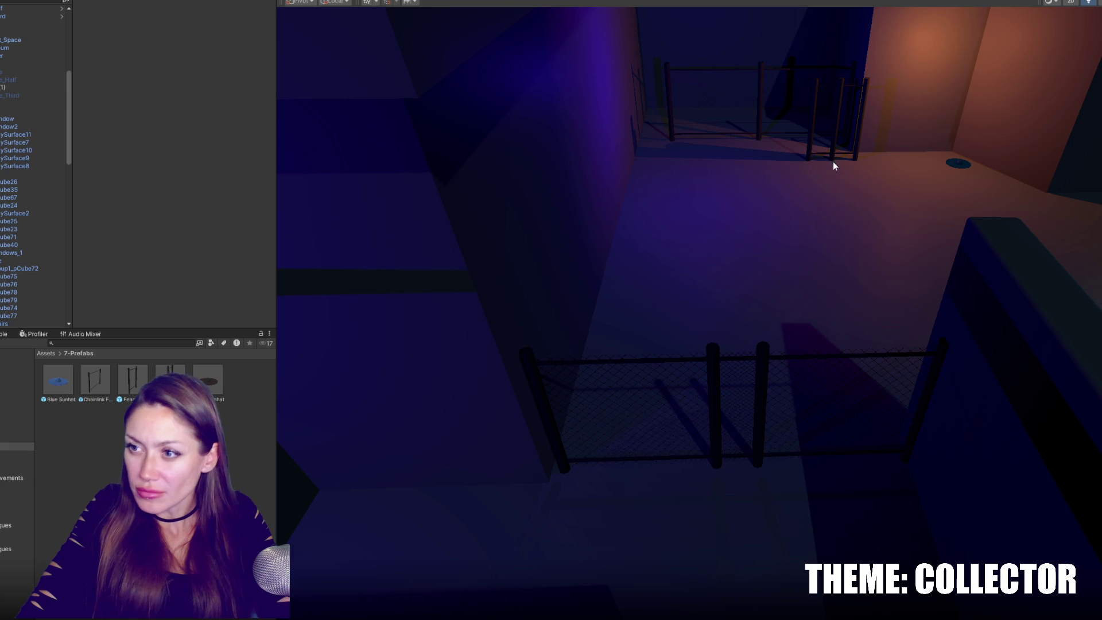
click(831, 156)
shift+click(811, 150)
drag(840, 115, 909, 405)
drag(1028, 405, 870, 410)
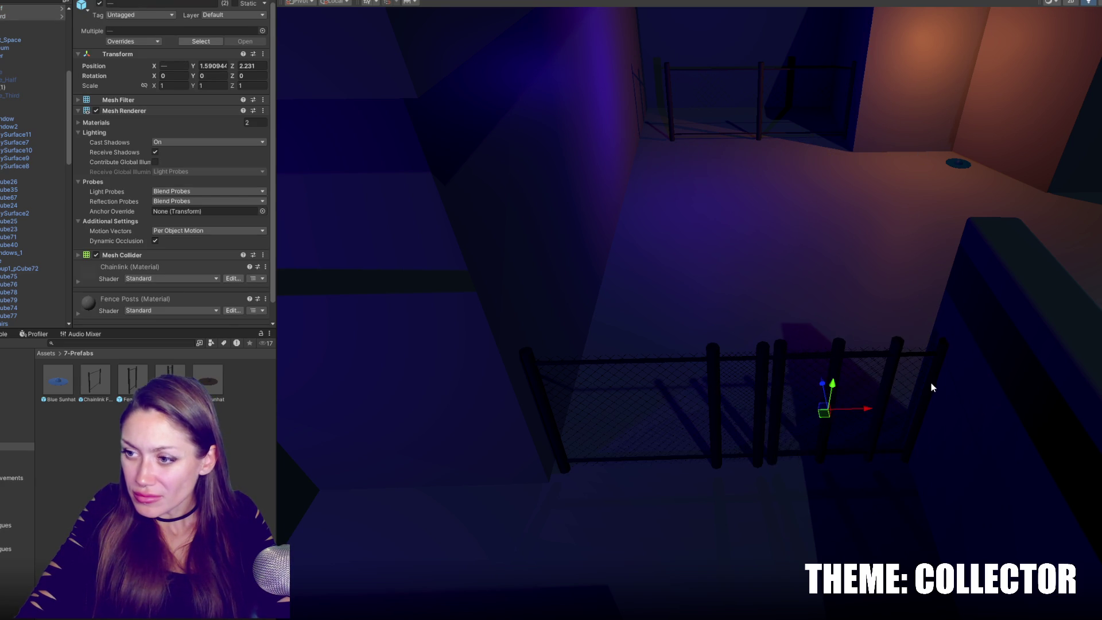
click(929, 385)
key(Delete)
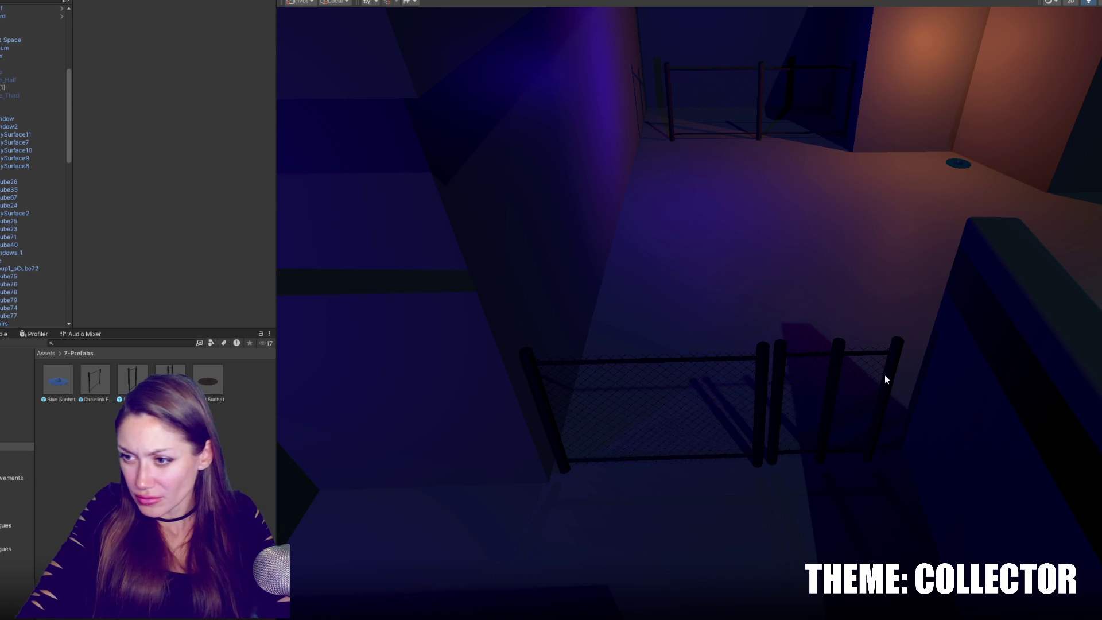
Line up the half fence piece and place a Fence_Third copy in the rear fence.
click(844, 416)
drag(844, 413, 907, 406)
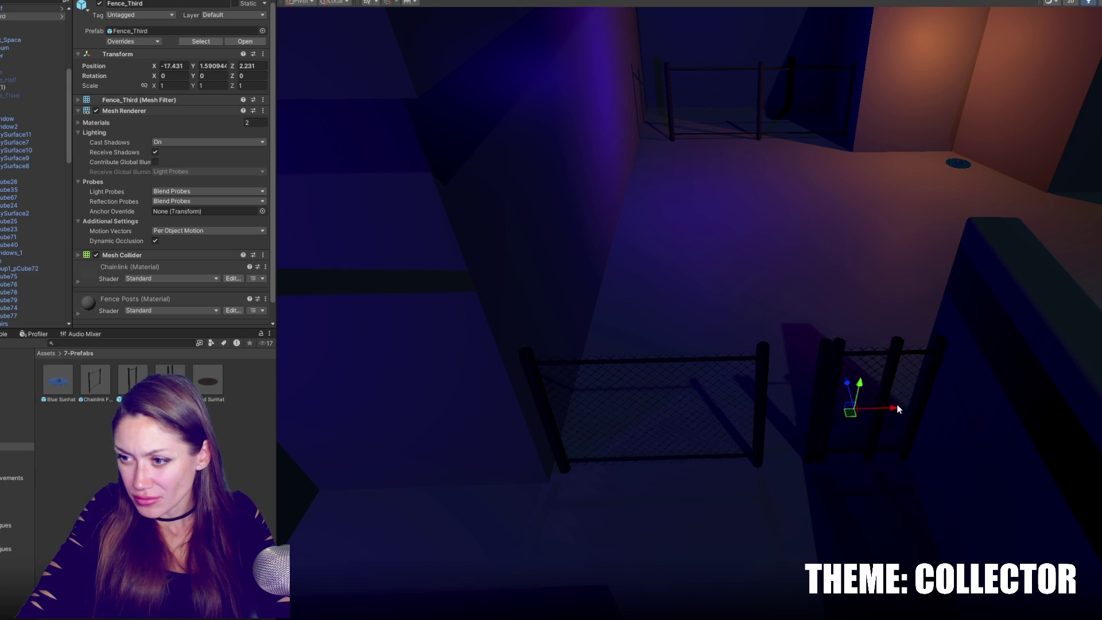
click(834, 416)
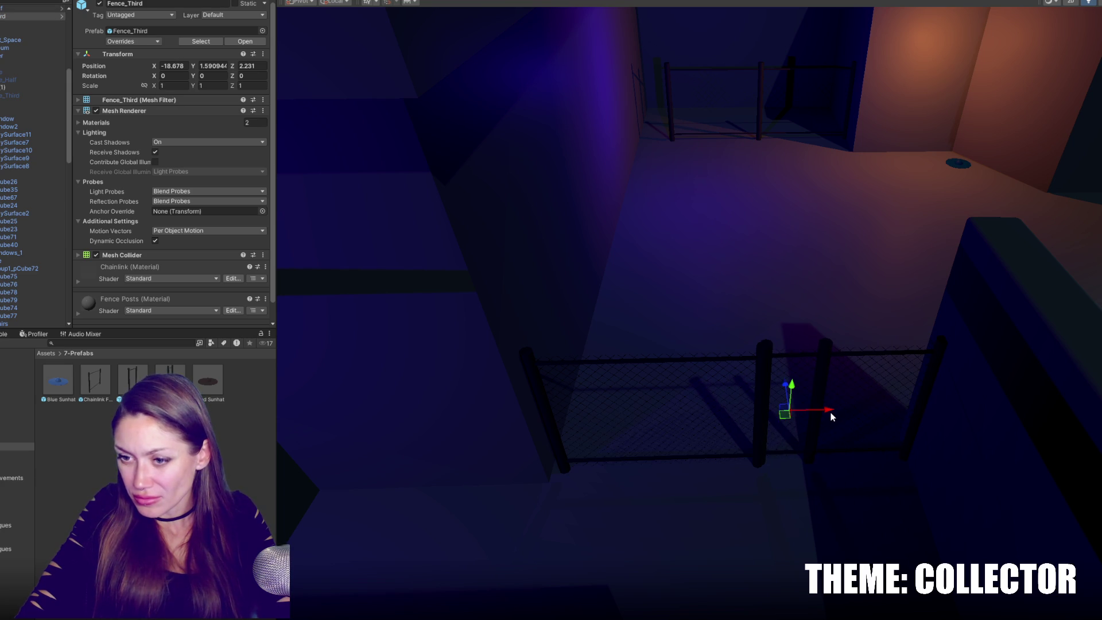
key(ctrl+d)
drag(781, 387, 741, 99)
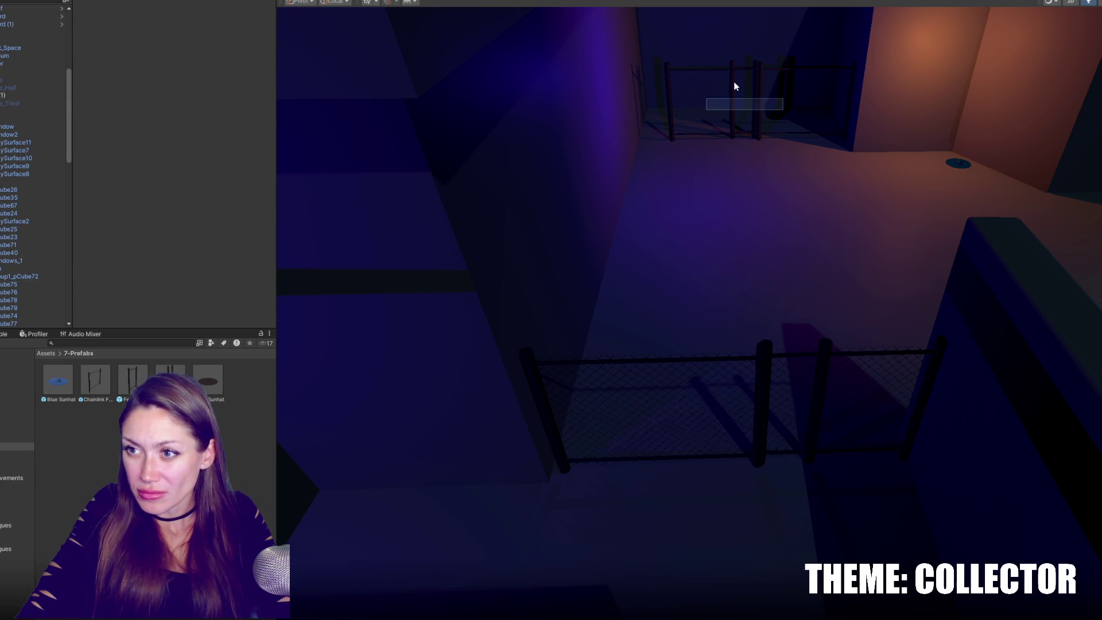
Shift the rear wall to X -20.12 and Chainlink Fence (1) to X -21.433.
click(736, 63)
drag(773, 62, 752, 70)
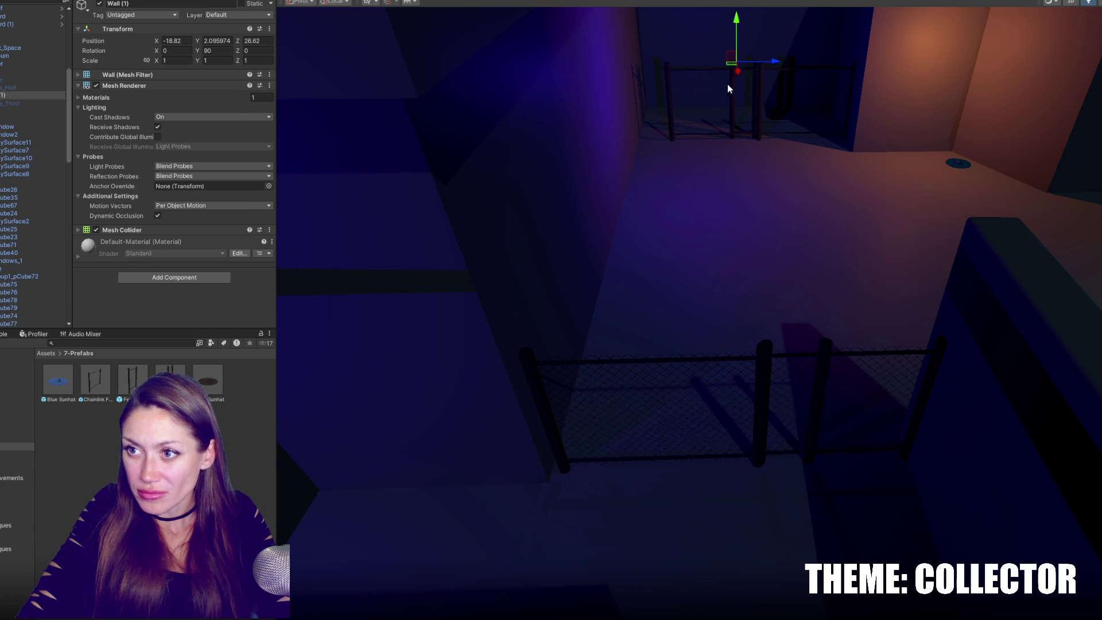
middle_drag(750, 71, 703, 215)
click(713, 109)
click(715, 109)
click(713, 110)
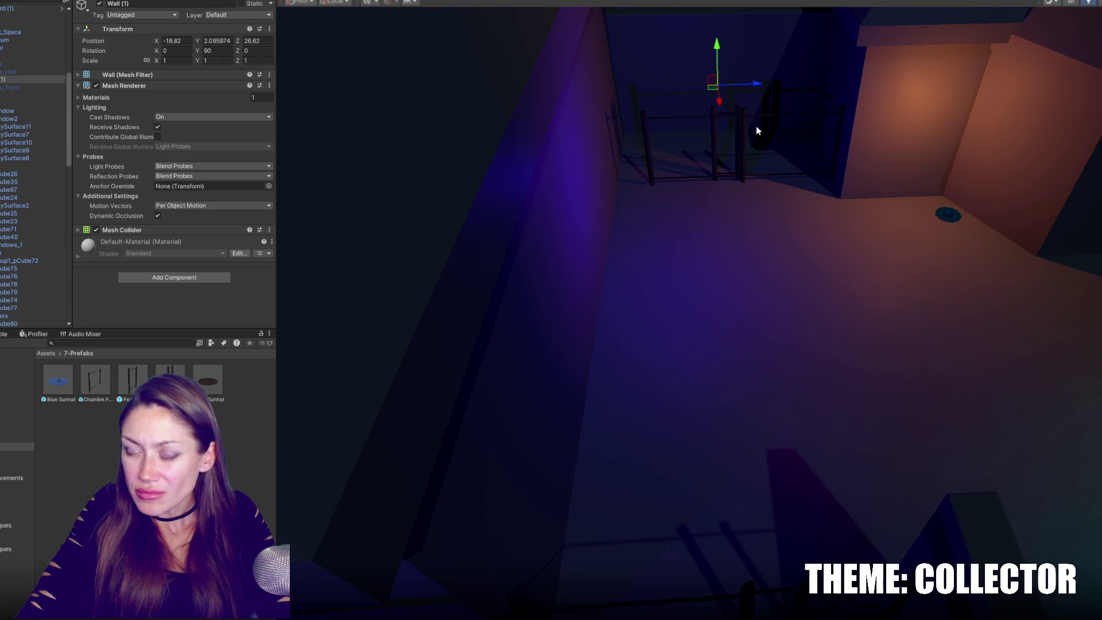
click(742, 143)
key(f)
mouse_move(699, 323)
mouse_down()
mouse_move(626, 331)
mouse_move(635, 324)
mouse_up()
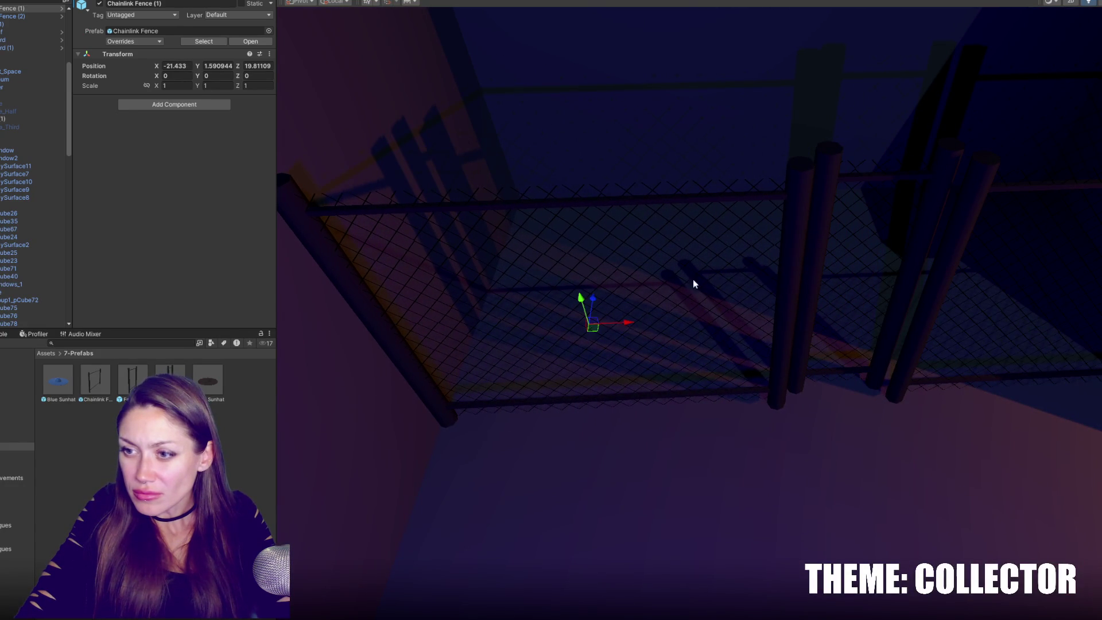
Move Fence_Third (2) to X -14.79 and place a duplicate Fence_Third at a new spot.
click(828, 178)
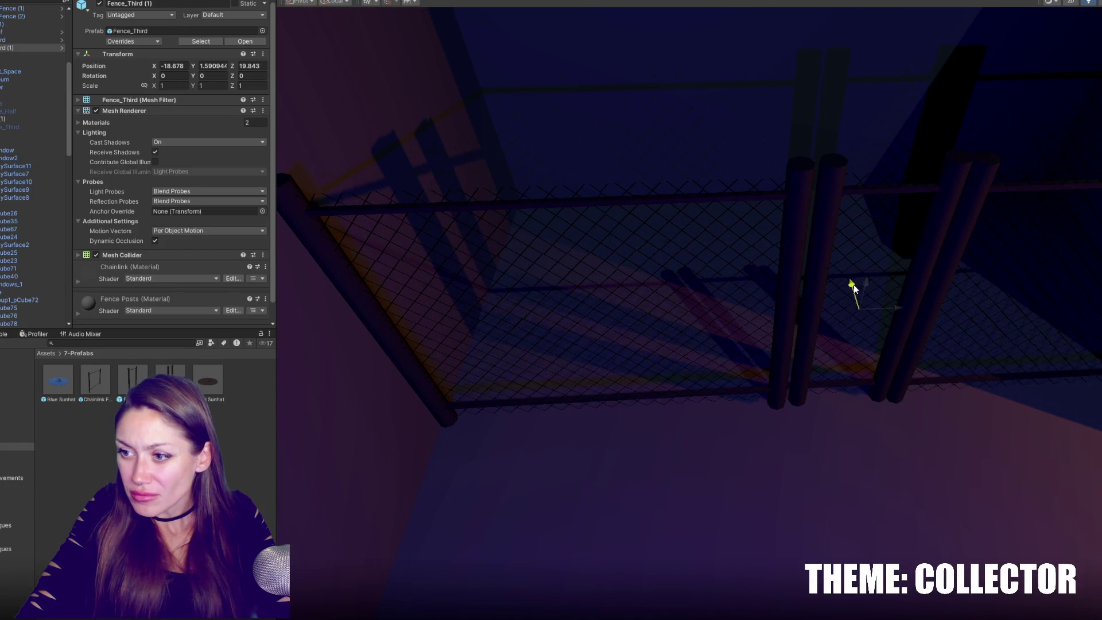
click(801, 273)
alt+drag(801, 273, 922, 250)
scroll(922, 251, down, 10)
mouse_move(873, 370)
alt+mouse_down()
mouse_move(804, 337)
mouse_move(806, 318)
mouse_move(629, 337)
mouse_move(602, 162)
mouse_move(573, 188)
mouse_move(738, 192)
alt+mouse_up()
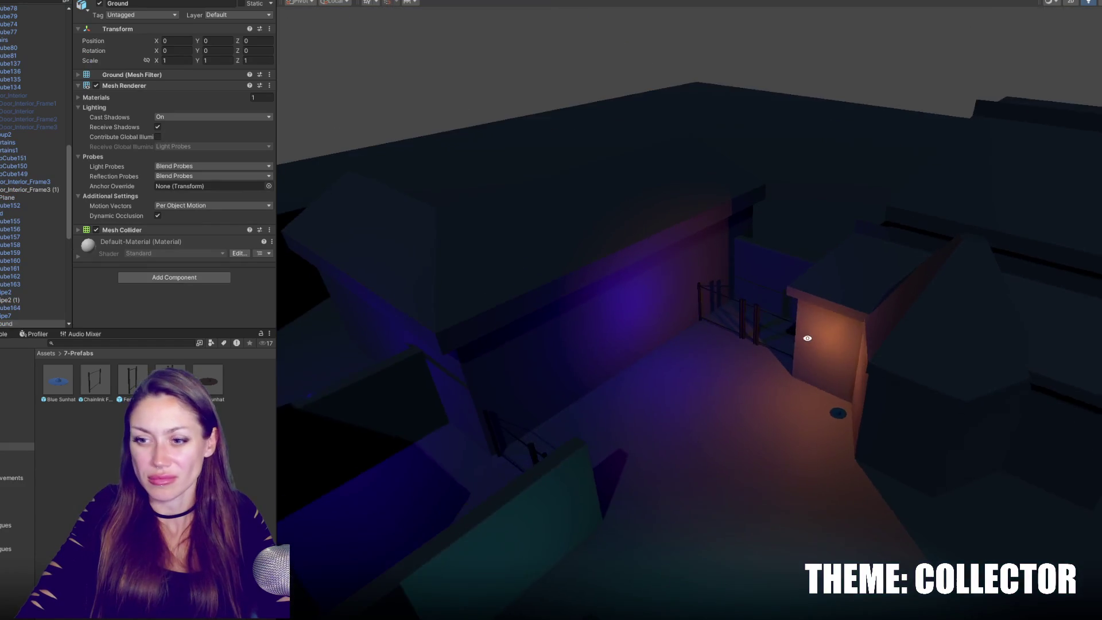
click(745, 187)
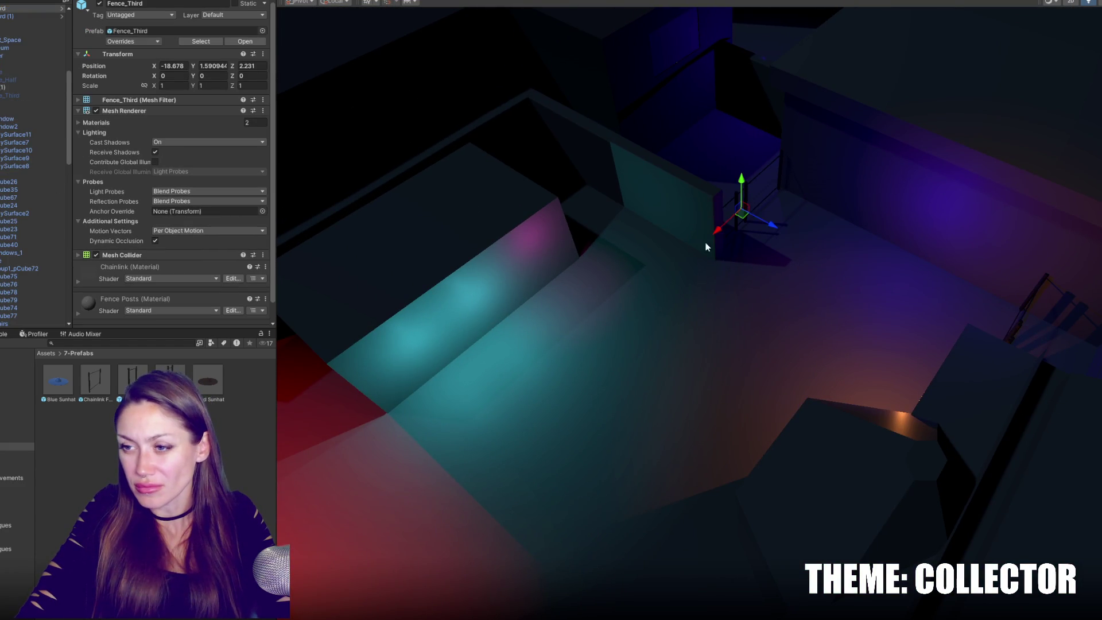
mouse_move(718, 236)
mouse_down()
mouse_move(669, 277)
mouse_move(677, 273)
mouse_up()
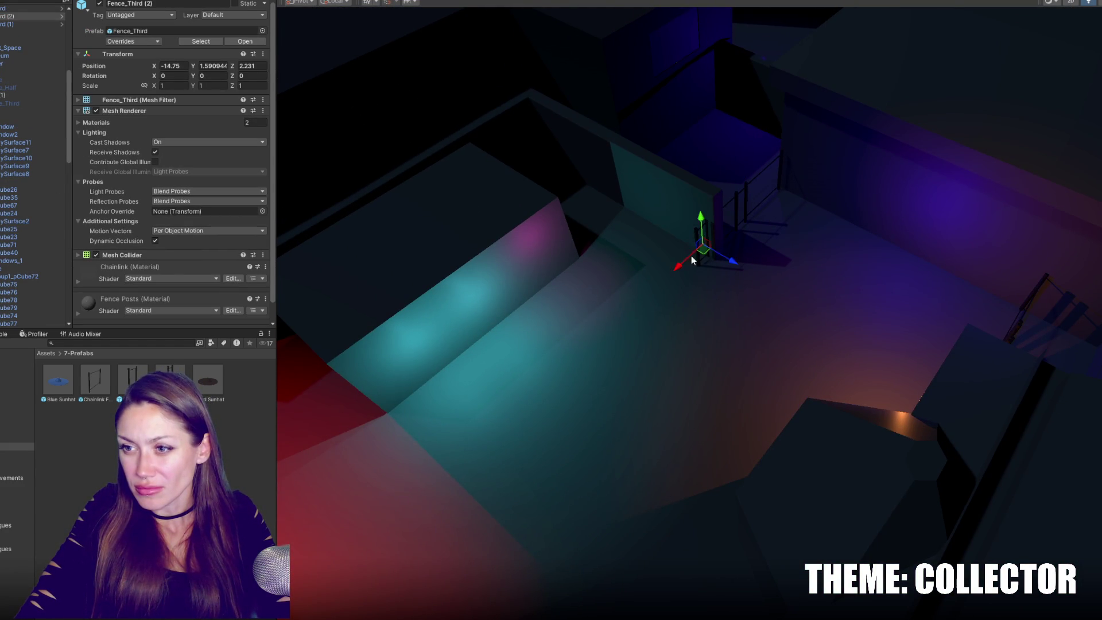
click(748, 191)
click(746, 187)
key(ctrl+d)
drag(742, 214, 612, 304)
Slide Chainlink Fence (3) and half fence Fence_Third (2) along X.
click(775, 172)
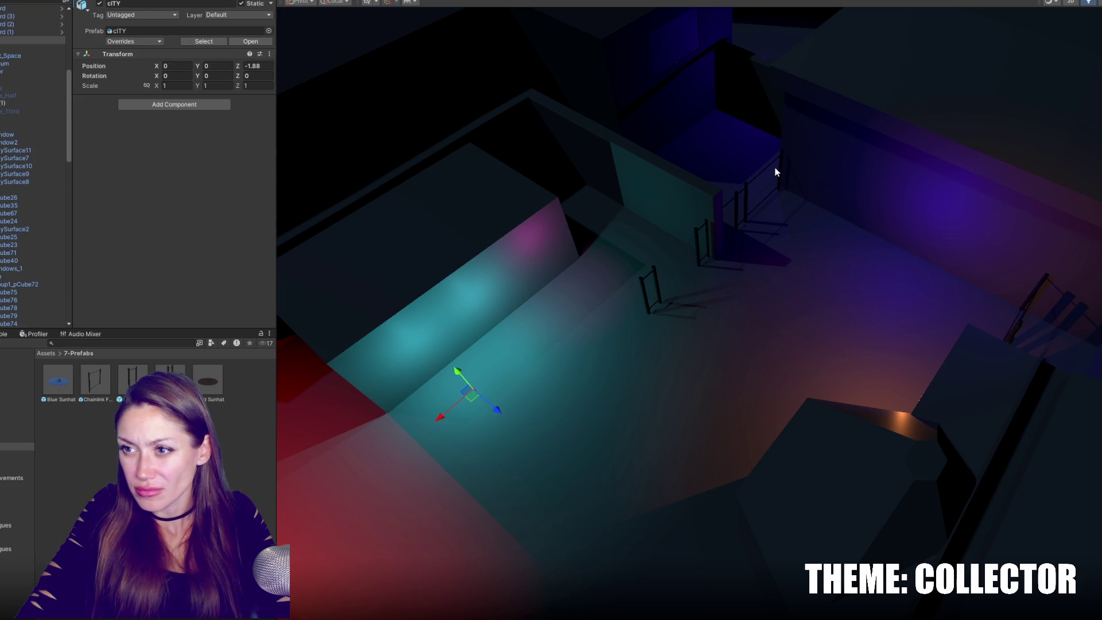
click(778, 170)
drag(739, 202, 661, 282)
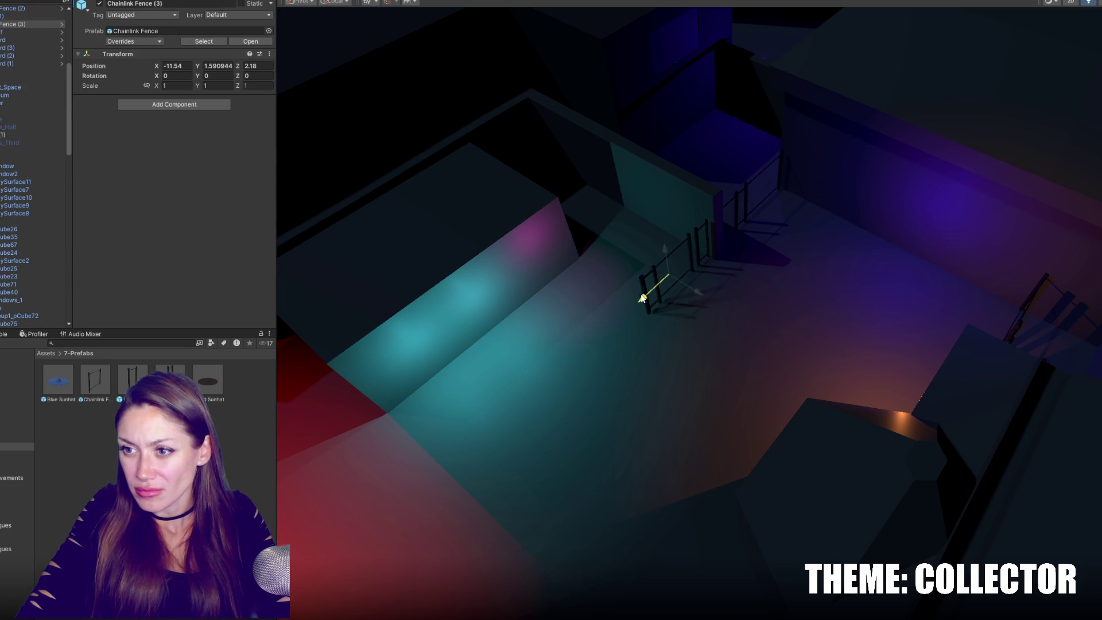
scroll(661, 282, up, 5)
click(811, 206)
scroll(752, 296, down, 3)
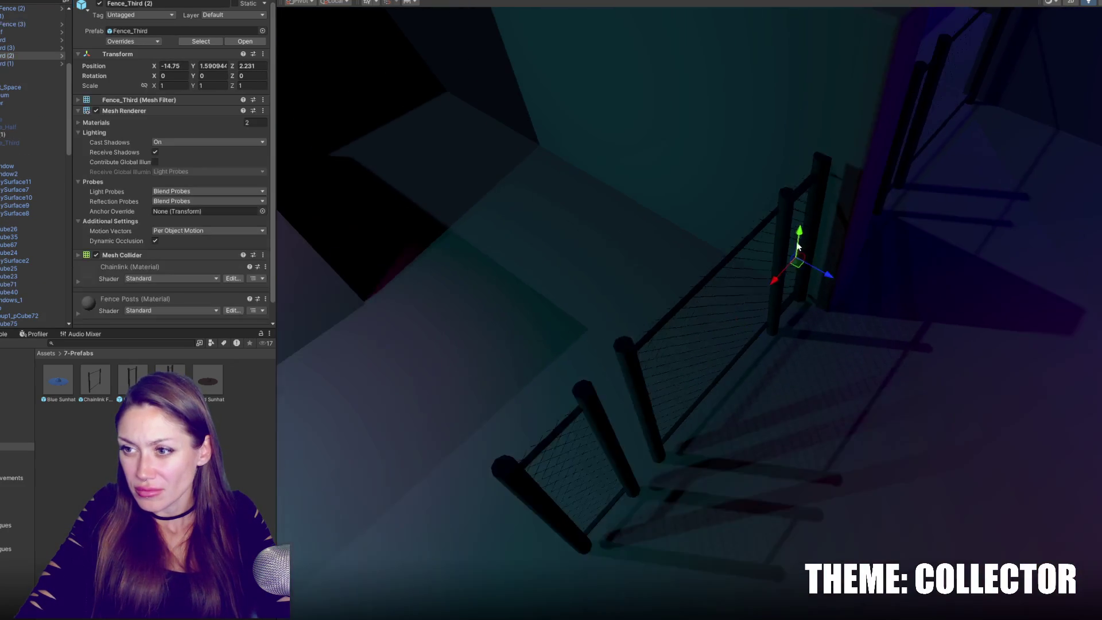
drag(752, 303, 550, 451)
scroll(622, 415, down, 3)
mouse_move(622, 415)
middle_down()
mouse_move(768, 282)
mouse_move(741, 287)
middle_up()
Rotate half fence Fence_Third (3) and slide it along X.
click(794, 278)
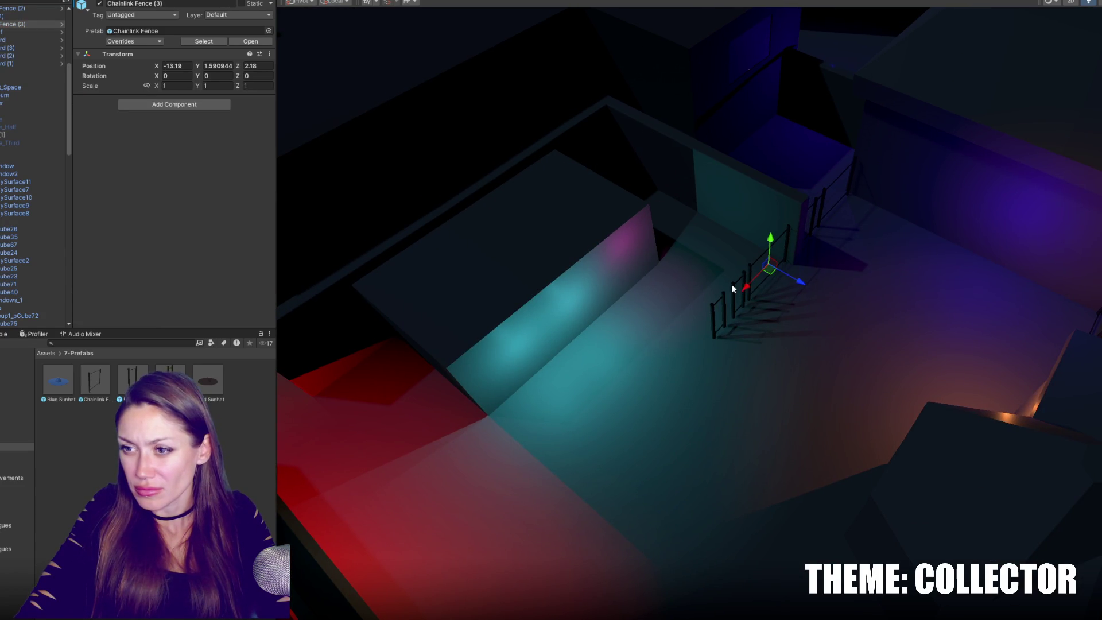
click(731, 288)
key(e)
drag(744, 305, 856, 298)
key(w)
mouse_move(763, 281)
mouse_down()
mouse_move(833, 242)
mouse_move(838, 274)
mouse_move(801, 284)
mouse_move(830, 295)
mouse_move(794, 302)
mouse_up()
Nudge a chain-link fence along X, then duplicate it twice and move the copy along X.
click(785, 246)
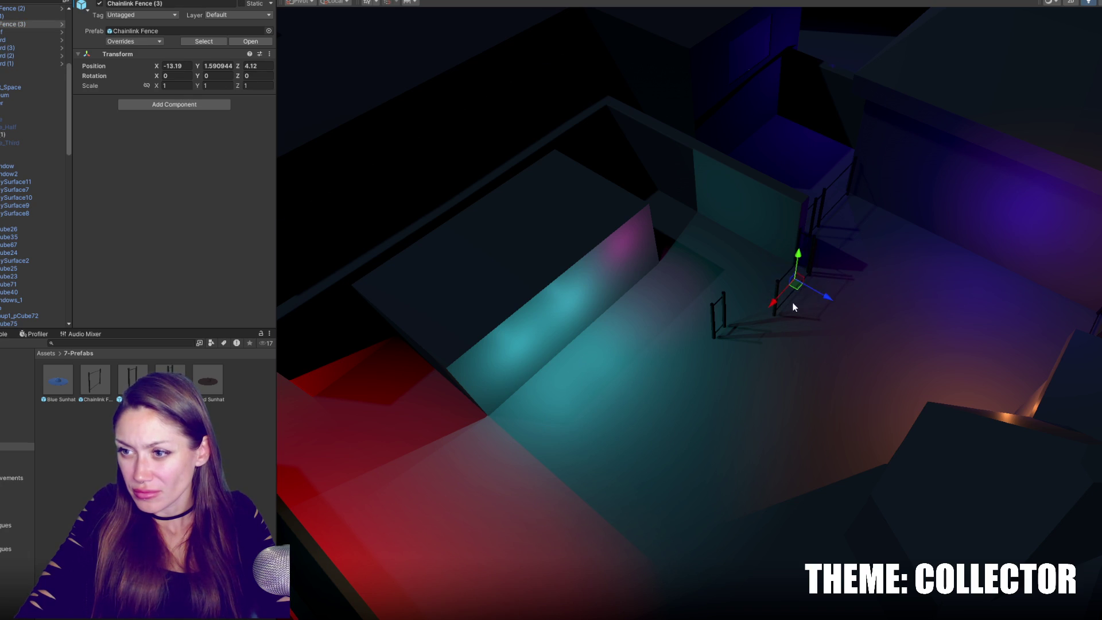
key(f)
drag(707, 314, 719, 315)
mouse_move(844, 290)
alt+mouse_down()
mouse_move(622, 273)
mouse_move(729, 305)
mouse_move(715, 322)
mouse_move(718, 313)
mouse_move(802, 315)
mouse_move(529, 294)
mouse_move(794, 338)
mouse_move(644, 323)
mouse_move(841, 361)
mouse_move(677, 340)
mouse_move(813, 379)
mouse_move(658, 364)
alt+mouse_up()
key(ctrl+d)
key(ctrl+d)
key(ctrl+d)
key(ctrl+d)
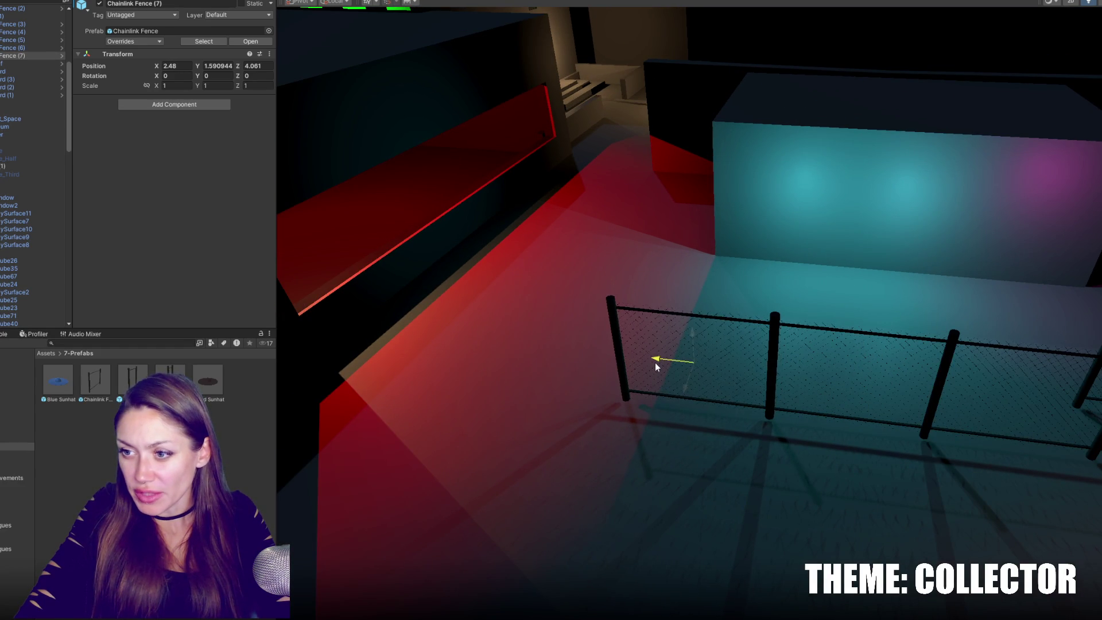
key(ctrl+d)
mouse_move(657, 363)
mouse_down()
mouse_move(512, 330)
mouse_move(693, 330)
mouse_move(777, 351)
mouse_up()
Turn the fence copy 90 degrees and push it along Z toward the red wall.
key(e)
mouse_move(708, 388)
mouse_down()
mouse_move(657, 418)
mouse_move(605, 422)
mouse_up()
key(w)
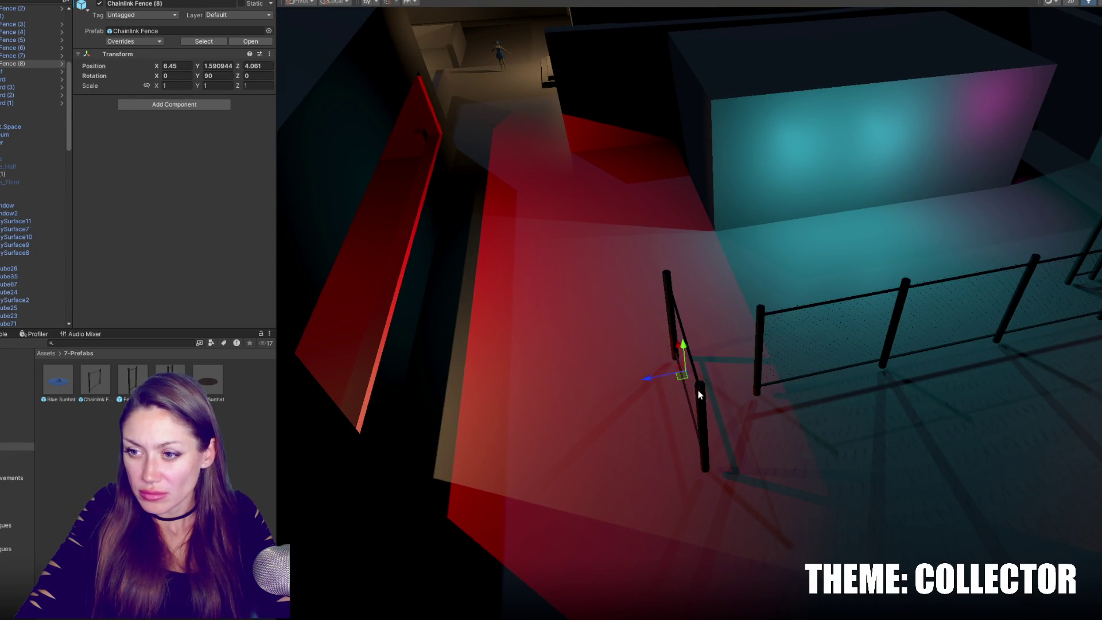
drag(679, 356, 606, 116)
scroll(660, 184, up, 3)
key(f)
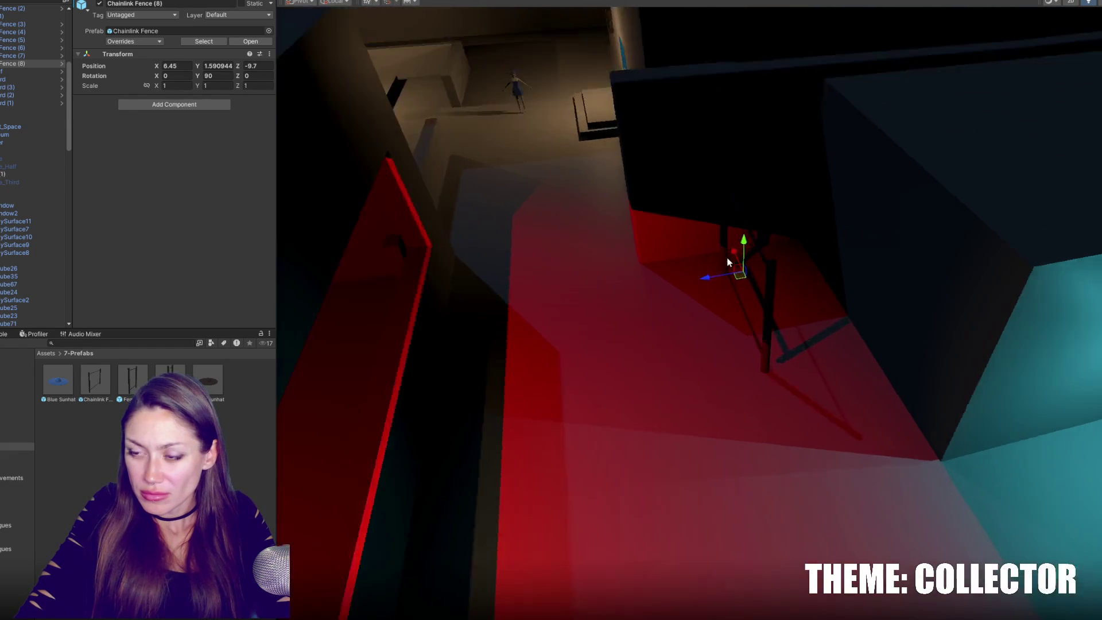
mouse_move(694, 308)
mouse_down()
mouse_move(621, 294)
mouse_move(574, 401)
mouse_move(534, 439)
mouse_up()
Duplicate Chainlink Fence (9) and (10) to continue the fence line along the red wall.
key(ctrl+d)
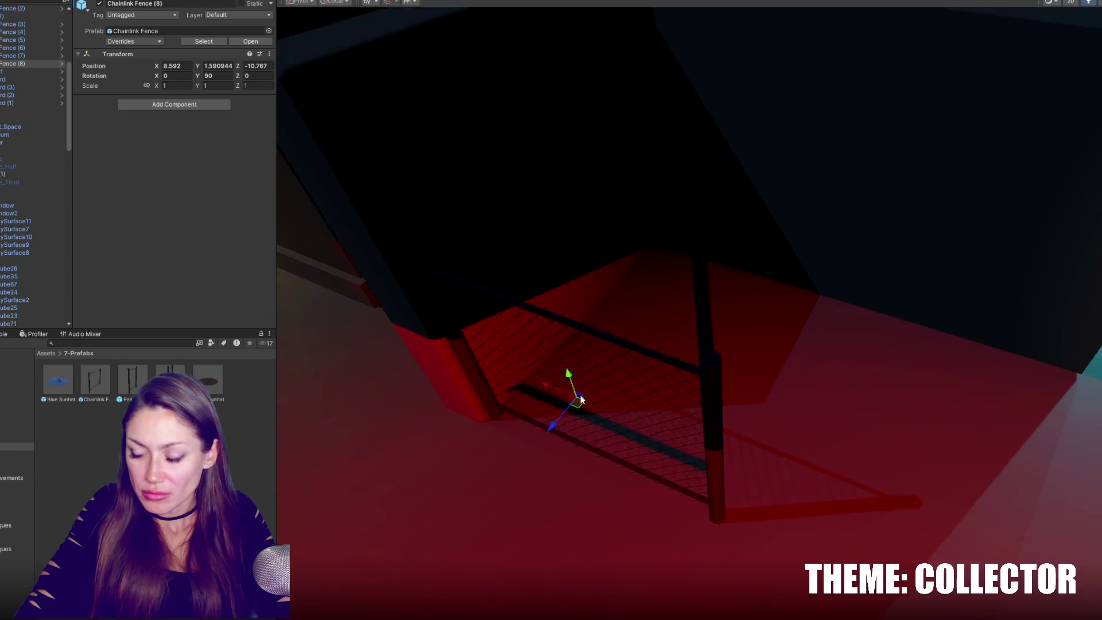
key(f)
mouse_move(764, 370)
mouse_down()
mouse_move(718, 374)
mouse_move(783, 365)
mouse_move(967, 387)
mouse_up()
key(ctrl+d)
key(ctrl+d)
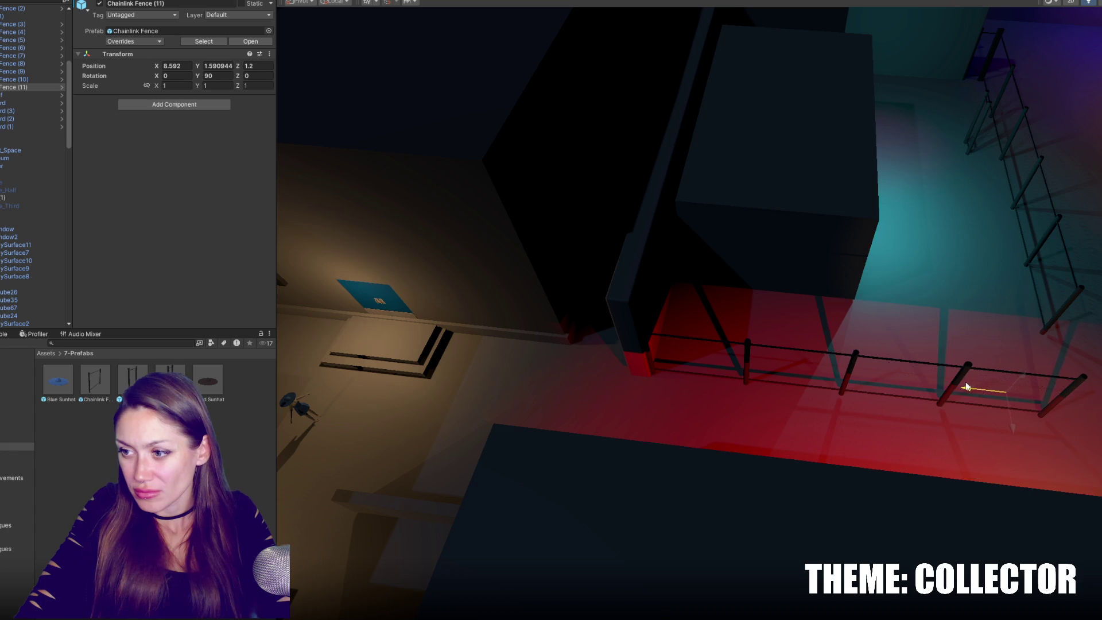
mouse_move(1013, 354)
alt+mouse_down()
mouse_move(765, 310)
mouse_move(592, 330)
alt+mouse_up()
alt+drag(861, 351, 705, 328)
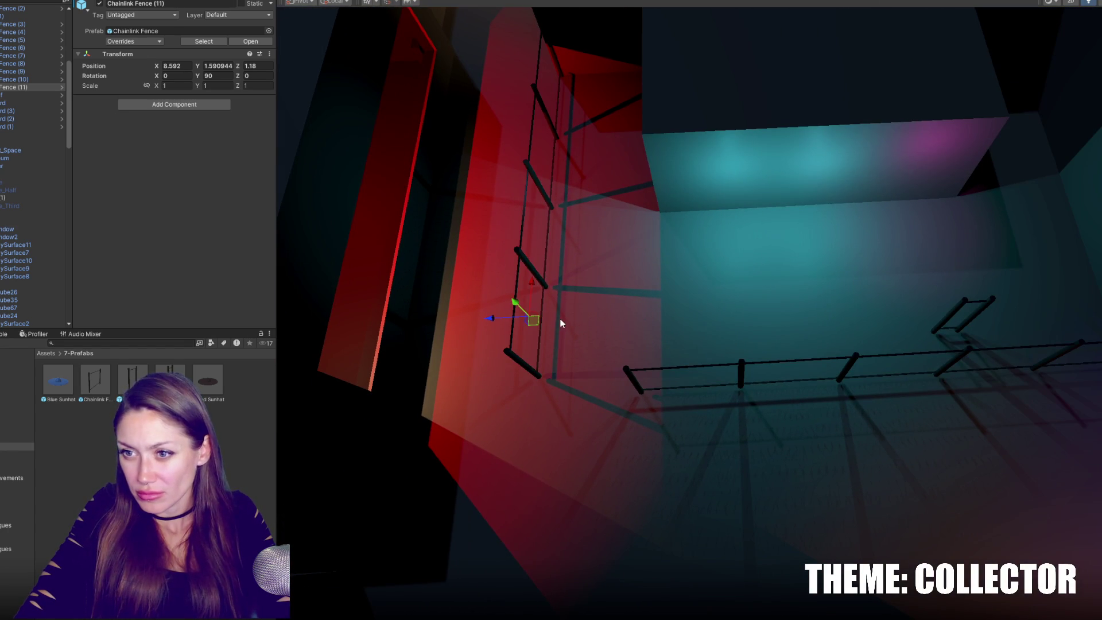
click(635, 389)
mouse_move(928, 357)
middle_down()
mouse_move(876, 352)
mouse_move(971, 361)
middle_up()
click(577, 373)
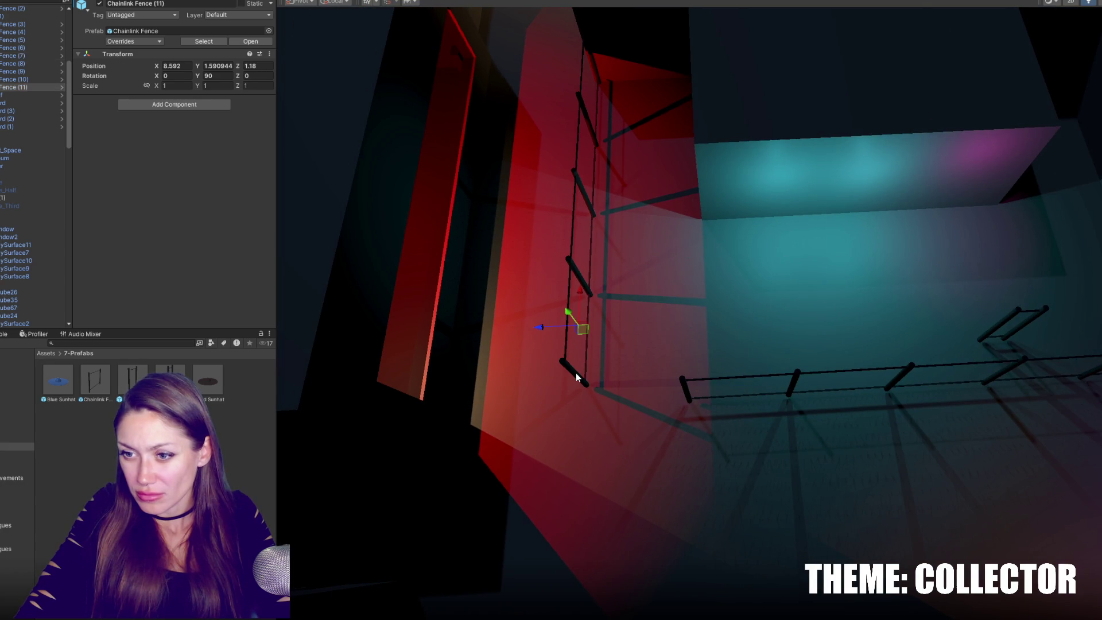
Duplicate the corner half fence, turn it 90 degrees, and slide it into place along Z.
click(988, 339)
key(ctrl+d)
mouse_move(990, 336)
mouse_down()
mouse_move(582, 357)
mouse_move(615, 386)
mouse_move(497, 416)
mouse_up()
key(e)
key(w)
mouse_move(605, 315)
mouse_down()
mouse_move(626, 162)
mouse_move(588, 199)
mouse_move(542, 212)
mouse_up()
Slide Chainlink Fences (10) and (11) together into line.
key(f)
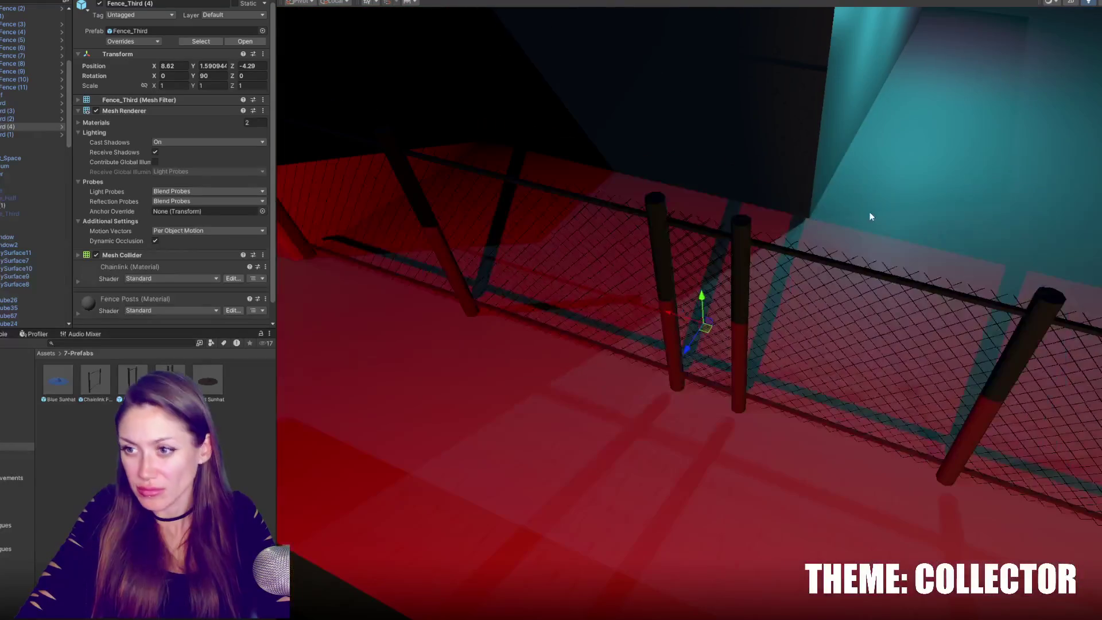
click(1015, 328)
key(f)
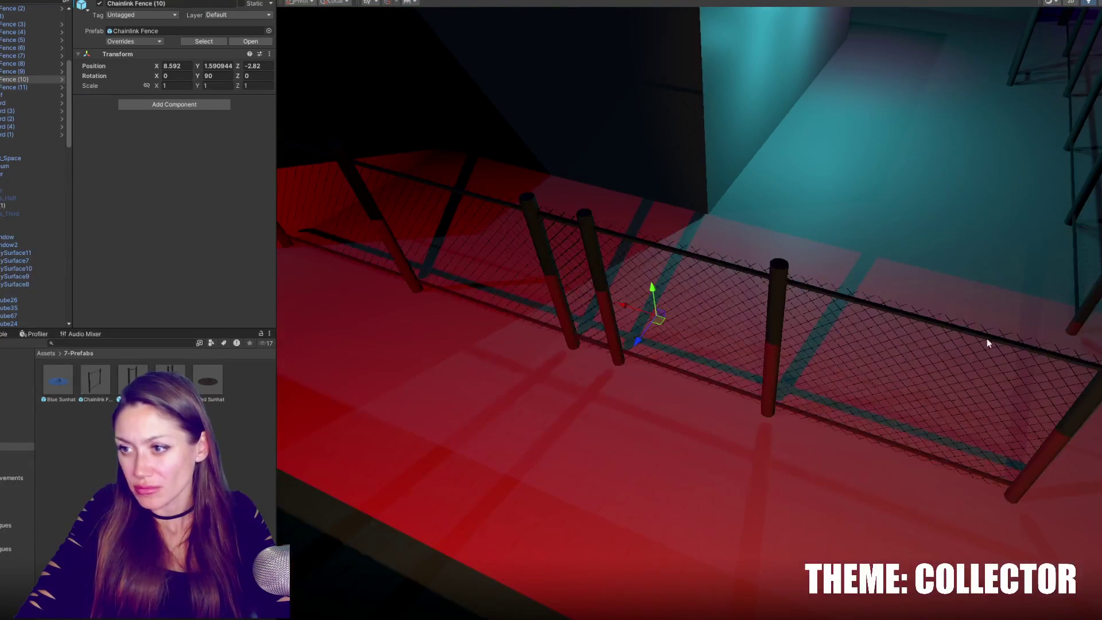
ctrl+click(1100, 378)
mouse_move(910, 384)
mouse_down()
mouse_move(869, 380)
mouse_move(939, 406)
mouse_up()
key(f)
alt+drag(596, 332, 746, 285)
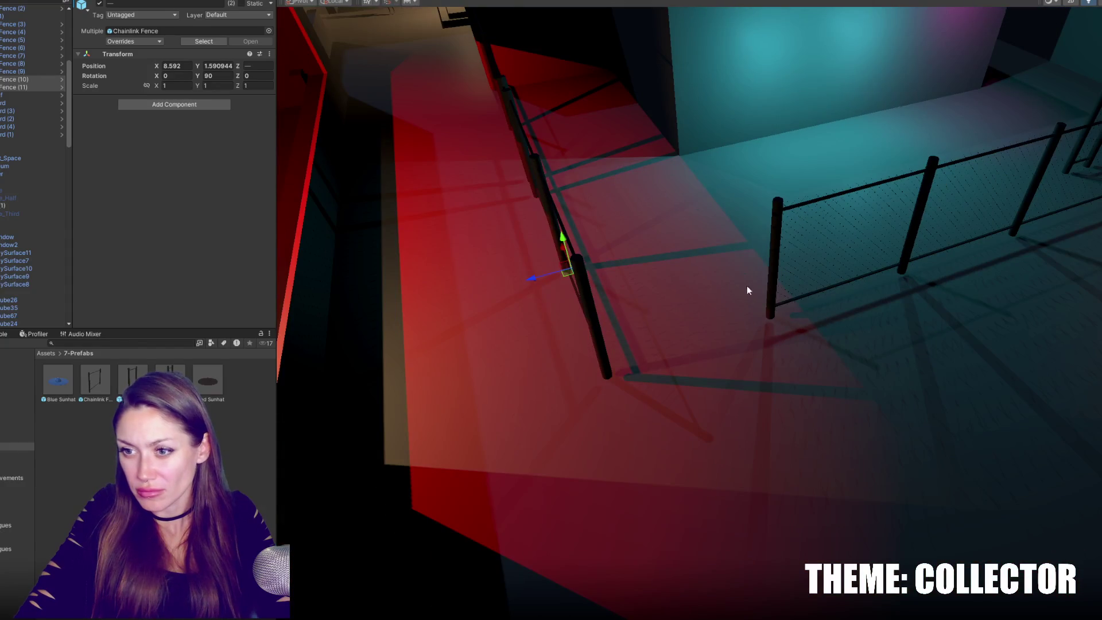
Move Chainlink Fence (7) beside its neighbouring fence to close the corner gap, then review the area.
click(785, 279)
ctrl+click(913, 231)
mouse_move(818, 258)
mouse_down()
mouse_move(653, 316)
mouse_move(702, 323)
mouse_move(930, 259)
mouse_move(758, 327)
mouse_move(859, 240)
mouse_up()
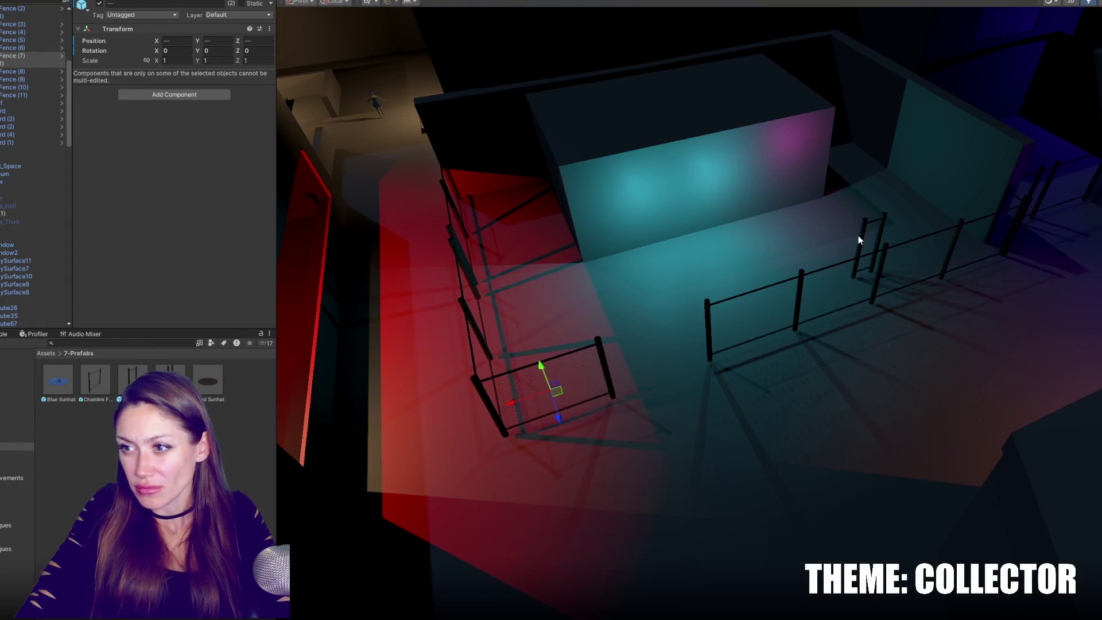
click(860, 238)
click(909, 277)
middle_drag(909, 277, 755, 319)
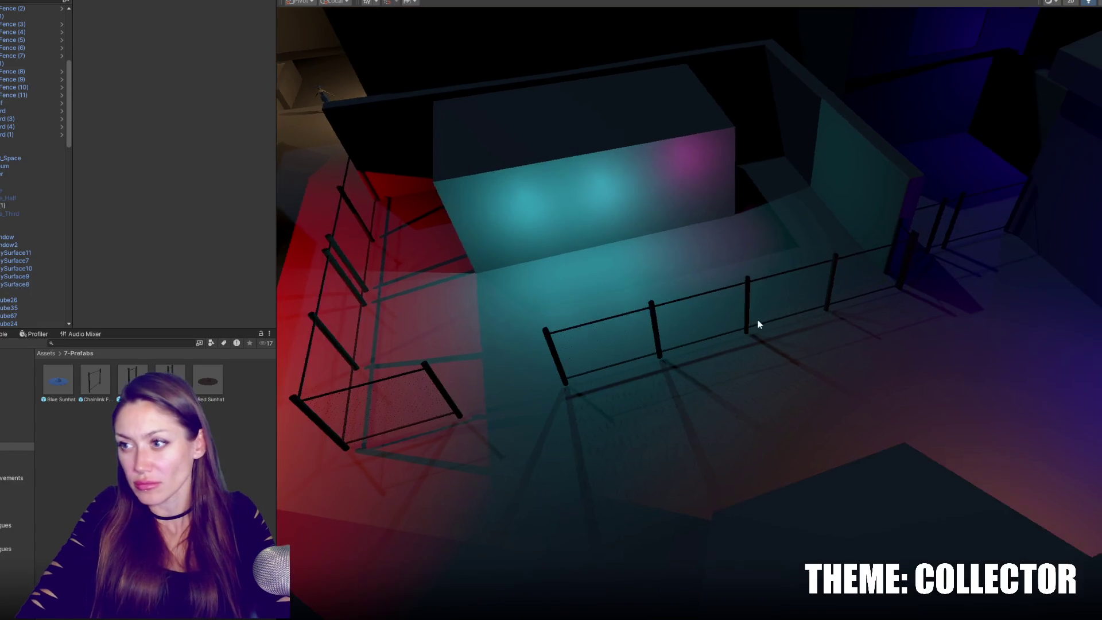
scroll(615, 291, down, 5)
scroll(689, 291, up, 4)
mouse_move(755, 291)
alt+mouse_down()
mouse_move(897, 273)
mouse_move(775, 291)
alt+mouse_up()
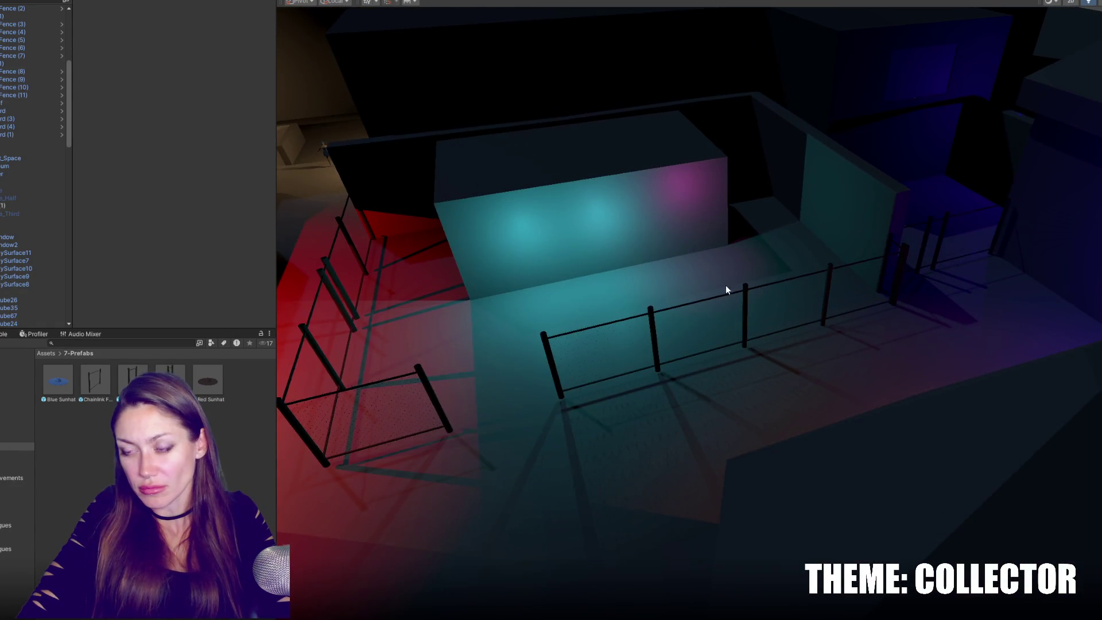
middle_drag(726, 286, 790, 316)
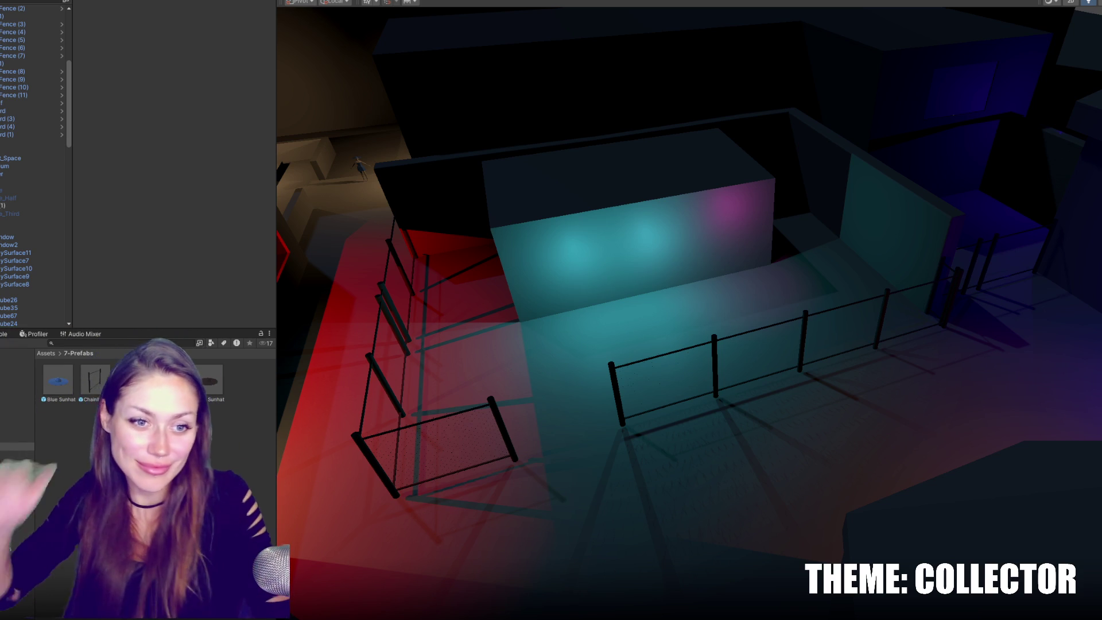
mouse_move(333, 295)
right_down()
mouse_move(524, 362)
mouse_move(734, 392)
mouse_move(984, 369)
mouse_move(471, 344)
mouse_move(725, 404)
mouse_move(795, 331)
right_up()
click(824, 319)
Duplicate a chain-link fence into the lit corridor at Z -36.53.
key(ctrl+d)
drag(784, 321, 441, 317)
middle_drag(441, 318, 755, 374)
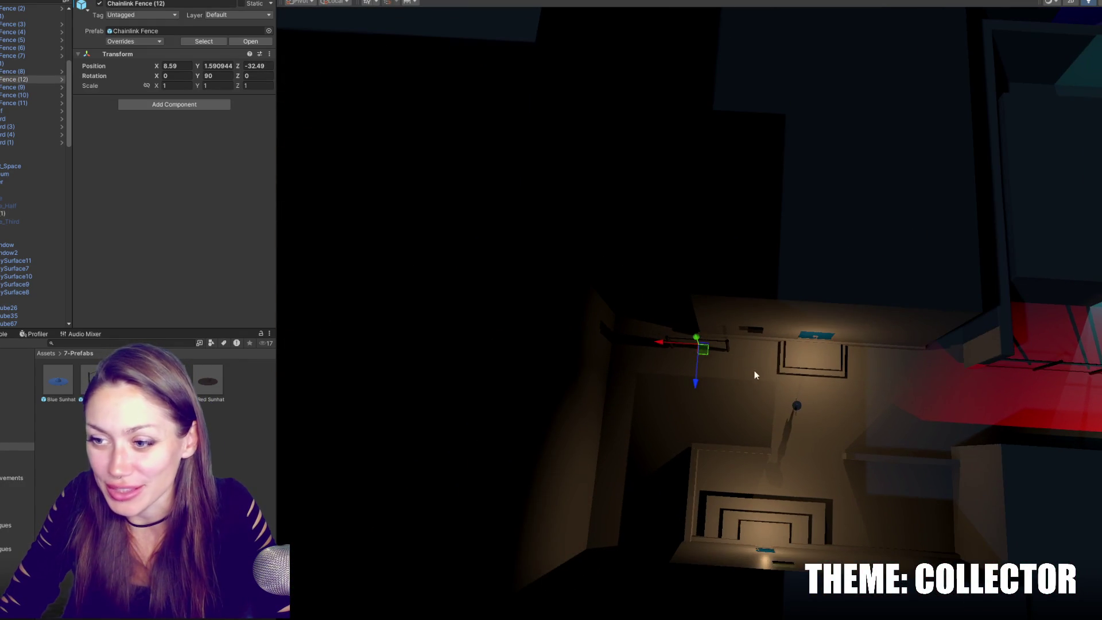
mouse_move(666, 348)
mouse_down()
mouse_move(592, 344)
mouse_move(632, 342)
mouse_up()
mouse_move(632, 342)
right_down()
mouse_move(780, 343)
mouse_move(826, 213)
mouse_move(834, 339)
right_up()
Duplicate the warm doorway light and move the copy to X 29.29.
click(835, 338)
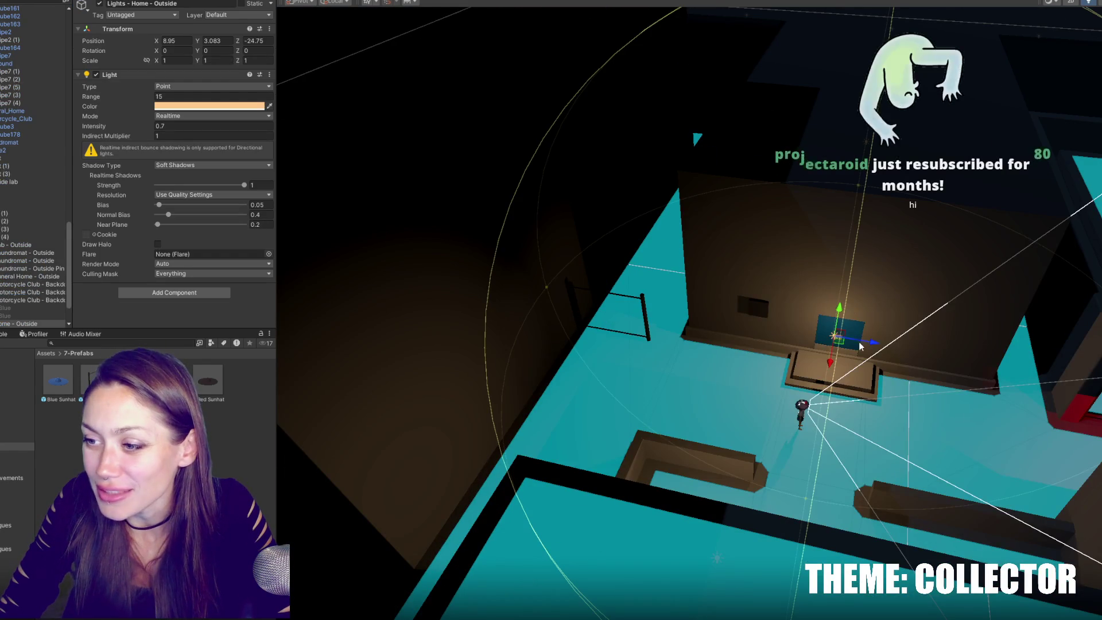
mouse_move(821, 359)
mouse_down()
mouse_move(604, 326)
mouse_move(699, 212)
mouse_up()
key(ctrl+d)
right_drag(700, 212, 800, 135)
drag(800, 135, 375, 471)
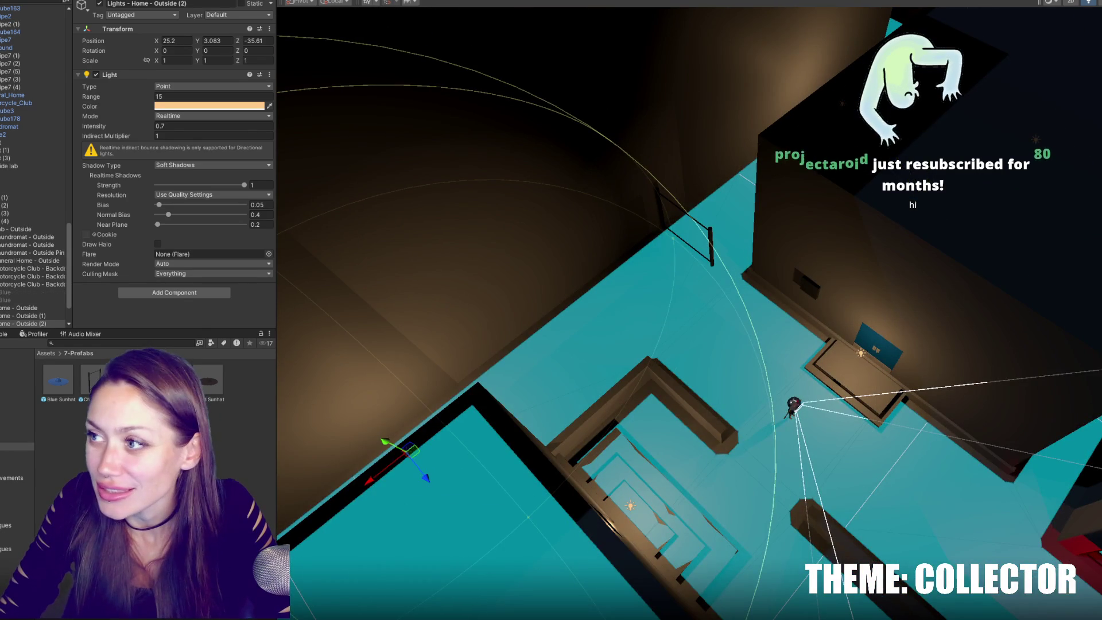
right_drag(374, 470, 579, 170)
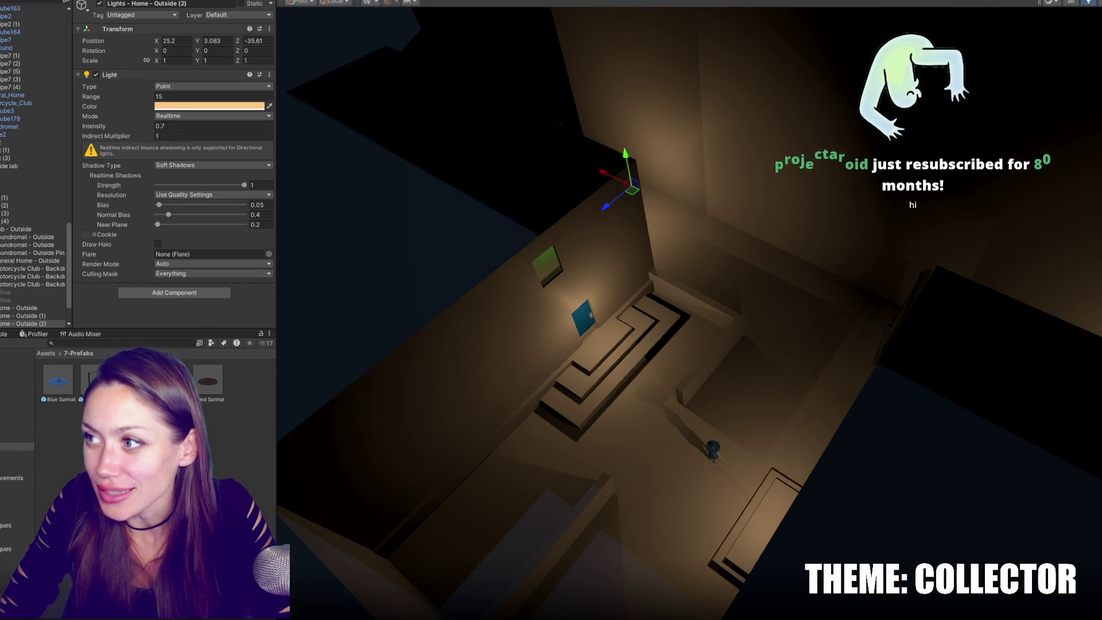
right_drag(665, 143, 320, 37)
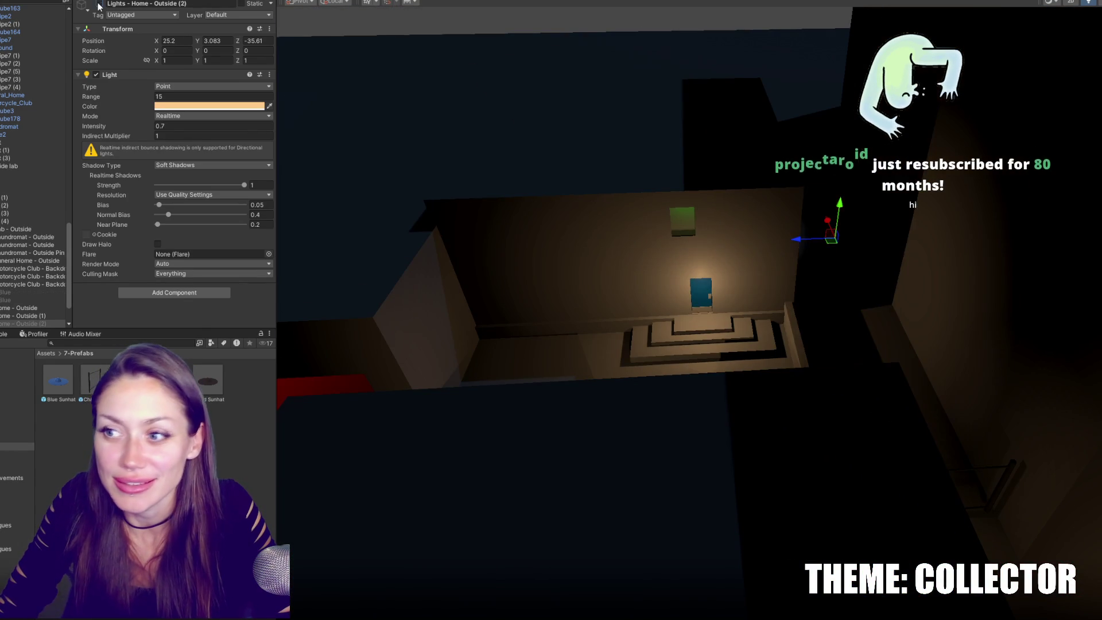
right_drag(516, 259, 618, 216)
drag(739, 269, 732, 235)
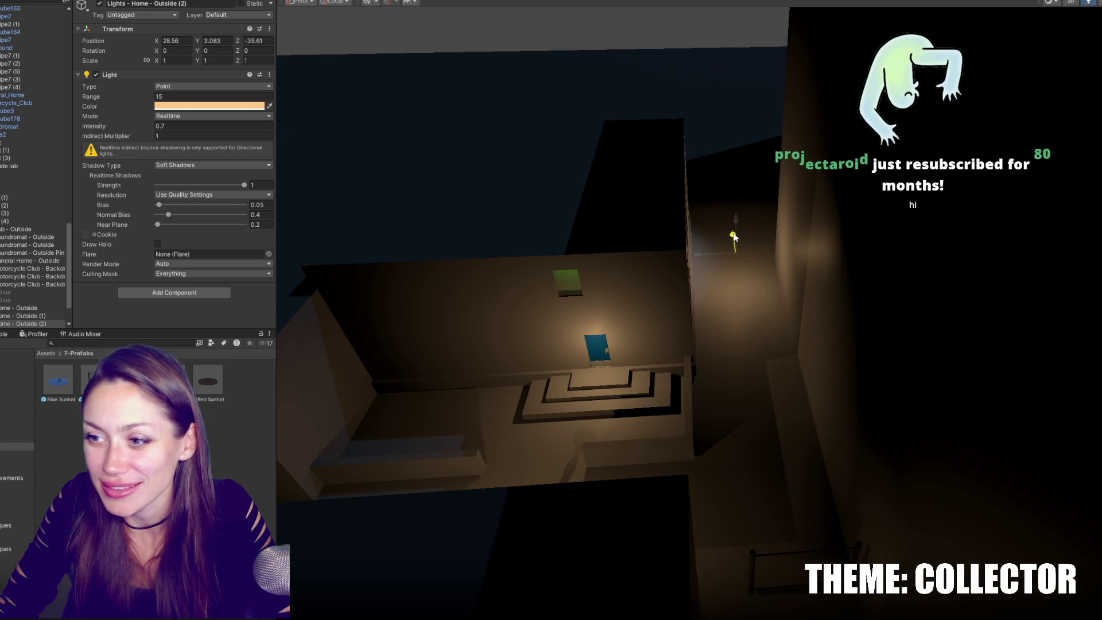
mouse_move(731, 229)
right_down()
mouse_move(714, 247)
mouse_move(724, 262)
right_up()
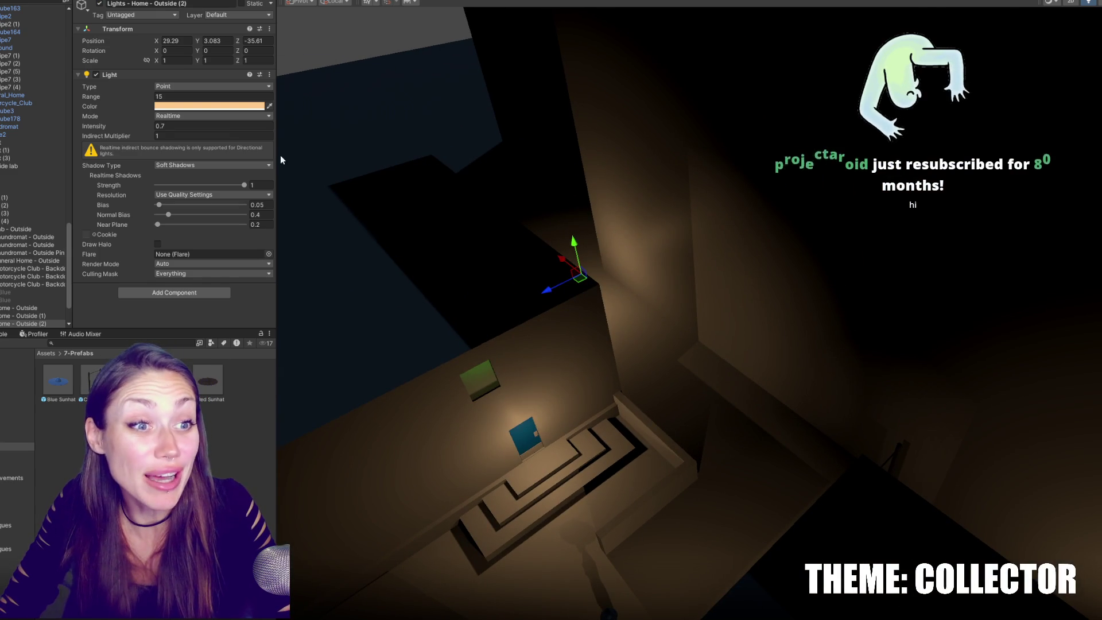
Set the light's intensity to 0.3, then dim and shift Lights - Home - Outside (1) along X.
double_click(172, 126)
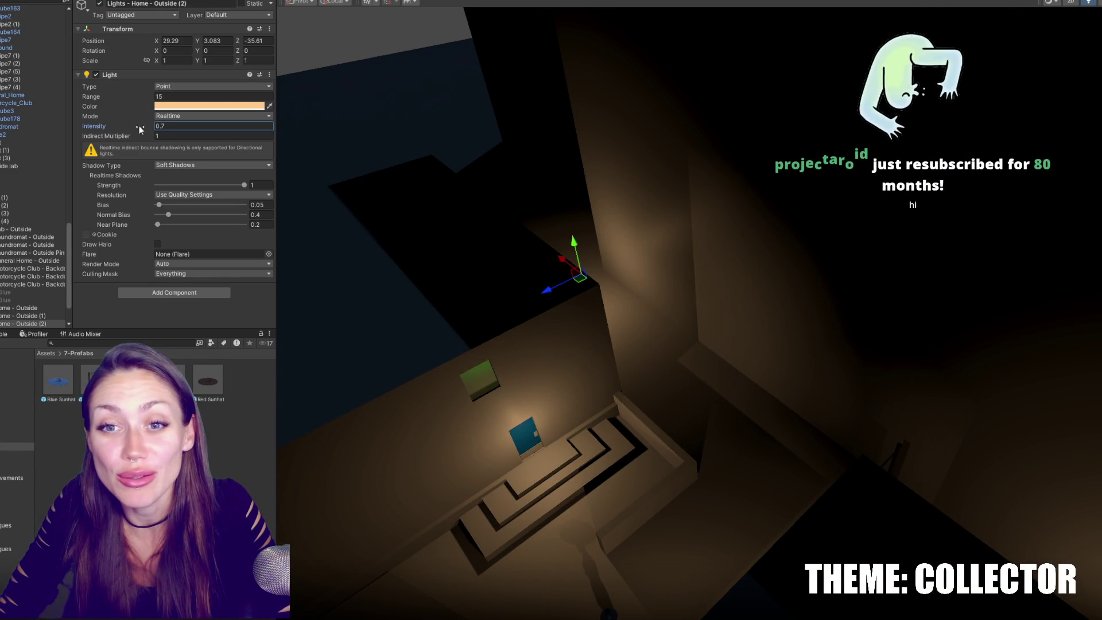
text(0.3)
mouse_move(287, 224)
right_down()
mouse_move(677, 275)
mouse_move(841, 185)
right_up()
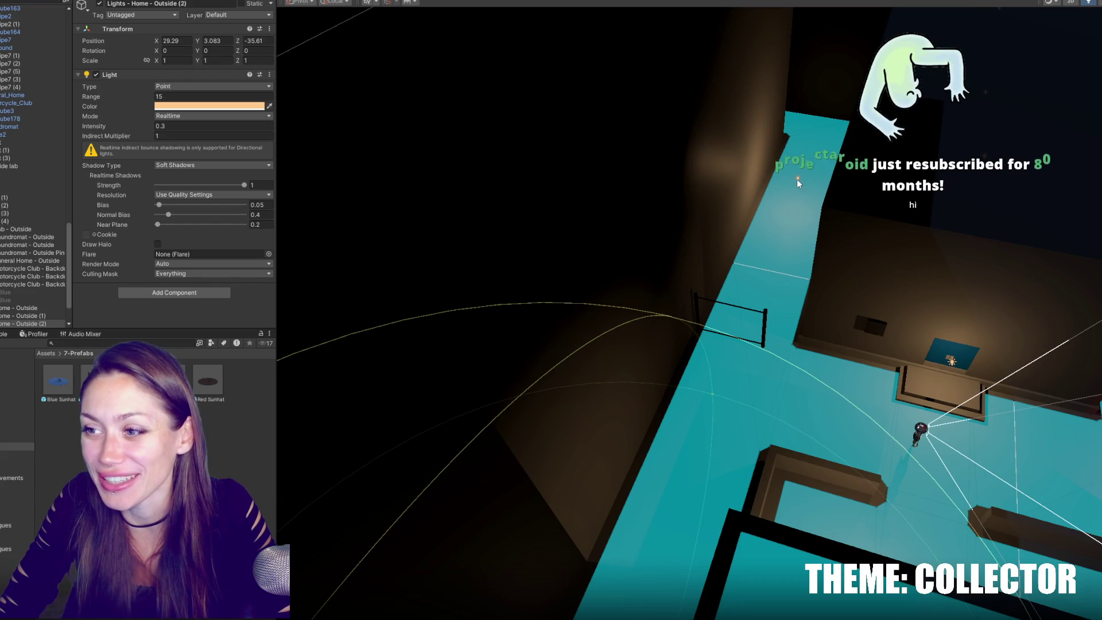
click(799, 179)
drag(139, 127, 130, 126)
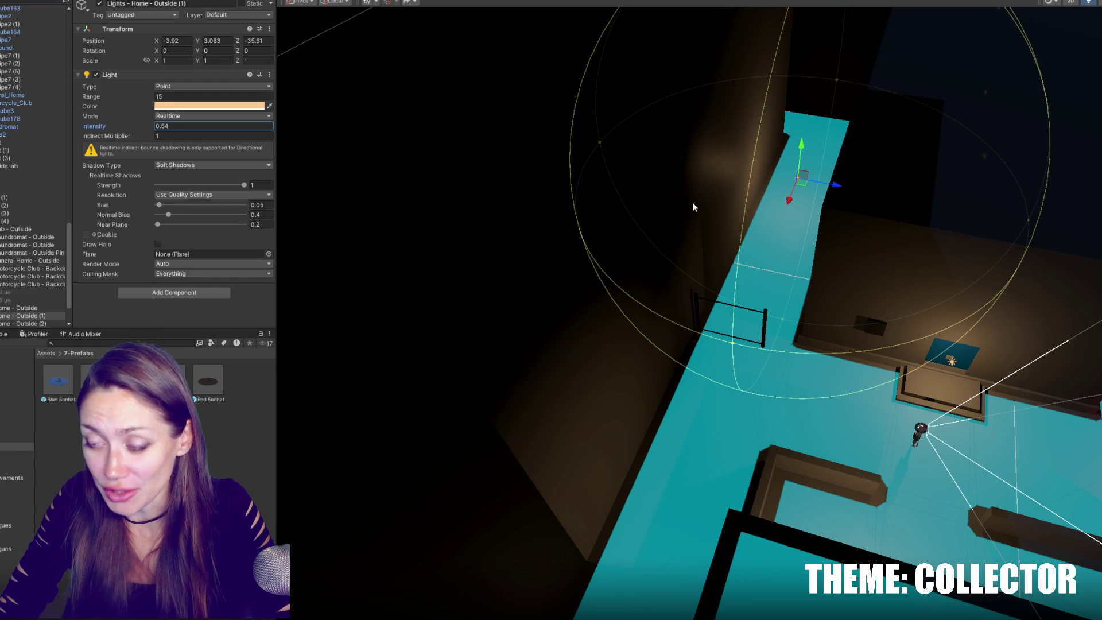
mouse_move(781, 206)
mouse_down()
mouse_move(727, 382)
mouse_move(792, 367)
mouse_move(832, 373)
mouse_move(778, 315)
mouse_up()
Set another light's intensity to 0.3 and drag Chainlink Fence (12) across the alley to X -4.87, Z -36.
click(831, 373)
mouse_move(702, 368)
alt+mouse_down()
mouse_move(693, 404)
mouse_move(661, 408)
mouse_move(851, 240)
alt+mouse_up()
click(677, 389)
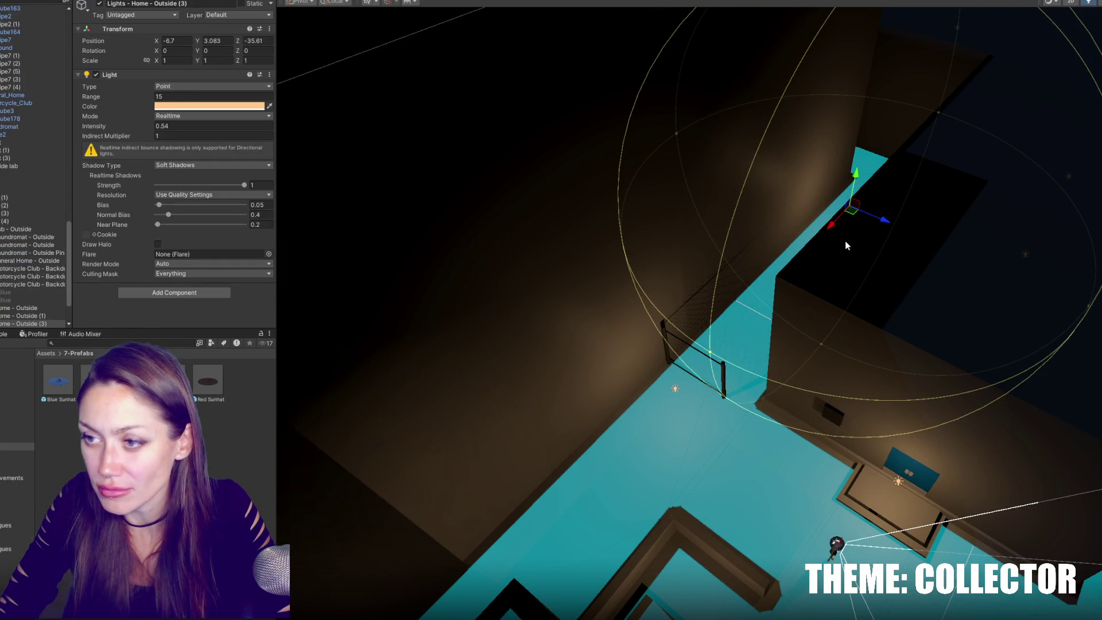
click(206, 126)
text(0.3)
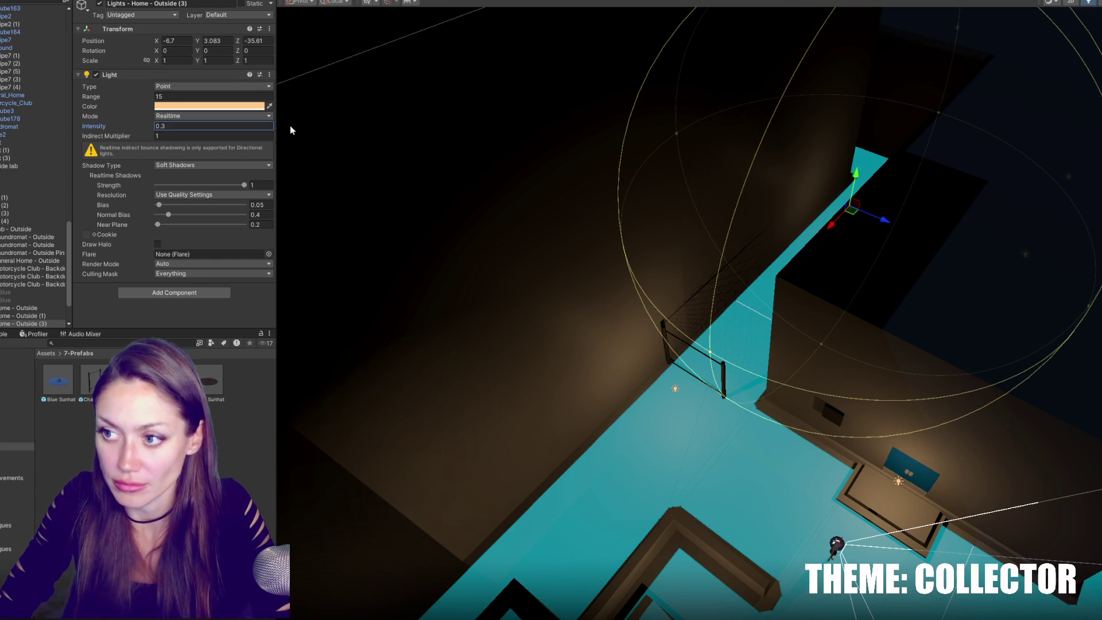
click(725, 393)
drag(723, 392, 814, 256)
drag(579, 324, 746, 276)
Add a Fence_Third piece into the alley, restore it to face across, and slide it along.
click(999, 210)
click(992, 220)
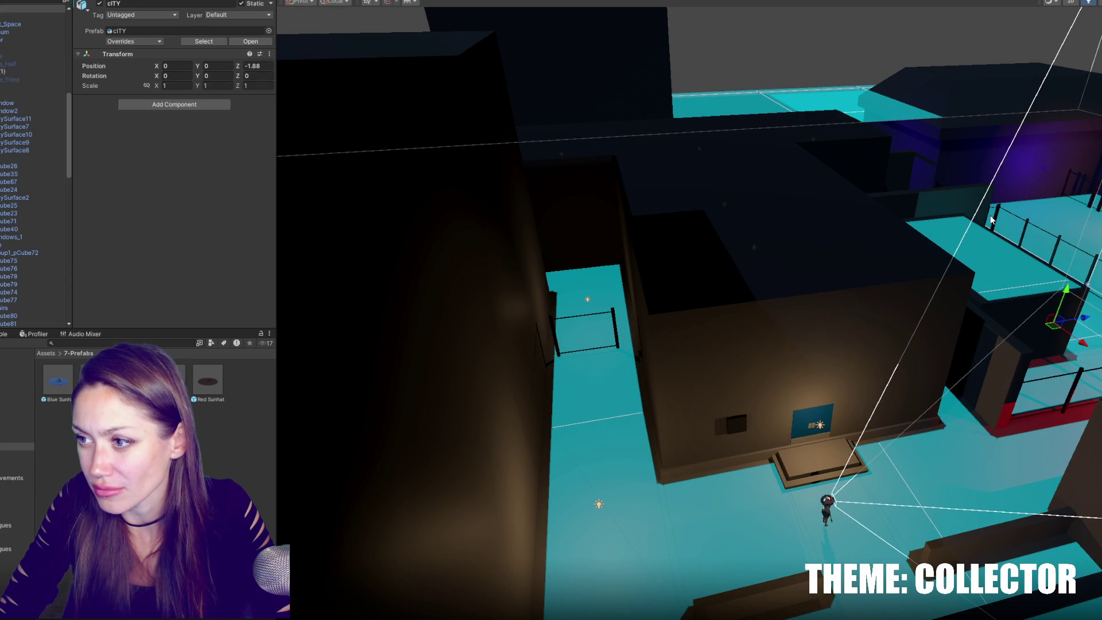
click(1087, 202)
mouse_move(132, 379)
mouse_down()
mouse_move(597, 270)
mouse_move(632, 288)
mouse_move(574, 241)
mouse_move(566, 356)
mouse_up()
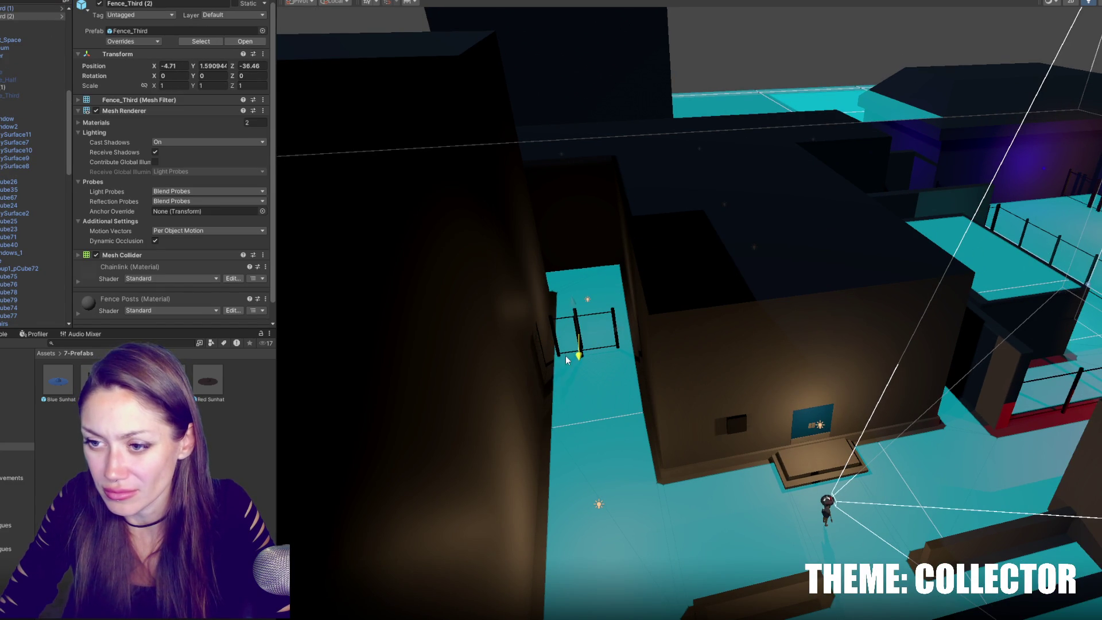
key(f)
key(ctrl+z)
key(f)
mouse_move(741, 356)
mouse_down()
mouse_move(763, 359)
mouse_move(577, 408)
mouse_up()
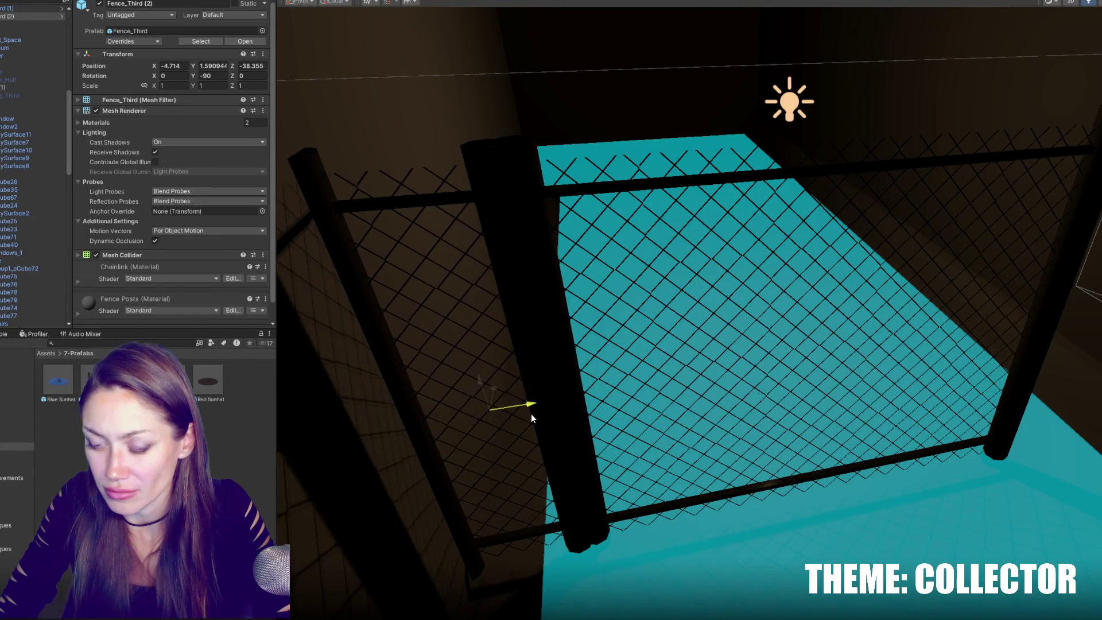
Duplicate the short fence piece and move the copy further along the alley.
key(ctrl+d)
drag(531, 408, 1080, 313)
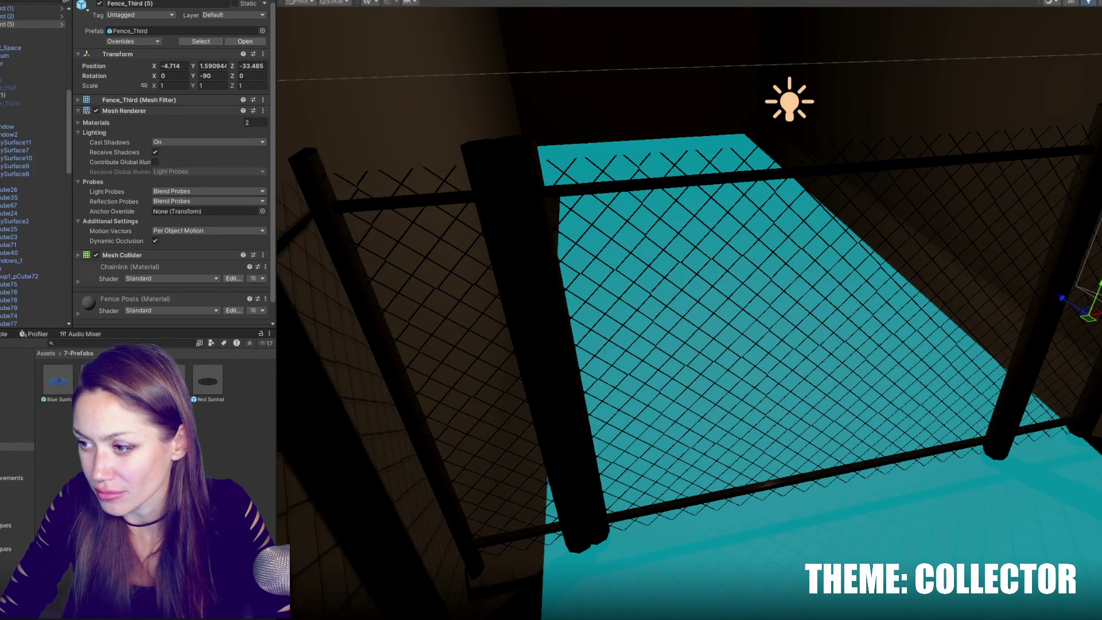
scroll(878, 339, down, 5)
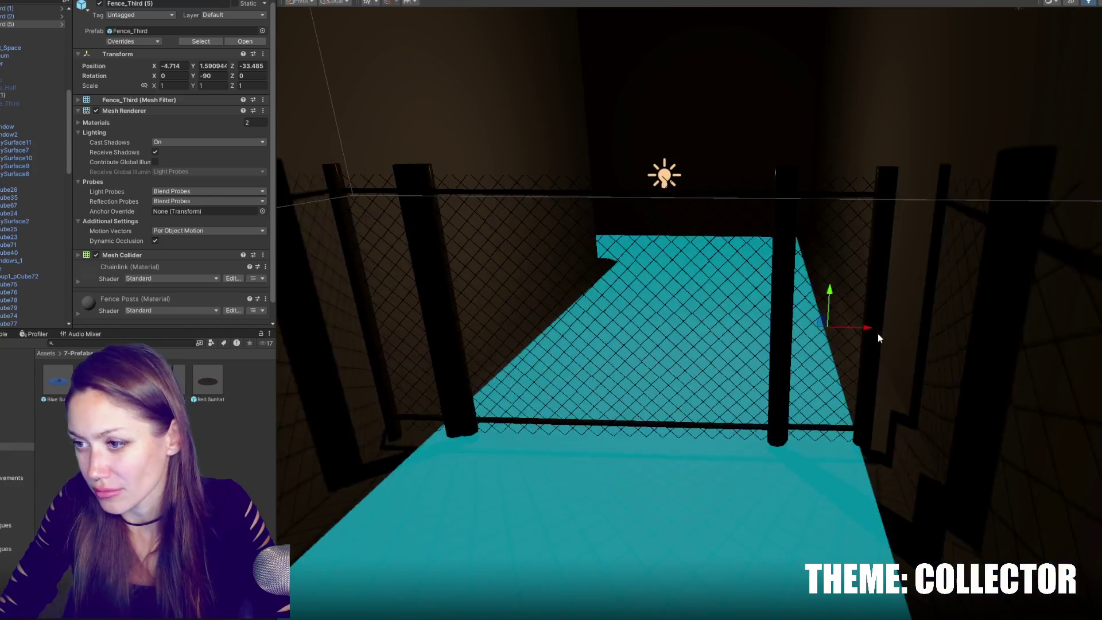
drag(878, 334, 905, 345)
Select the alley's chain-link fence and the Home - Outside point light, viewing the alley from above.
click(795, 325)
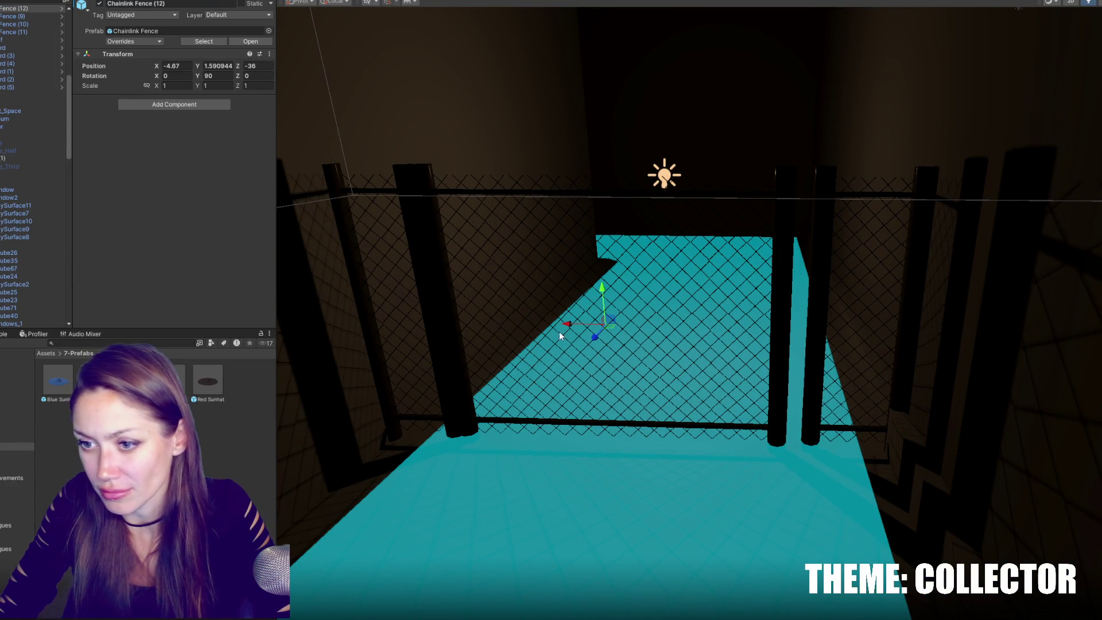
scroll(559, 337, down, 3)
scroll(588, 327, down, 5)
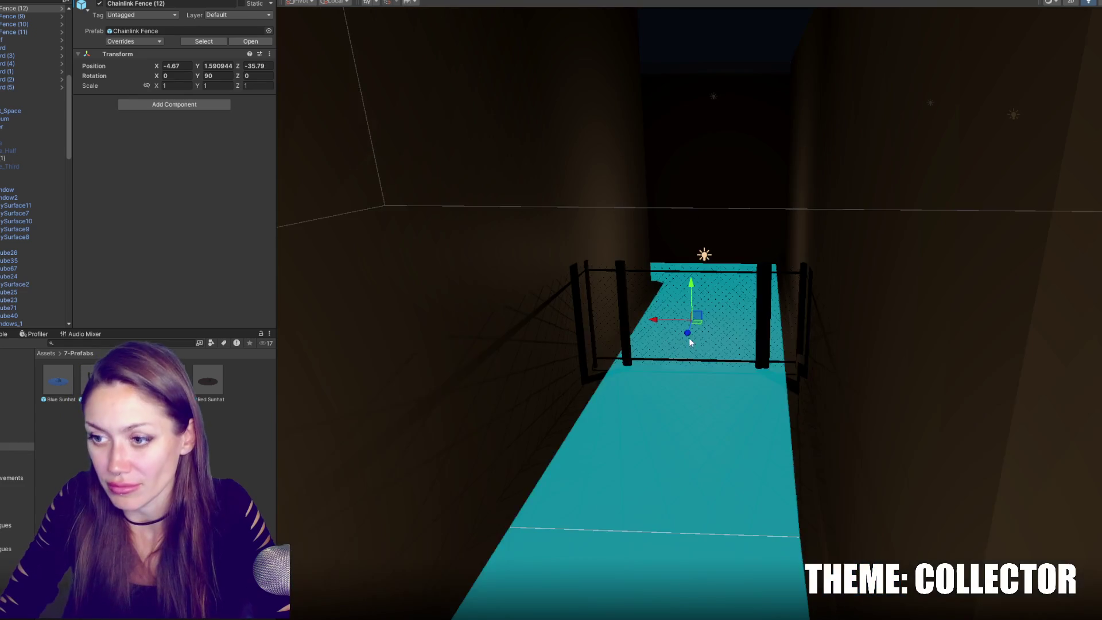
scroll(715, 280, down, 3)
click(716, 273)
mouse_move(715, 273)
alt+mouse_down()
mouse_move(719, 292)
mouse_move(722, 194)
mouse_move(746, 241)
mouse_move(849, 298)
mouse_move(787, 288)
mouse_move(764, 128)
mouse_move(785, 177)
mouse_move(904, 267)
alt+mouse_up()
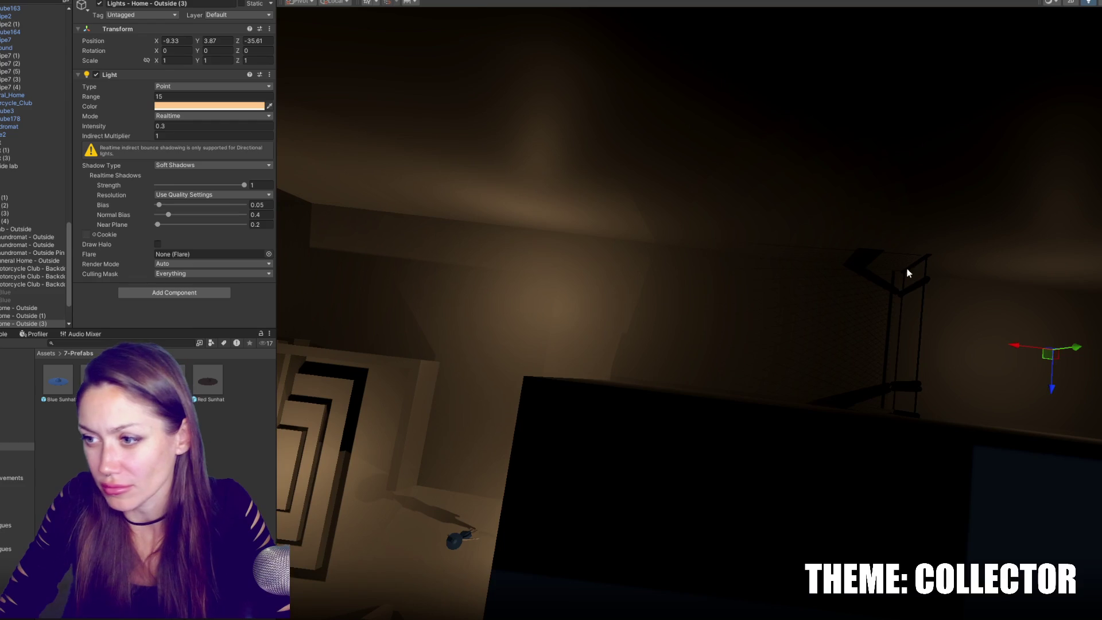
Select Chainlink Fence (12) and the two short Fence_Third pieces across the alley.
click(917, 282)
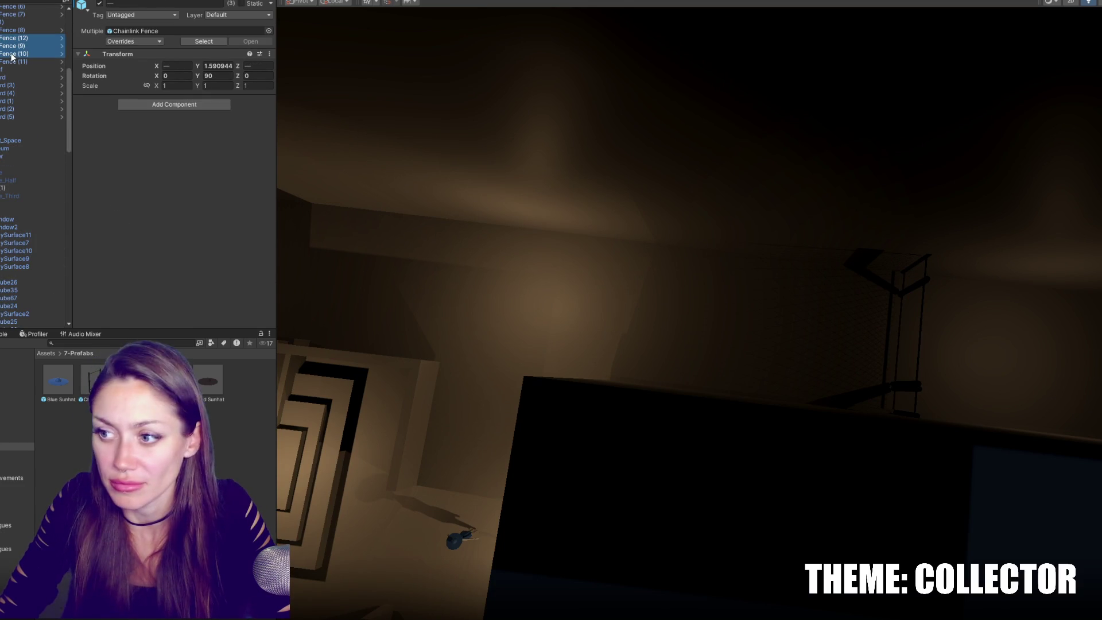
click(912, 284)
click(921, 281)
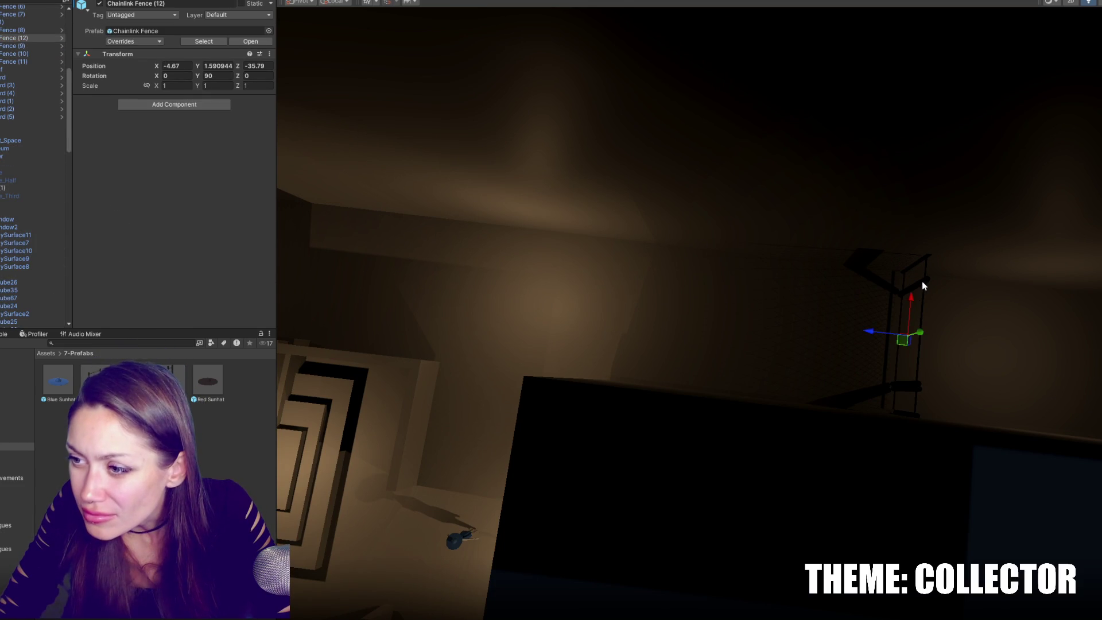
key(f)
shift+click(977, 244)
shift+click(462, 156)
shift+click(454, 153)
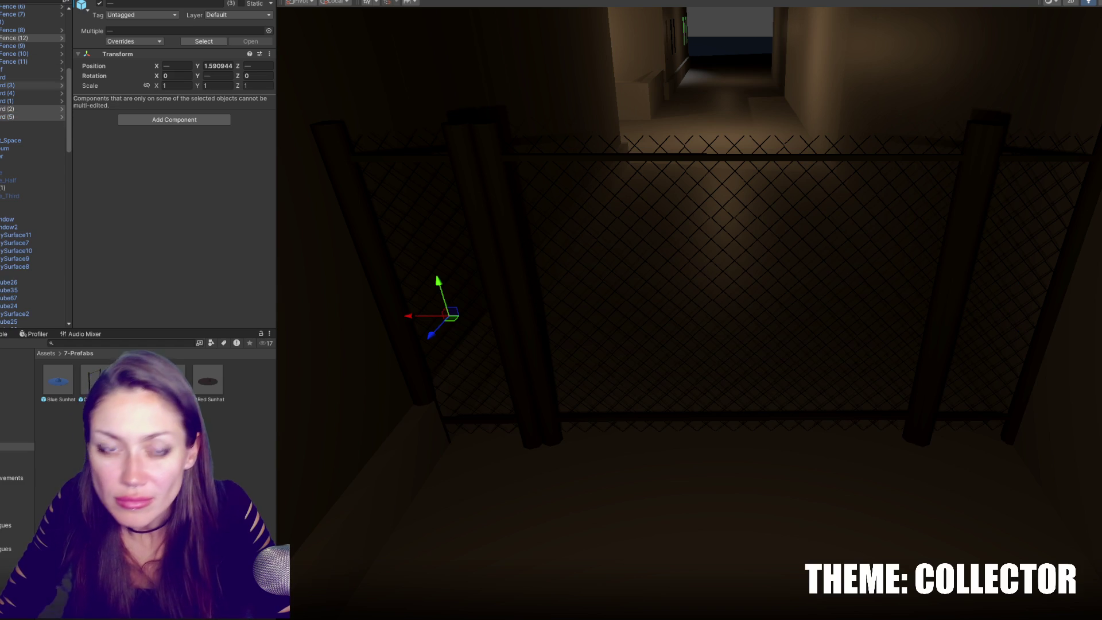
Group the three fences under a new empty parent, Fence (1), then duplicate that group.
right_click(12, 118)
click(89, 262)
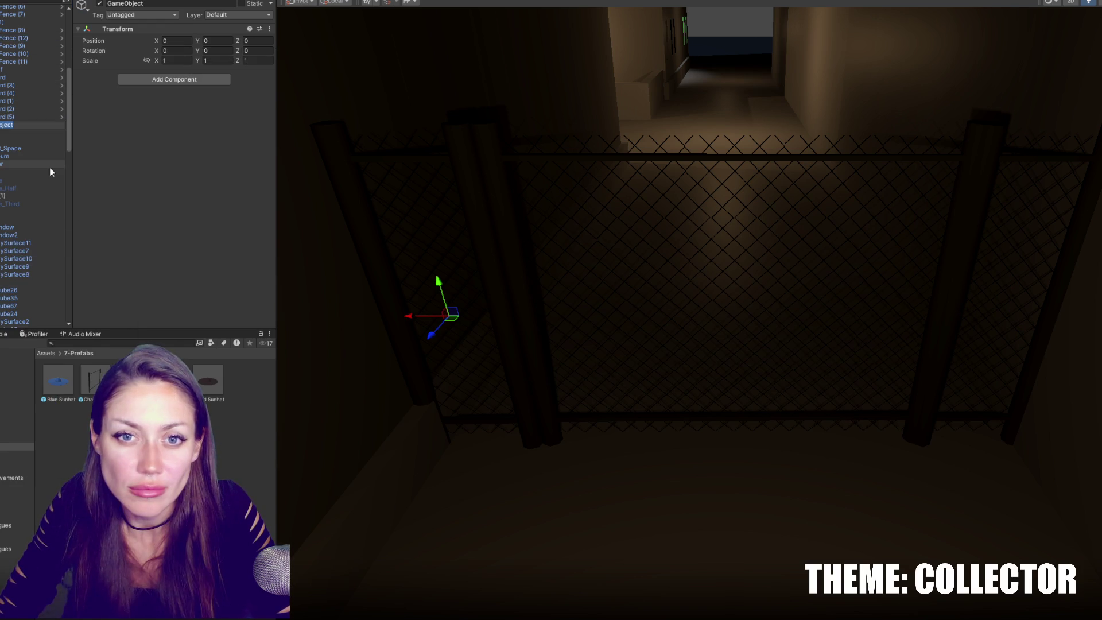
key(ctrl+z)
right_click(25, 118)
click(97, 273)
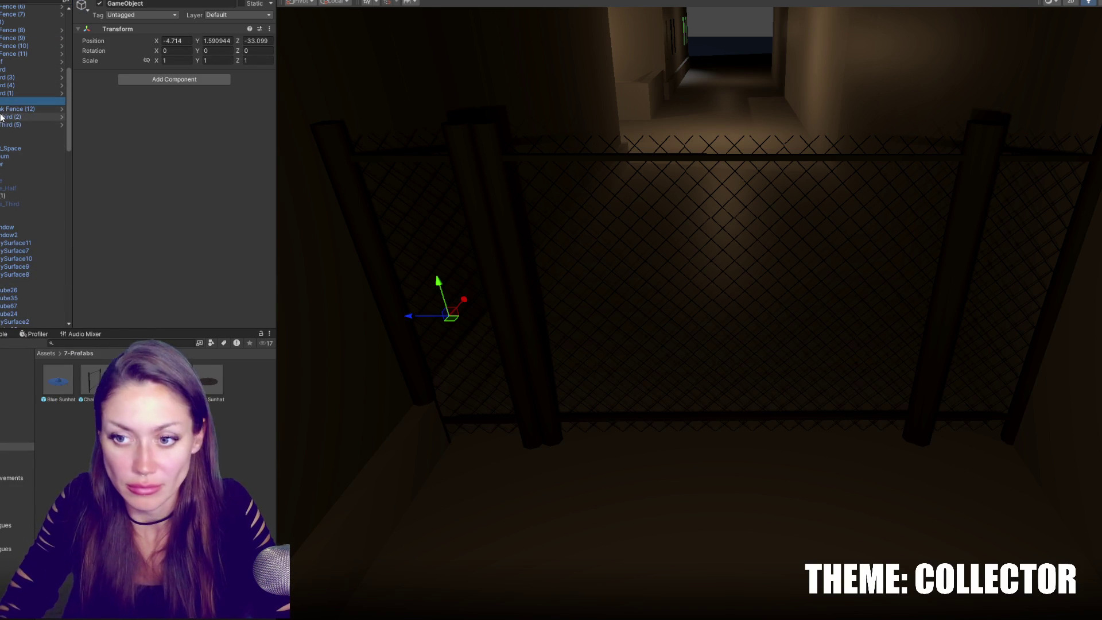
key(ctrl+d)
Move the duplicated fence gate group into the far corridor.
drag(465, 299, 699, 73)
key(f)
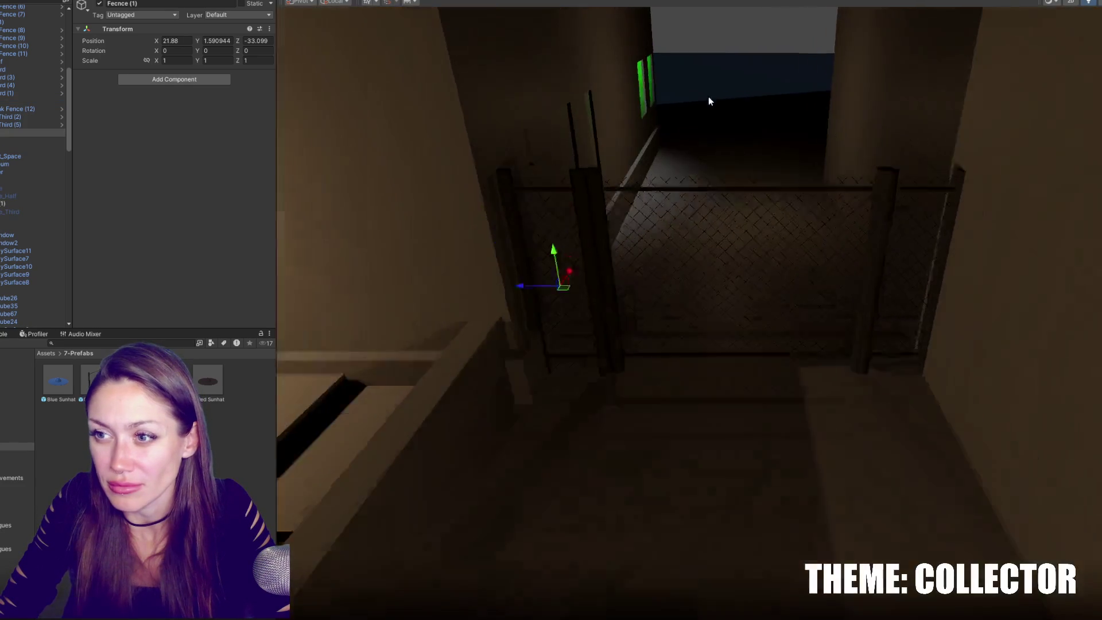
mouse_move(571, 298)
mouse_down()
mouse_move(580, 276)
mouse_move(571, 301)
mouse_move(640, 241)
mouse_move(689, 163)
mouse_move(678, 183)
mouse_up()
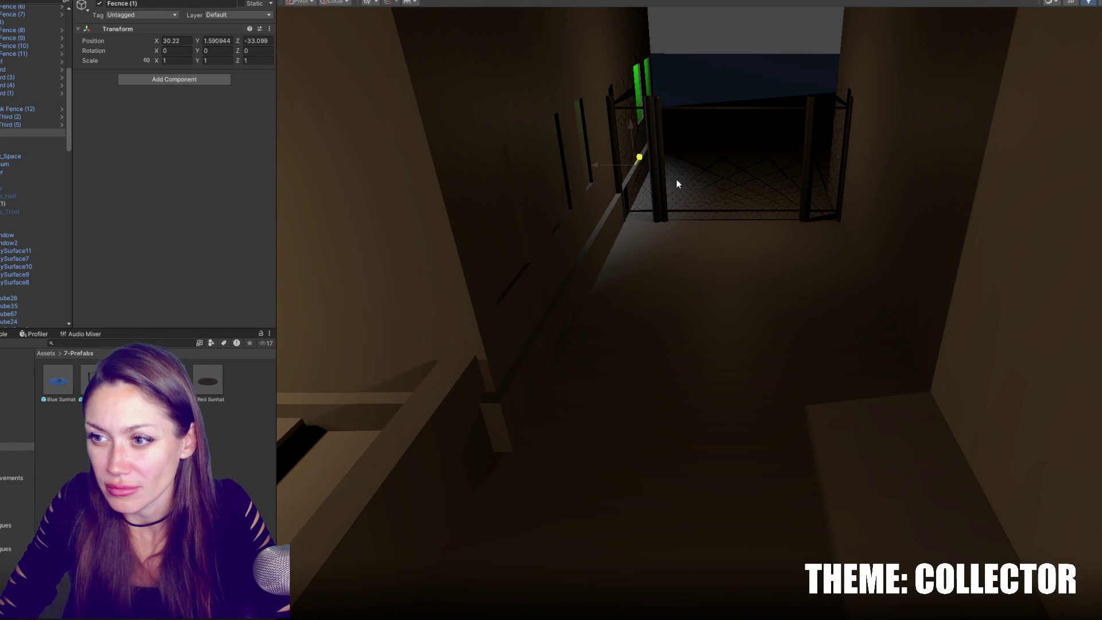
mouse_move(678, 180)
right_down()
mouse_move(715, 317)
mouse_move(922, 379)
mouse_move(721, 183)
mouse_move(571, 292)
mouse_move(710, 98)
mouse_move(605, 182)
mouse_move(684, 162)
mouse_move(576, 142)
mouse_move(748, 349)
right_up()
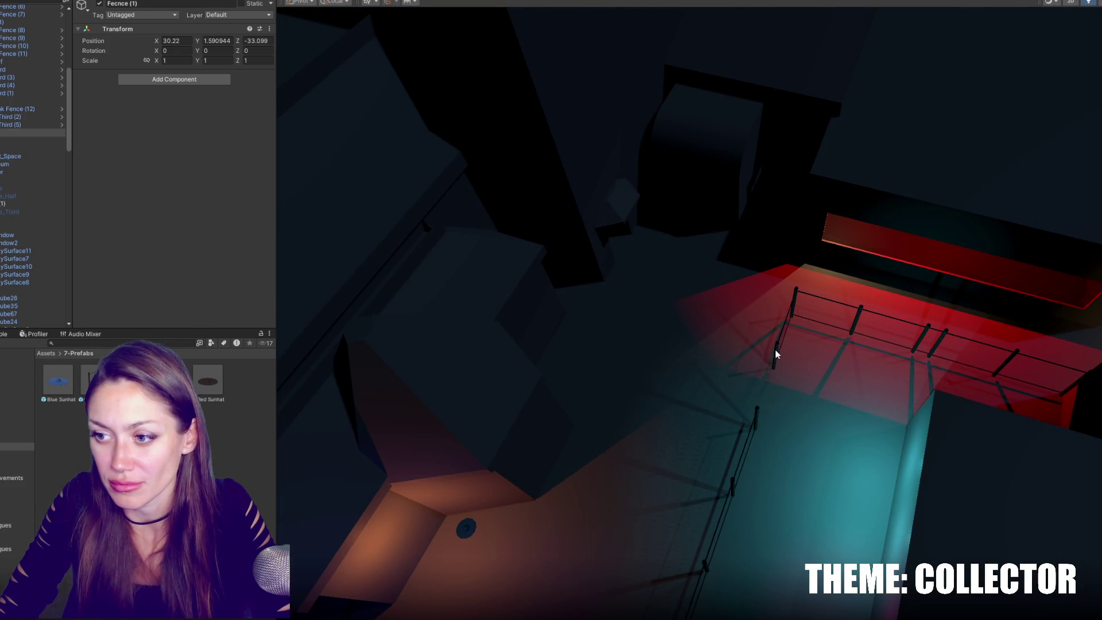
Slide Chainlink Fence (12) to X 9.93, Z 18.98 and move the backdoor light.
click(776, 355)
key(f)
click(653, 250)
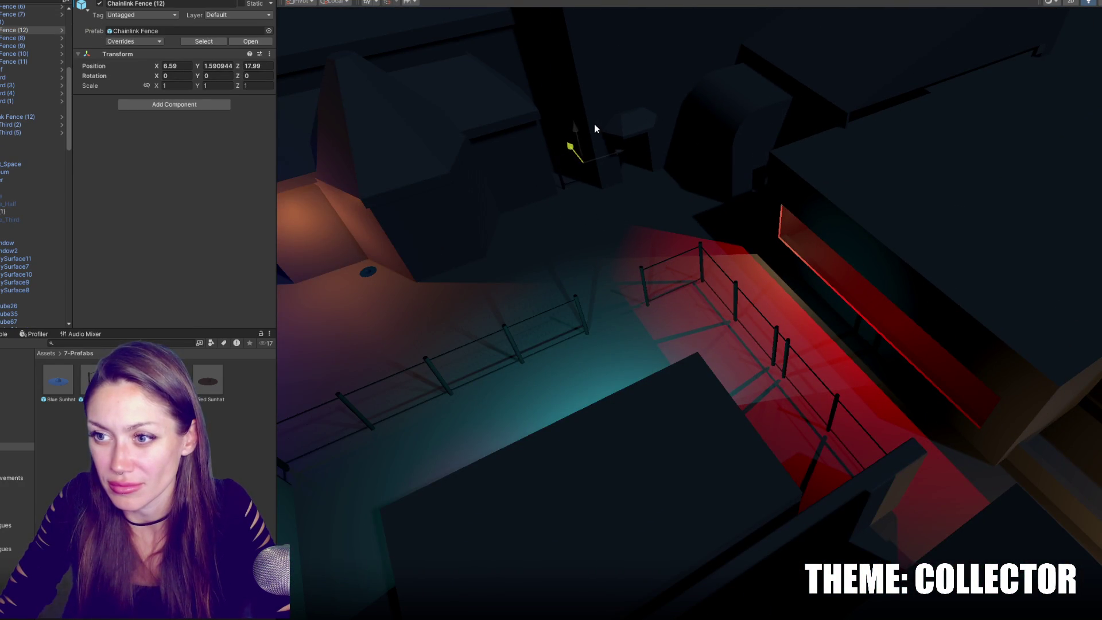
drag(620, 148, 663, 148)
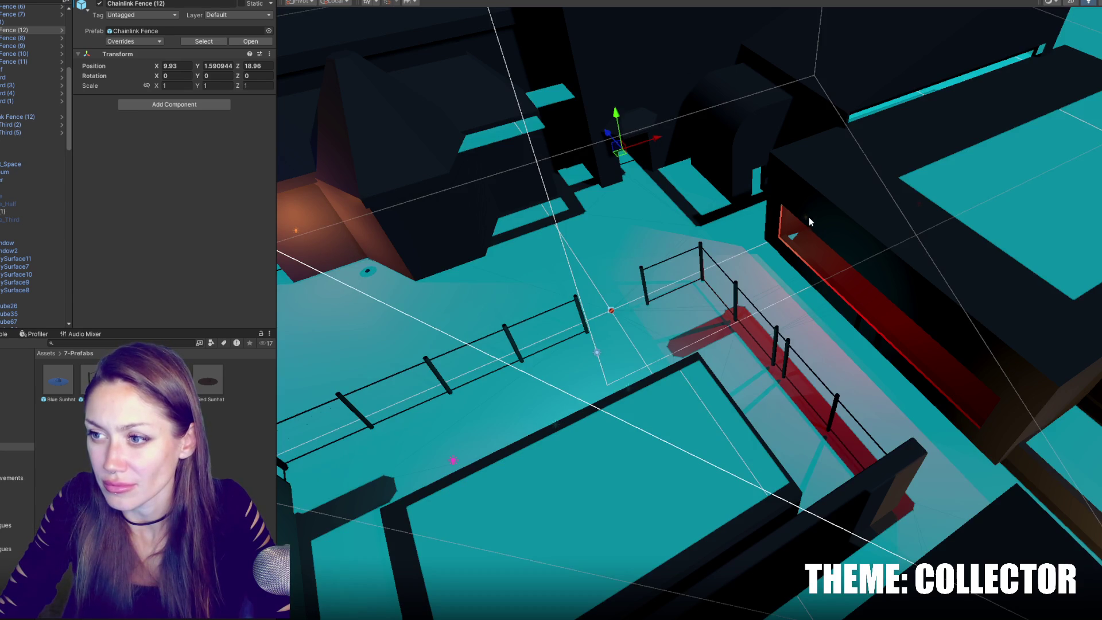
click(808, 221)
mouse_move(788, 202)
mouse_down()
mouse_move(709, 129)
mouse_move(742, 168)
mouse_up()
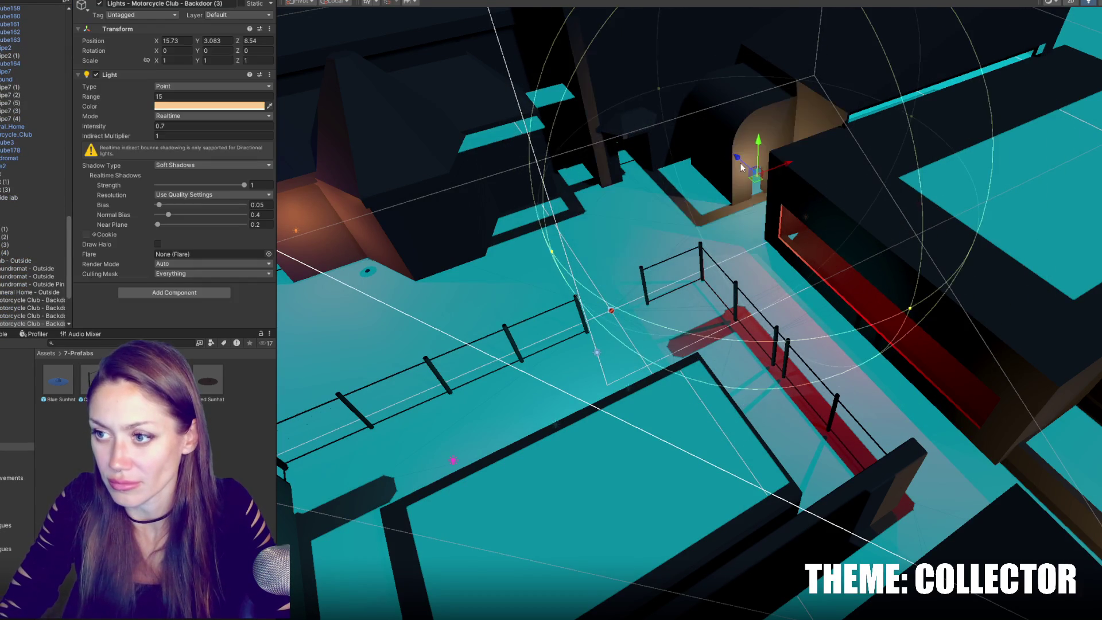
Delete the misplaced backdoor light and move the other one beside the archway wall.
key(Delete)
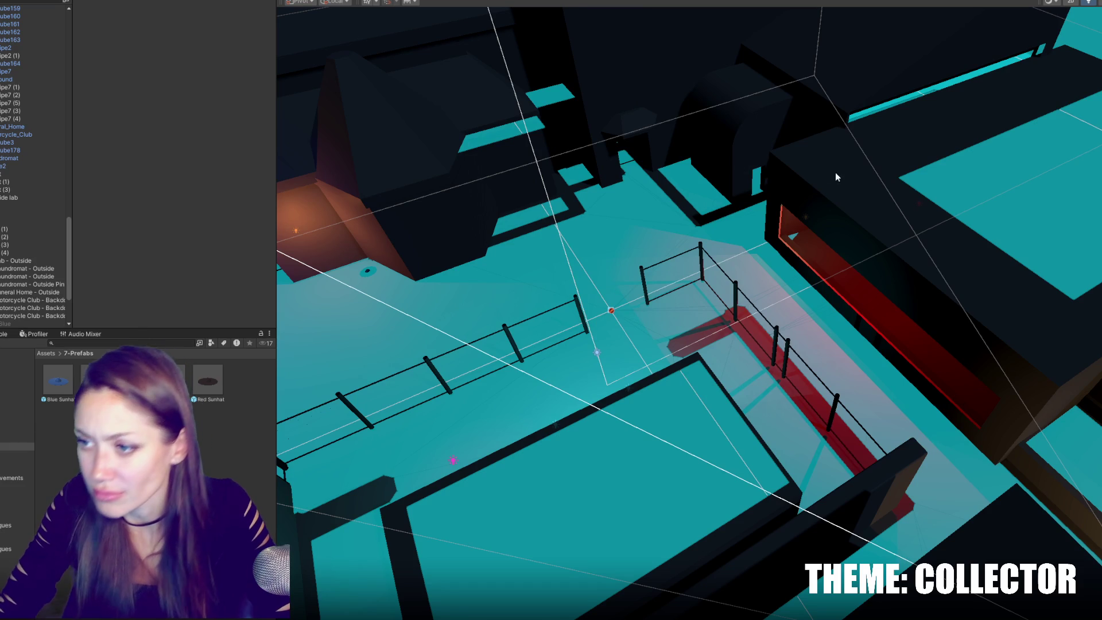
click(805, 217)
mouse_move(805, 217)
mouse_down()
mouse_move(758, 240)
mouse_move(706, 239)
mouse_move(588, 125)
mouse_up()
key(f)
mouse_move(773, 241)
alt+mouse_down()
mouse_move(772, 325)
mouse_move(790, 322)
mouse_move(759, 271)
mouse_move(752, 296)
mouse_move(745, 262)
mouse_move(746, 282)
mouse_move(676, 275)
alt+mouse_up()
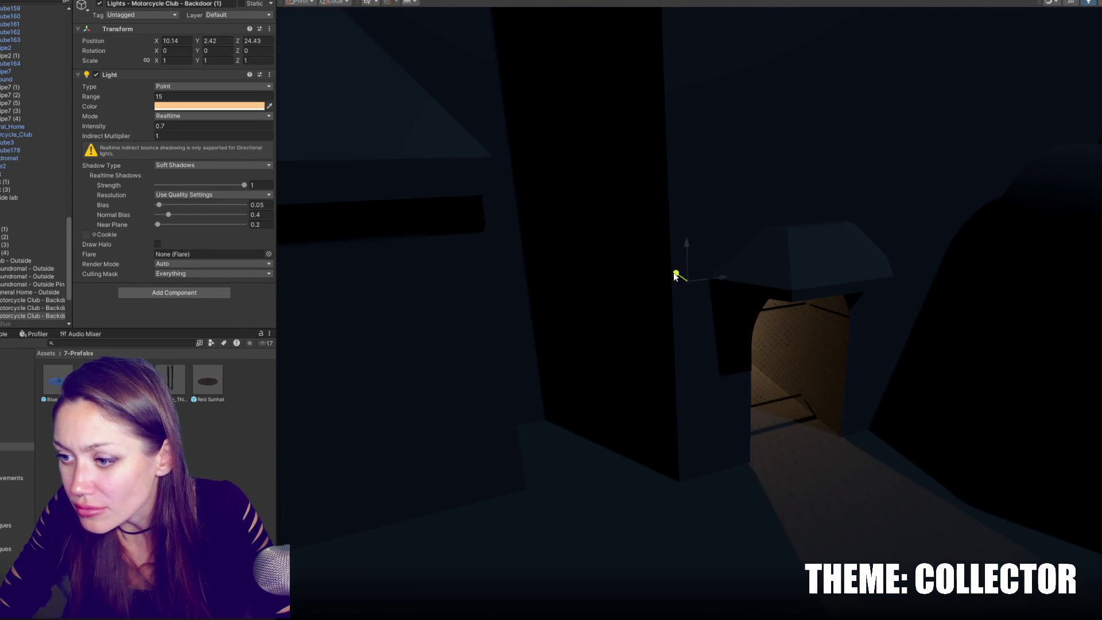
right_drag(679, 286, 843, 291)
Place a copy of the backdoor light by the side fence with intensity 0.3.
key(ctrl+d)
mouse_move(1010, 256)
mouse_down()
mouse_move(624, 277)
mouse_move(550, 270)
mouse_up()
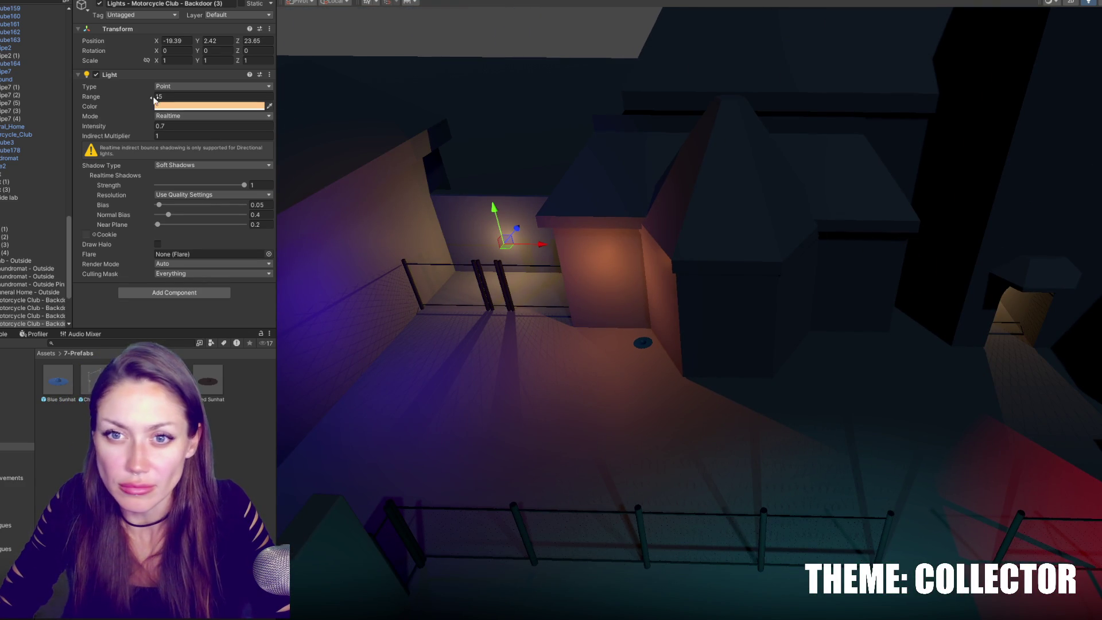
text(.4)
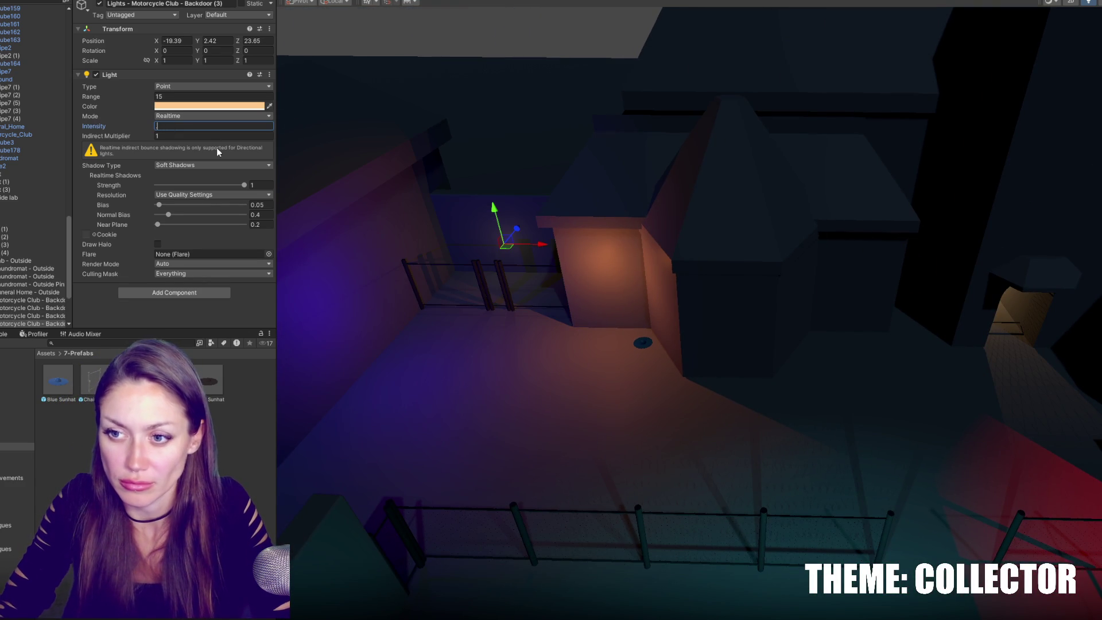
mouse_move(632, 270)
right_down()
mouse_move(771, 323)
mouse_move(536, 290)
mouse_move(505, 269)
right_up()
drag(527, 211, 508, 245)
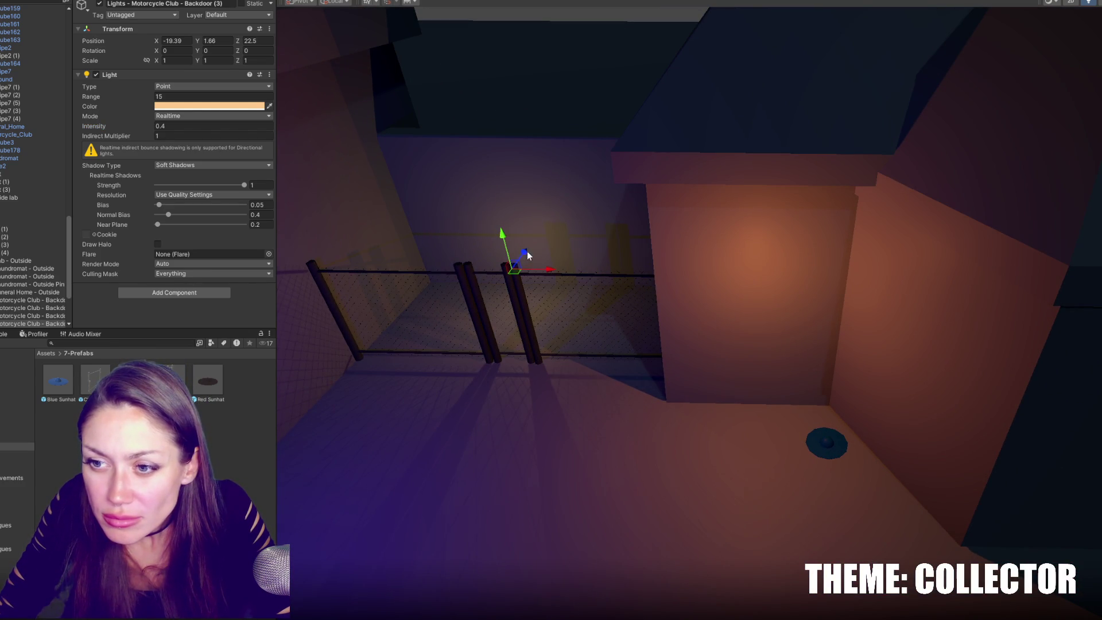
text(.2)
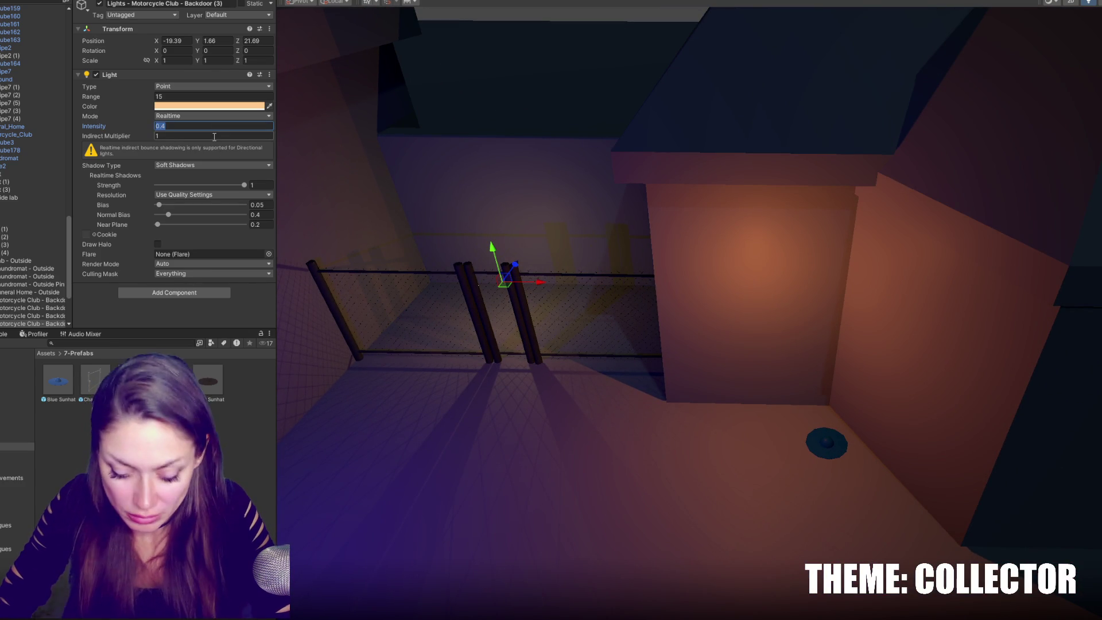
key(BackSpace)
text(3)
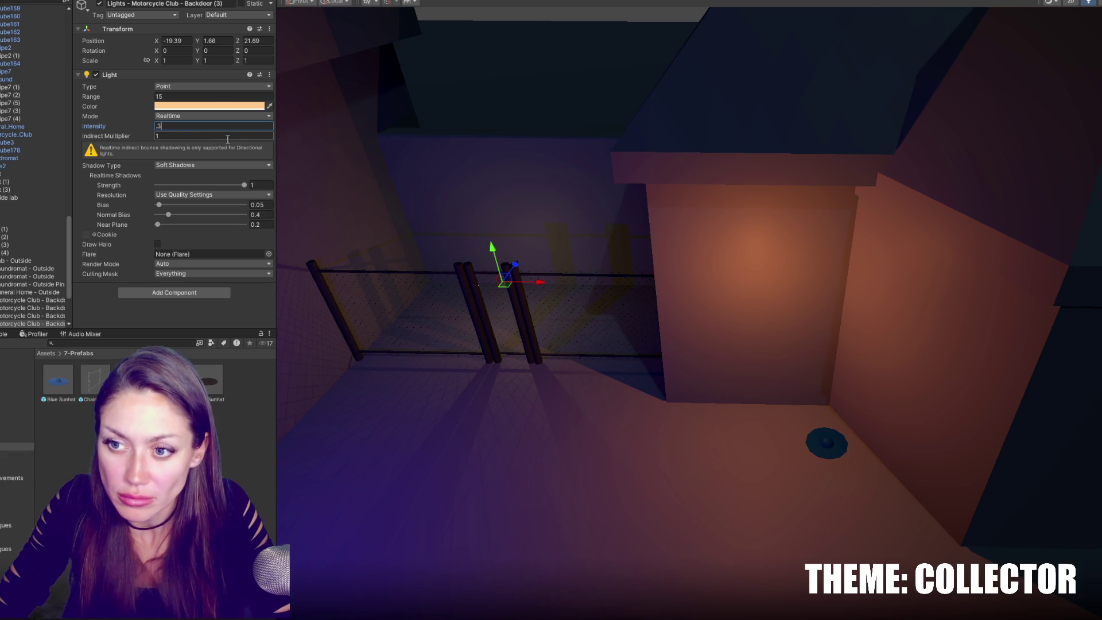
Turn the side chainlink fence a few degrees and slide it along its length.
click(480, 309)
key(e)
drag(411, 343, 406, 343)
key(w)
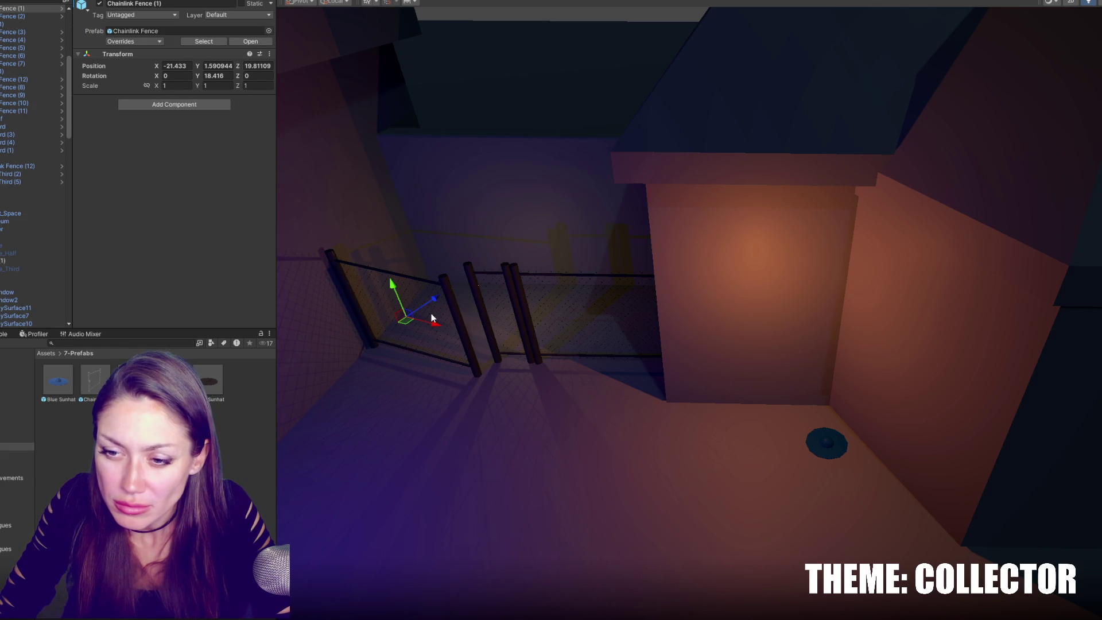
drag(436, 296, 422, 340)
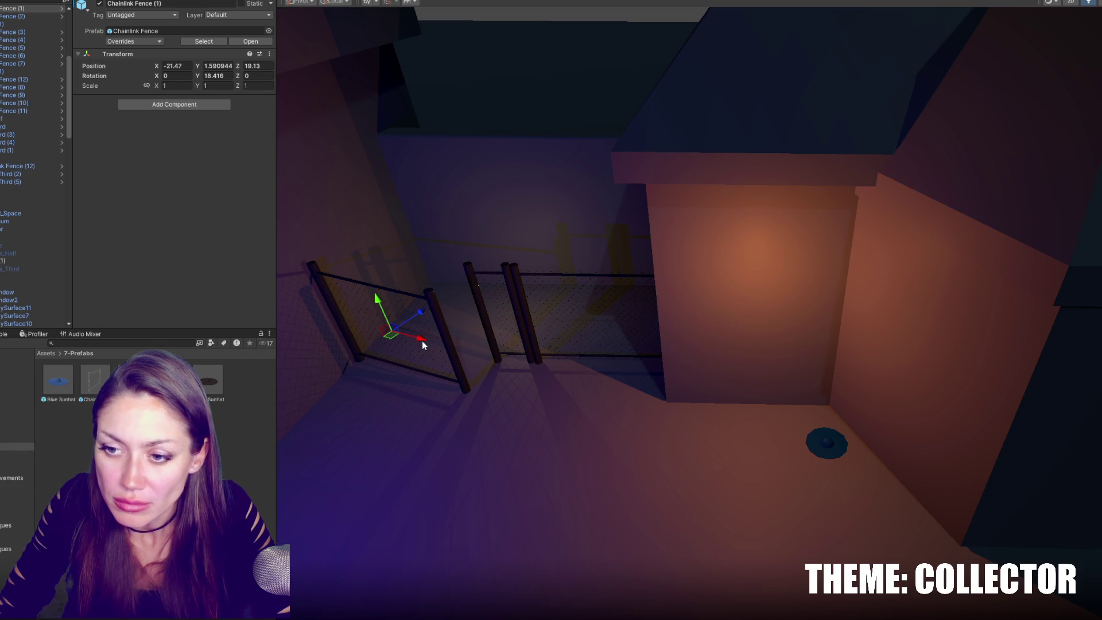
Reposition the Blue Sunhat pickup back toward the fence.
click(826, 443)
drag(834, 443, 756, 446)
drag(519, 337, 549, 285)
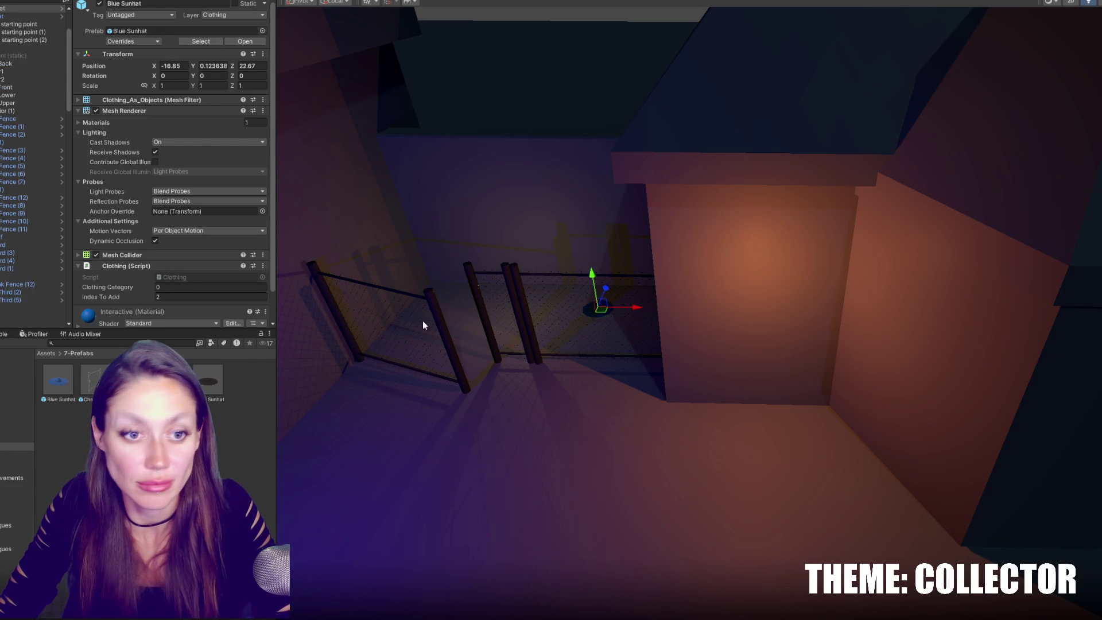
click(17, 454)
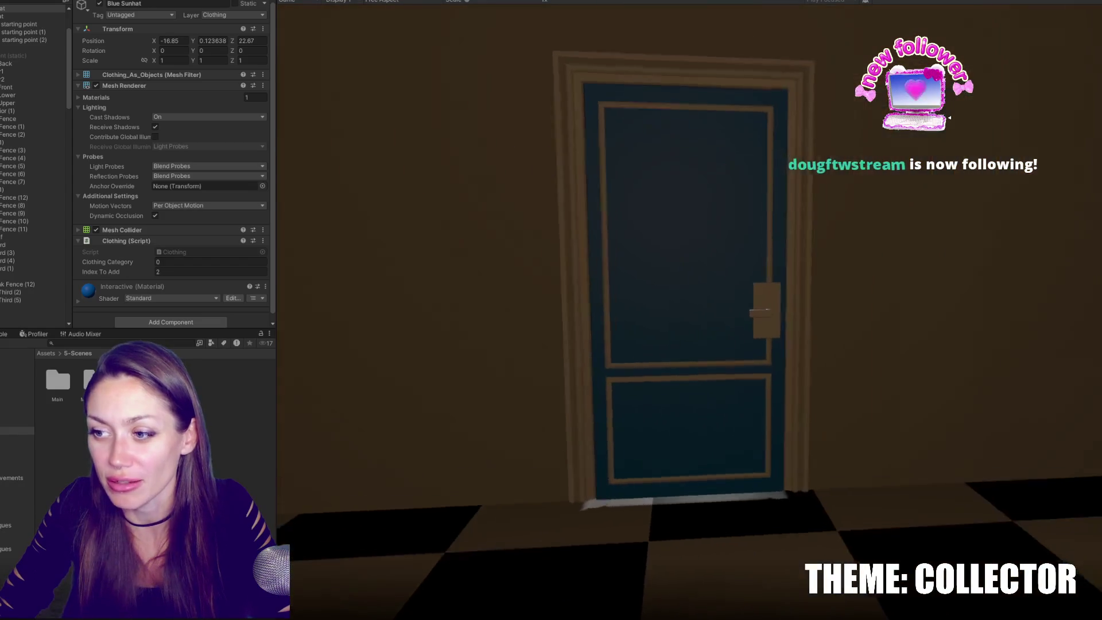
Walk the player through the opened blue door, then pause and exit Play mode.
key(w)
key(w)
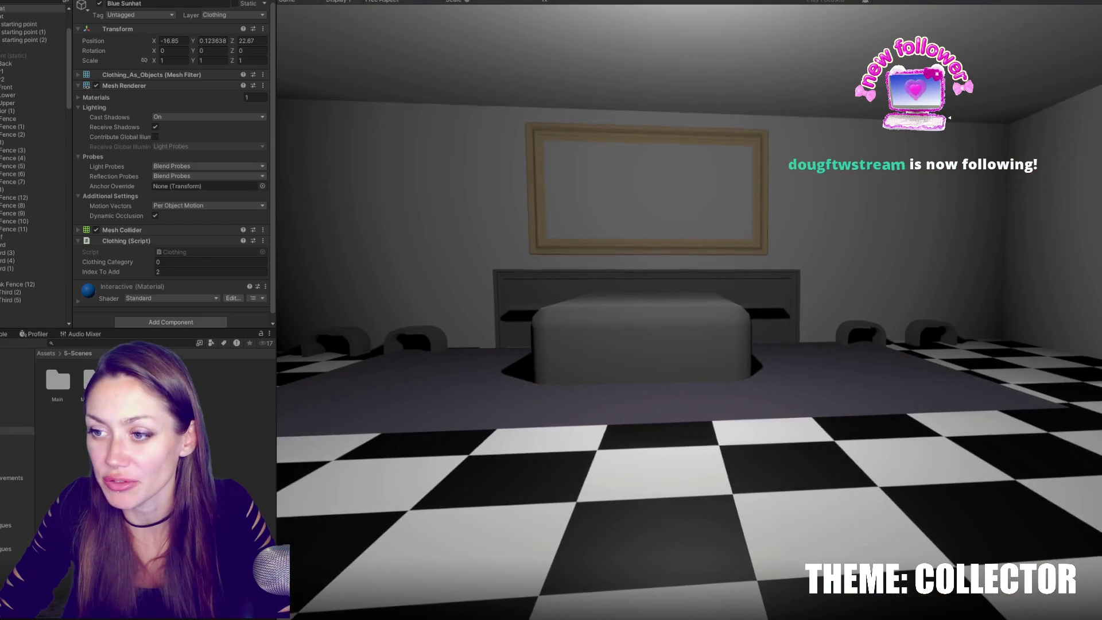
key(w)
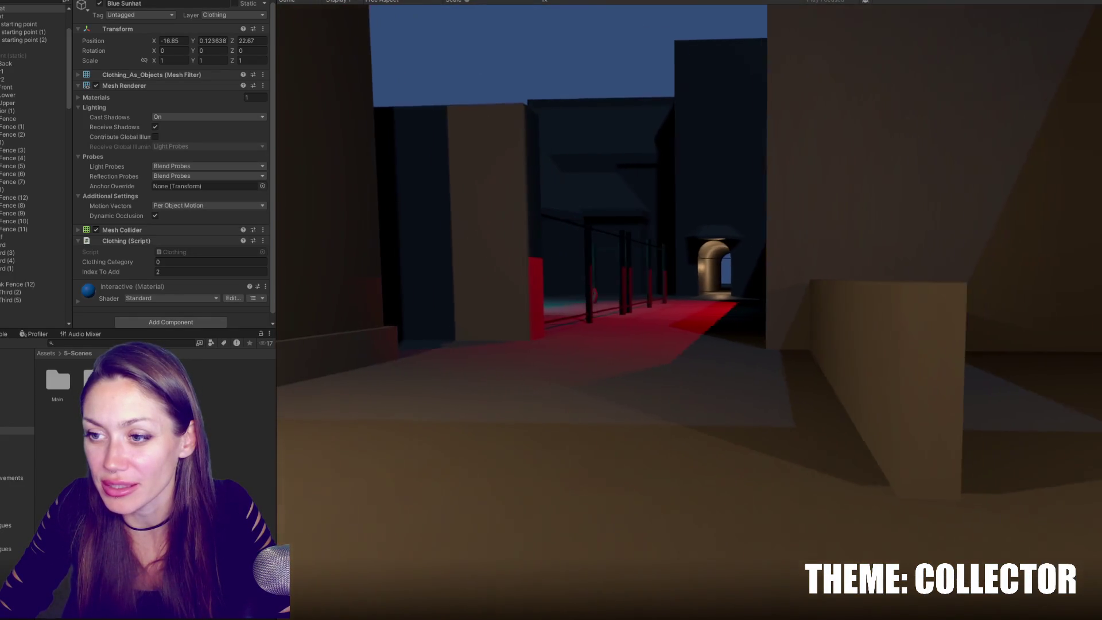
key(Escape)
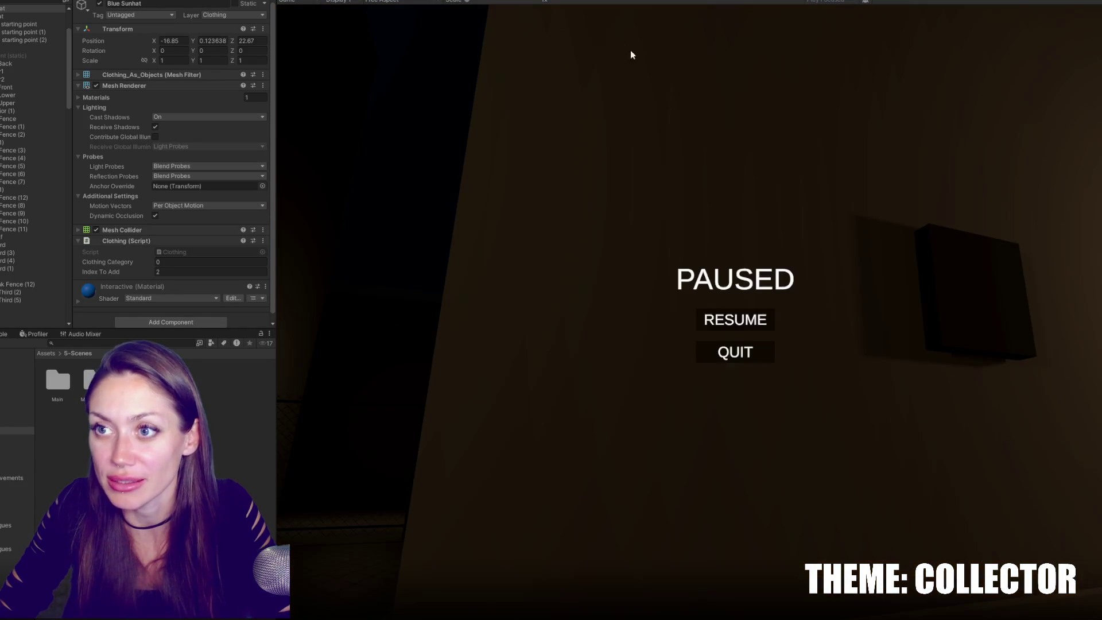
key(ctrl+p)
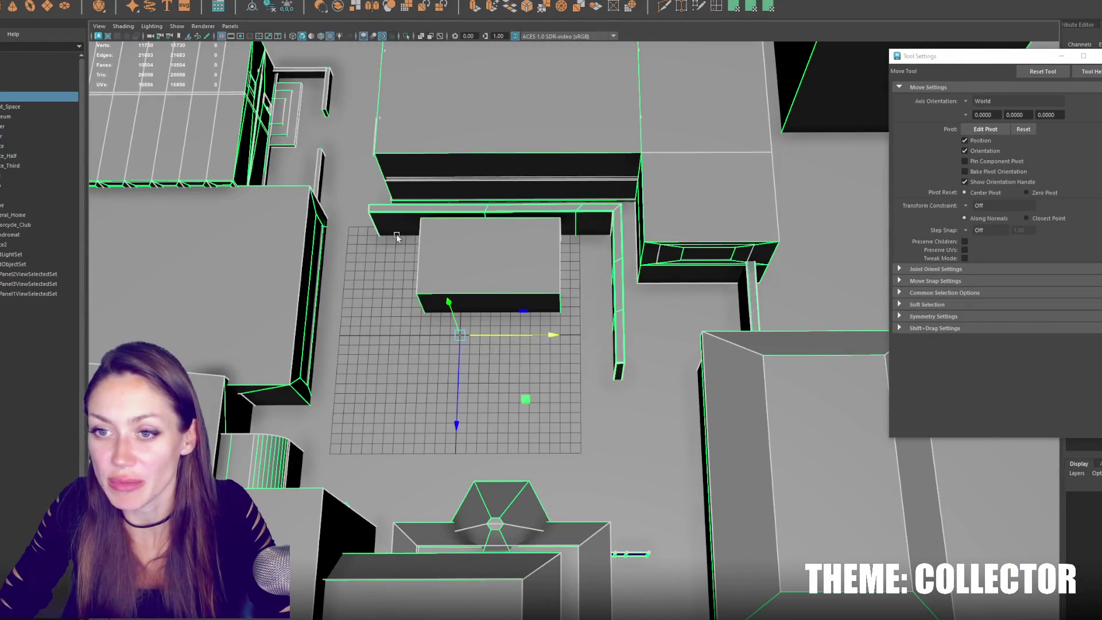
Select the thin wall piece in Maya and add the adjoining wall section.
click(322, 165)
shift+click(330, 90)
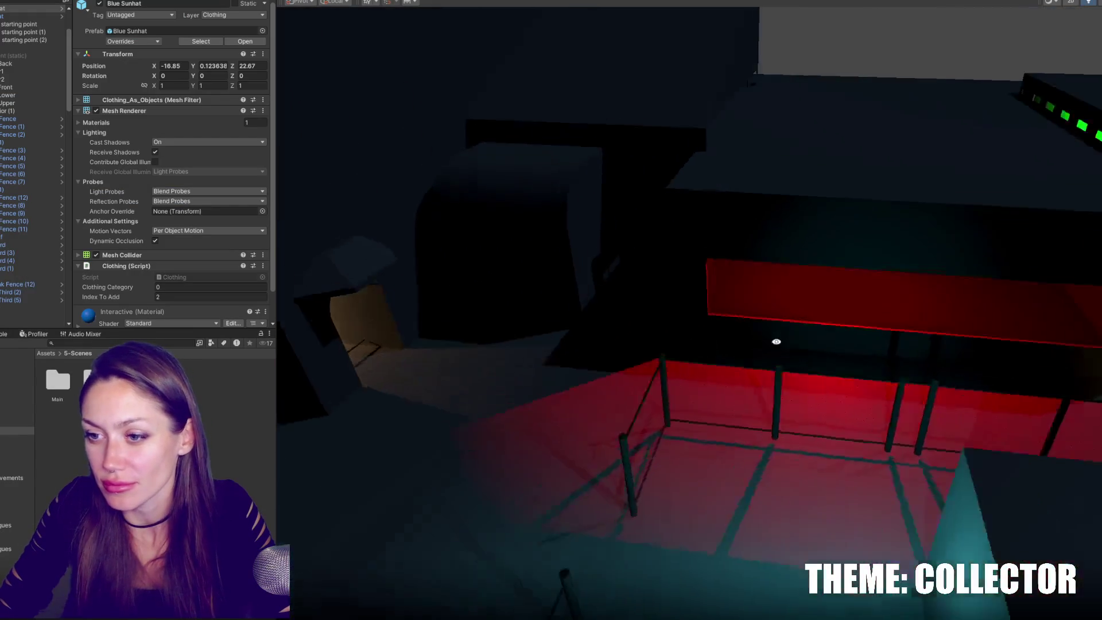
Move the Fence_Half (1) gate into the arched tunnel's doorway.
mouse_move(776, 342)
right_down()
mouse_move(329, 352)
mouse_move(852, 386)
mouse_move(625, 332)
mouse_move(438, 263)
mouse_move(635, 322)
mouse_move(613, 398)
mouse_move(691, 438)
mouse_move(501, 506)
mouse_move(960, 389)
mouse_move(563, 436)
mouse_move(911, 406)
right_up()
click(613, 398)
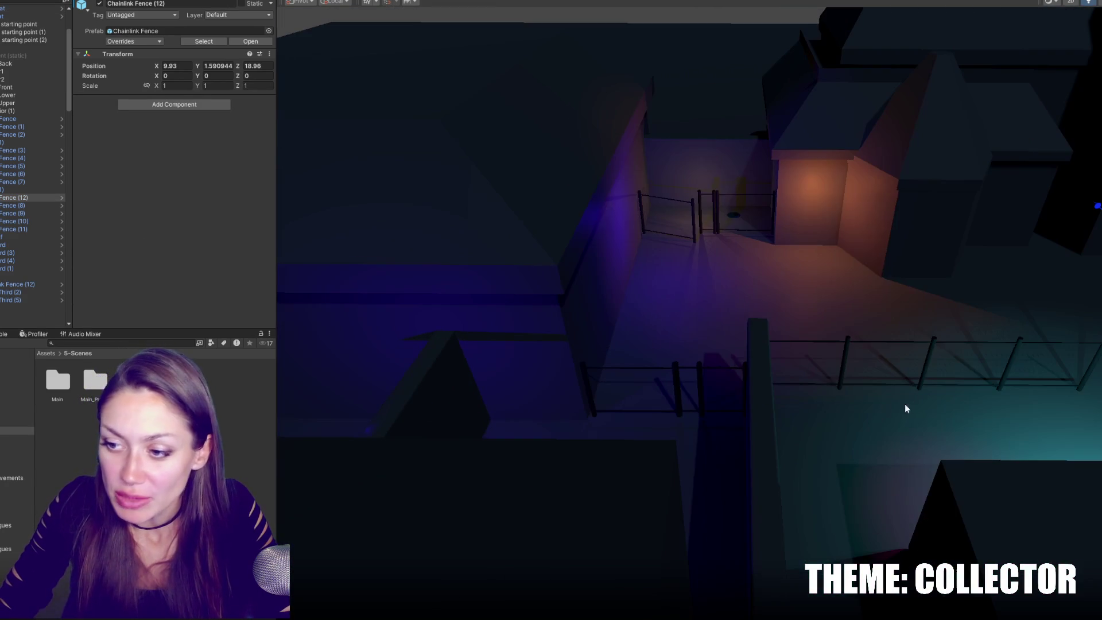
click(737, 395)
click(743, 370)
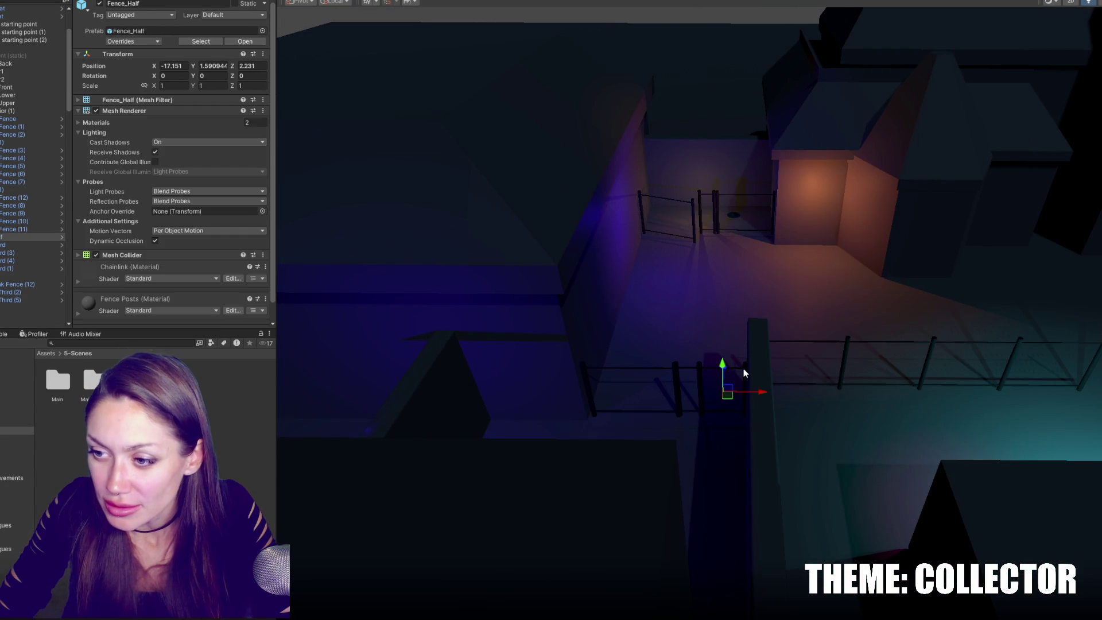
key(f)
drag(773, 360, 787, 271)
middle_drag(787, 271, 579, 283)
drag(578, 283, 1034, 394)
mouse_move(1033, 394)
middle_down()
mouse_move(752, 397)
mouse_move(808, 397)
middle_up()
mouse_move(808, 397)
mouse_down()
mouse_move(841, 375)
mouse_move(881, 309)
mouse_up()
key(f)
right_drag(801, 411, 895, 400)
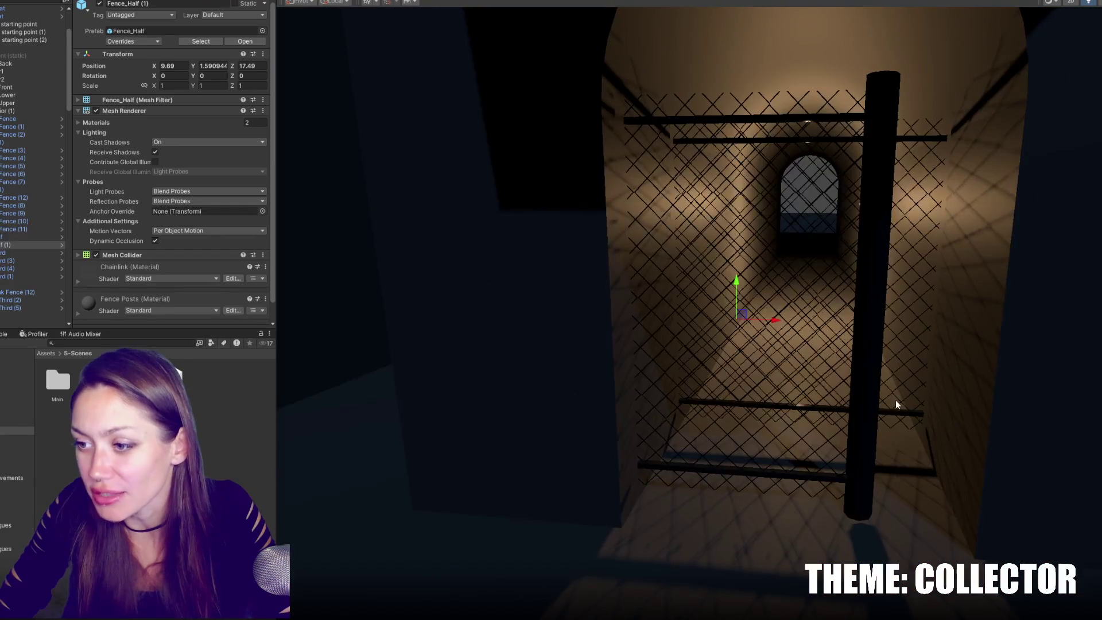
Fine-tune Fence_Half (1) to fit the tunnel, slightly off the floor at the mouth.
click(872, 376)
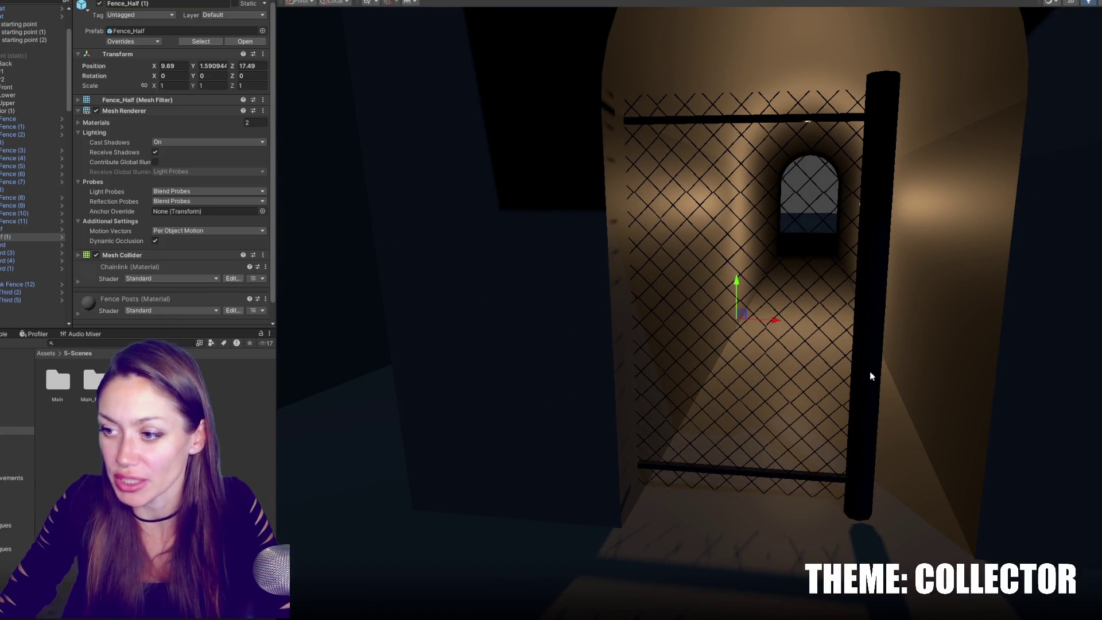
drag(777, 317, 839, 332)
drag(803, 294, 802, 282)
mouse_move(802, 282)
right_down()
mouse_move(811, 315)
mouse_move(931, 228)
mouse_move(911, 234)
mouse_move(947, 225)
mouse_move(851, 236)
right_up()
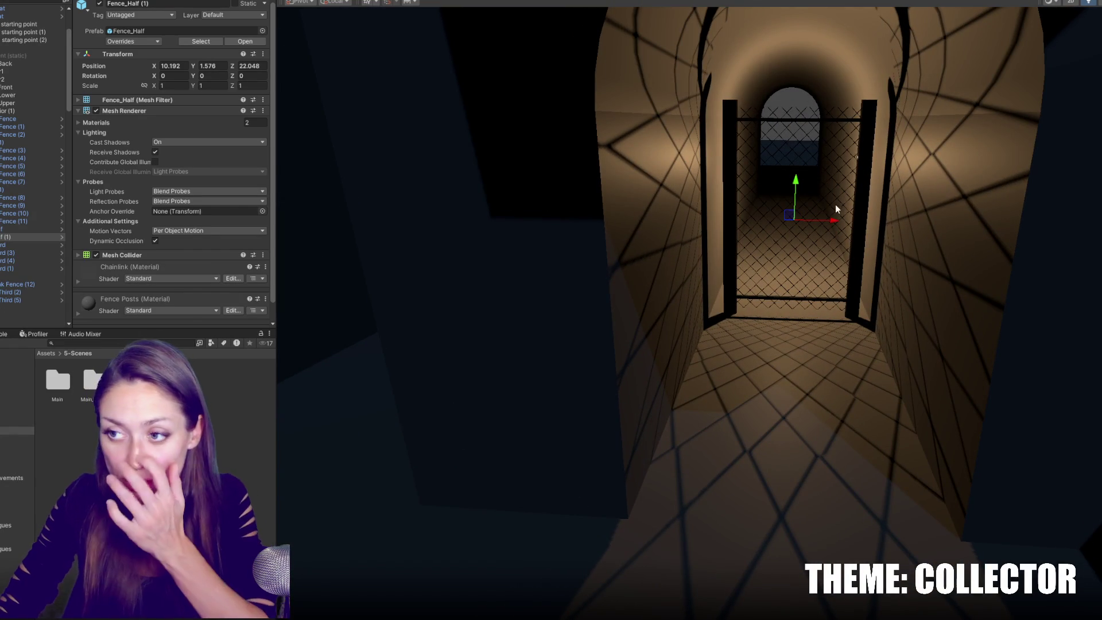
middle_drag(821, 213, 830, 239)
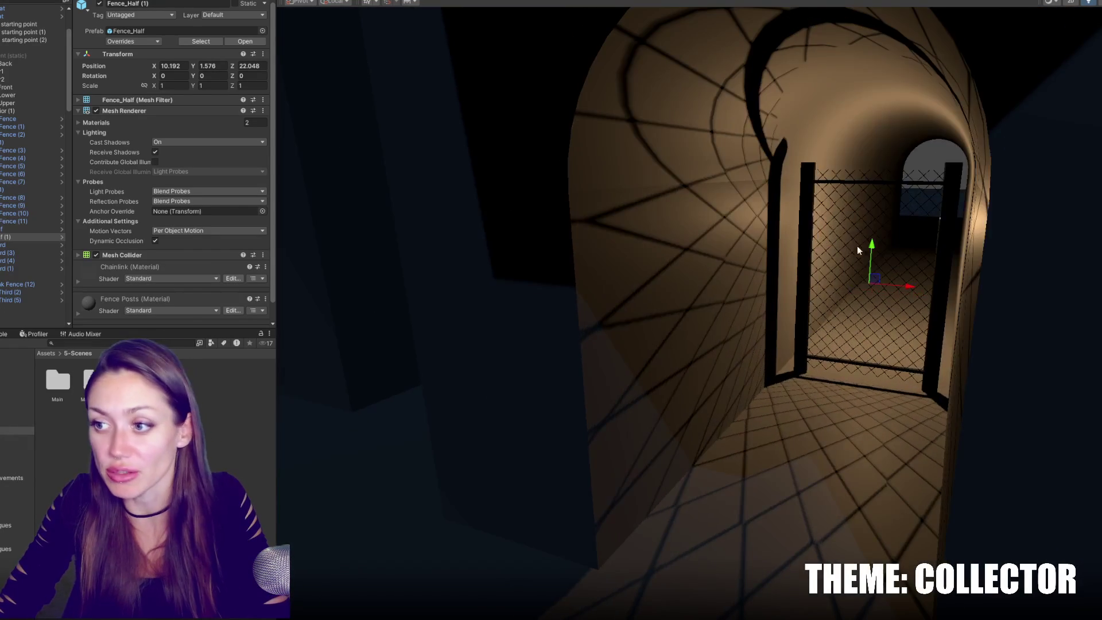
scroll(892, 276, up, 3)
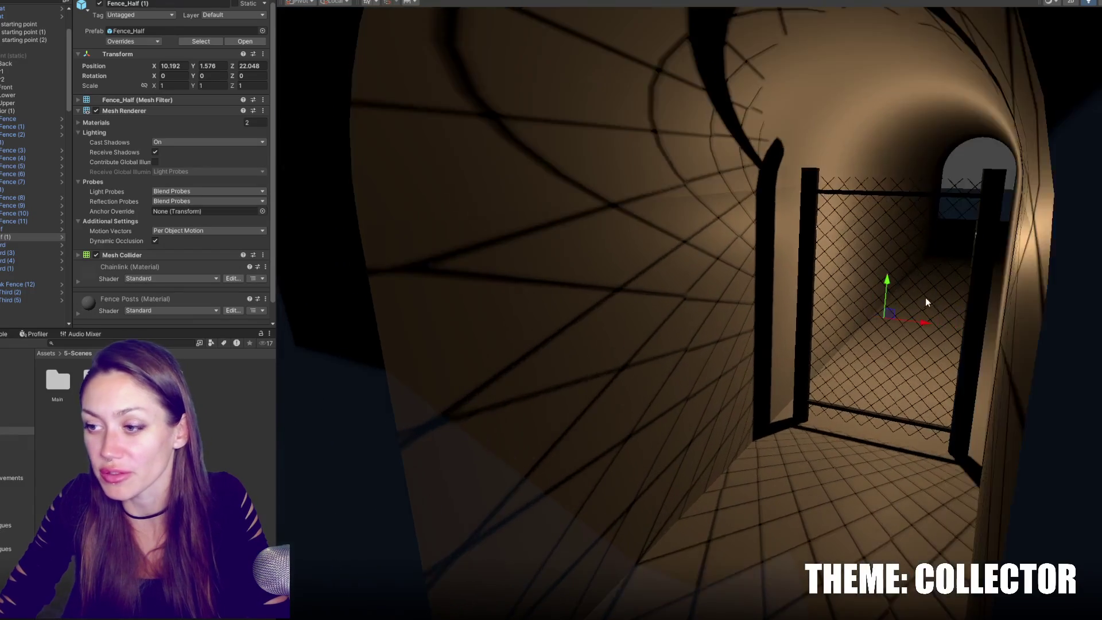
mouse_move(926, 297)
right_down()
mouse_move(922, 308)
mouse_move(632, 300)
mouse_move(760, 328)
mouse_move(728, 257)
mouse_move(724, 319)
right_up()
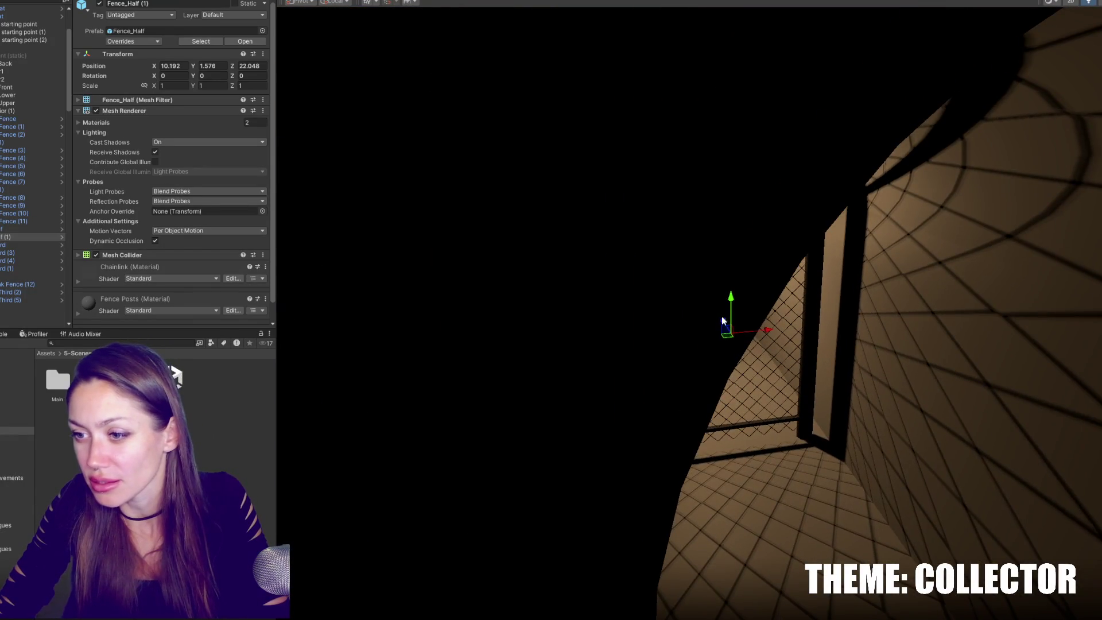
drag(724, 319, 729, 338)
mouse_move(729, 337)
right_down()
mouse_move(703, 281)
mouse_move(818, 383)
mouse_move(768, 376)
mouse_move(833, 402)
mouse_move(821, 396)
right_up()
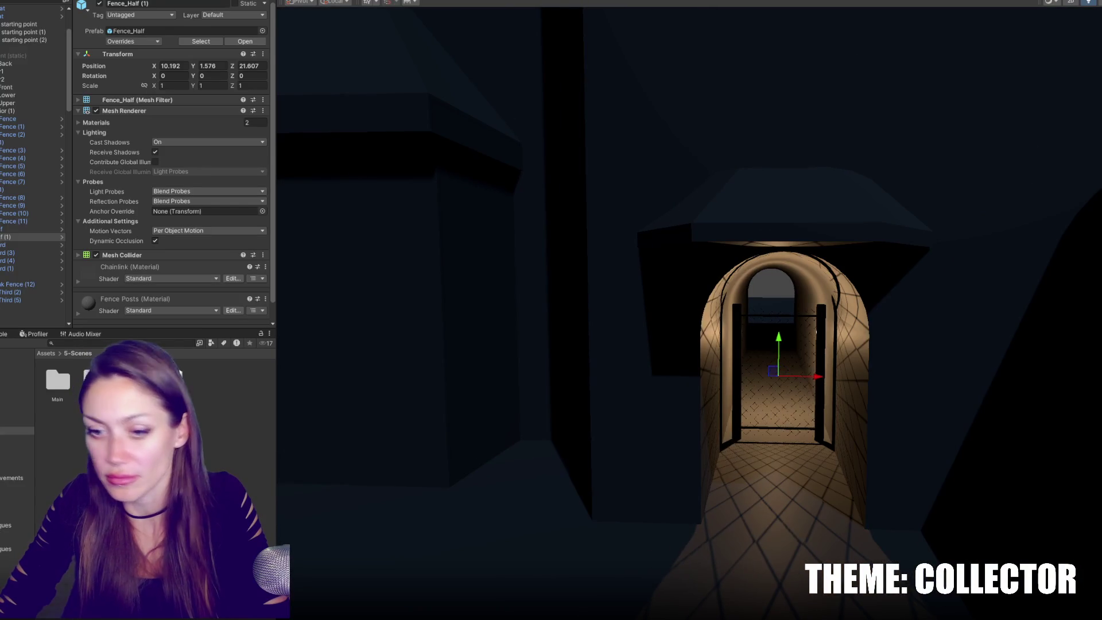
Add two copies of the gate on the tunnel's right and left sides.
key(ctrl+d)
drag(818, 378, 912, 382)
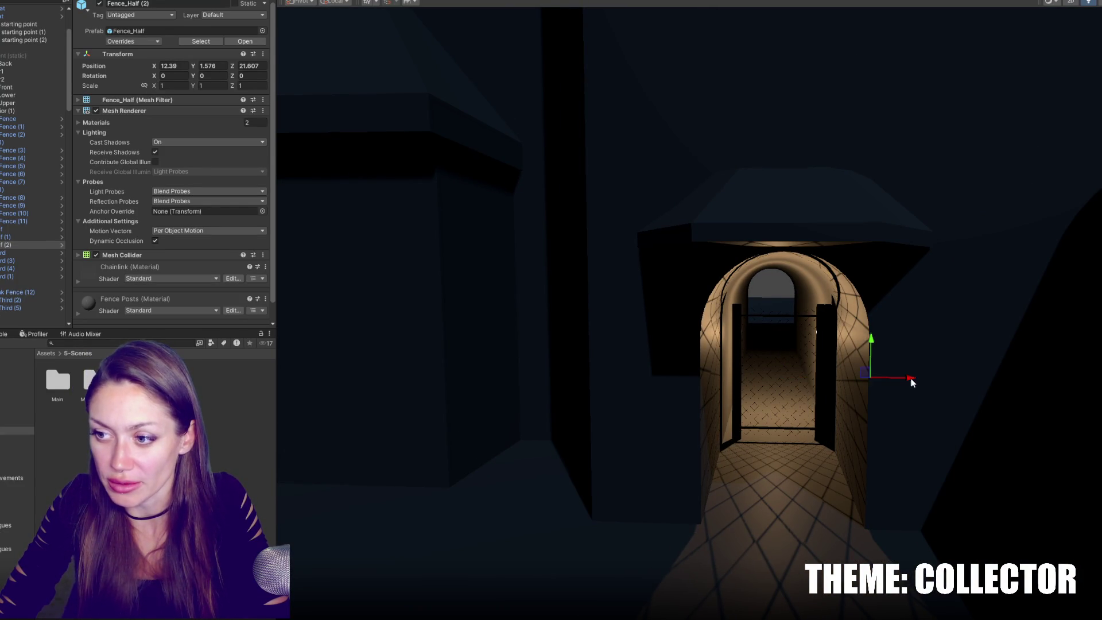
key(ctrl+d)
drag(722, 384, 729, 382)
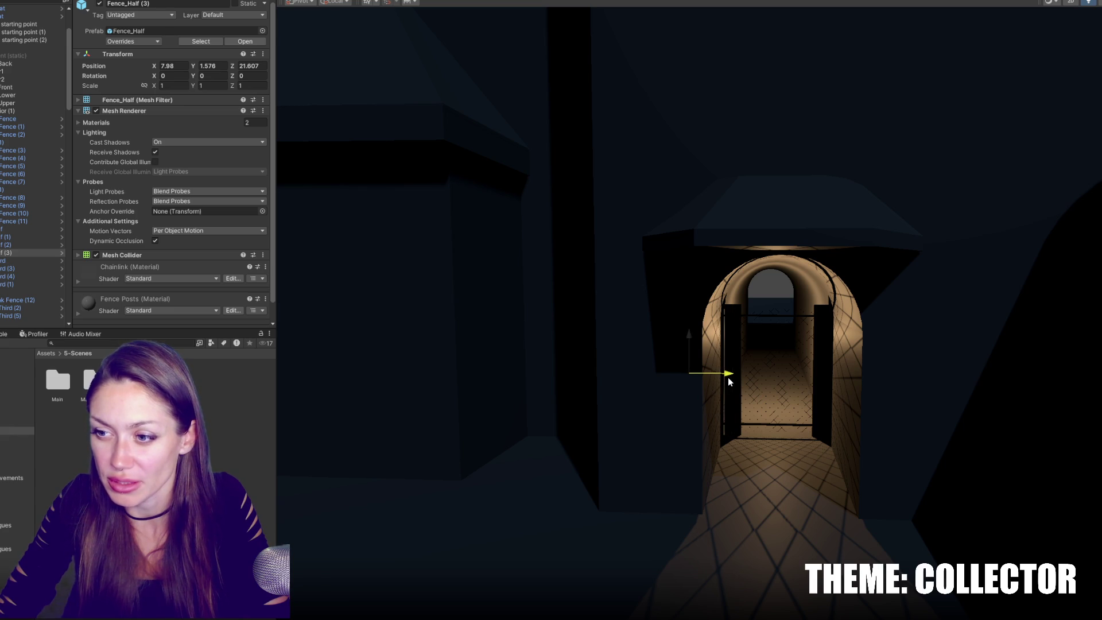
click(836, 376)
mouse_move(905, 379)
middle_down()
mouse_move(850, 369)
mouse_move(840, 414)
mouse_move(646, 358)
middle_up()
scroll(646, 358, up, 3)
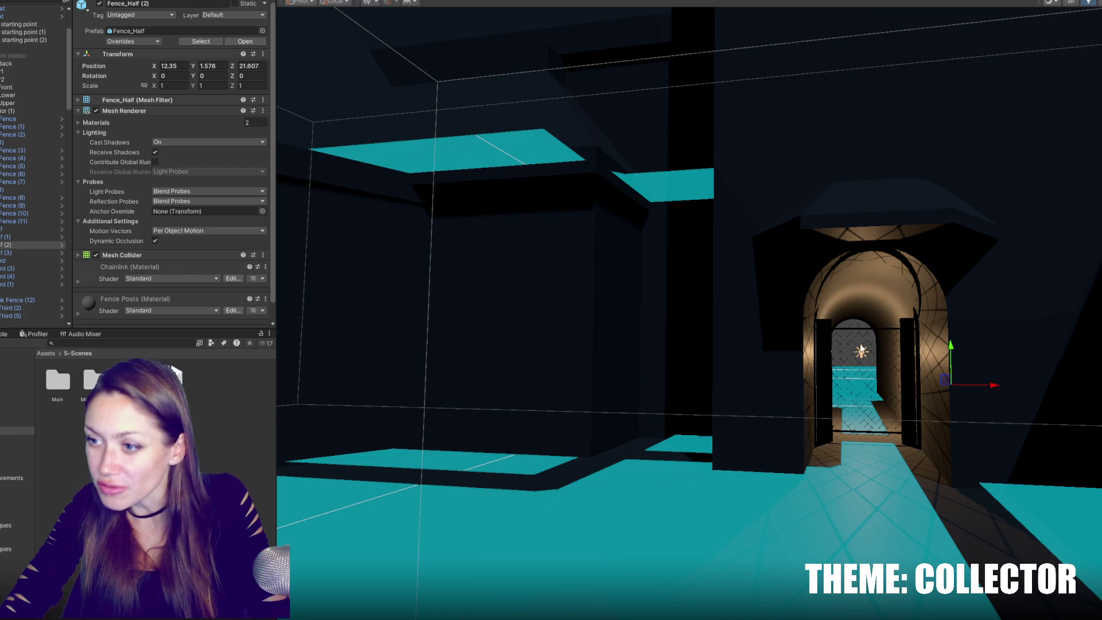
Move the tunnel's point light deeper in, to X 5.319, Y 3.15, Z 19.76.
click(861, 351)
mouse_move(861, 351)
right_down()
mouse_move(814, 350)
mouse_move(825, 278)
right_up()
mouse_move(904, 312)
right_down()
mouse_move(919, 293)
mouse_move(948, 313)
right_up()
mouse_move(947, 313)
mouse_down()
mouse_move(848, 420)
mouse_move(712, 367)
mouse_move(689, 369)
mouse_move(743, 381)
mouse_move(659, 386)
mouse_move(618, 293)
mouse_move(645, 298)
mouse_move(636, 271)
mouse_move(635, 296)
mouse_up()
Set the backdoor light's intensity to 0.2, lower it, and tint it saturated red.
click(171, 125)
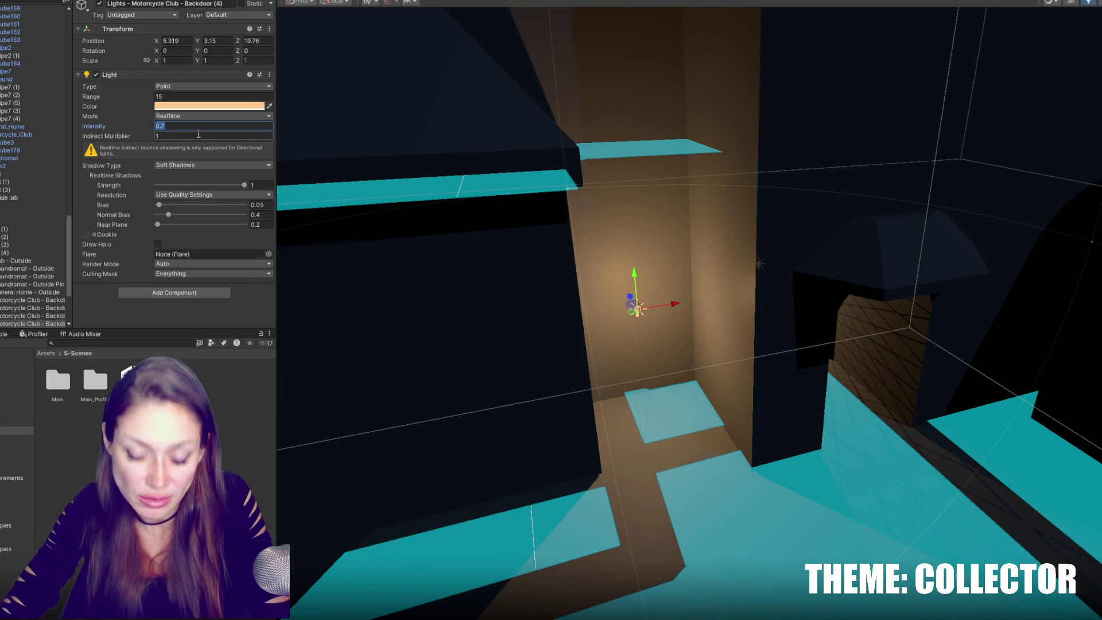
text(.2)
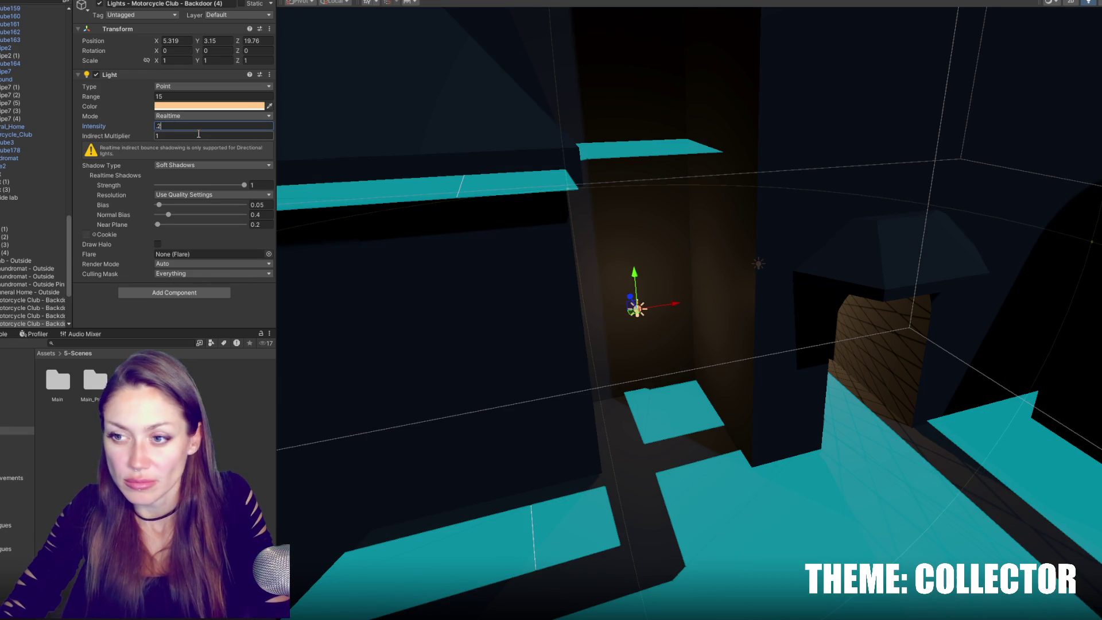
mouse_move(638, 280)
mouse_down()
mouse_move(651, 376)
mouse_move(654, 330)
mouse_up()
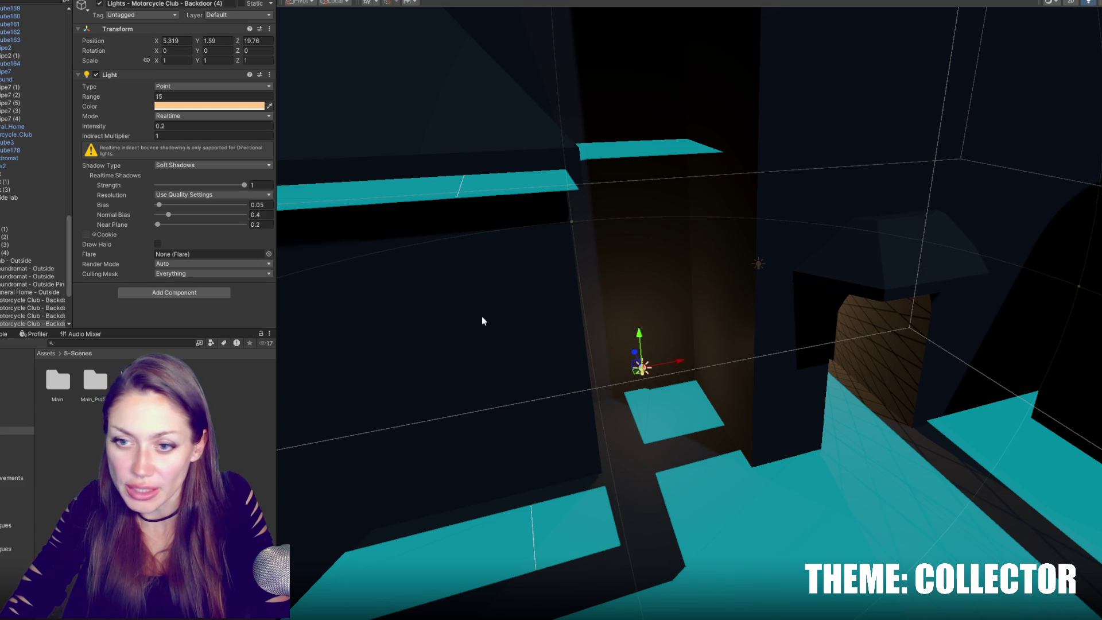
click(208, 106)
drag(291, 167, 301, 182)
click(274, 154)
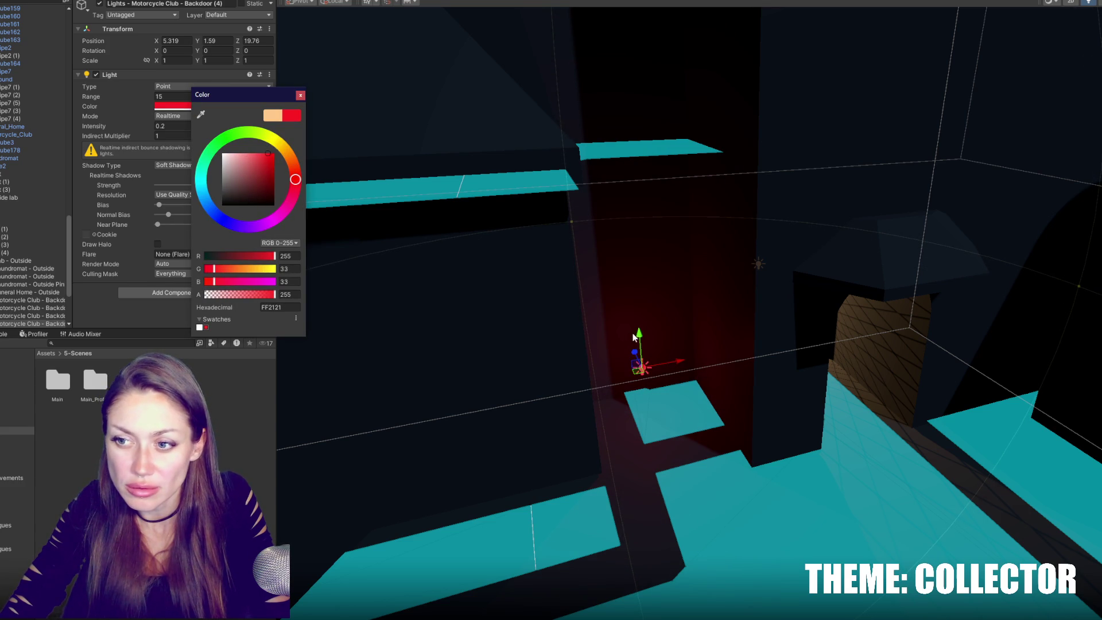
Reposition the light on the wall and shrink its range to 9.46.
drag(640, 332, 642, 247)
middle_drag(706, 287, 683, 270)
mouse_move(683, 269)
mouse_down()
mouse_move(628, 278)
mouse_move(615, 333)
mouse_up()
scroll(686, 297, down, 2)
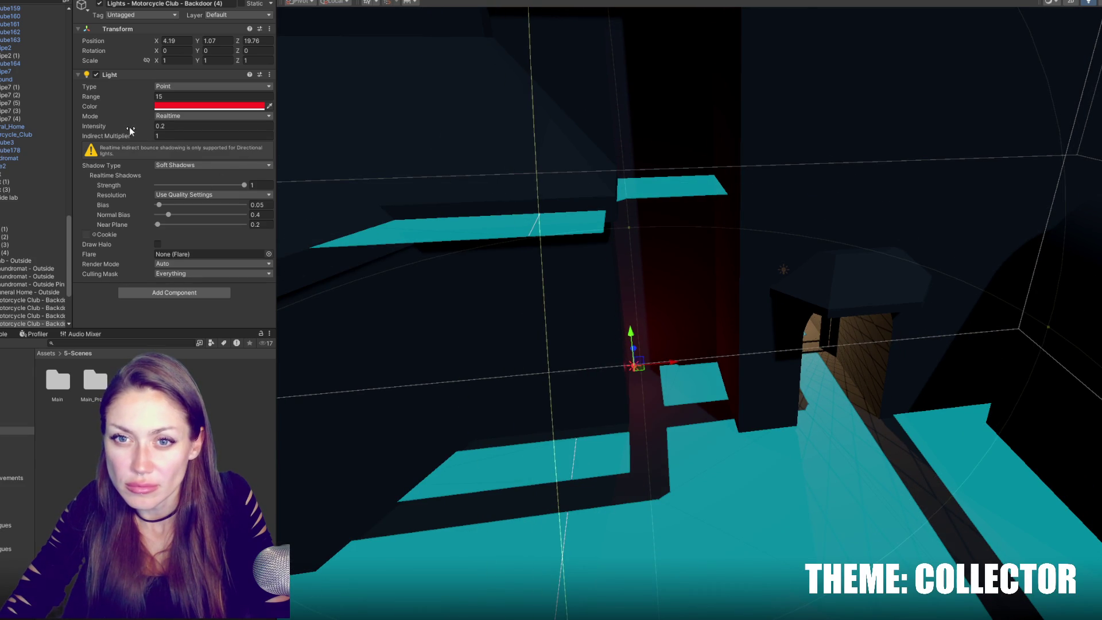
drag(122, 97, 34, 108)
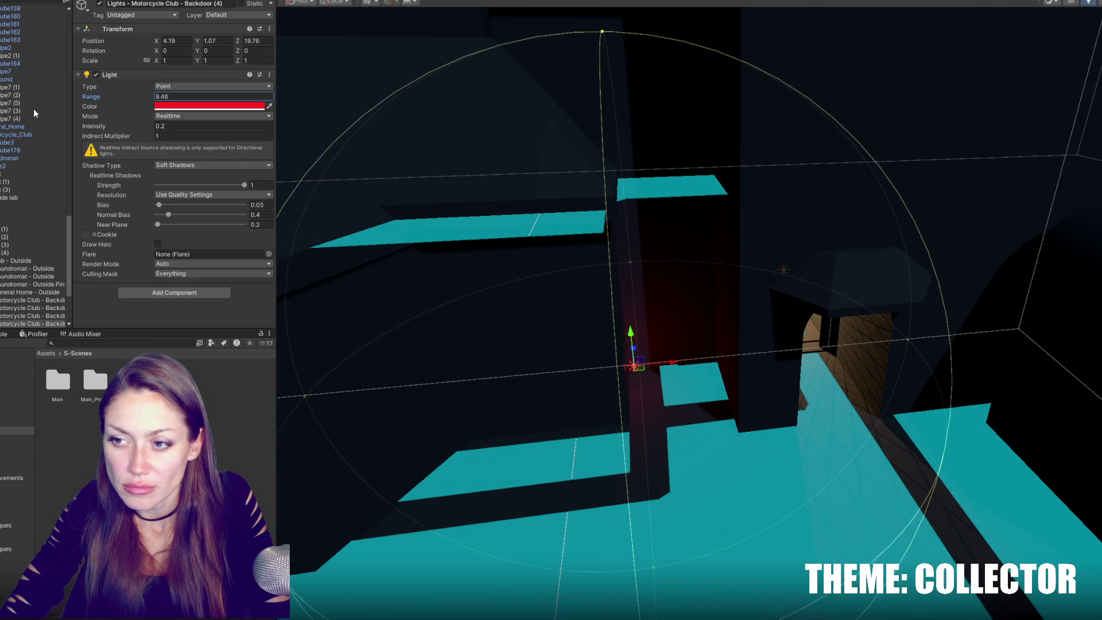
drag(676, 361, 728, 351)
Raise the light to Y 3.13 and change its colour to orange FF7C20.
click(693, 322)
click(689, 313)
drag(687, 316, 686, 271)
scroll(687, 271, down, 3)
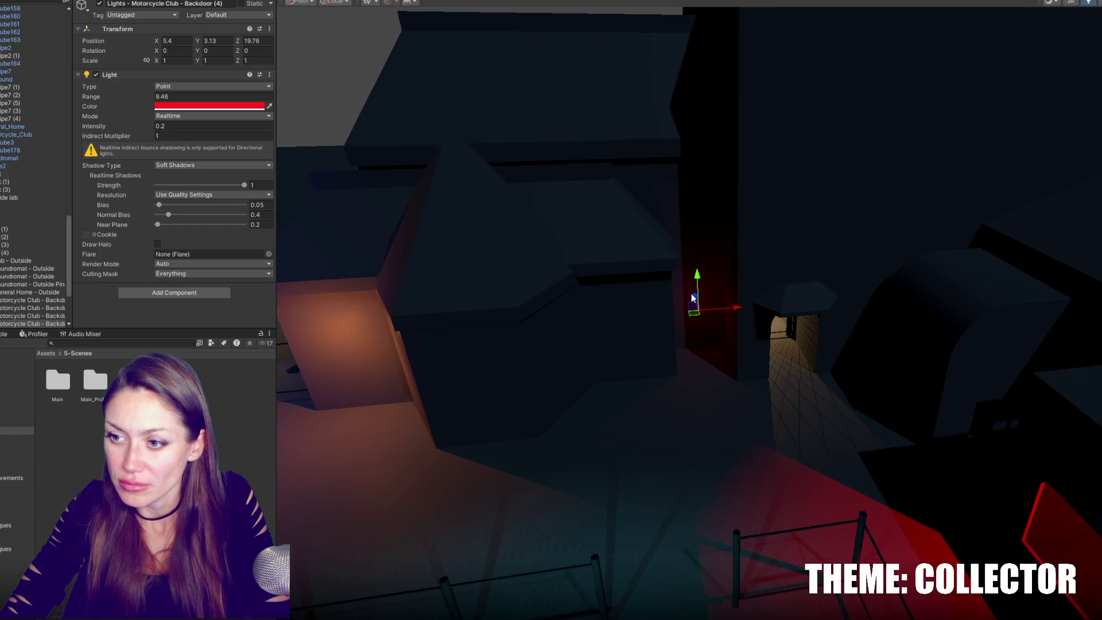
click(209, 106)
click(264, 167)
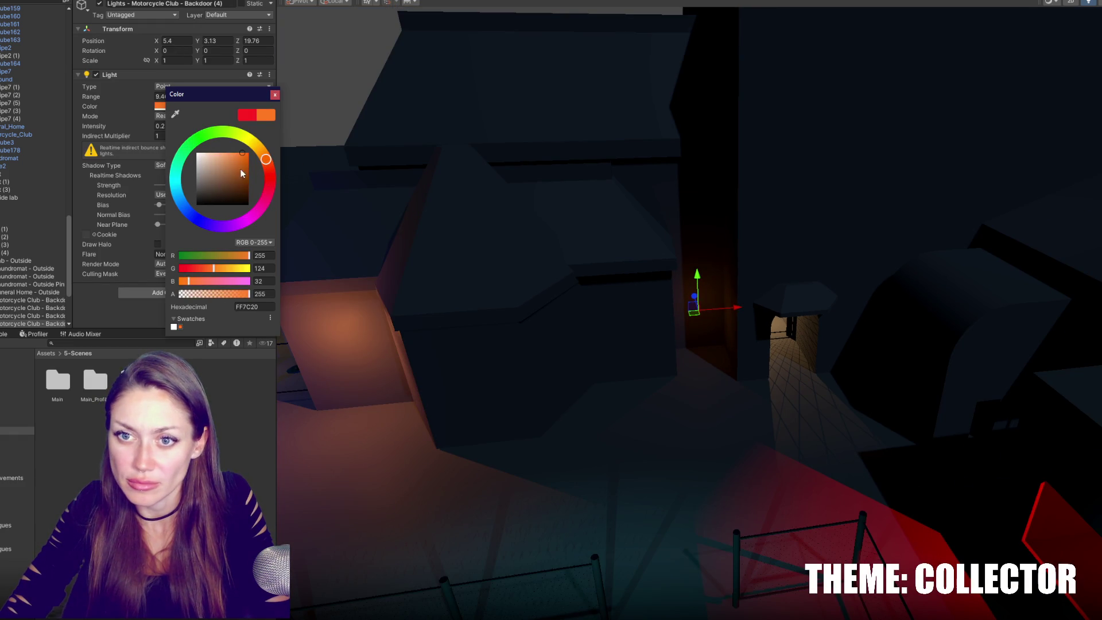